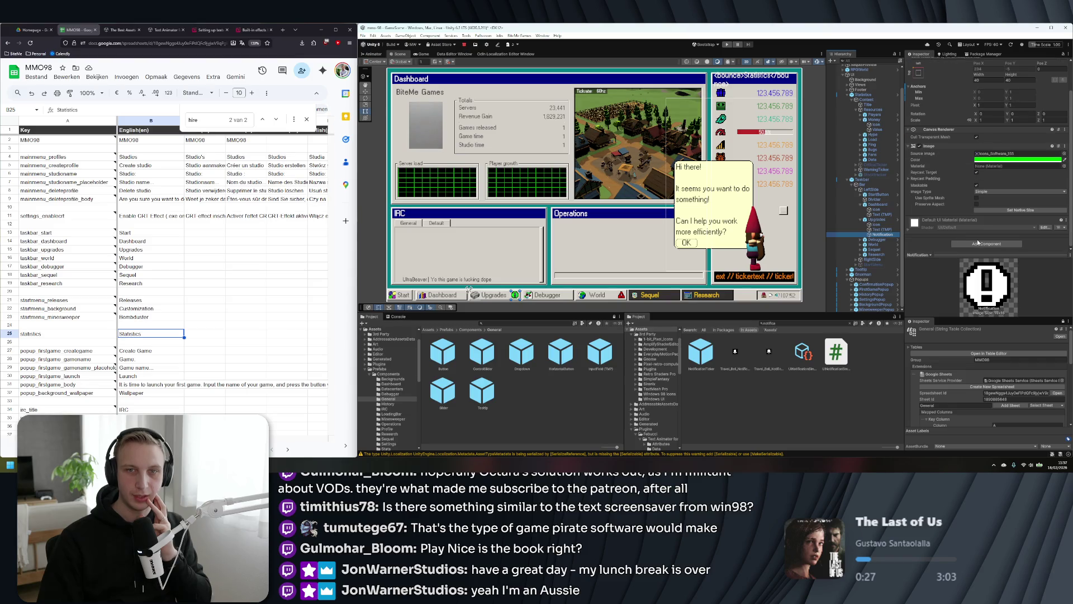
# Inspect the Dashboard, Upgrades and Debugger taskbar buttons, then the LeftSide, Bar and Taskbar objects.
pyautogui.scroll(2, 970, 191)
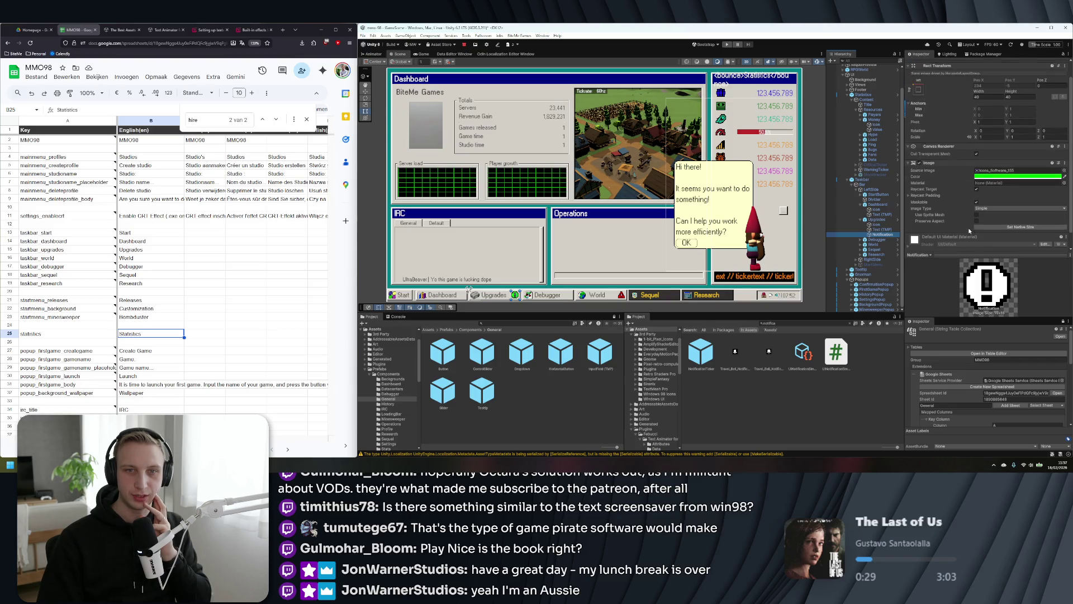
pyautogui.click(880, 214)
pyautogui.click(878, 220)
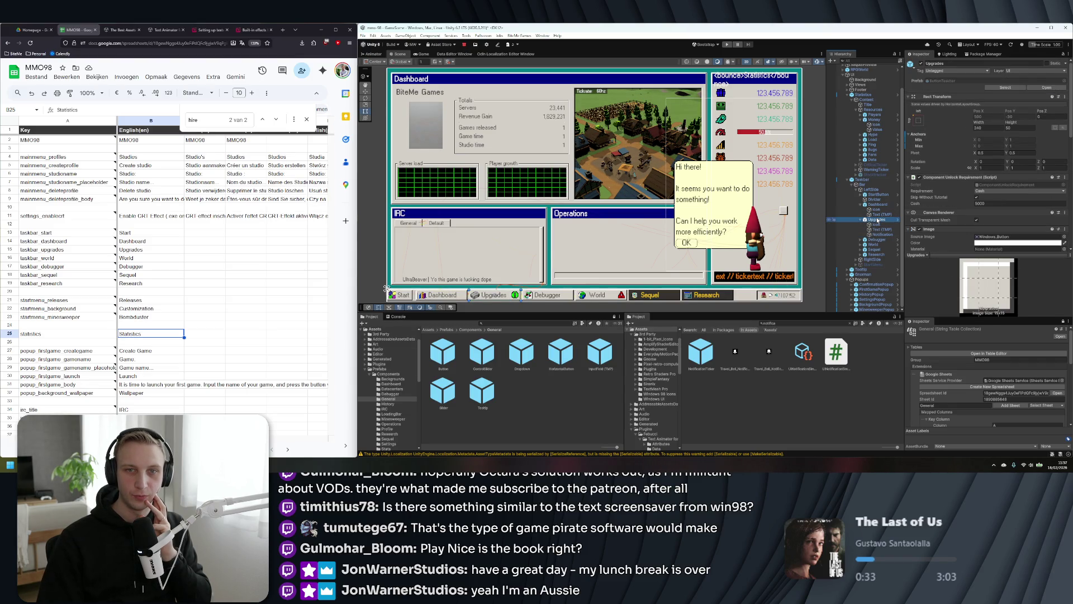
pyautogui.scroll(-5, 1004, 210)
pyautogui.scroll(-4, 1002, 211)
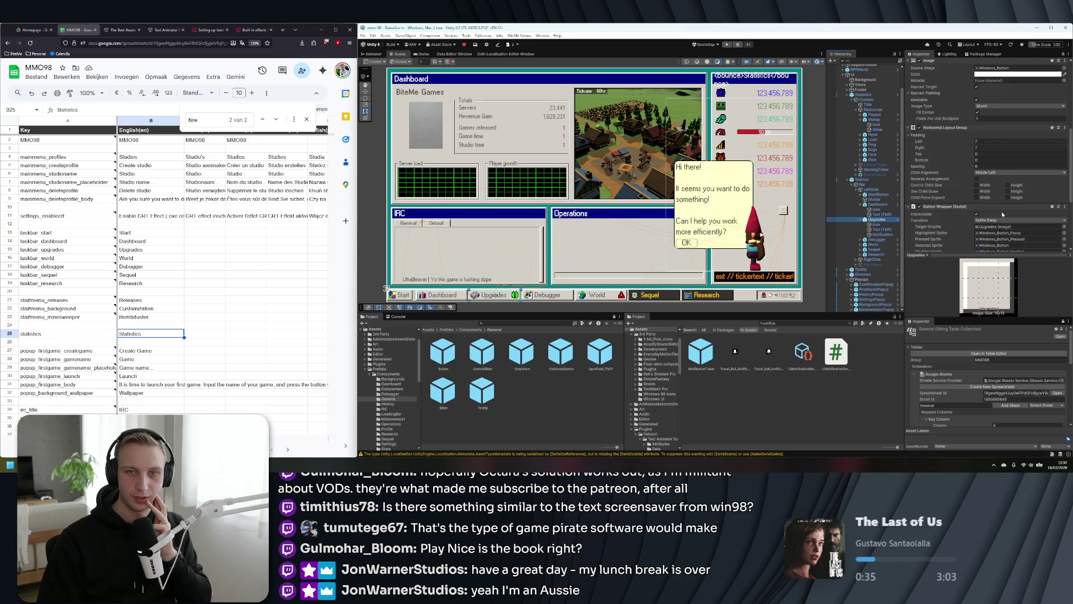
pyautogui.scroll(8, 956, 215)
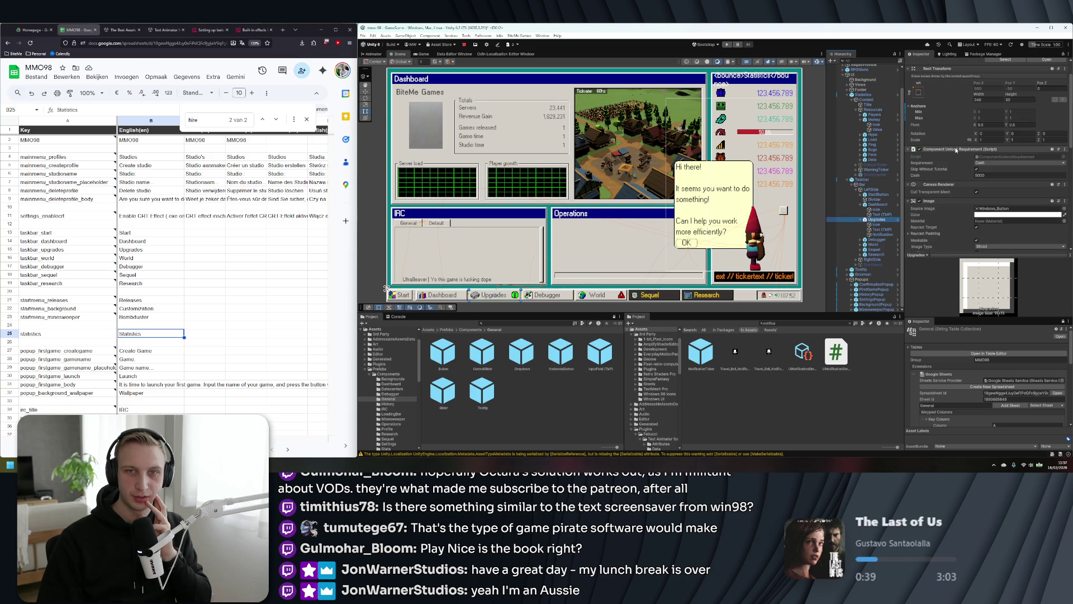
pyautogui.click(867, 239)
pyautogui.click(861, 240)
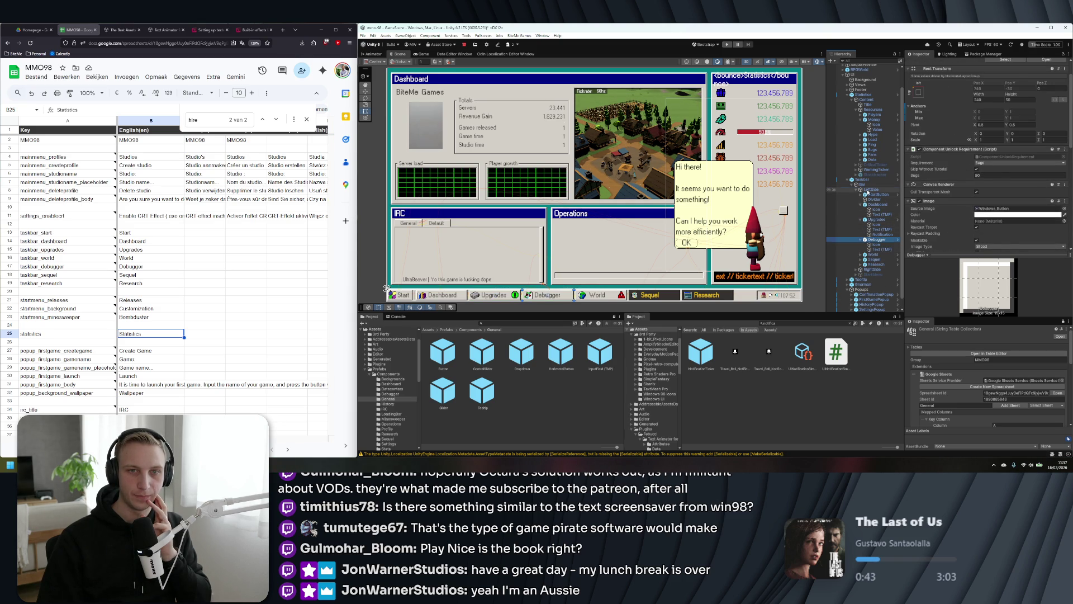
pyautogui.click(870, 189)
pyautogui.click(846, 185)
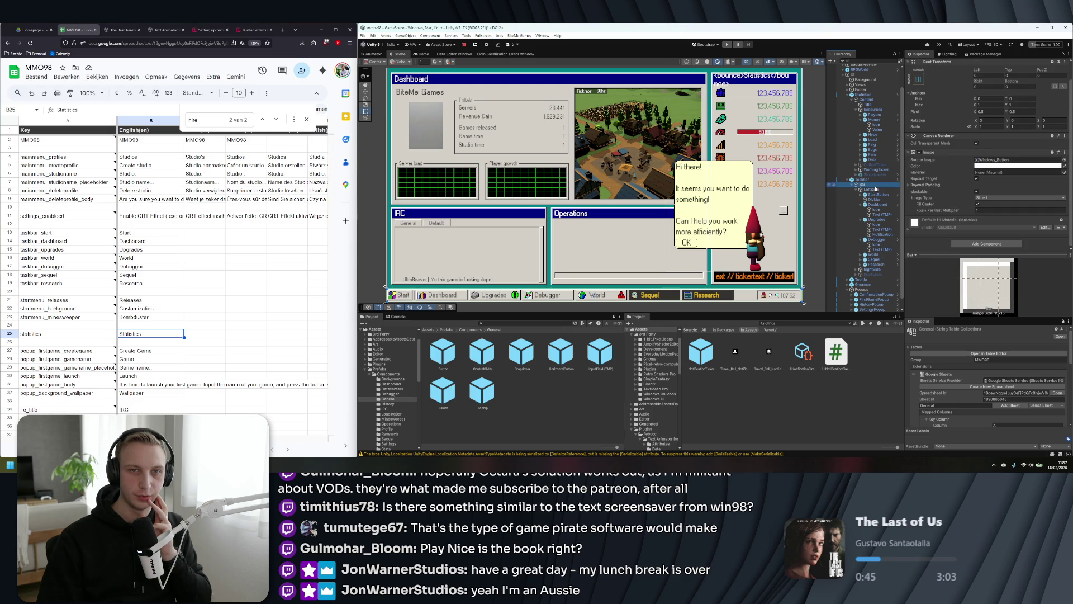
pyautogui.click(871, 180)
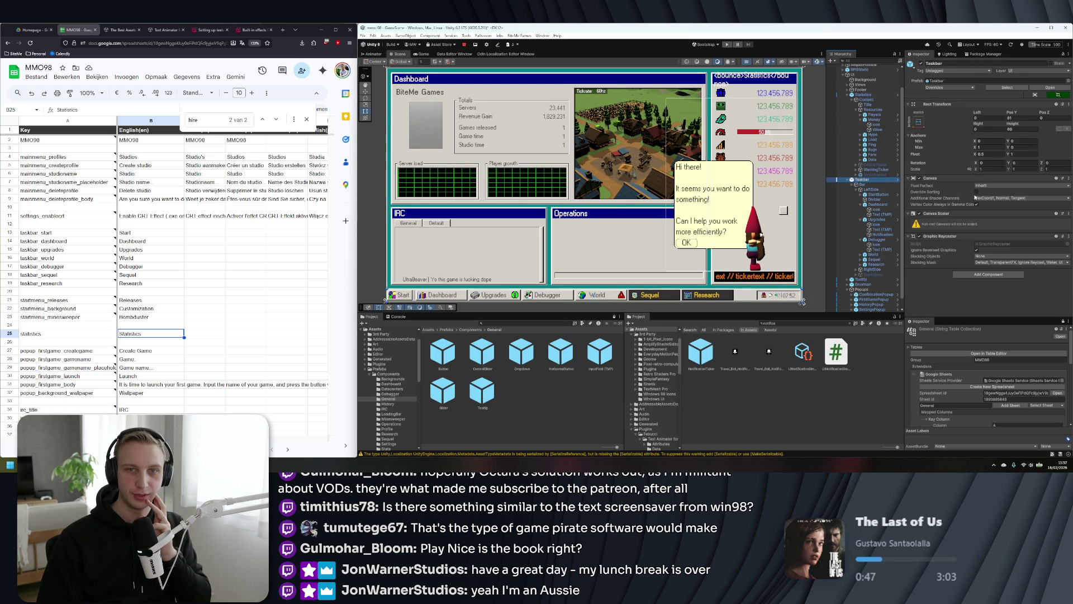
pyautogui.scroll(2, 869, 168)
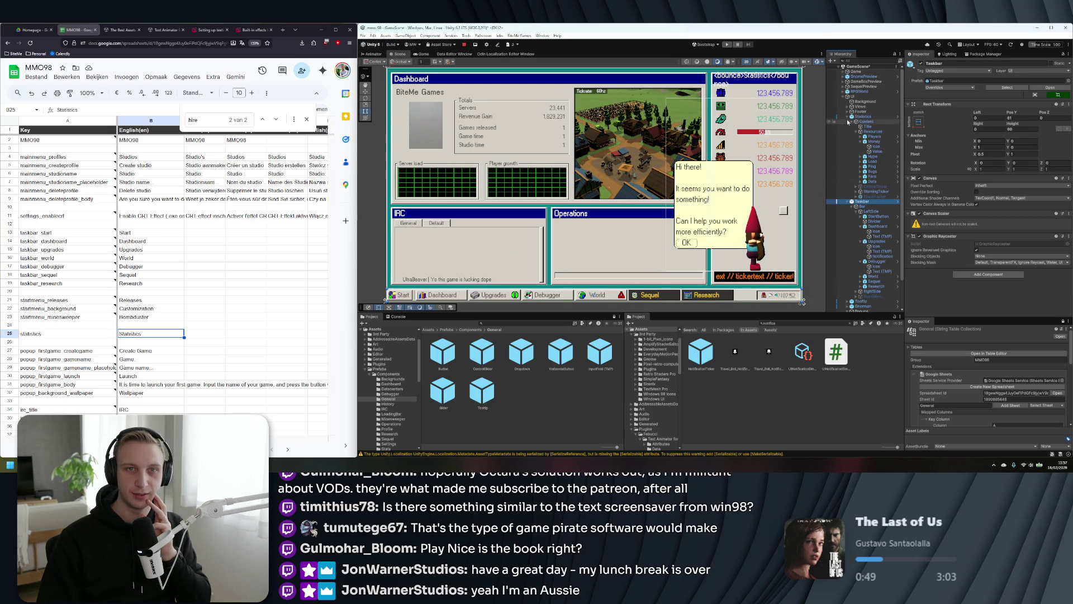
# Expand the UI script's taskbar references and locate the World button object.
pyautogui.click(848, 116)
pyautogui.click(853, 96)
pyautogui.scroll(-5, 942, 252)
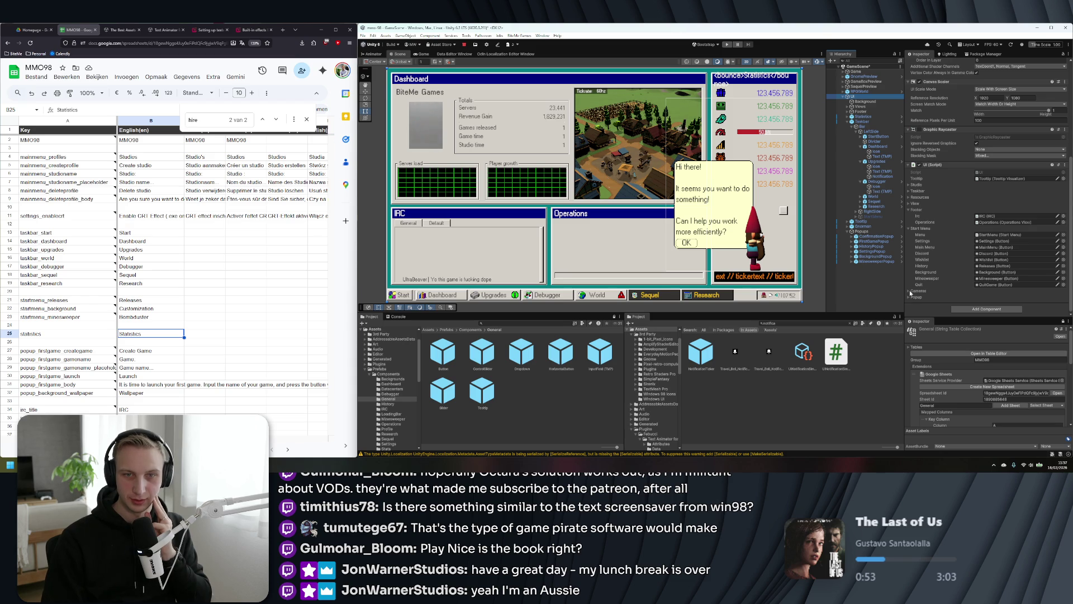
pyautogui.click(908, 191)
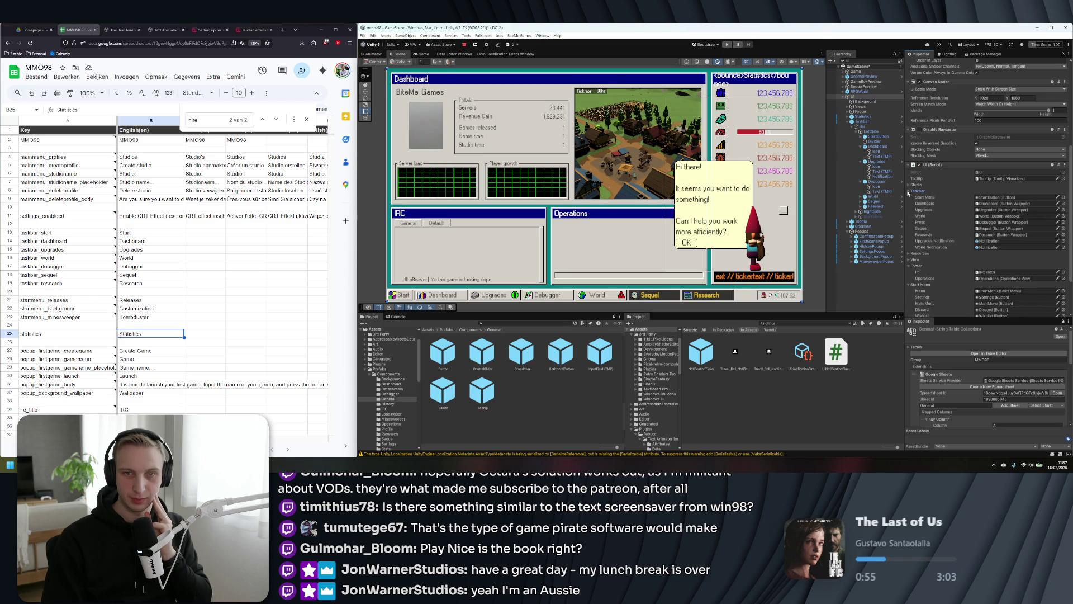
pyautogui.click(1019, 217)
pyautogui.click(872, 197)
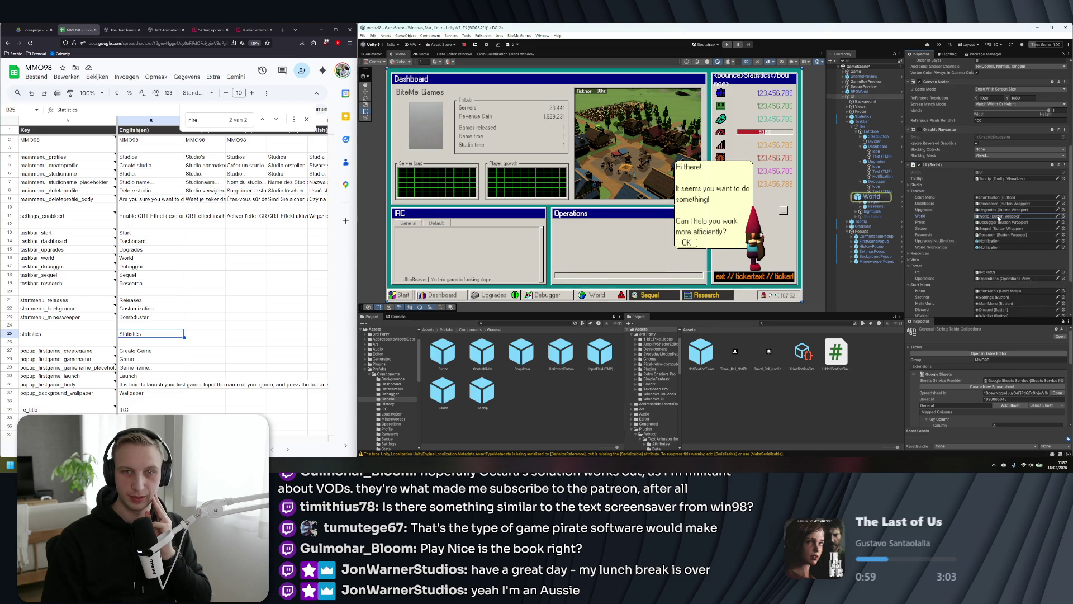
# Review the UpgradesNotification line and the OnUpdateSimulation method name in UINotificationSimulation.cs.
pyautogui.hotkey('alt', 'Tab')
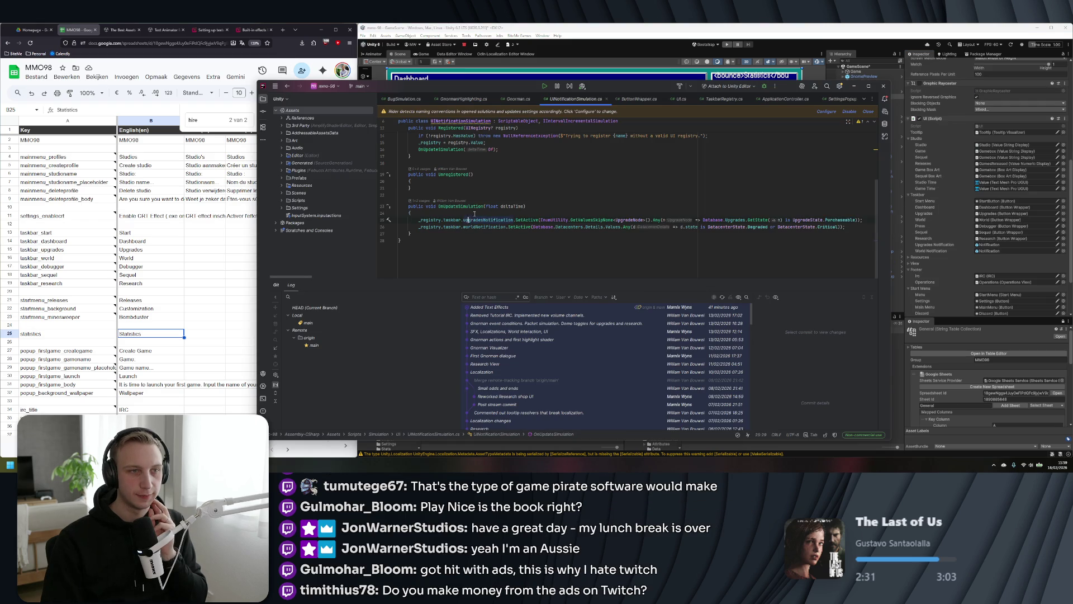
pyautogui.click(463, 220)
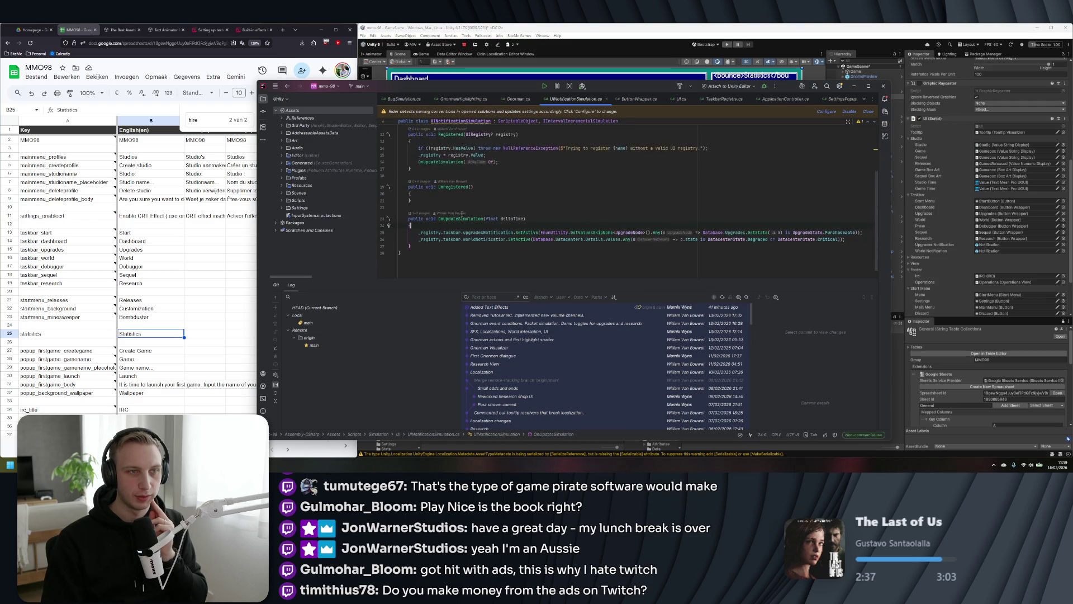
pyautogui.click(865, 219)
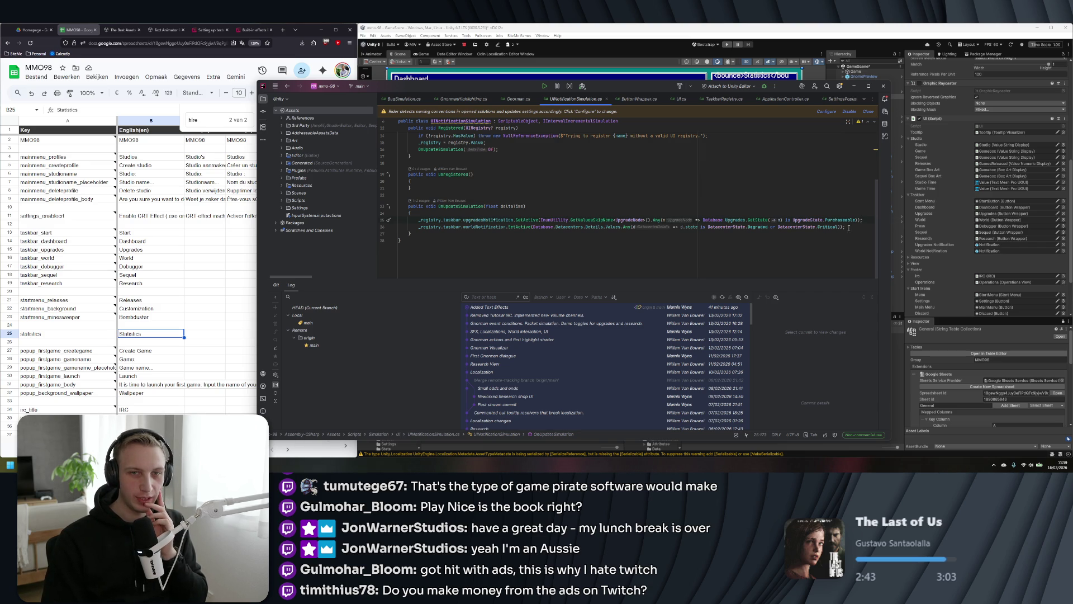
pyautogui.click(421, 206)
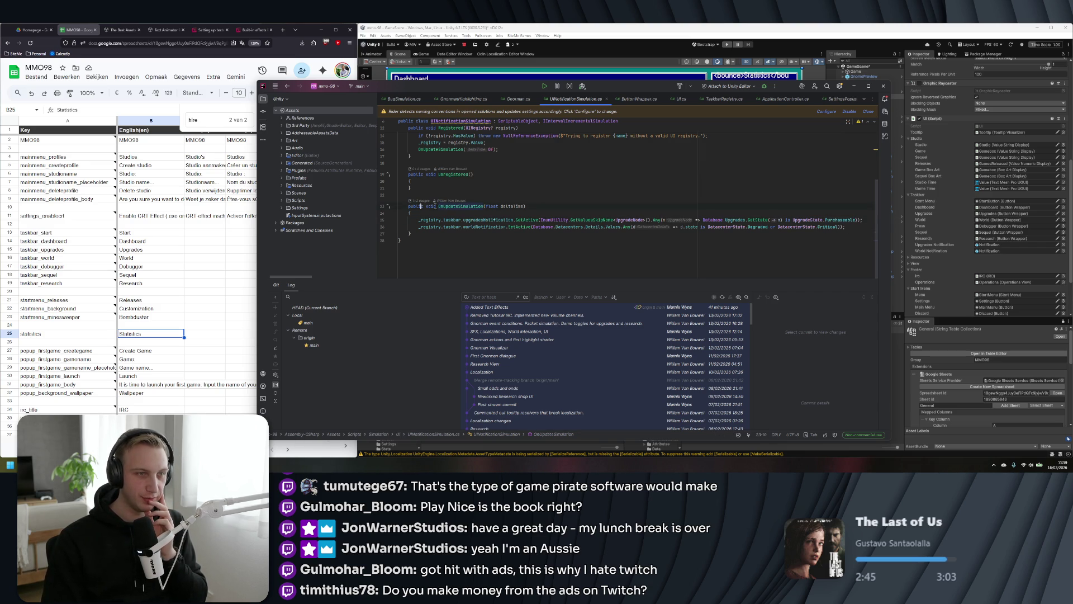
pyautogui.doubleClick(461, 207)
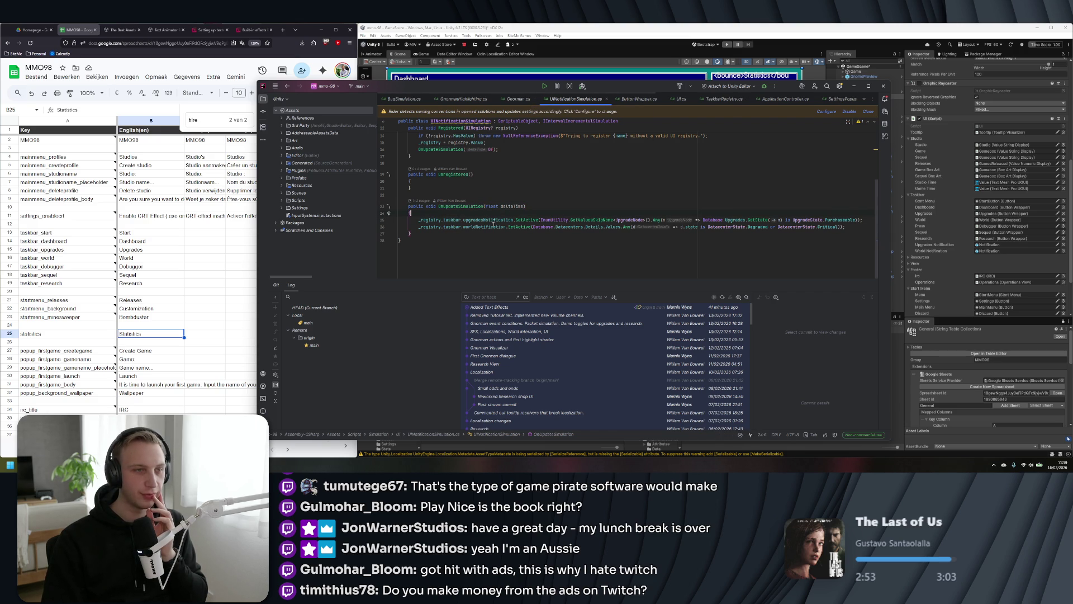
# Look over the notification update block on lines 23–25, then return to Unity.
pyautogui.click(866, 222)
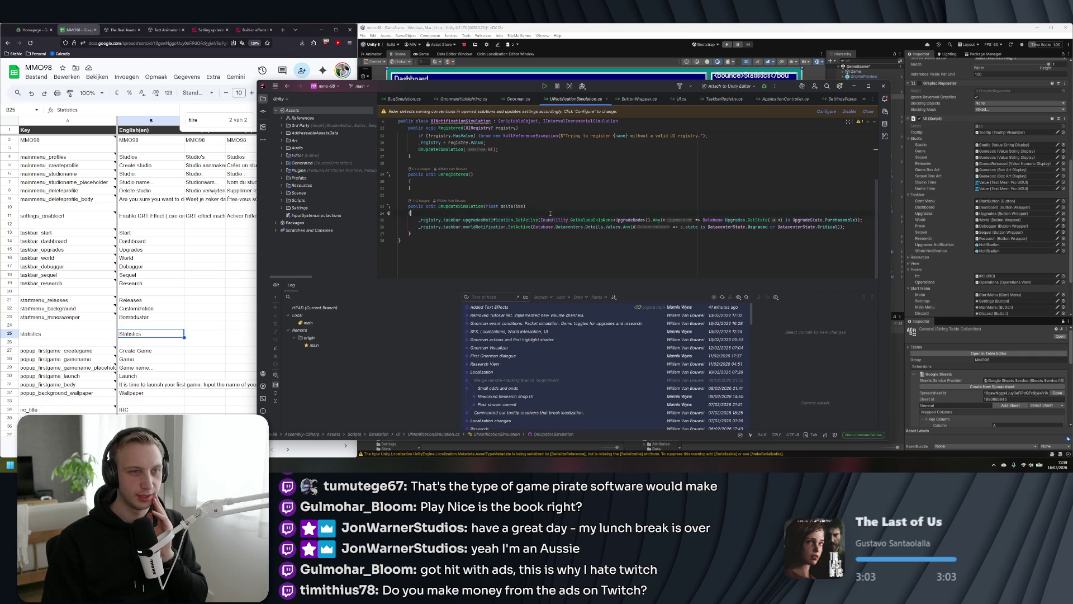
pyautogui.hotkey('ctrl', 'w')
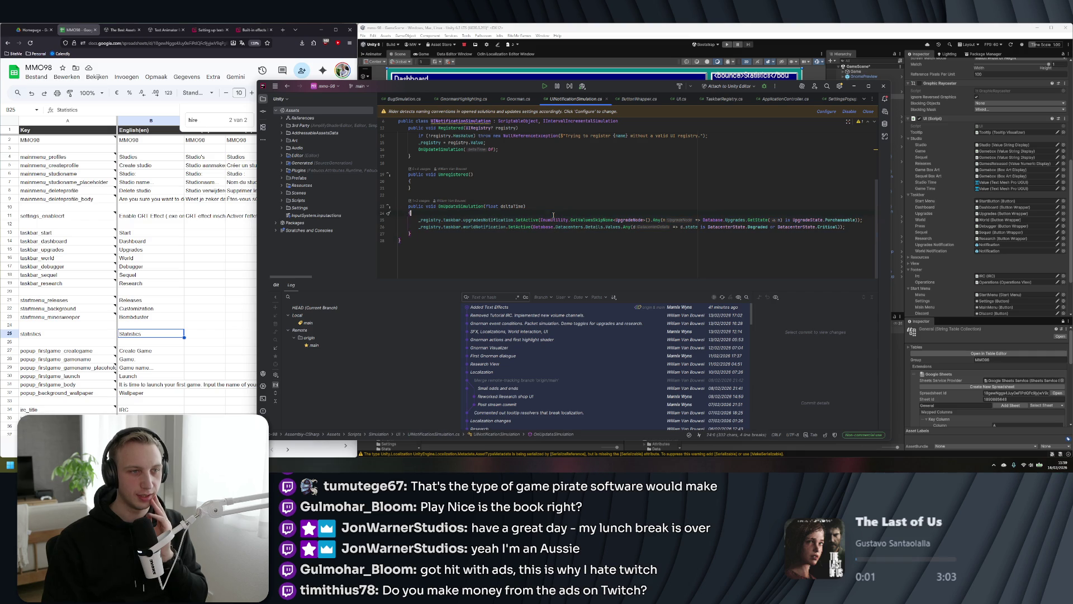
pyautogui.click(554, 214)
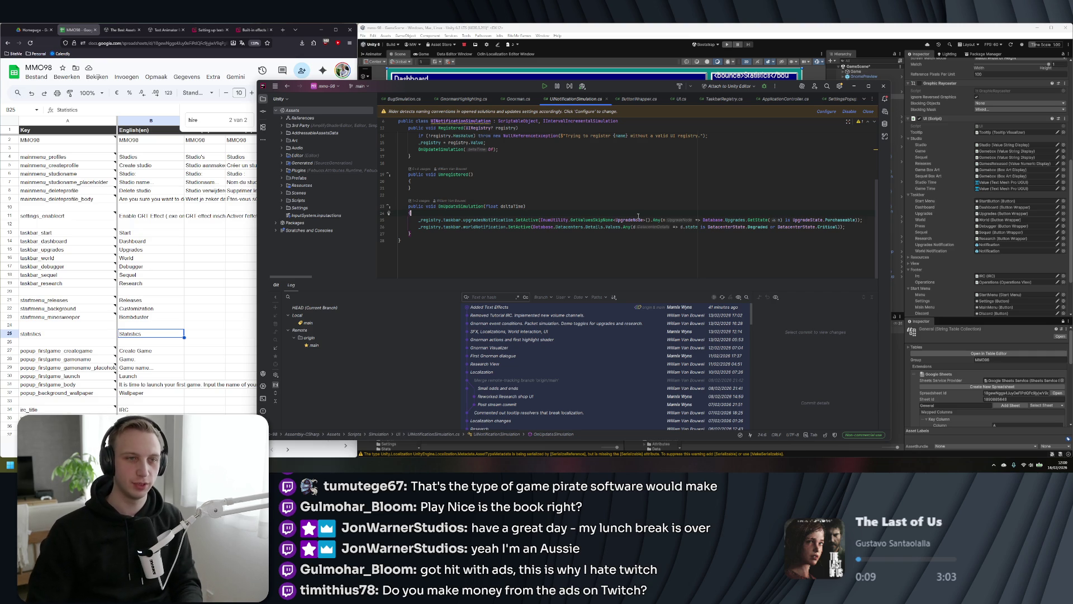
pyautogui.click(574, 209)
pyautogui.press('Down')
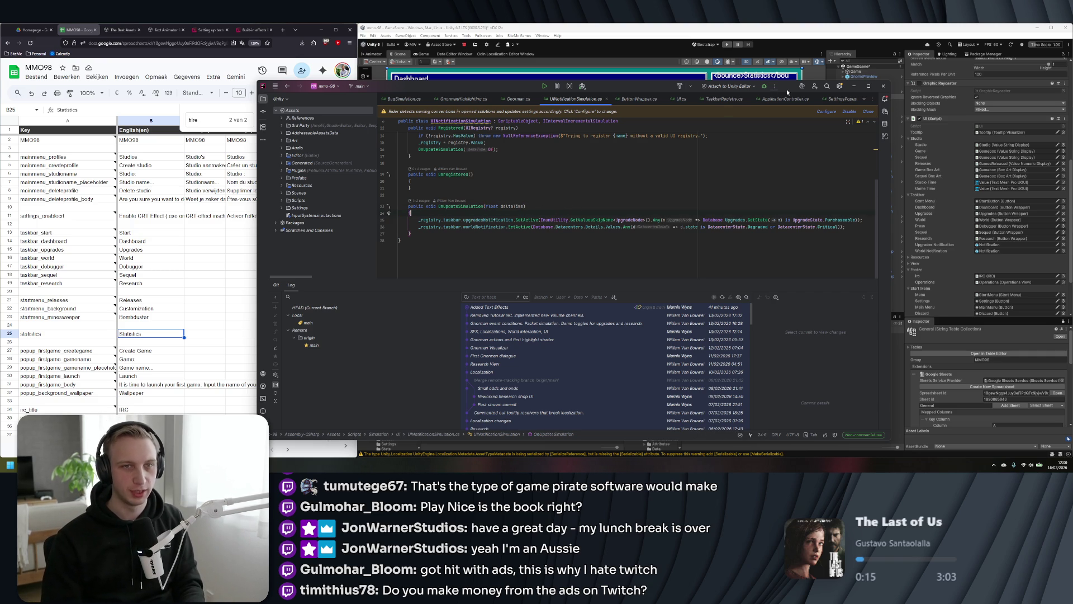
pyautogui.hotkey('alt', 'Tab')
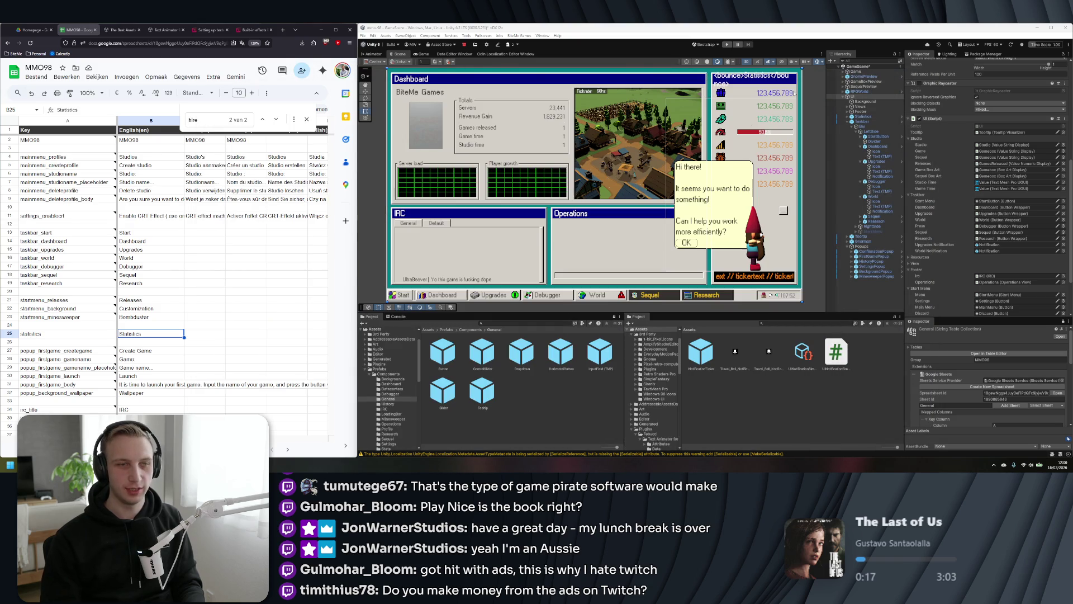
# Review the Numeric format, Gnorman taskbar and Research blinking to-dos, then delete the ResearchEntry setup line.
pyautogui.press('super')
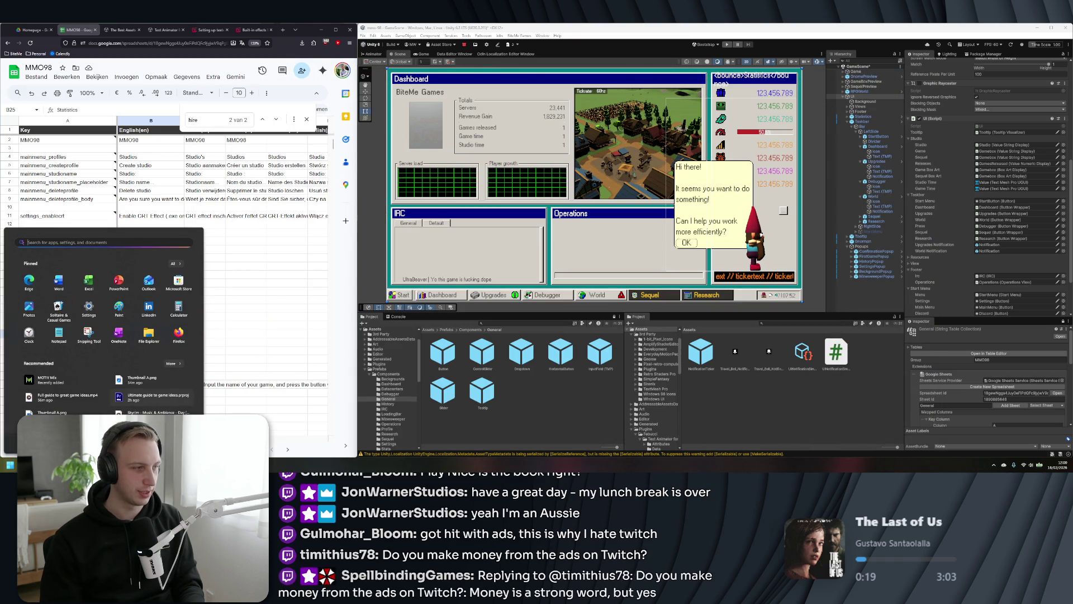
pyautogui.press('super')
pyautogui.hotkey('alt', 'Tab')
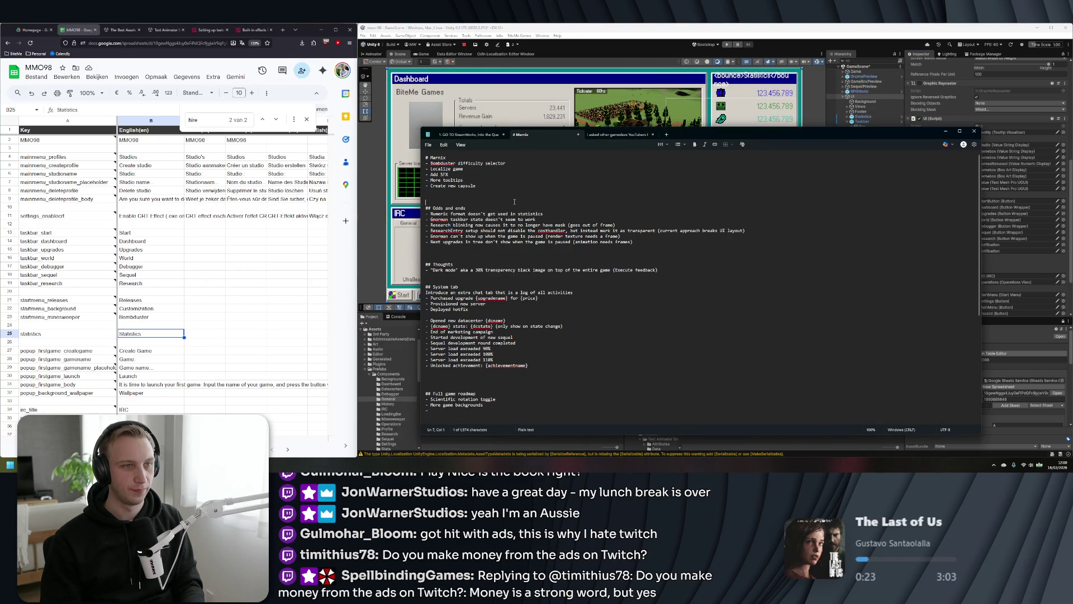
pyautogui.moveTo(542, 214); pyautogui.dragTo(547, 214)
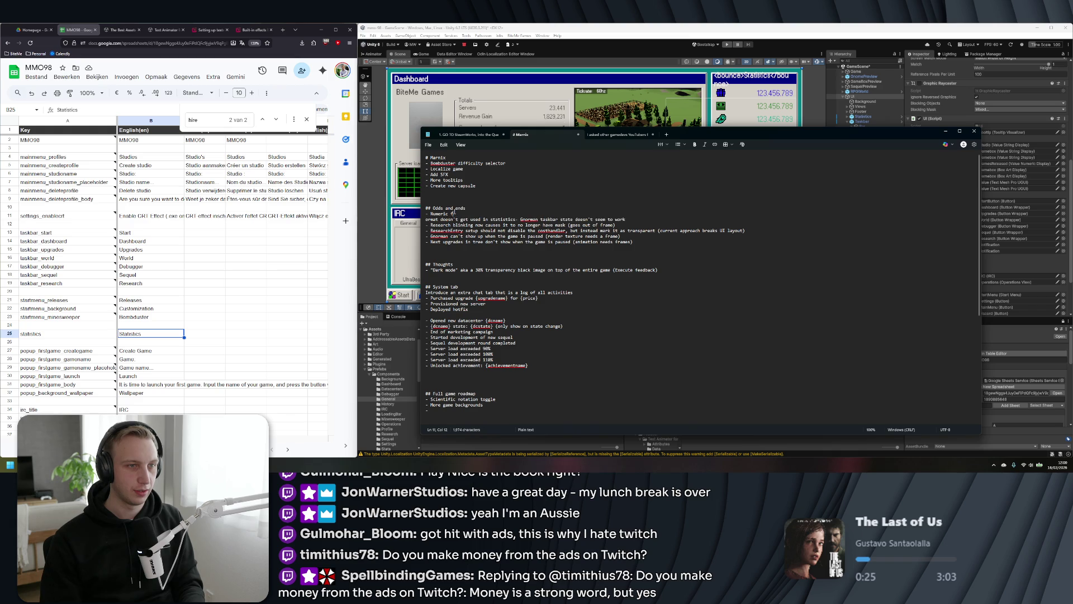
pyautogui.tripleClick(463, 215)
pyautogui.tripleClick(469, 219)
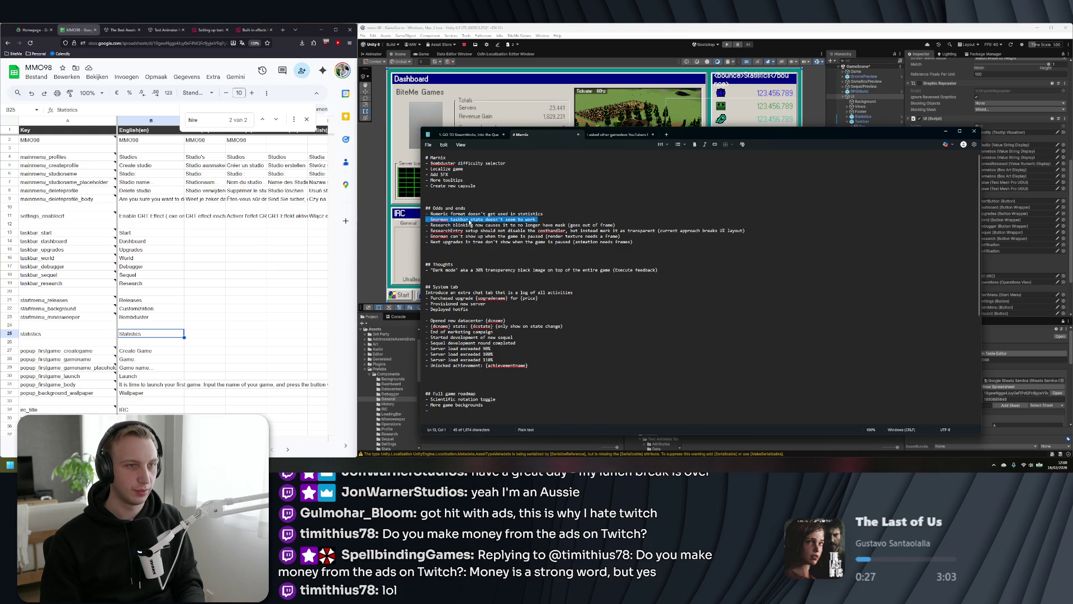
pyautogui.tripleClick(469, 224)
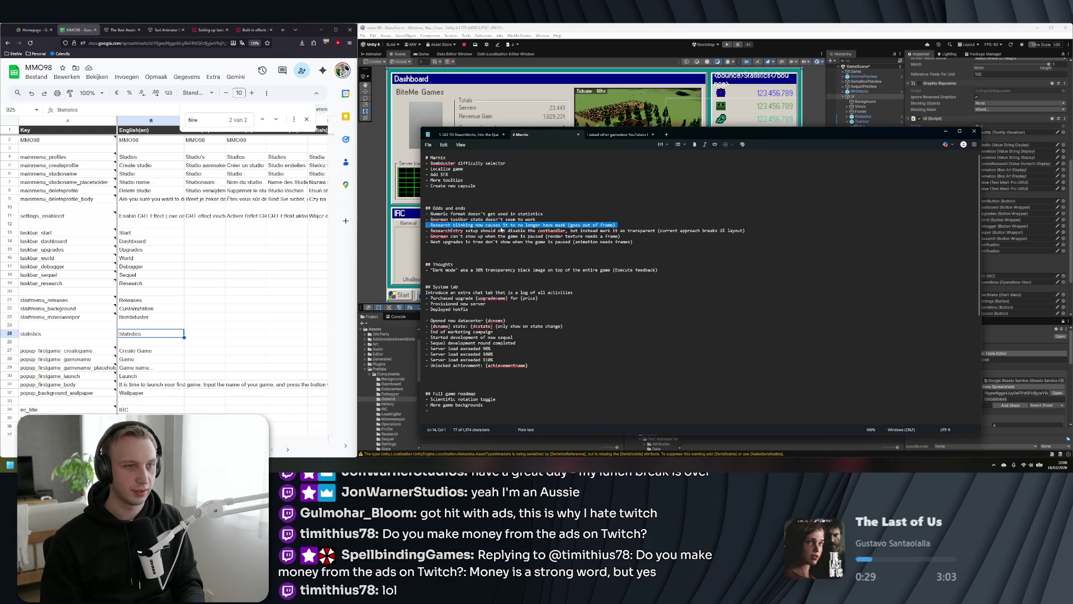
pyautogui.tripleClick(484, 231)
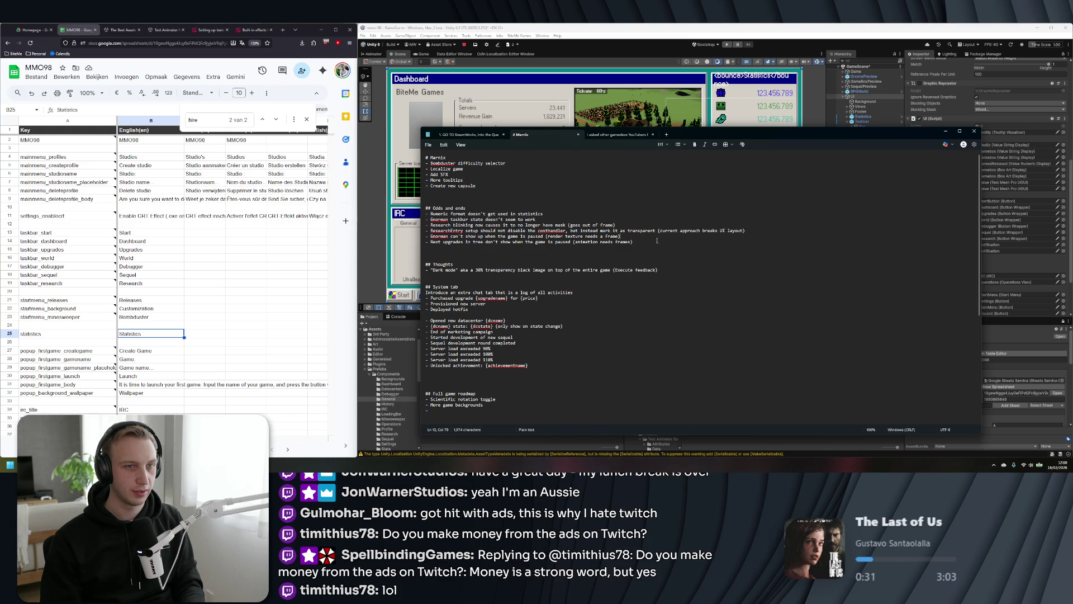
pyautogui.press('Delete')
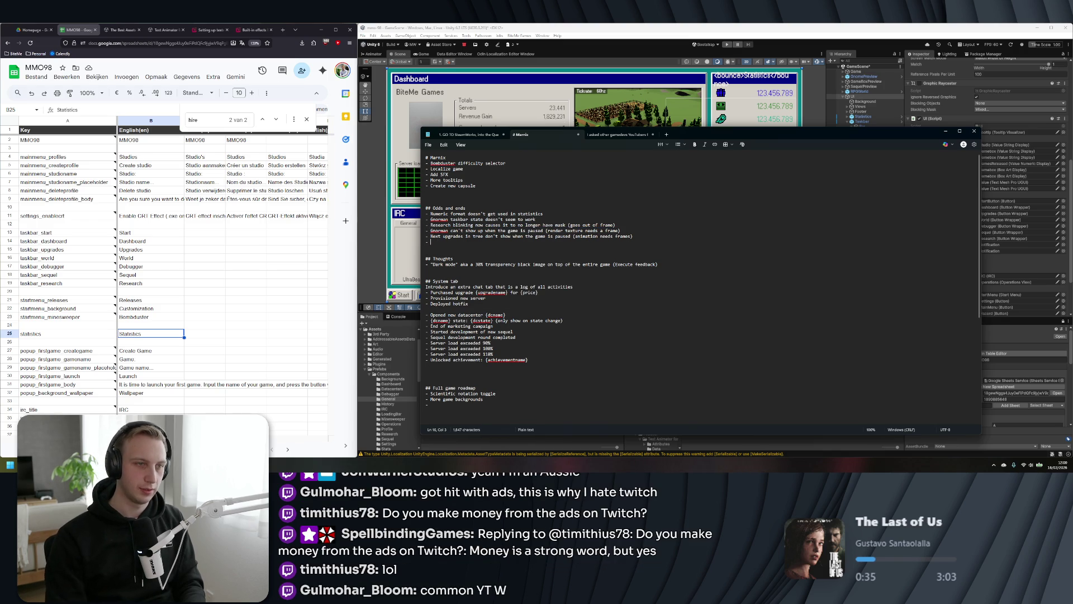
# Add the to-do 'Make text wiggle when there is notification' and hide Notepad.
pyautogui.write('- Make ta')
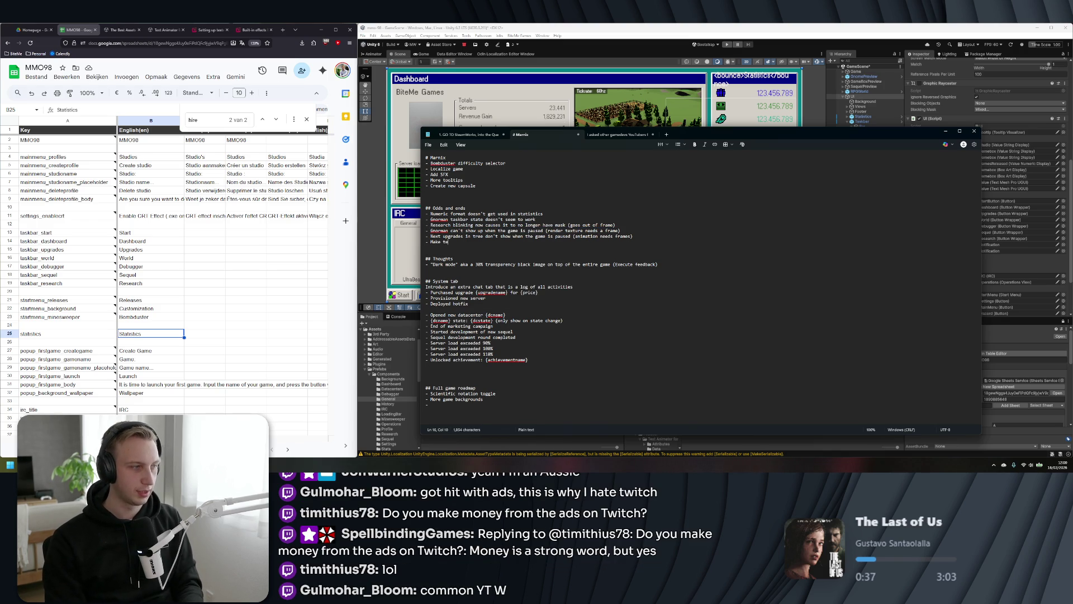
pyautogui.moveTo(805, 132)
pyautogui.mouseDown()
pyautogui.moveTo(779, 71)
pyautogui.moveTo(721, 374)
pyautogui.moveTo(753, 152)
pyautogui.moveTo(773, 132)
pyautogui.mouseUp()
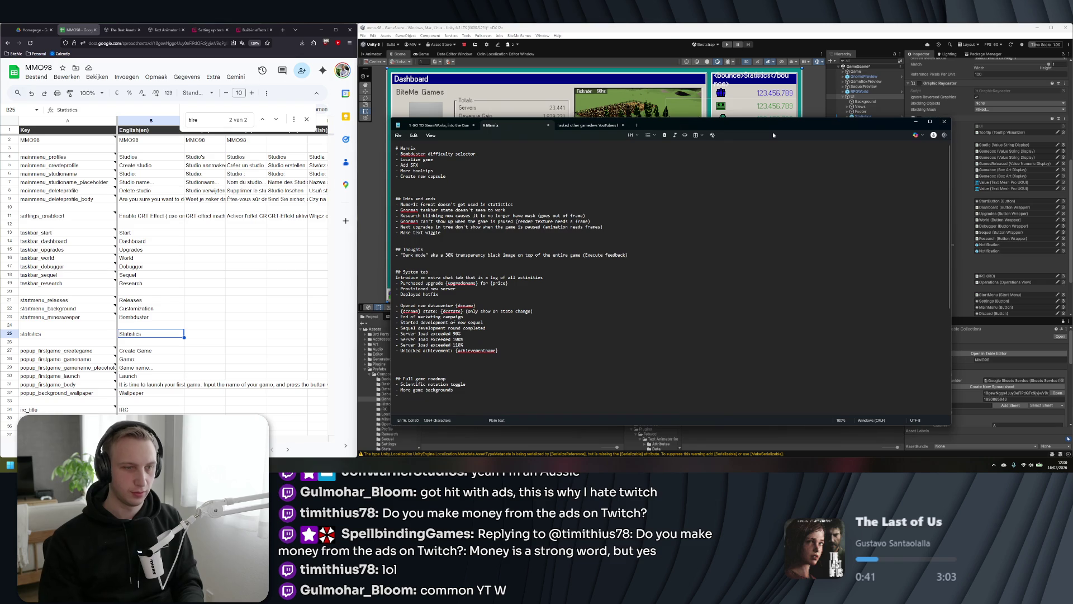
pyautogui.write('where n there is no')
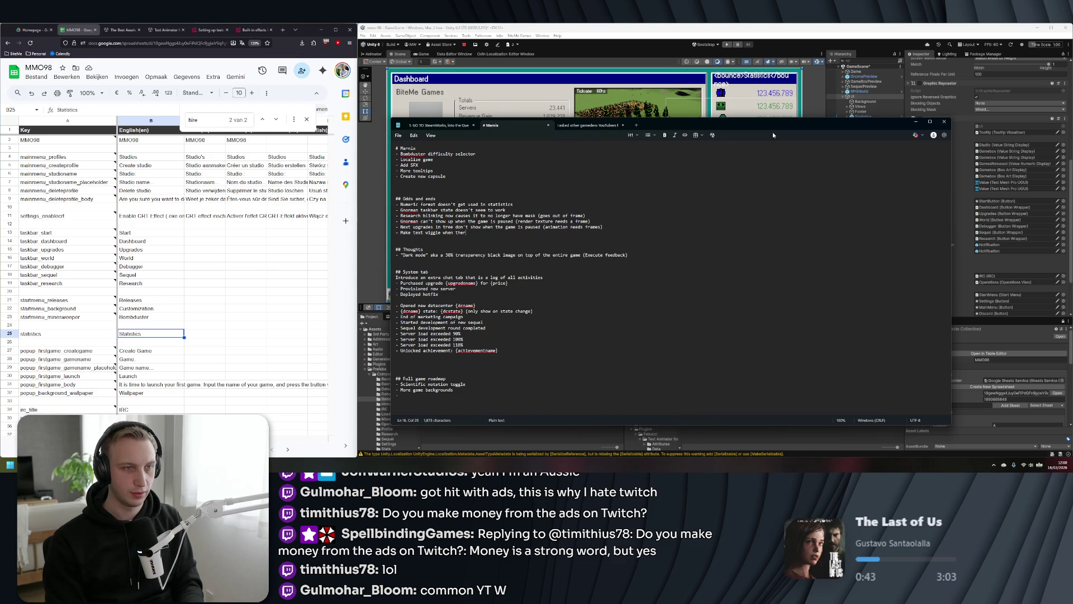
pyautogui.write('ation')
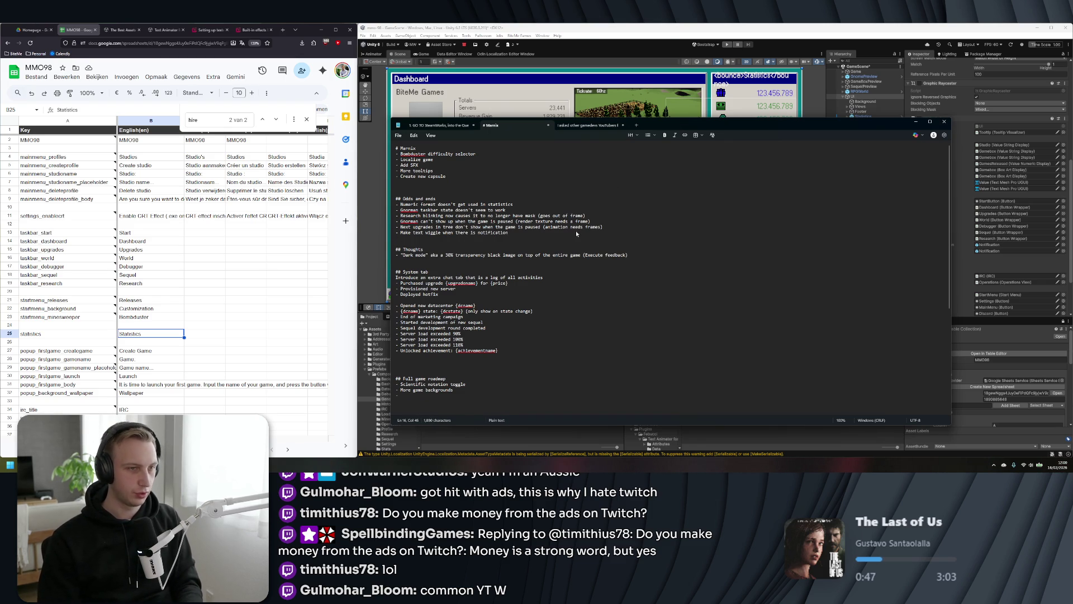
pyautogui.click(556, 241)
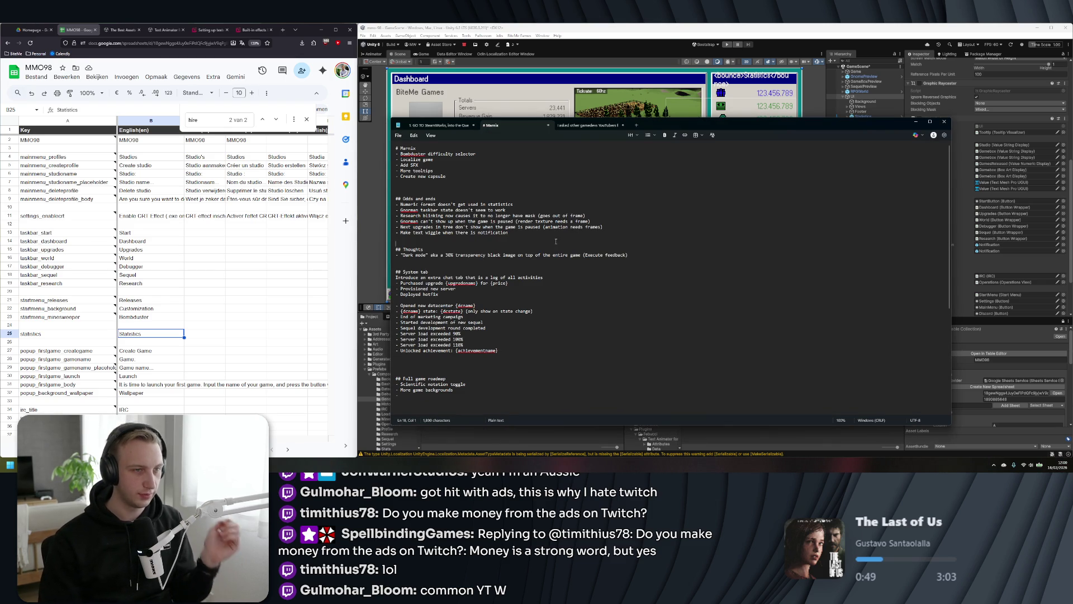
pyautogui.click(545, 232)
pyautogui.click(537, 255)
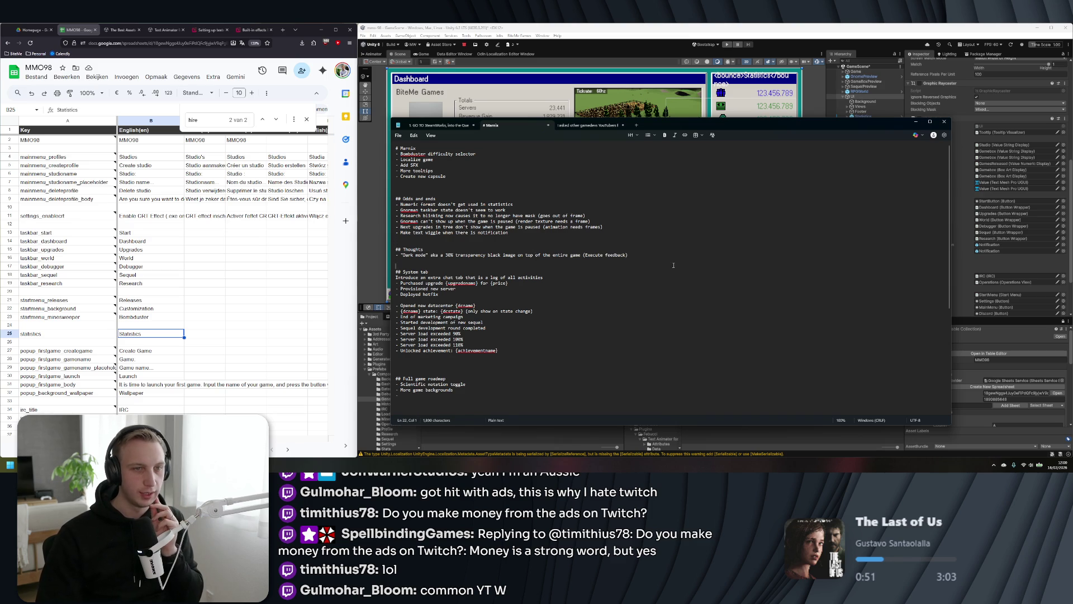
pyautogui.click(915, 121)
# Expand the UI object's children in the Hierarchy and collapse the Taskbar object.
pyautogui.click(844, 97)
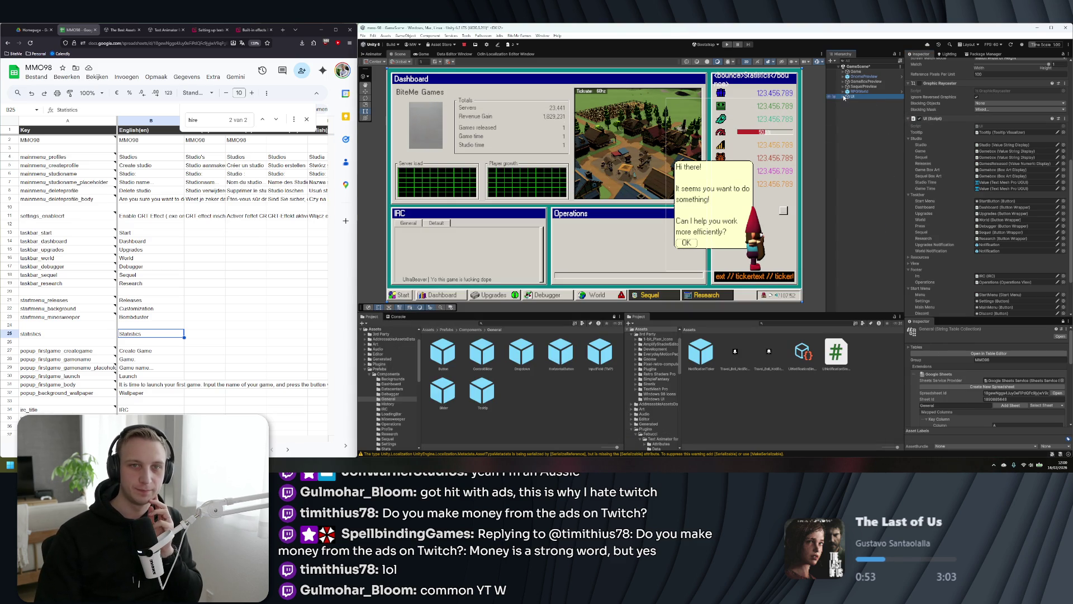
pyautogui.click(843, 98)
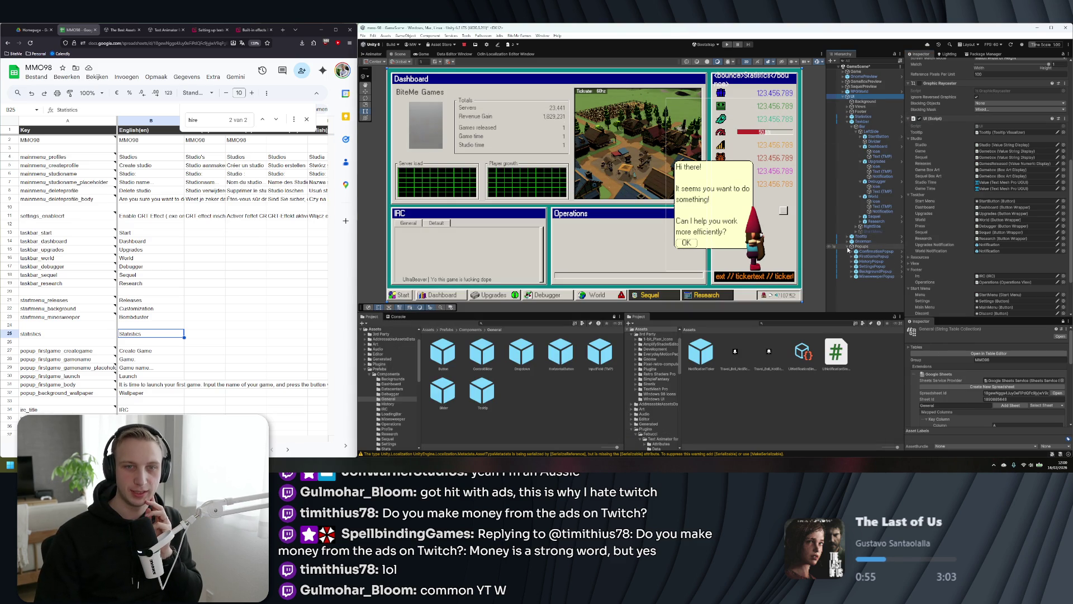
pyautogui.click(848, 121)
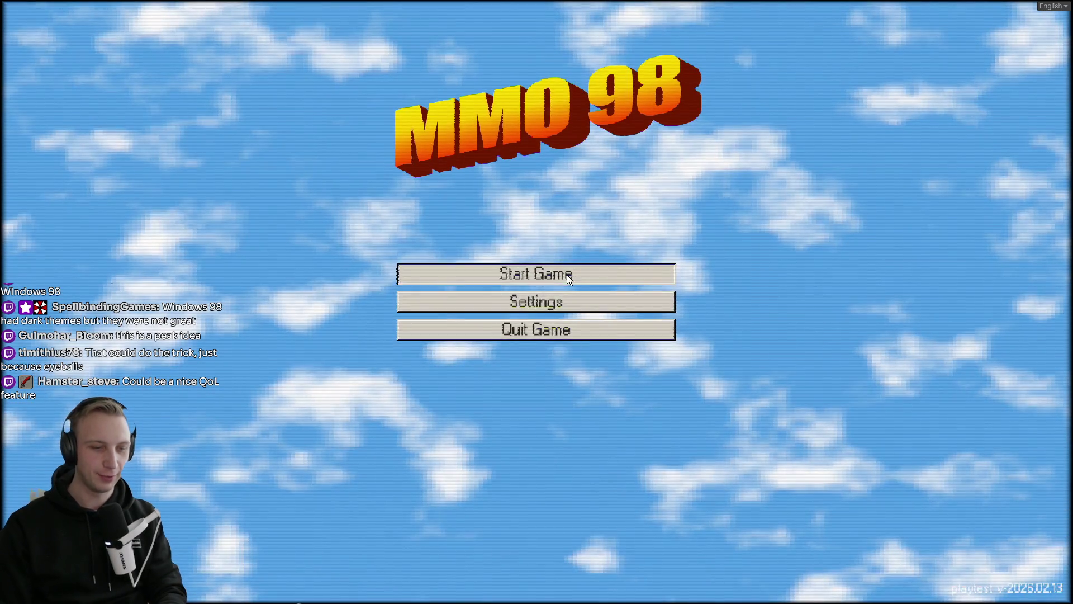
# Load a saved studio, then view the Debugger and Dashboard panels.
pyautogui.click(567, 274)
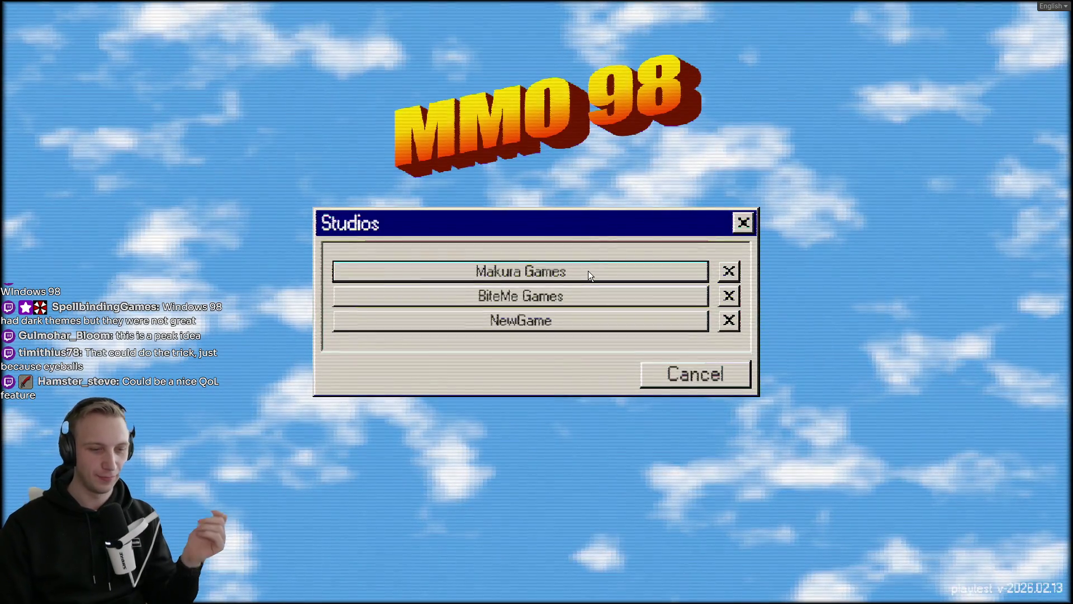
pyautogui.click(588, 271)
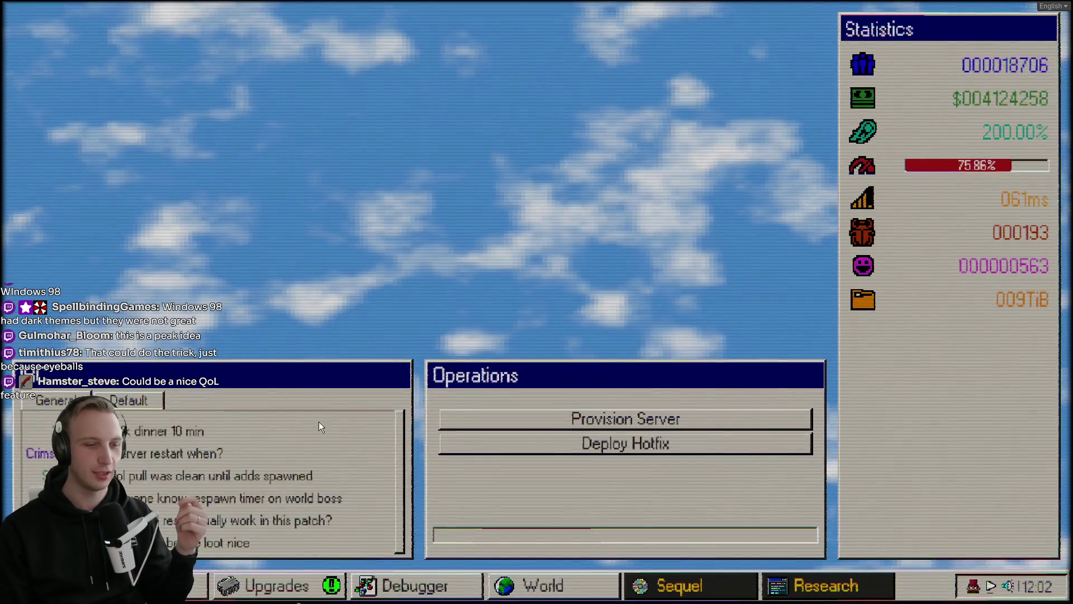
pyautogui.click(394, 589)
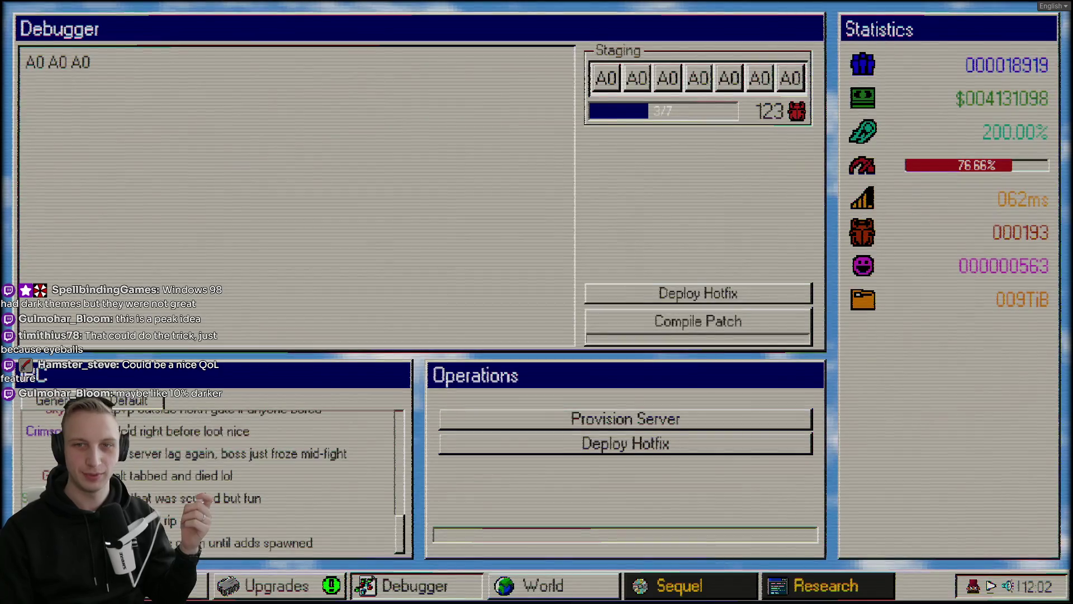
pyautogui.press('1')
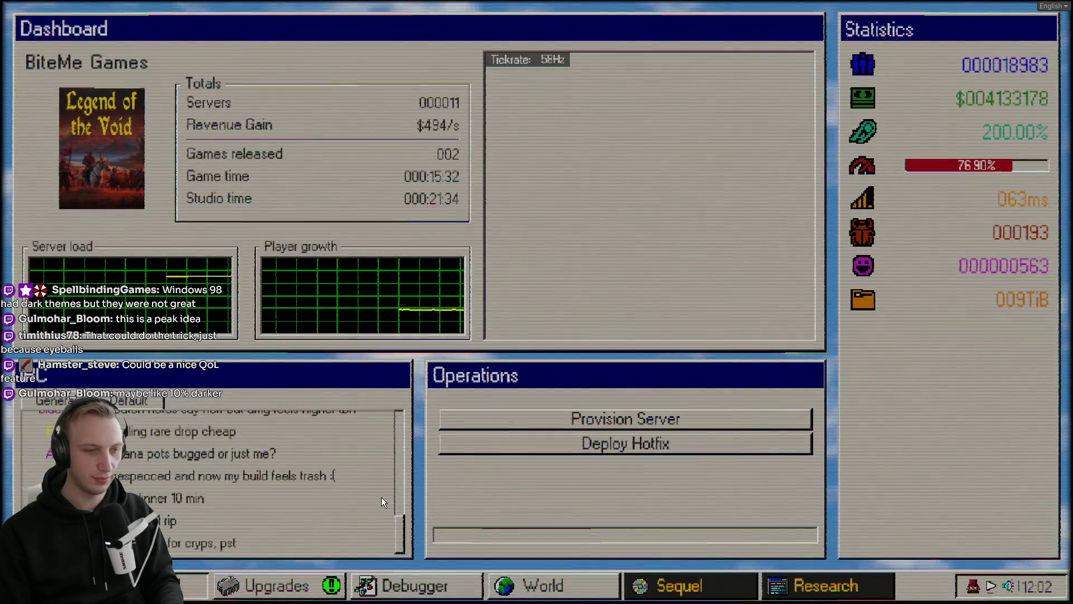
# Cycle through the Sequel, Research, World, Debugger and Upgrades panels.
pyautogui.click(679, 585)
pyautogui.click(845, 596)
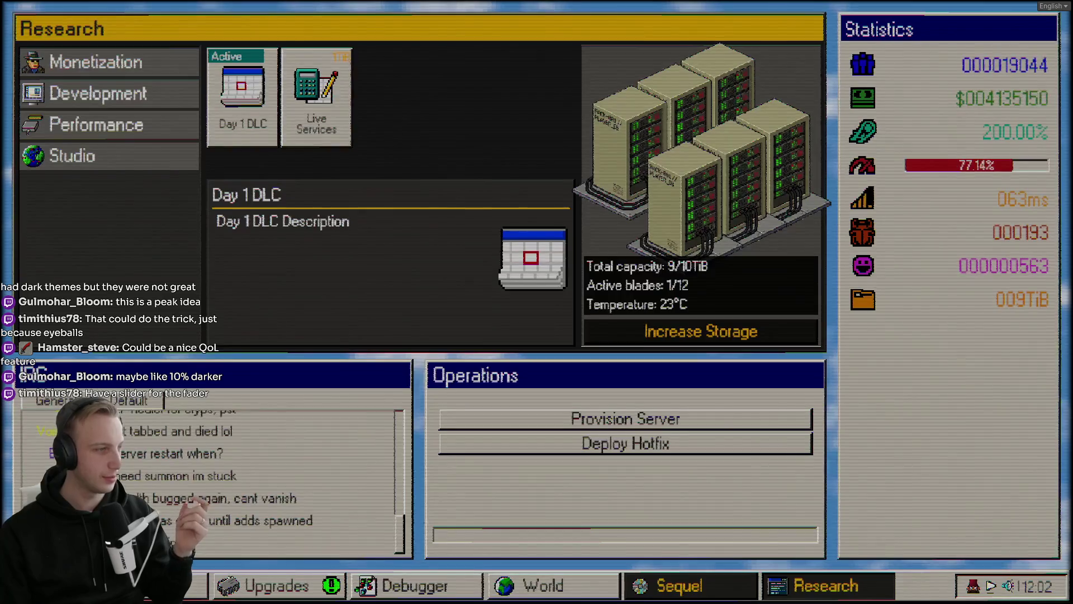
pyautogui.click(665, 585)
pyautogui.click(589, 585)
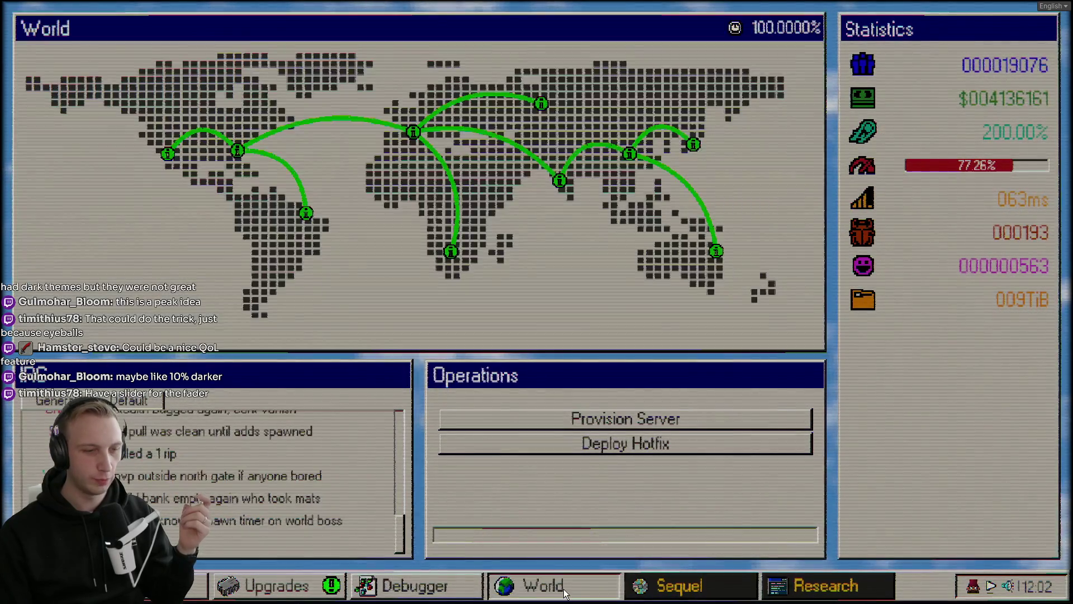
pyautogui.click(413, 585)
pyautogui.click(277, 585)
pyautogui.click(414, 585)
pyautogui.click(510, 588)
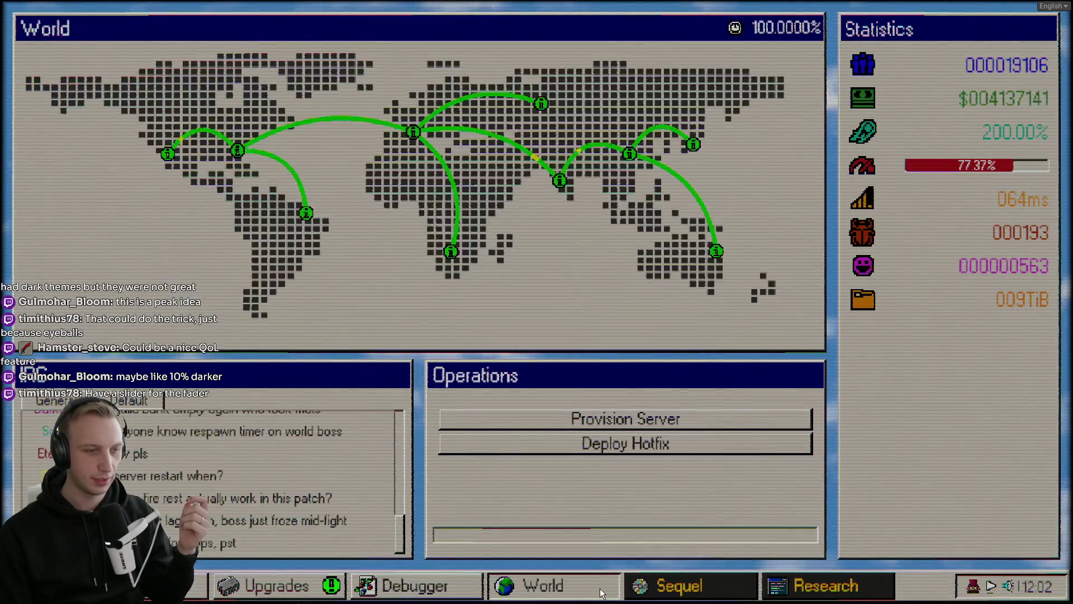
pyautogui.click(705, 584)
pyautogui.click(844, 587)
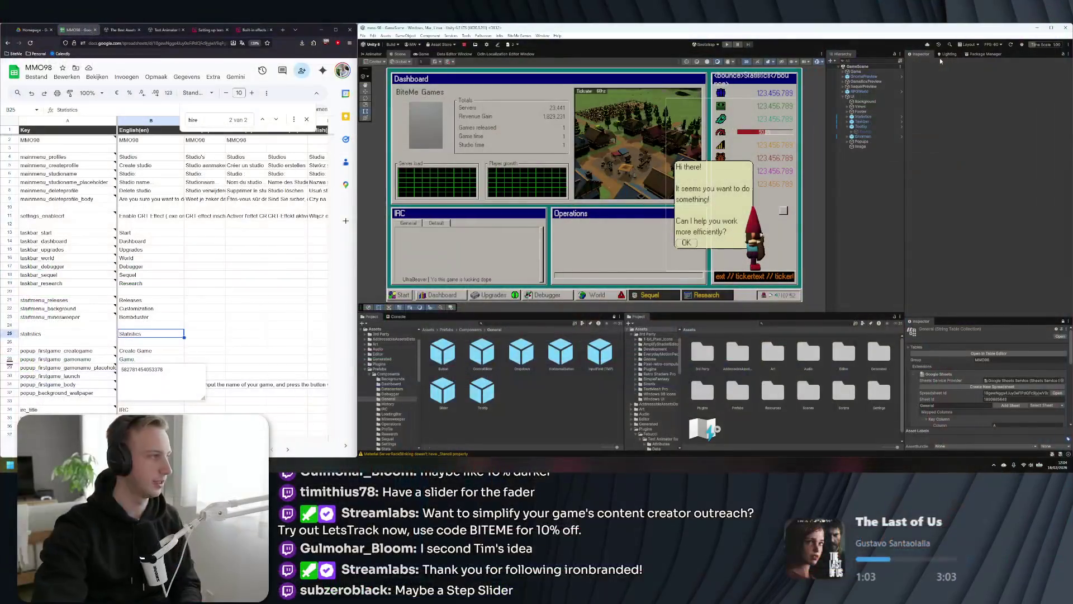
# Select the Image object in the Hierarchy and name it DarkModeOverlay.
pyautogui.click(861, 147)
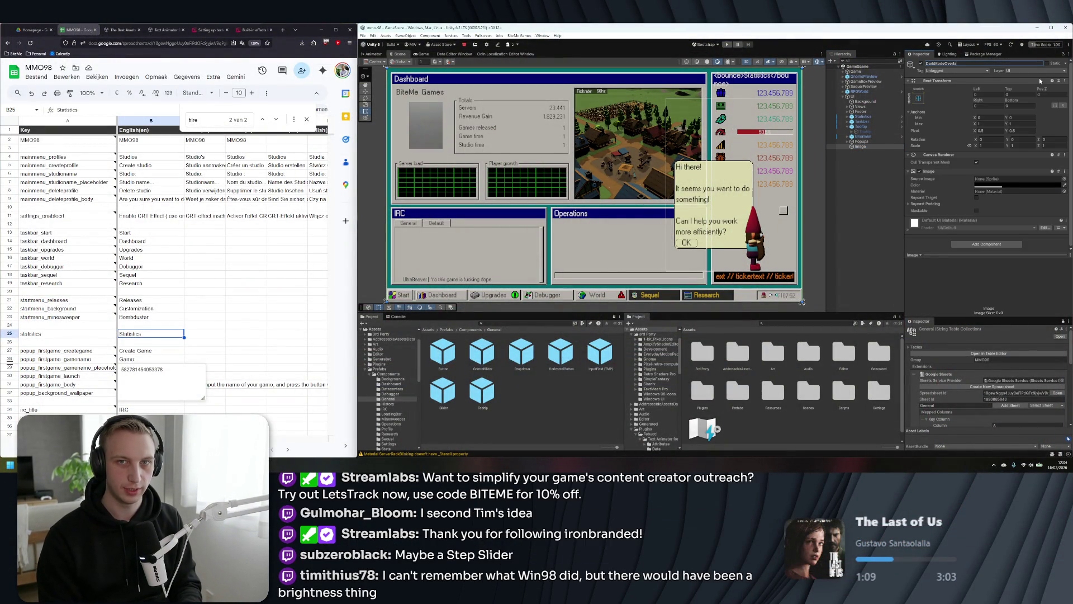
pyautogui.write('y')
pyautogui.press('Return')
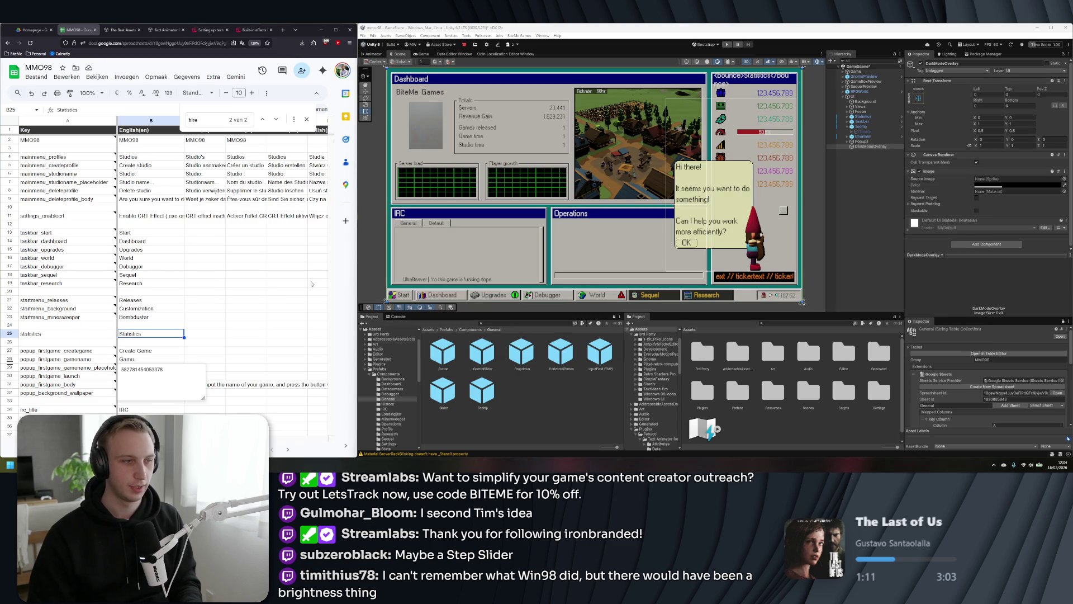
# Add '## Features to implement' with 'Dark mode overlay image setting (Step slider with few intensities)'.
pyautogui.click(664, 465)
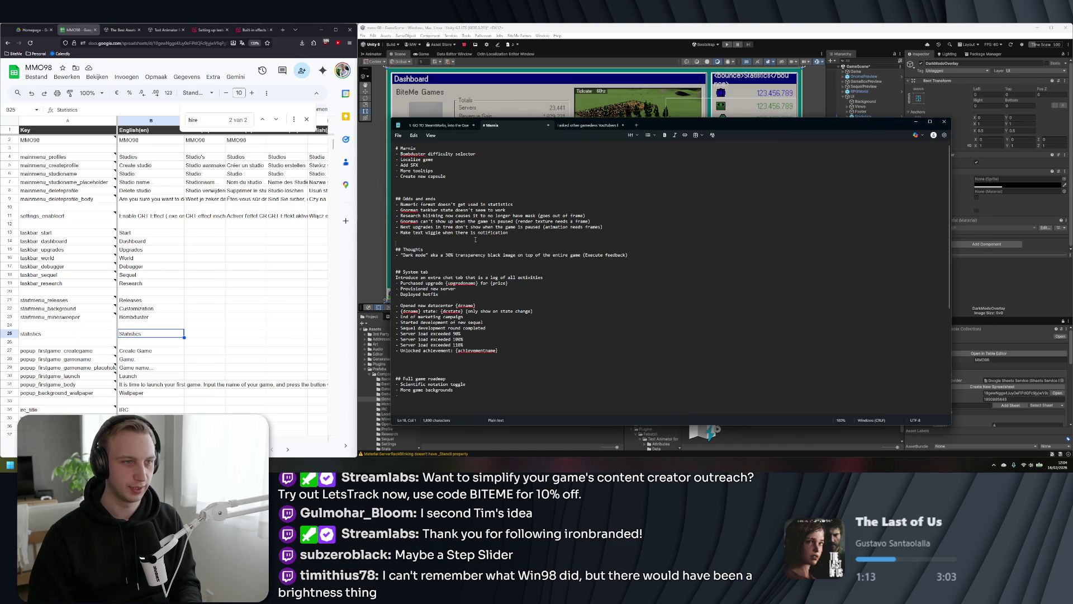
pyautogui.press('Return')
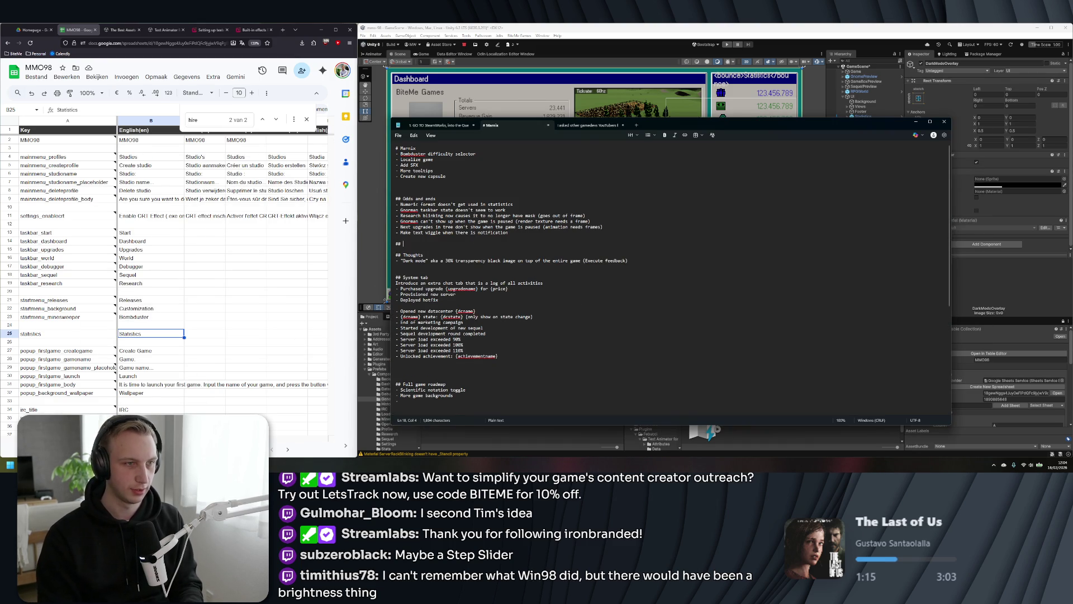
pyautogui.write('Features to imp')
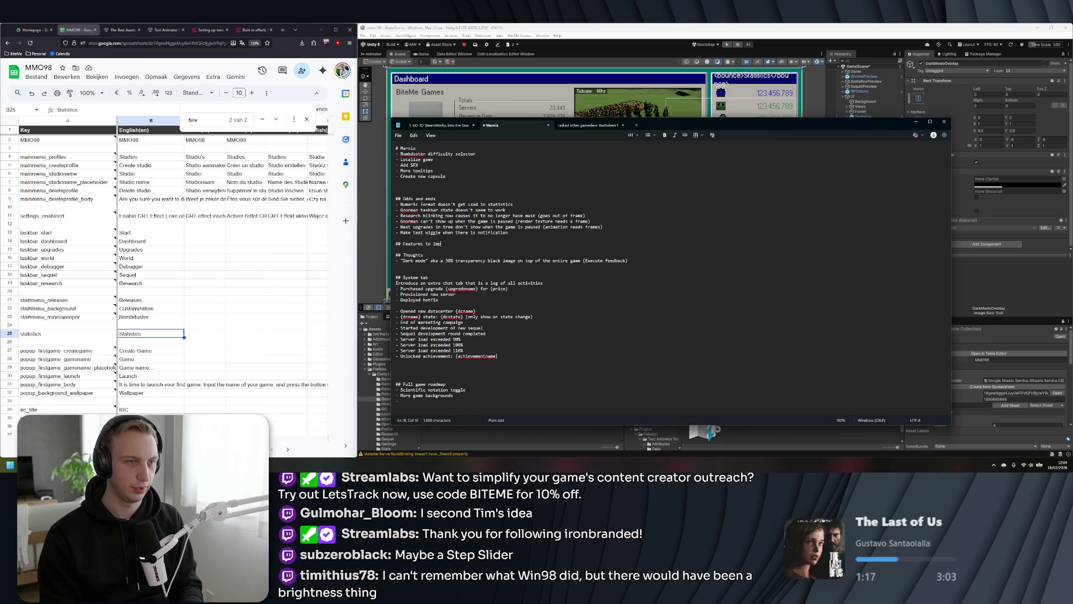
pyautogui.write('t')
pyautogui.press('Return')
pyautogui.write('Dark mode overlay')
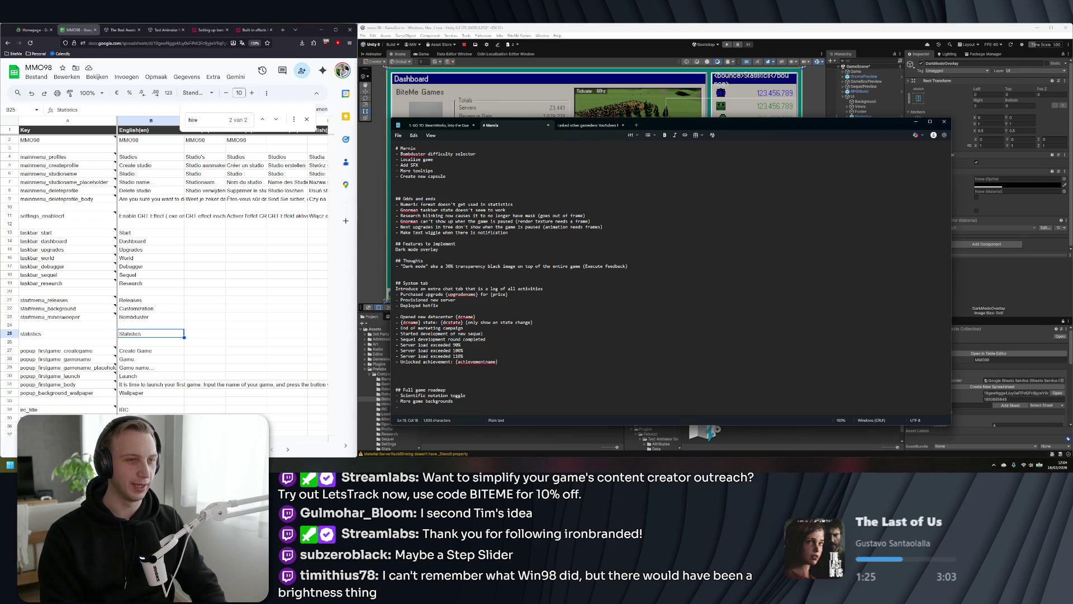
pyautogui.press('Return')
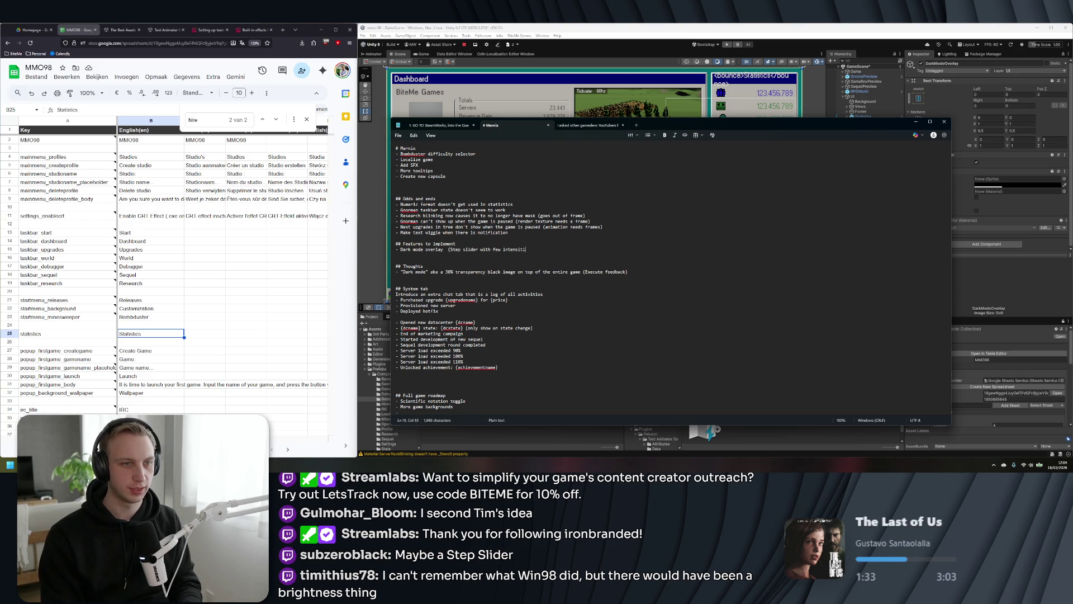
pyautogui.click(448, 250)
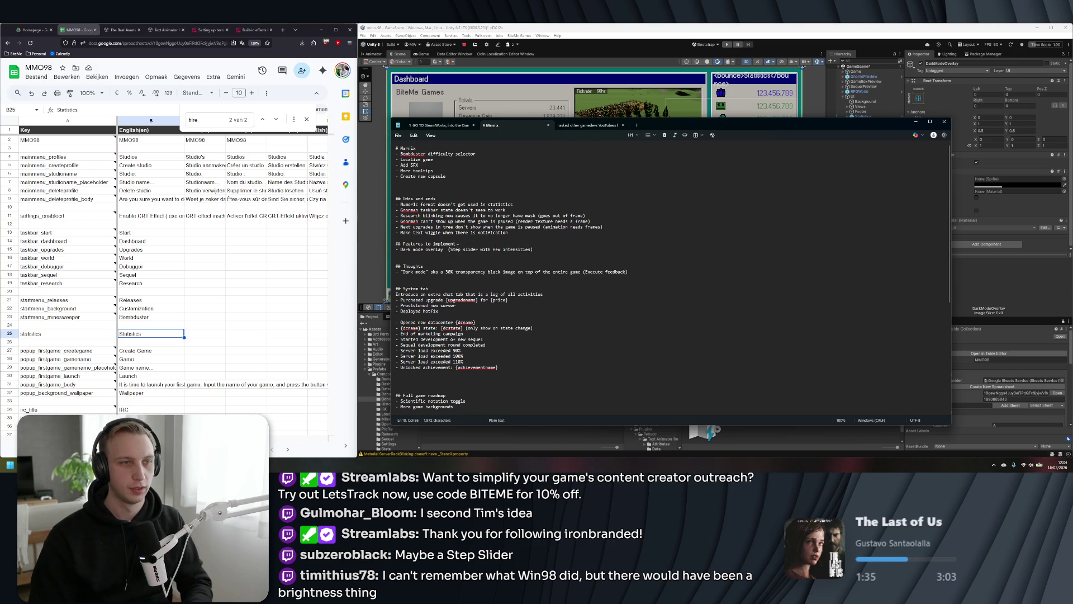
pyautogui.write('image settings')
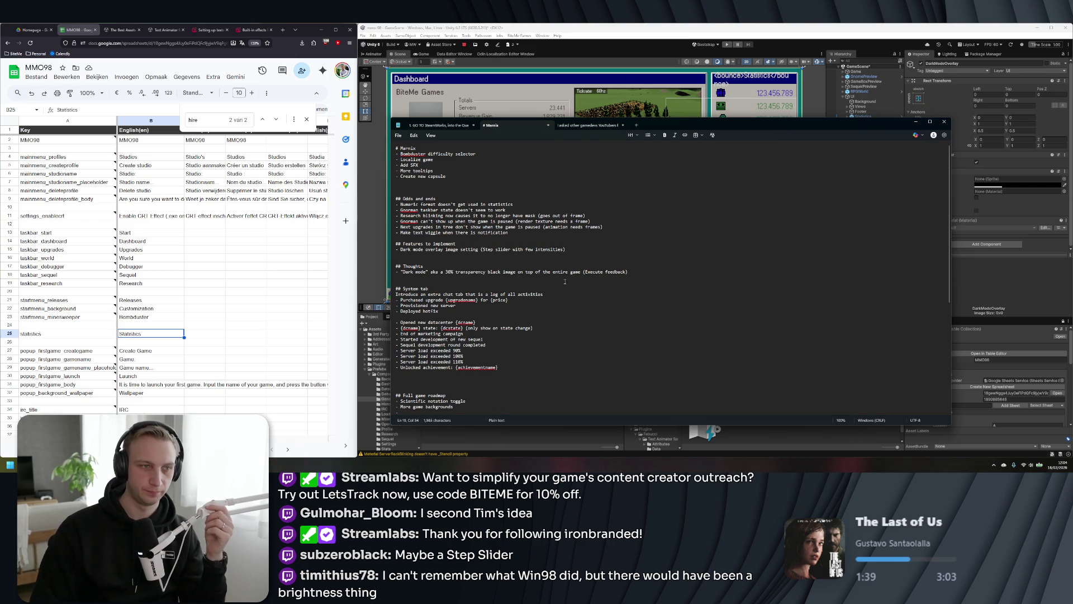
pyautogui.click(1001, 294)
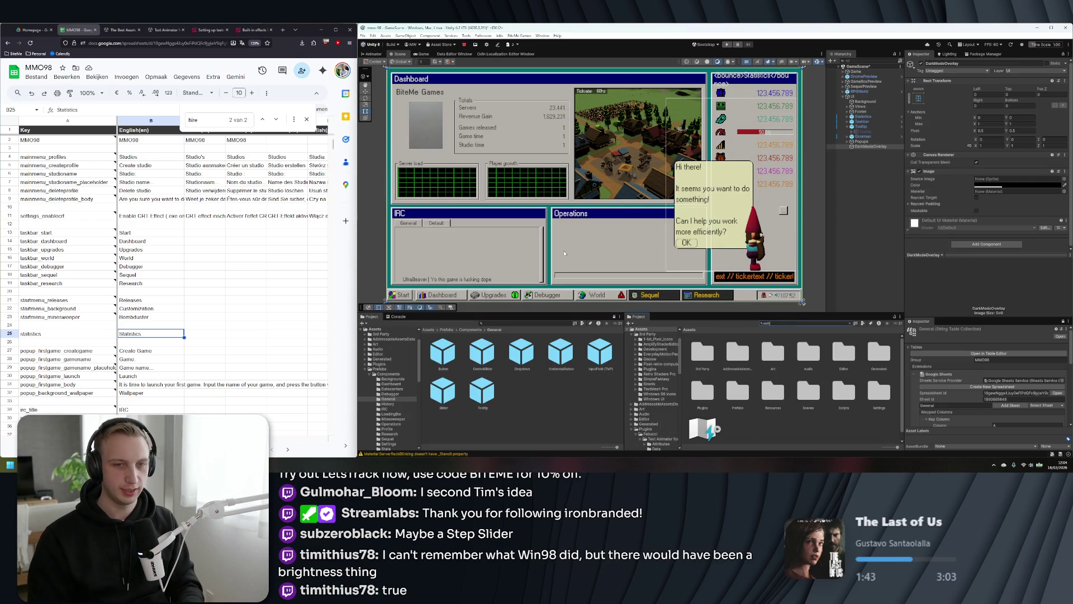
# Search the Project panel for 'settings' and read SettingsPopup.cs around the crtEffectToggle field.
pyautogui.write('ings')
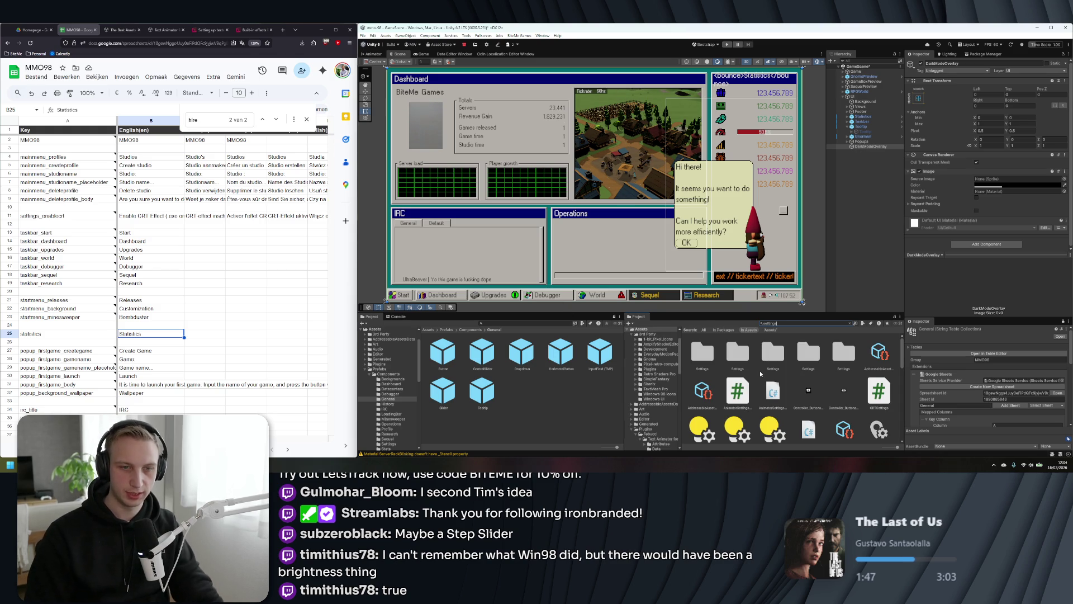
pyautogui.scroll(-3, 832, 372)
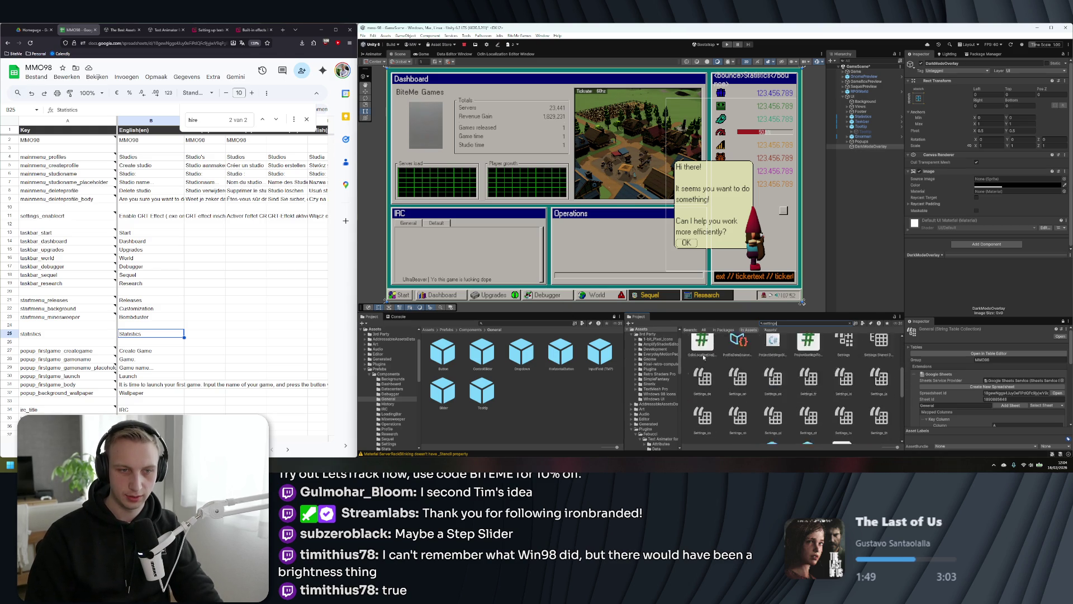
pyautogui.scroll(-2, 704, 358)
pyautogui.click(843, 418)
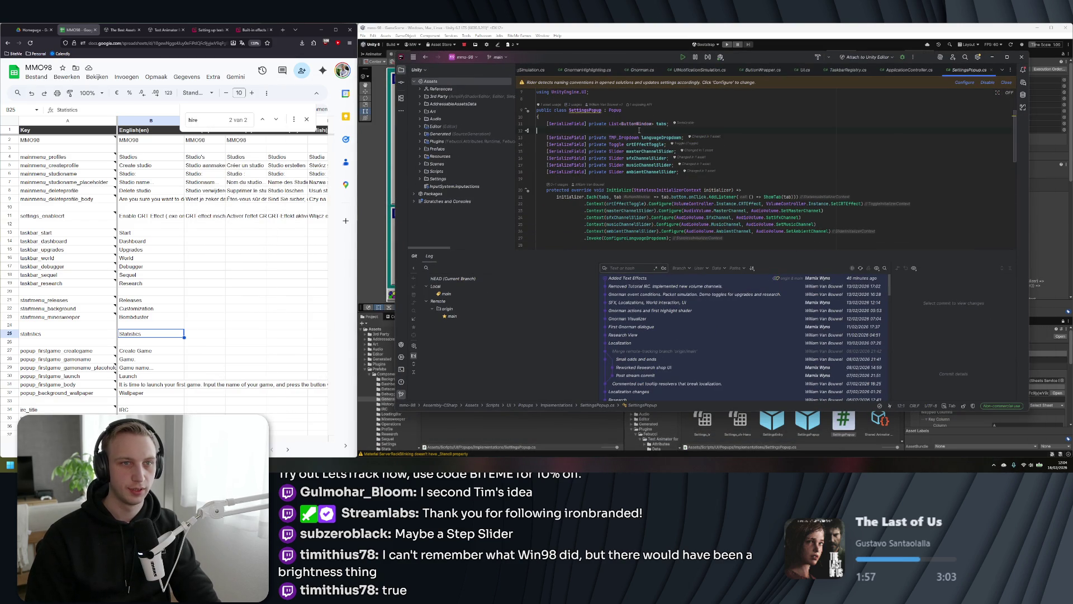
pyautogui.click(646, 144)
pyautogui.scroll(3, 649, 156)
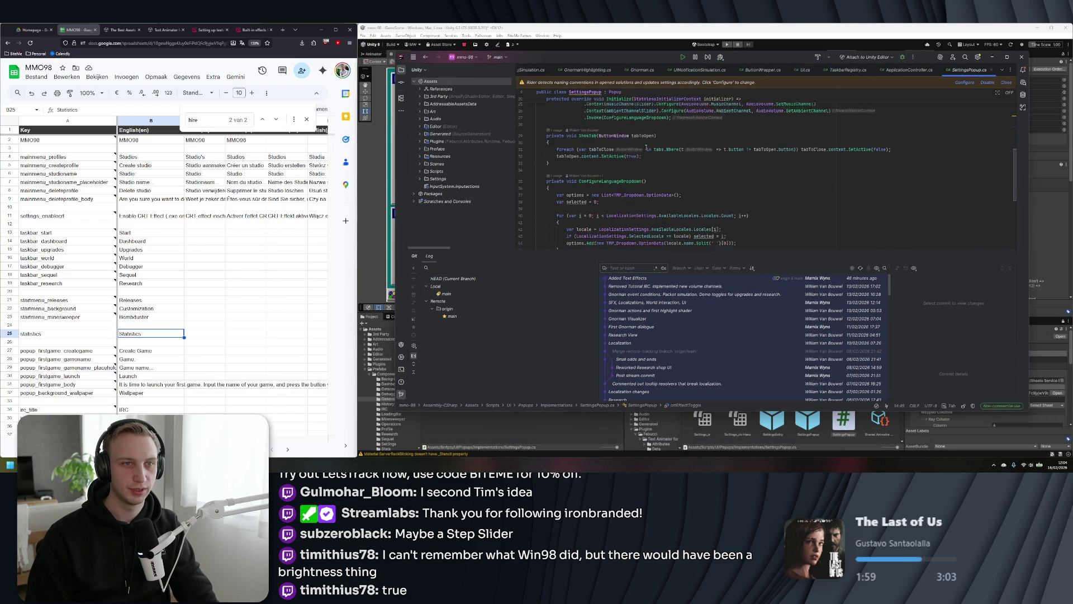
# Open the SettingsPopup prefab and frame its Menu object in the scene view.
pyautogui.click(808, 419)
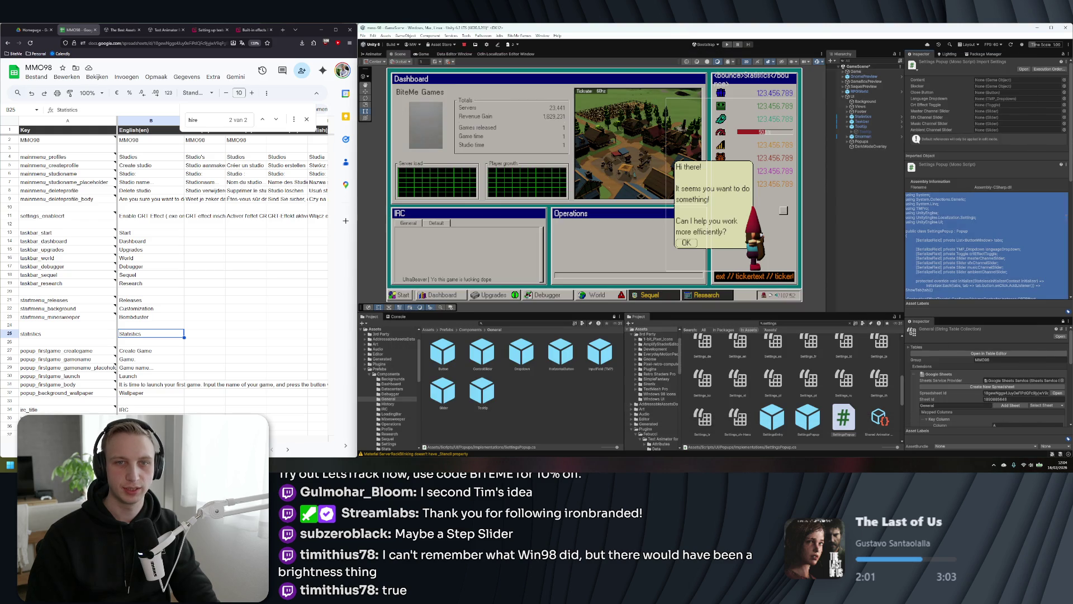
pyautogui.click(783, 419)
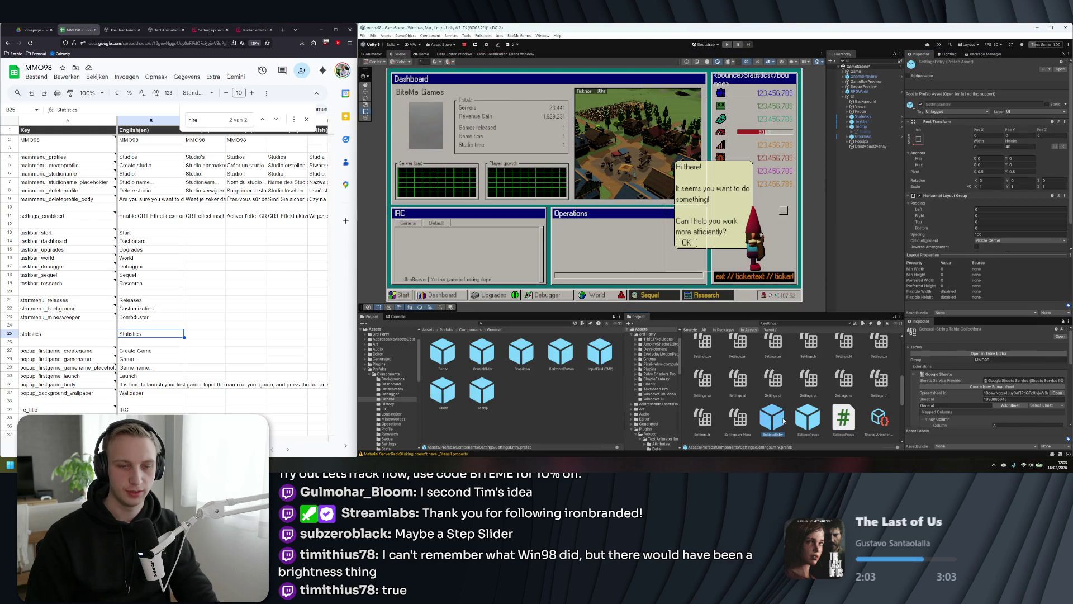
pyautogui.doubleClick(772, 418)
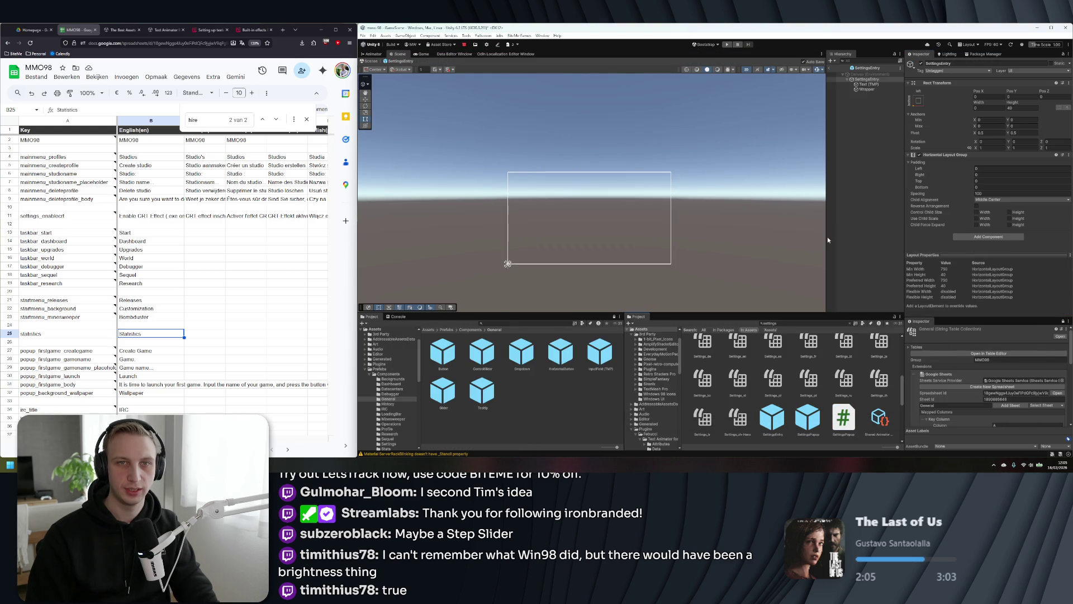
pyautogui.doubleClick(807, 419)
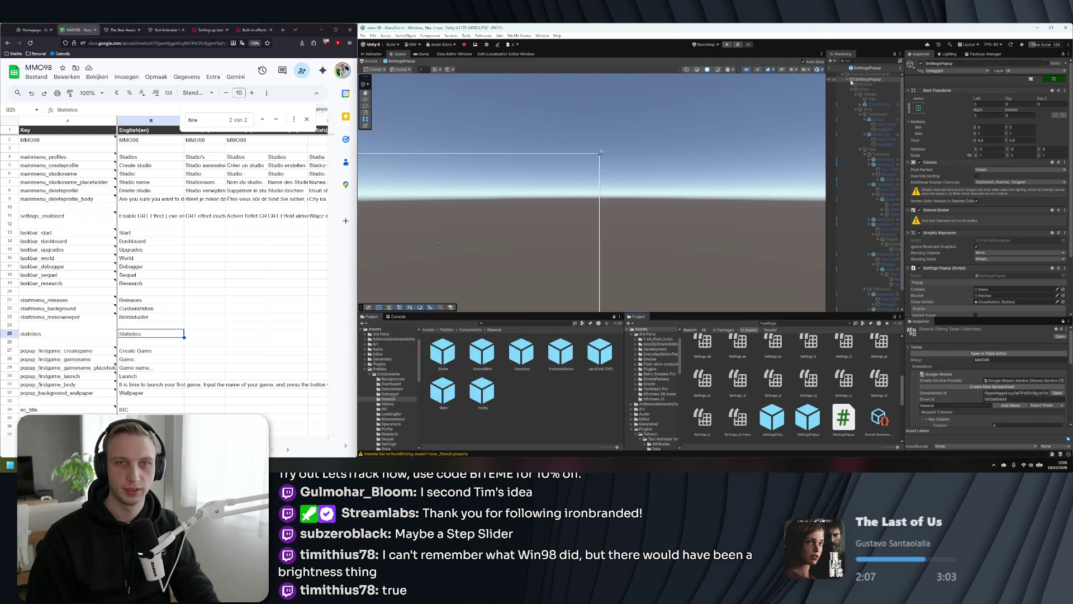
pyautogui.click(881, 89)
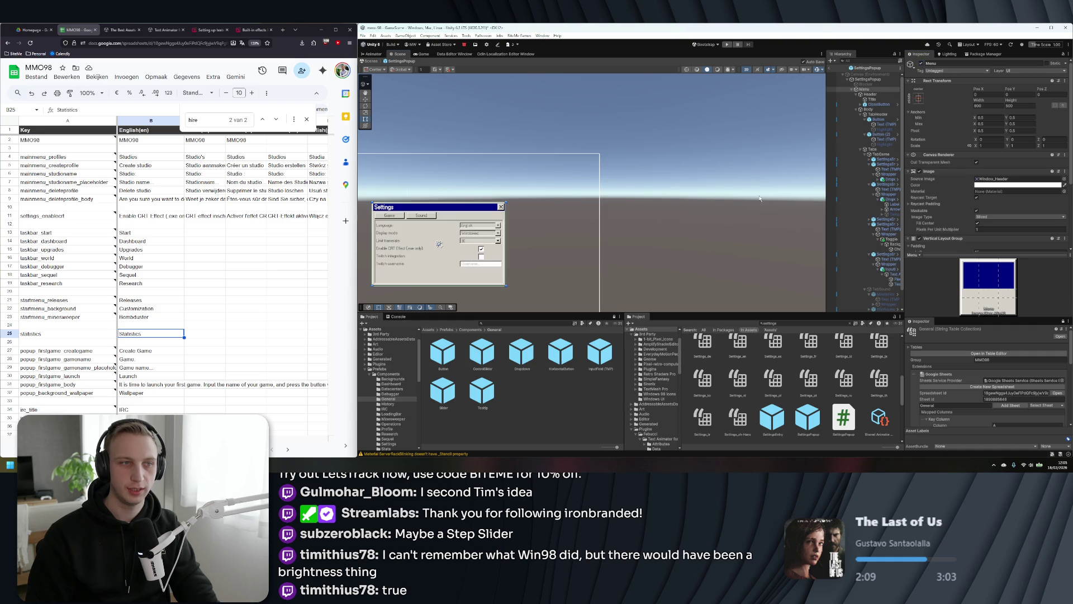
pyautogui.press('f')
pyautogui.press('f')
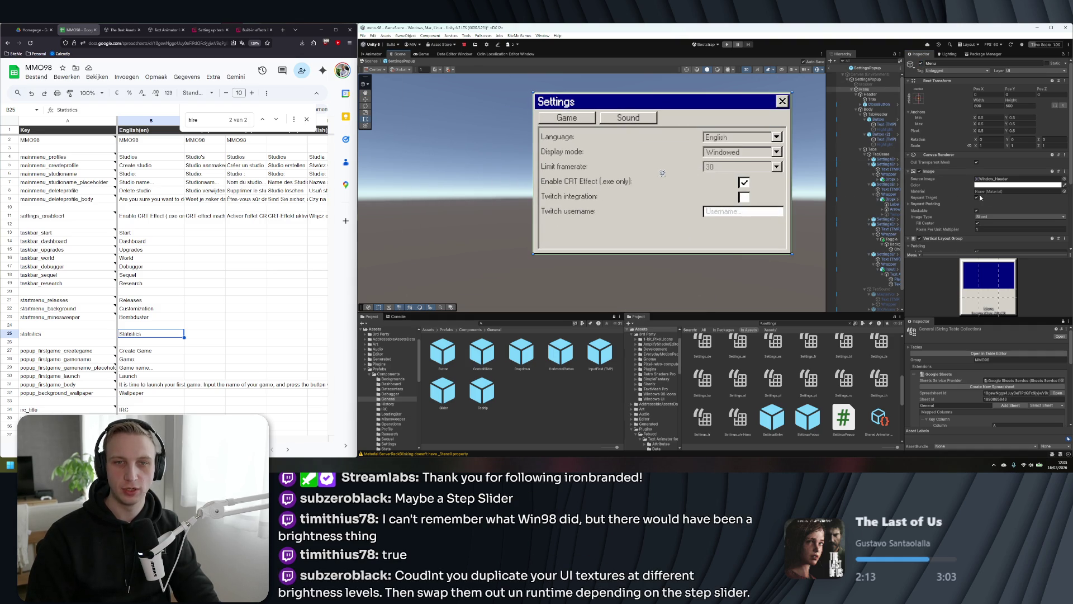
# Inspect the SettingsPopup object's script fields, expanding and collapsing the Tabs list.
pyautogui.scroll(-5, 983, 198)
pyautogui.scroll(3, 949, 171)
pyautogui.press('Up')
pyautogui.press('Up')
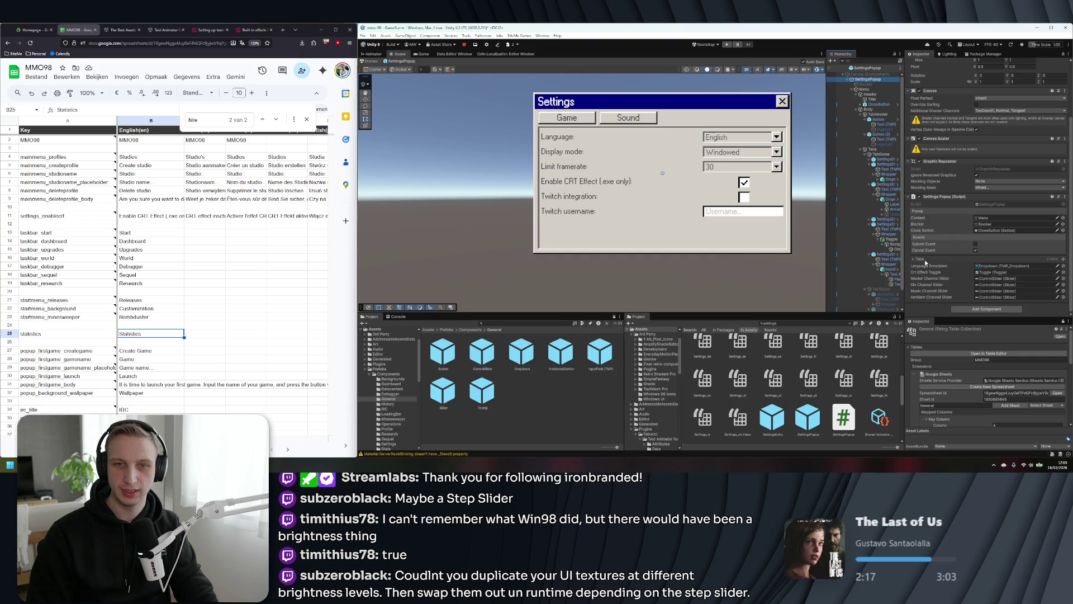
pyautogui.click(917, 259)
pyautogui.click(925, 258)
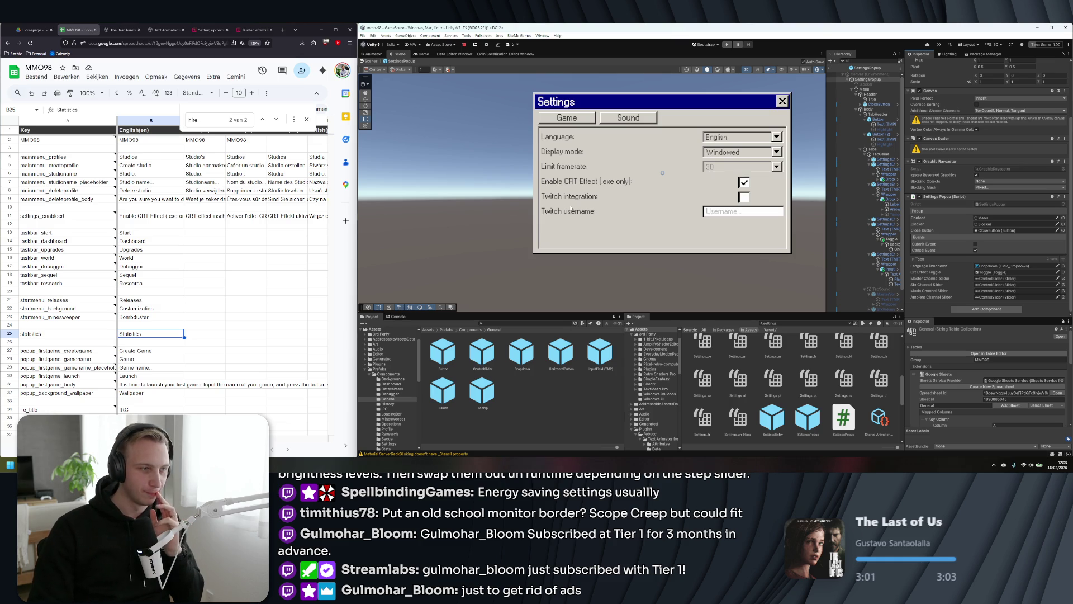
# Search 'unity-Twitch' in a new Firefox tab to reach the Unity-Twitch-Chat repository.
pyautogui.click(282, 30)
pyautogui.write('unity y')
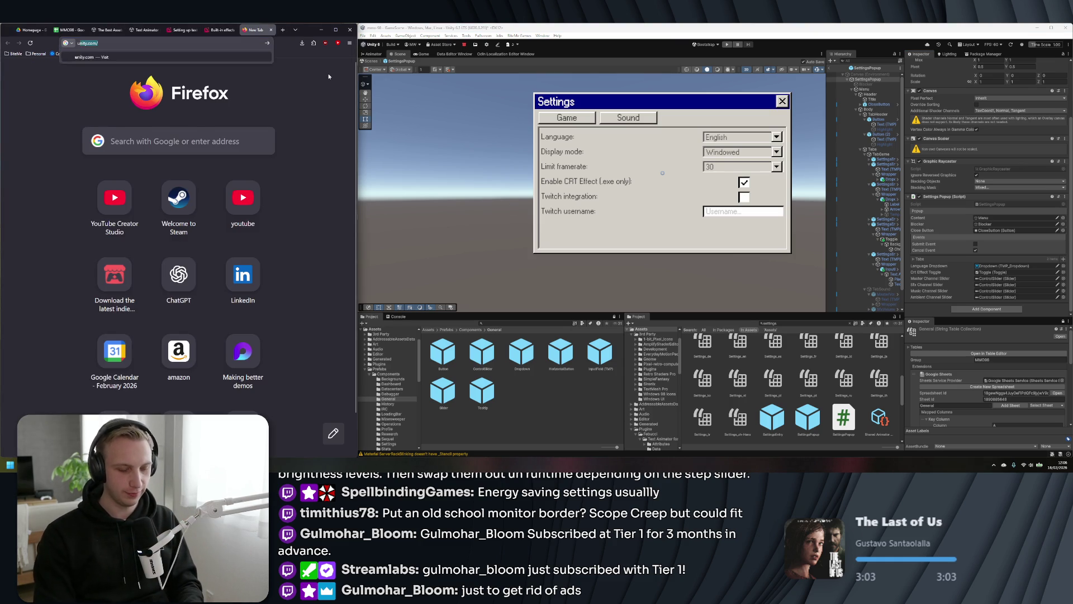
pyautogui.press('BackSpace')
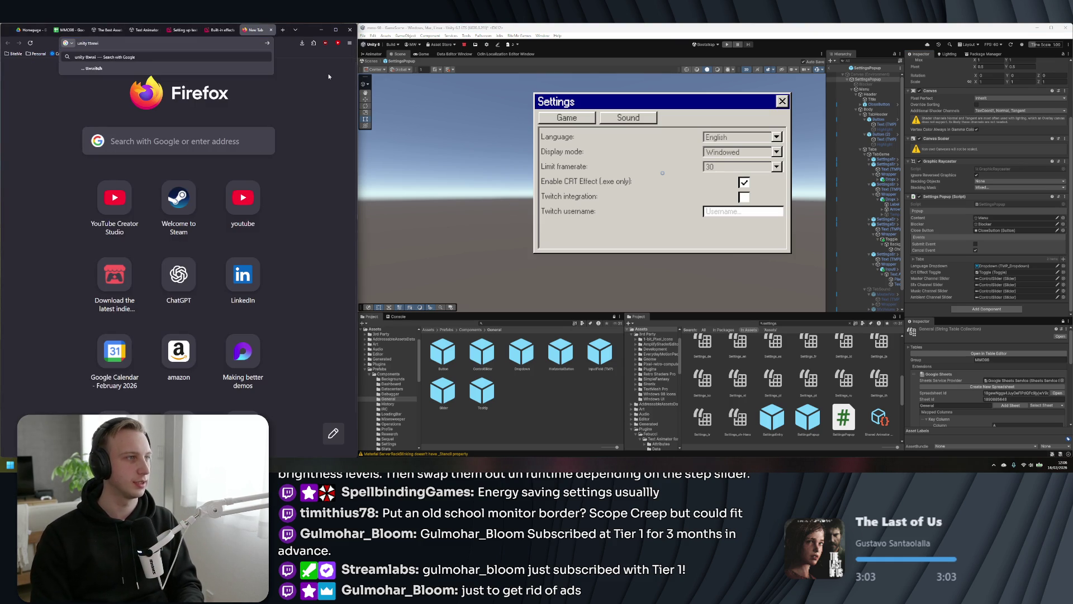
pyautogui.write('ty-Twitch')
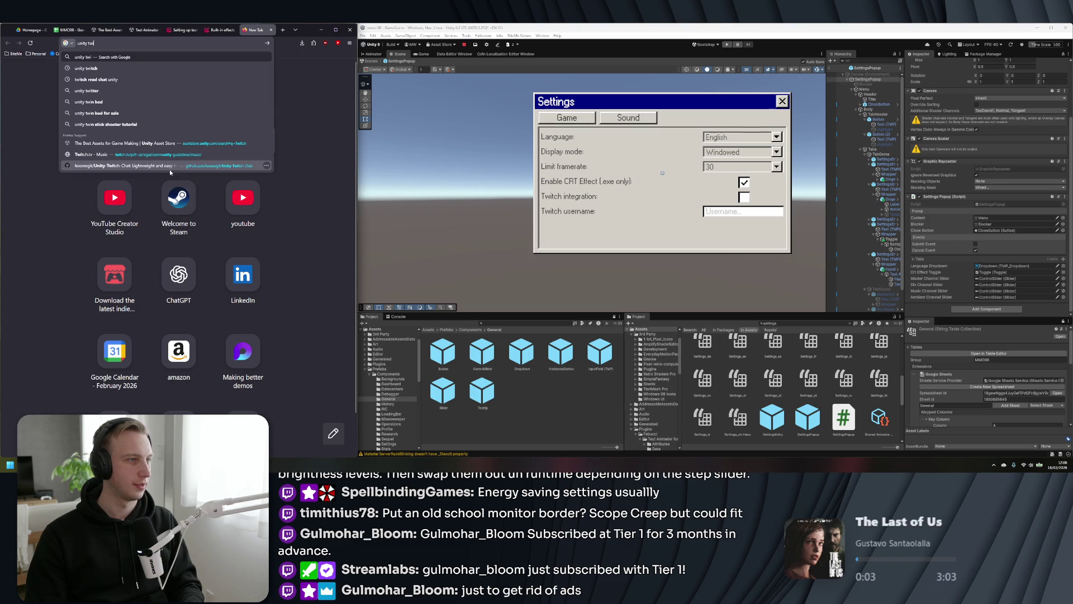
pyautogui.press('Return')
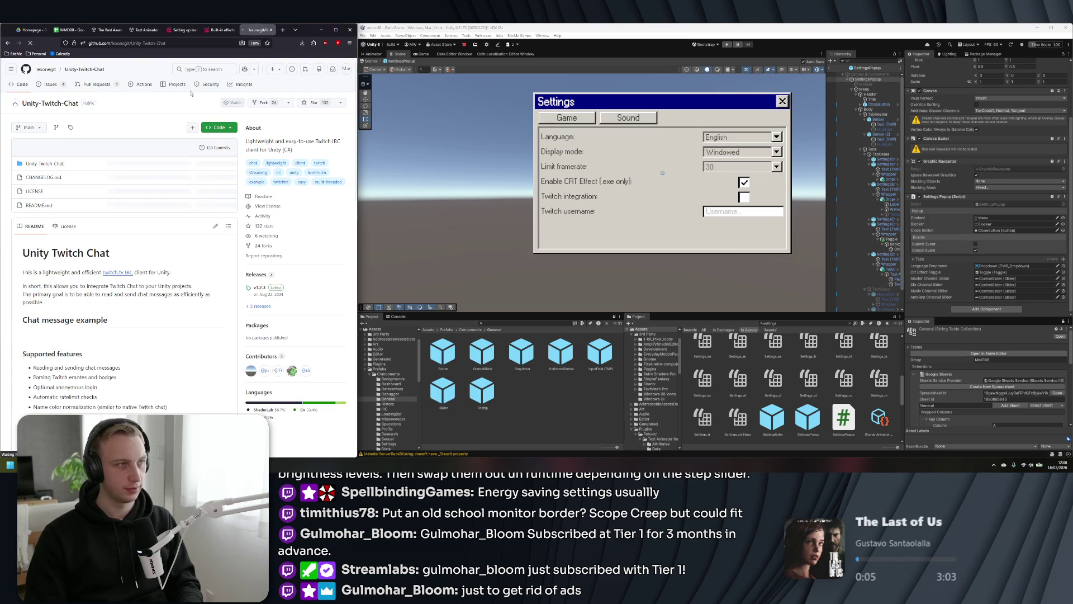
# Scroll the README to the Installation section and highlight its package installation steps.
pyautogui.scroll(-3, 62, 279)
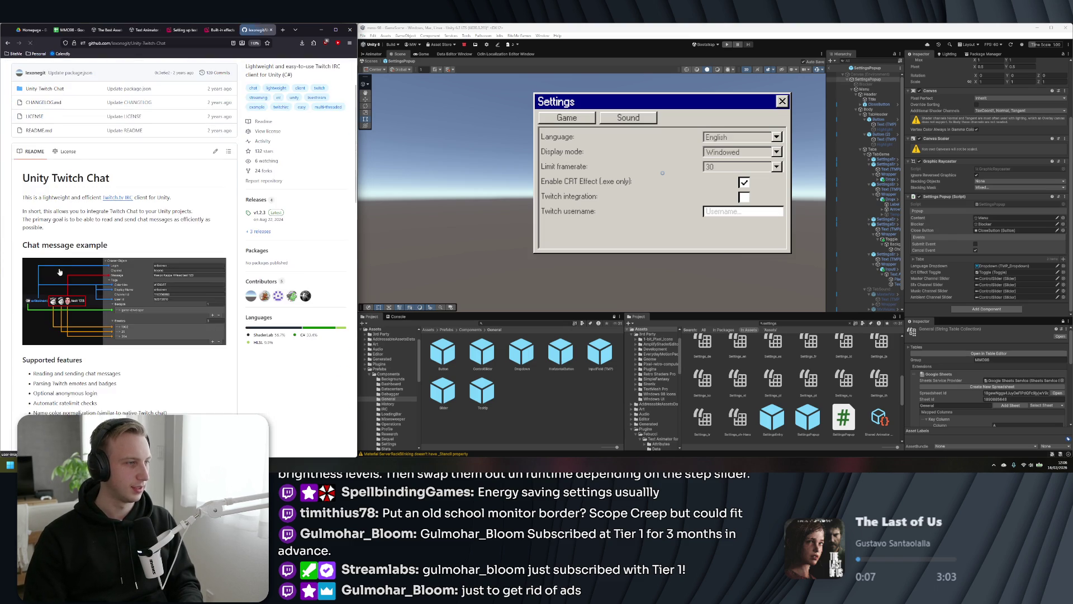
pyautogui.scroll(-3, 60, 271)
pyautogui.moveTo(143, 367); pyautogui.dragTo(32, 361)
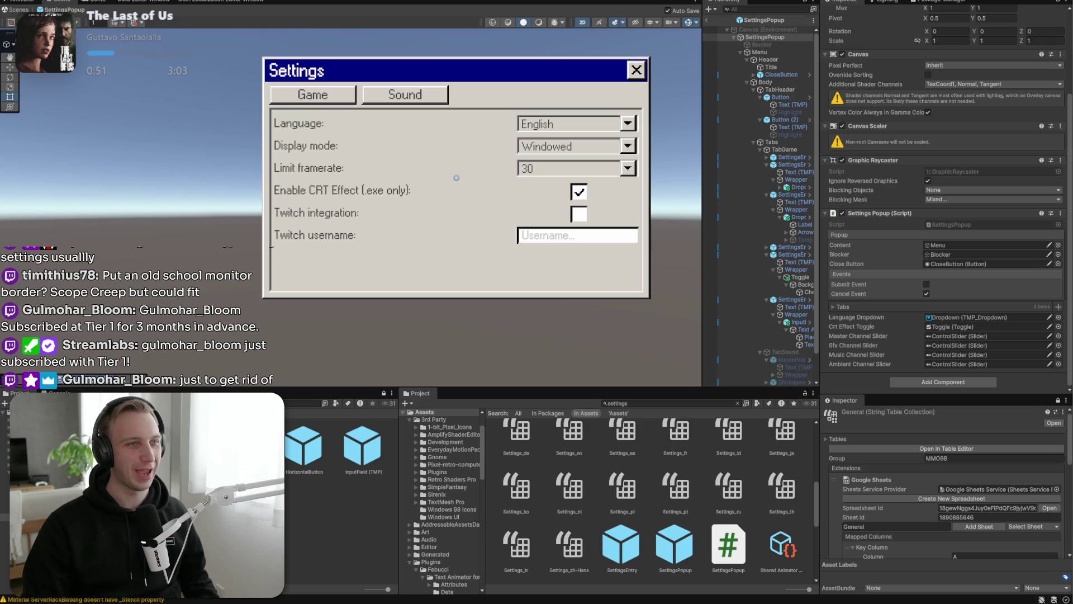
pyautogui.click(89, 2)
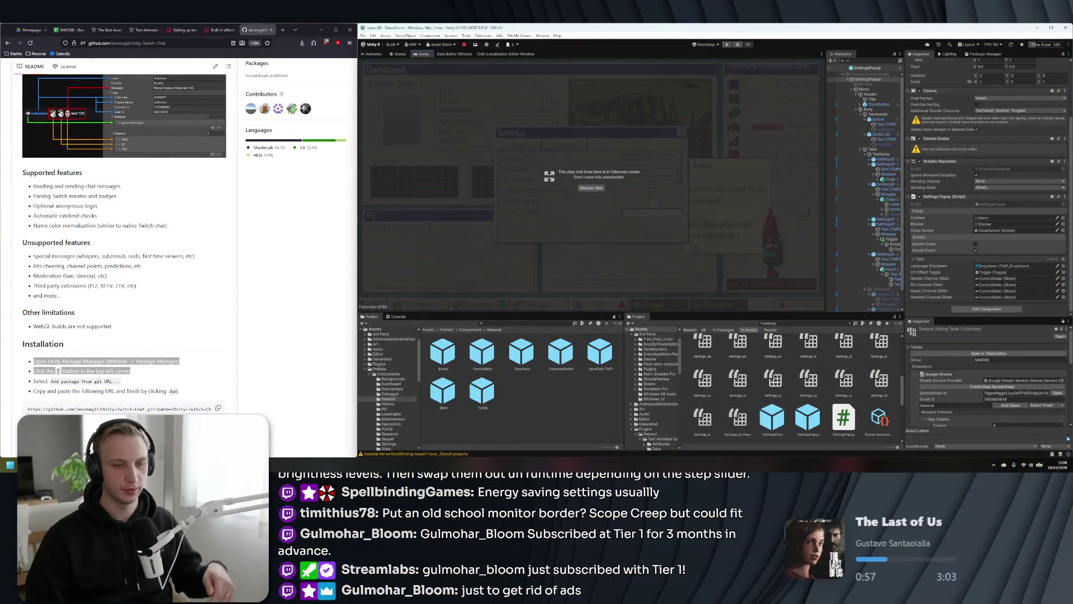
# Deactivate the DarkModeOverlay object to brighten the game, then open SettingsPopup.cs in Rider.
pyautogui.press('F11')
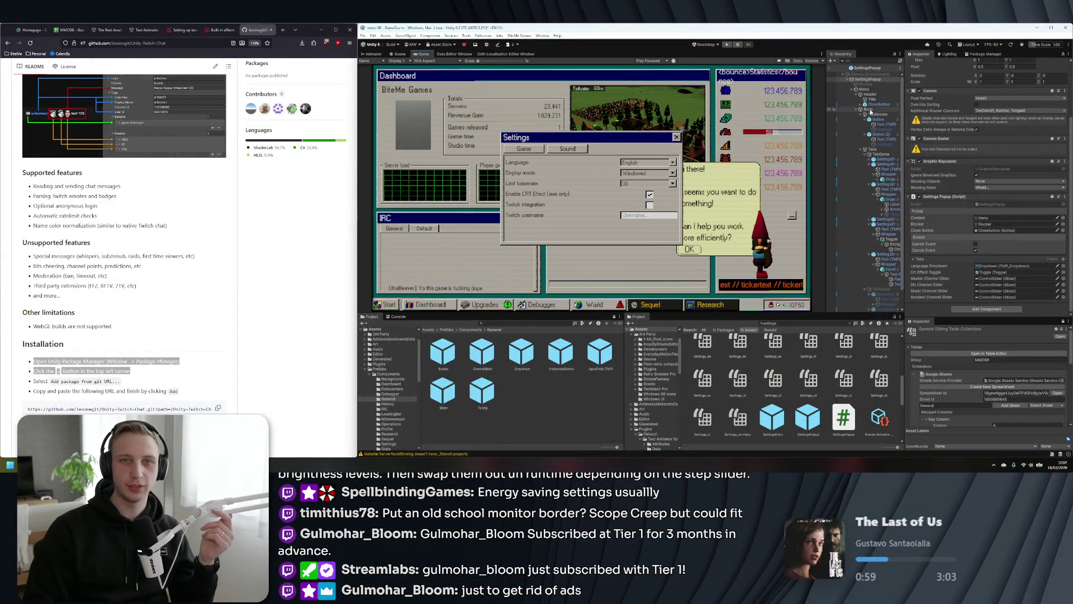
pyautogui.click(831, 61)
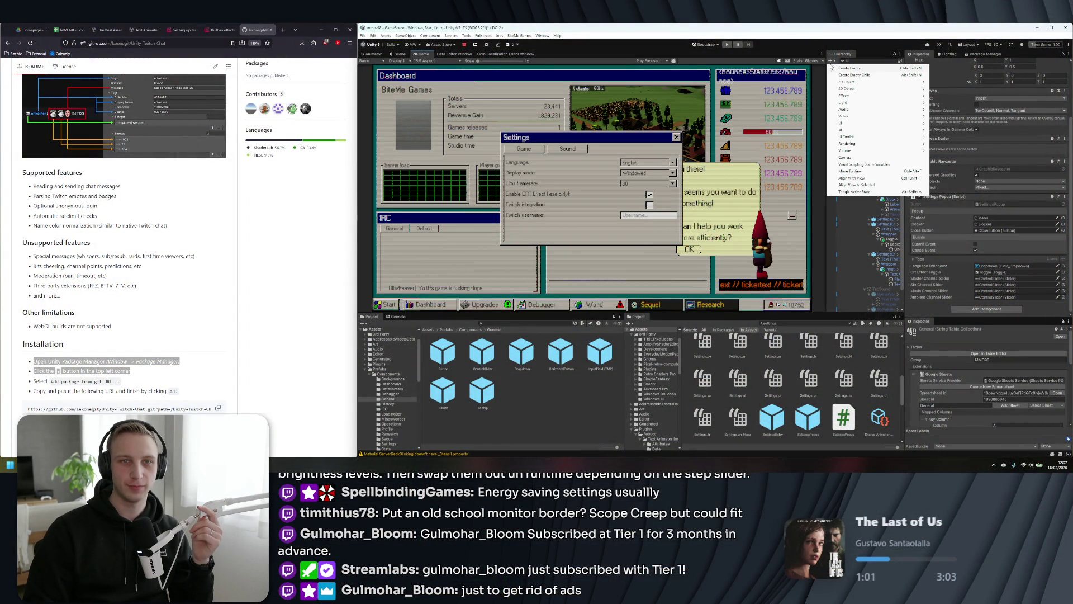
pyautogui.press('Escape')
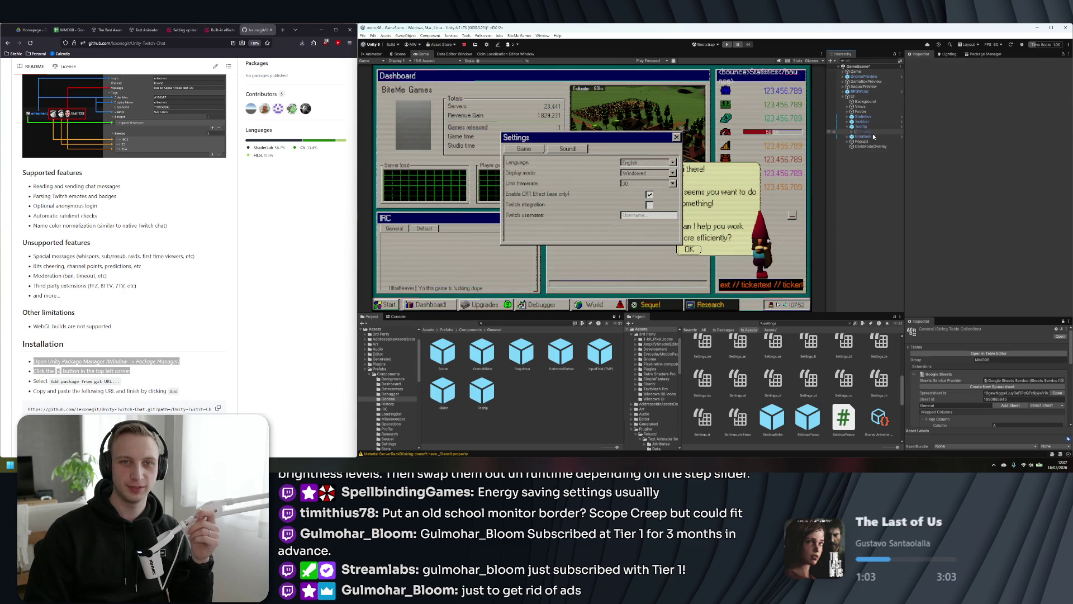
pyautogui.click(868, 146)
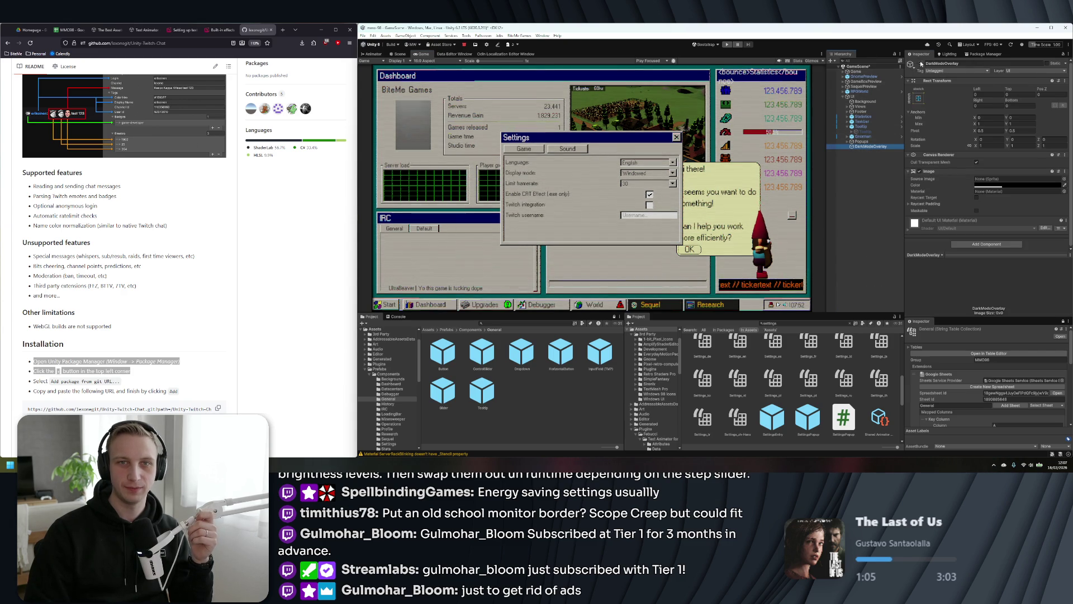
pyautogui.click(921, 63)
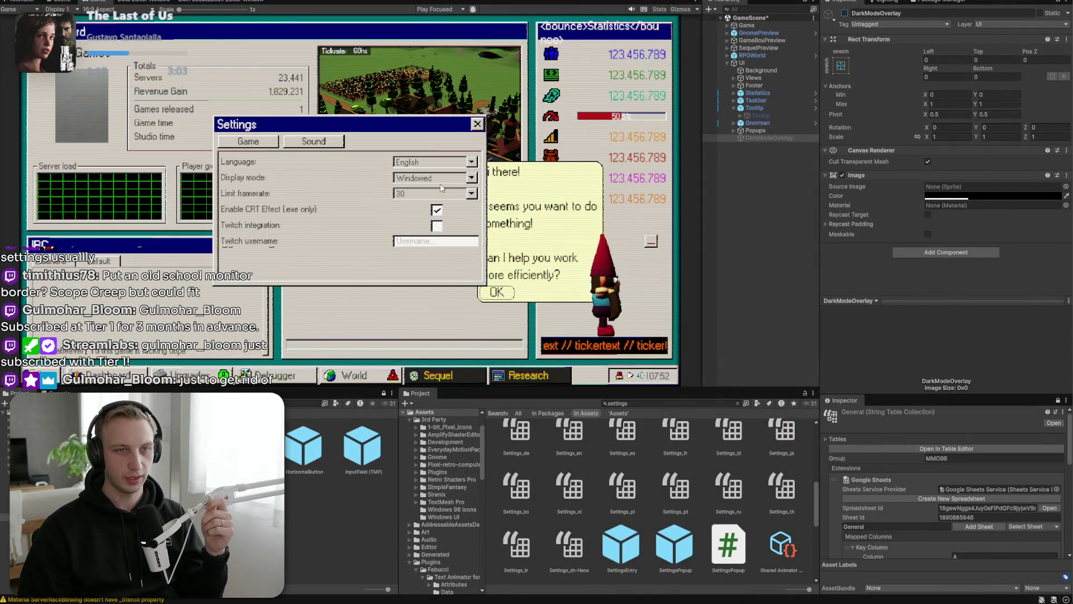
pyautogui.doubleClick(738, 544)
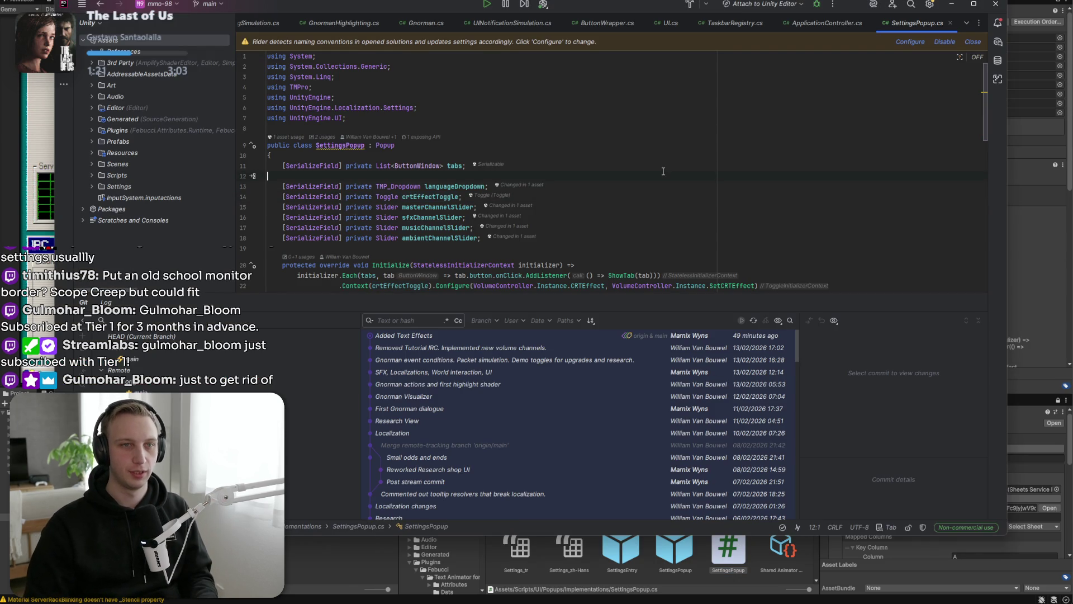
# Insert blank lines below the existing field declarations and lower the Rider window to show the game.
pyautogui.click(652, 190)
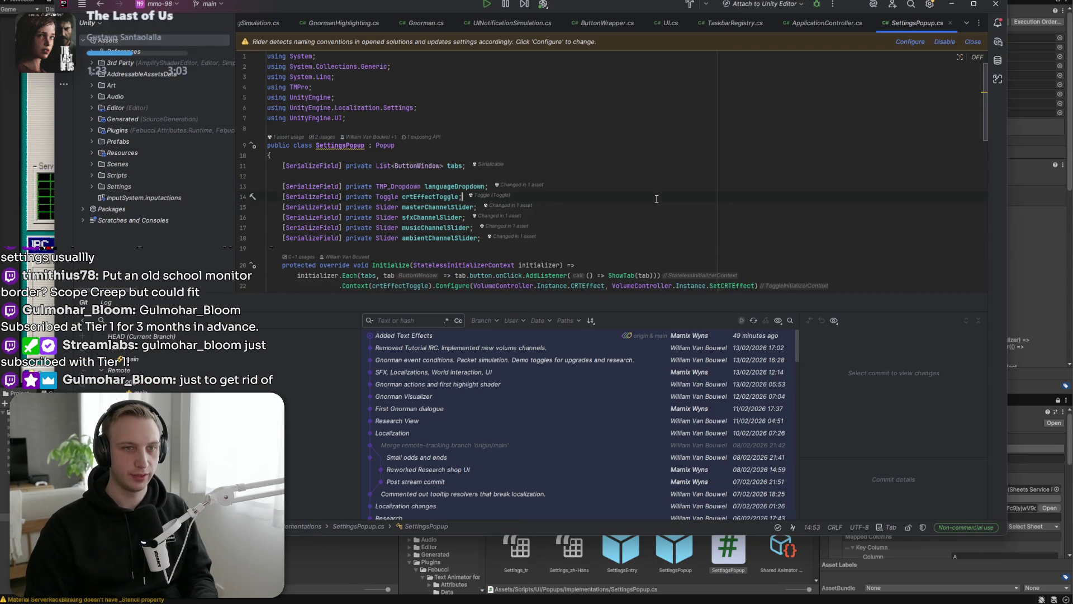
pyautogui.press('Return')
pyautogui.press('Return')
pyautogui.moveTo(642, 9)
pyautogui.mouseDown()
pyautogui.moveTo(643, 311)
pyautogui.moveTo(652, 304)
pyautogui.moveTo(639, 267)
pyautogui.moveTo(640, 286)
pyautogui.moveTo(648, 148)
pyautogui.moveTo(647, 176)
pyautogui.mouseUp()
pyautogui.moveTo(563, 178)
pyautogui.mouseDown()
pyautogui.moveTo(564, 248)
pyautogui.moveTo(602, 256)
pyautogui.mouseUp()
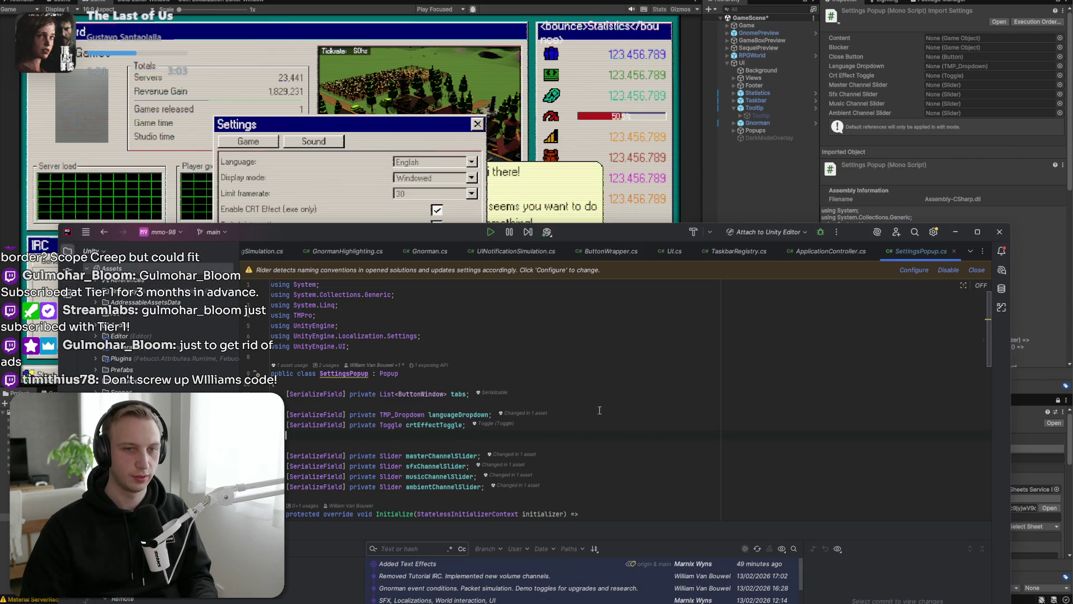
pyautogui.press('Return')
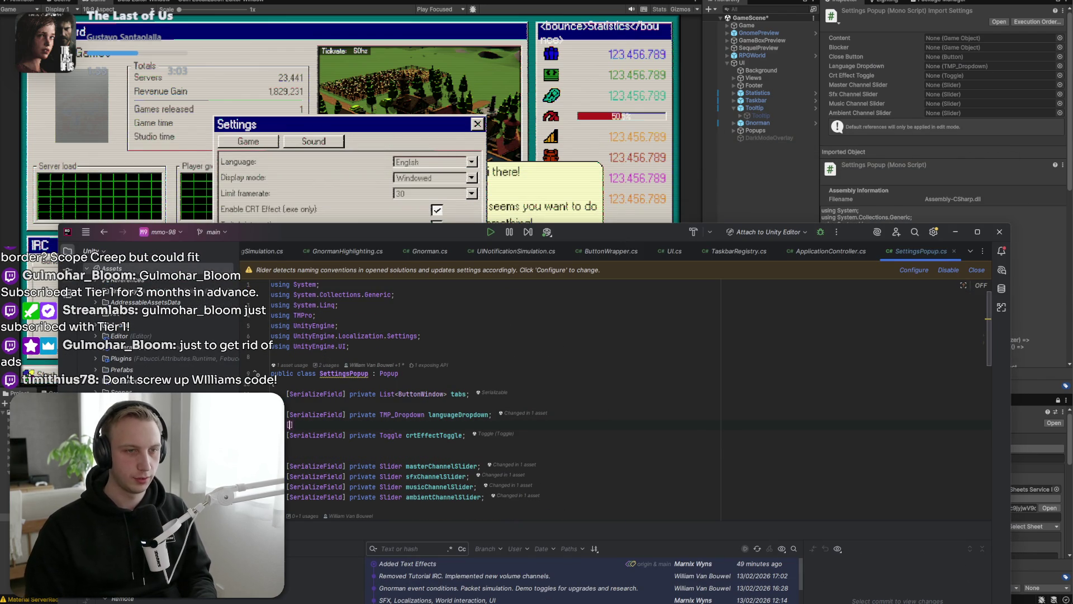
# Declare a [SerializeField] private TMP_Dropdown field named displaymodeDropdown.
pyautogui.write('[Seria')
pyautogui.press('Return')
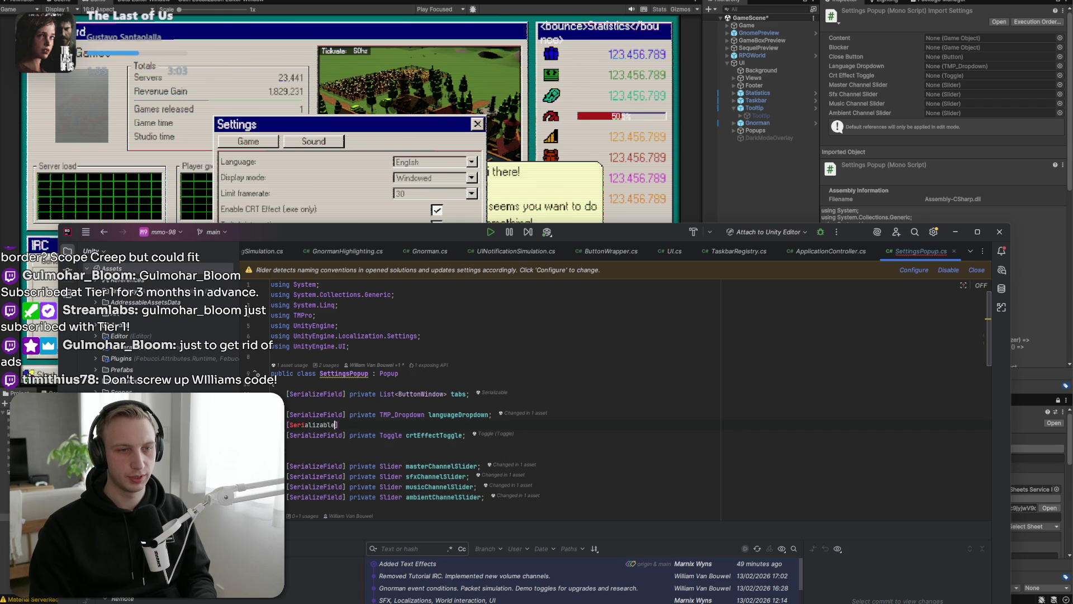
pyautogui.write('] pri')
pyautogui.click(335, 425)
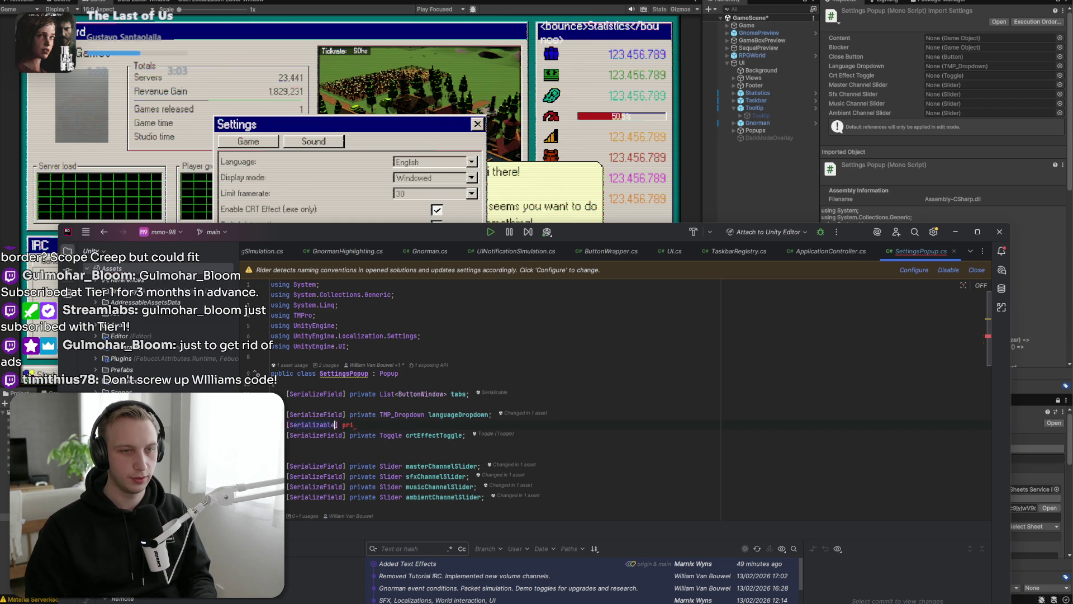
pyautogui.press('BackSpace')
pyautogui.press('BackSpace')
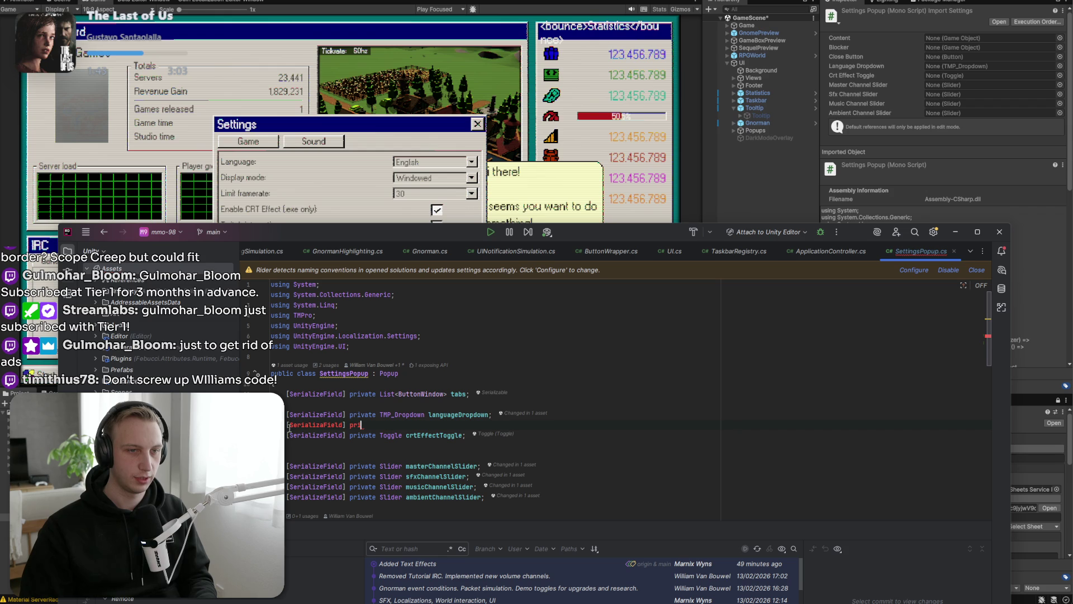
pyautogui.press('End')
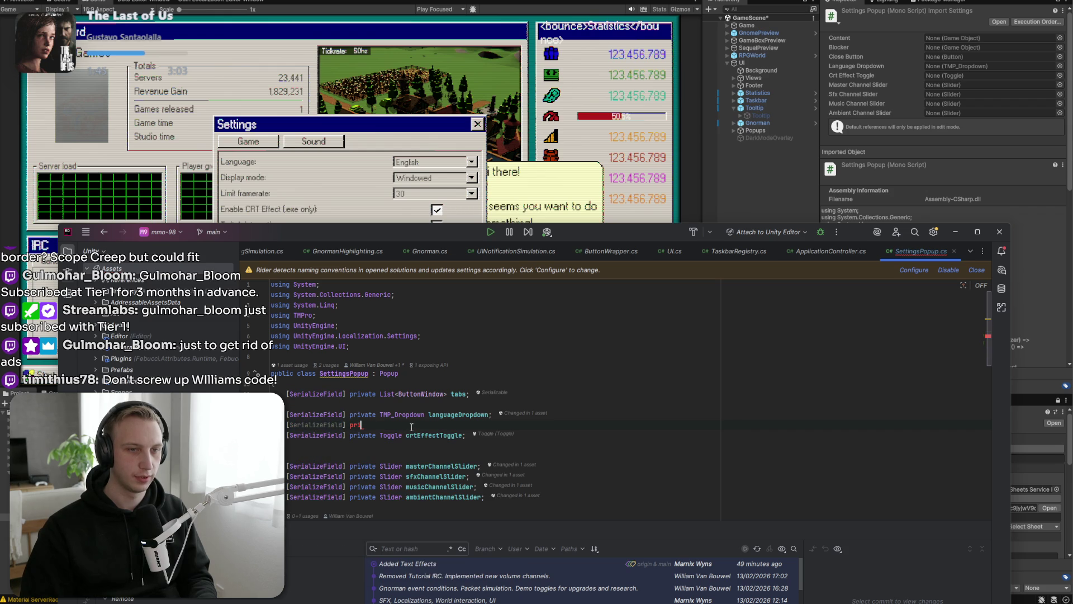
pyautogui.write('va')
pyautogui.write('te TMP_Asset')
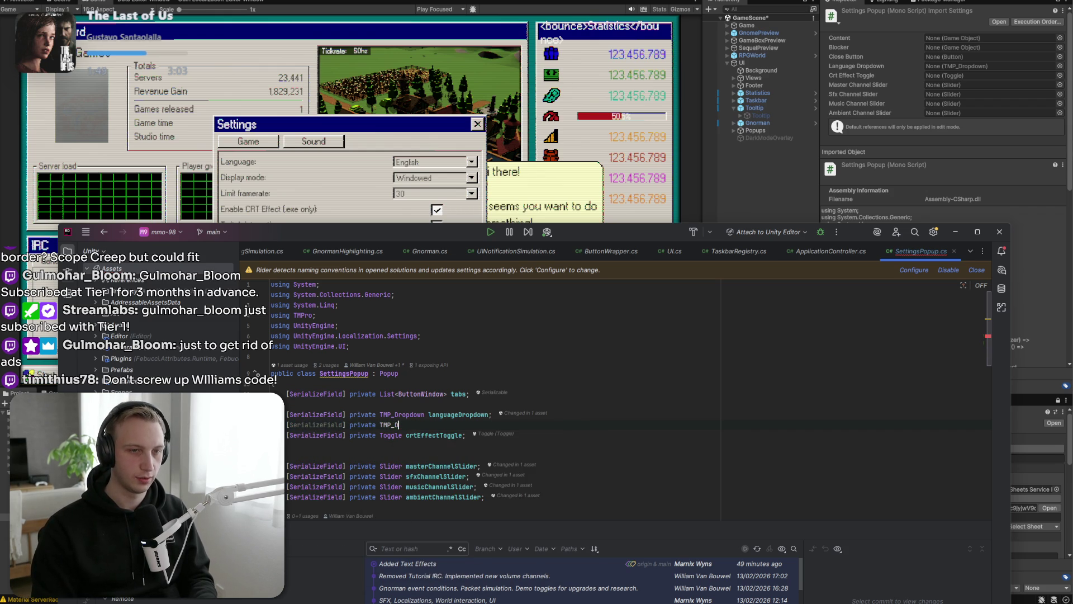
pyautogui.press('Return')
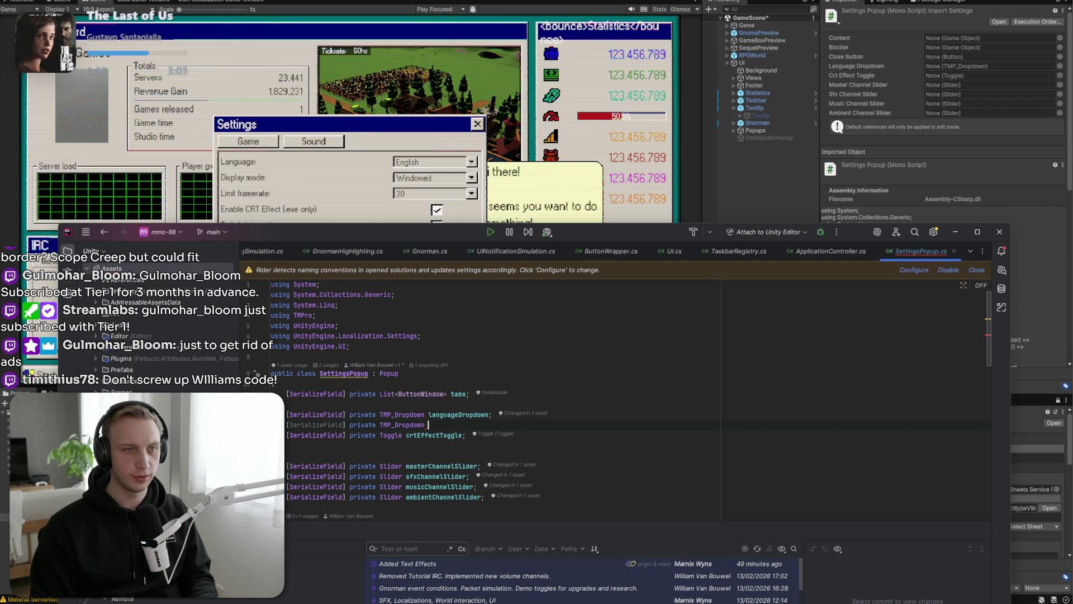
pyautogui.write('displa')
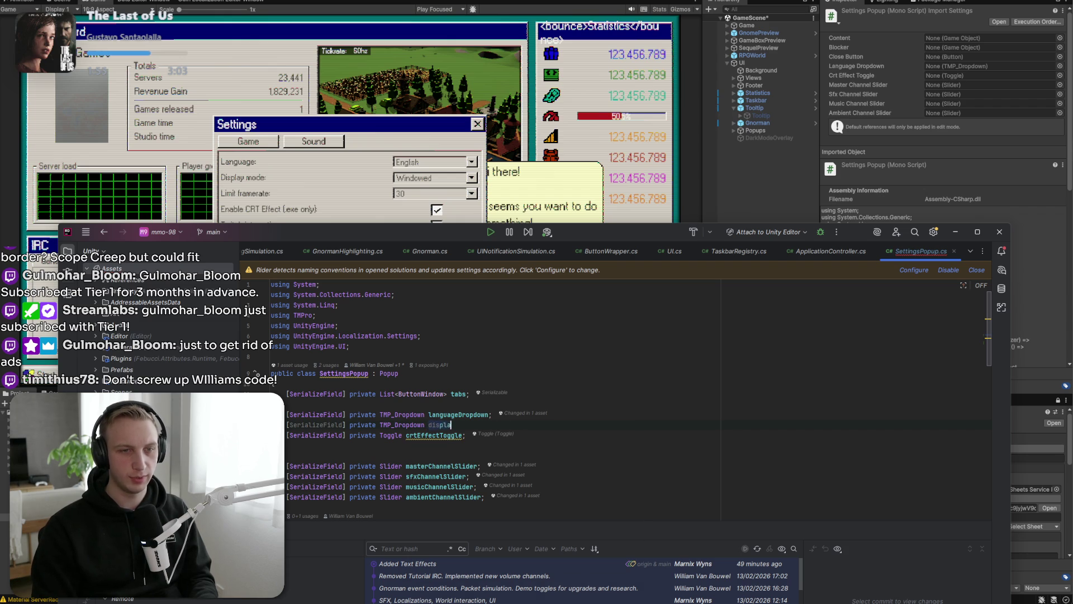
pyautogui.write('ymodeDropdown;')
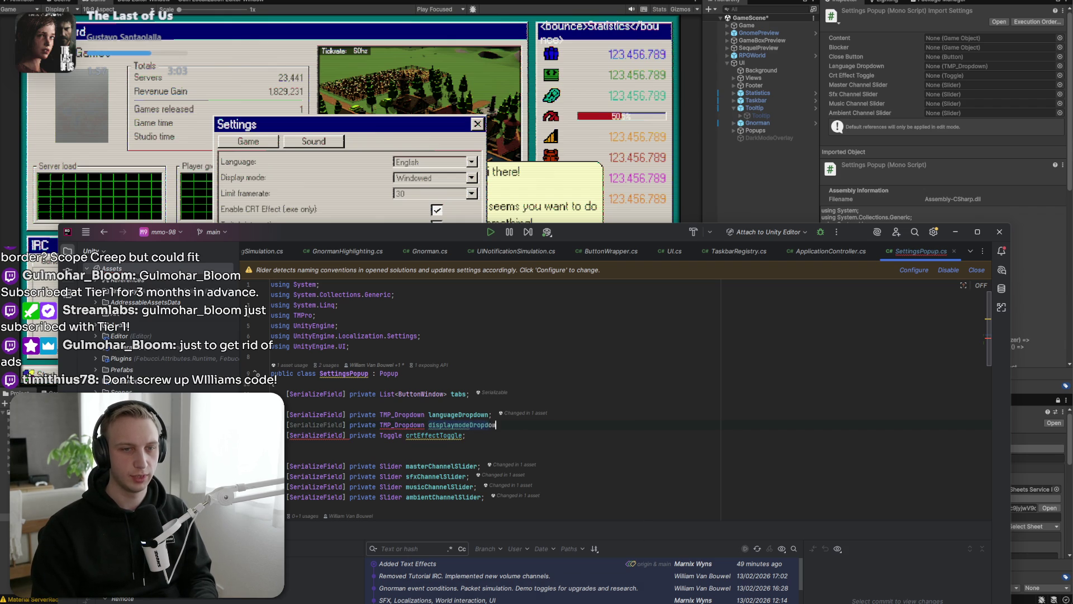
pyautogui.click(465, 435)
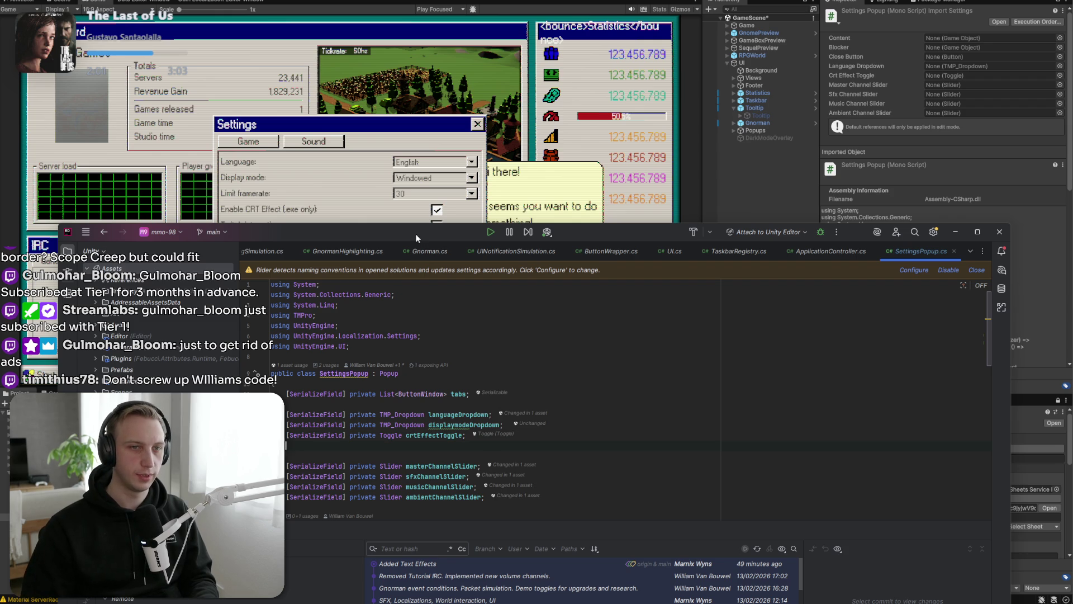
# Duplicate the crtEffectToggle field and name the copy twitchIntegrationToggle.
pyautogui.moveTo(415, 234); pyautogui.dragTo(404, 261)
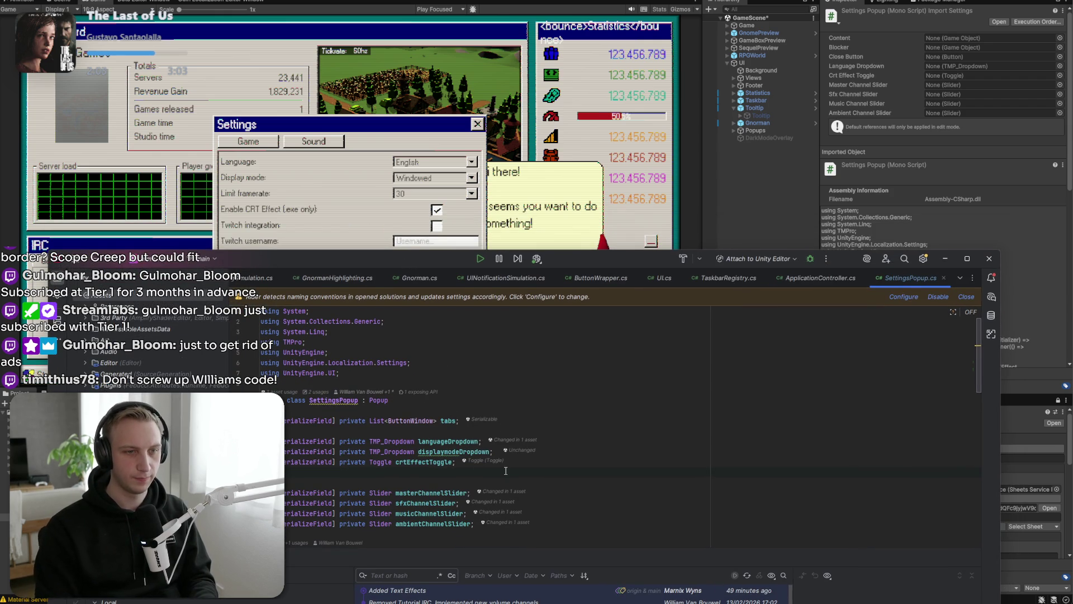
pyautogui.moveTo(520, 468)
pyautogui.hotkey('shift', 'Up')
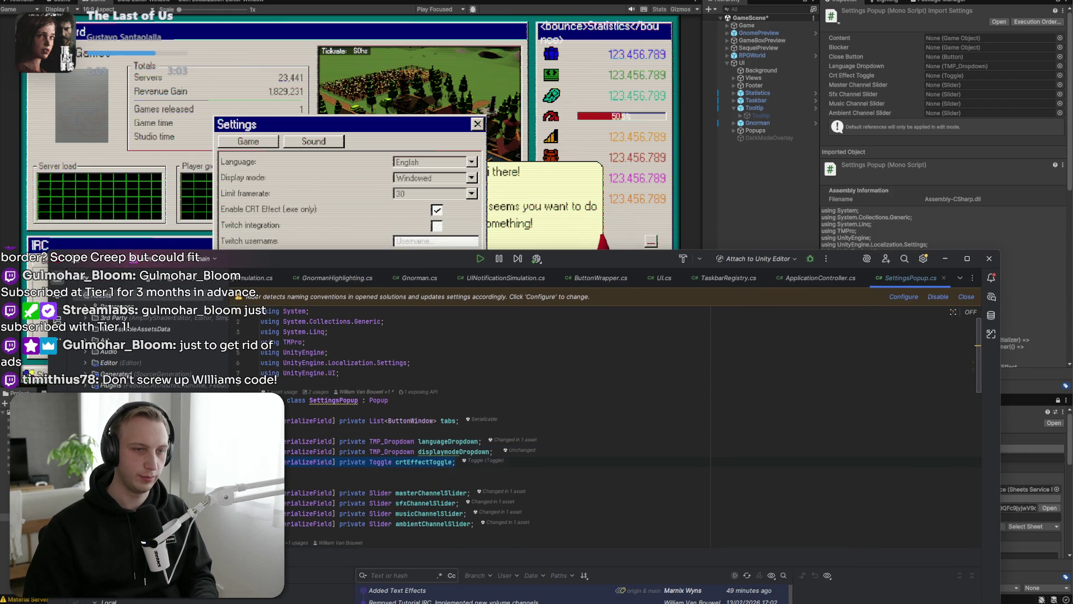
pyautogui.hotkey('ctrl', 'd')
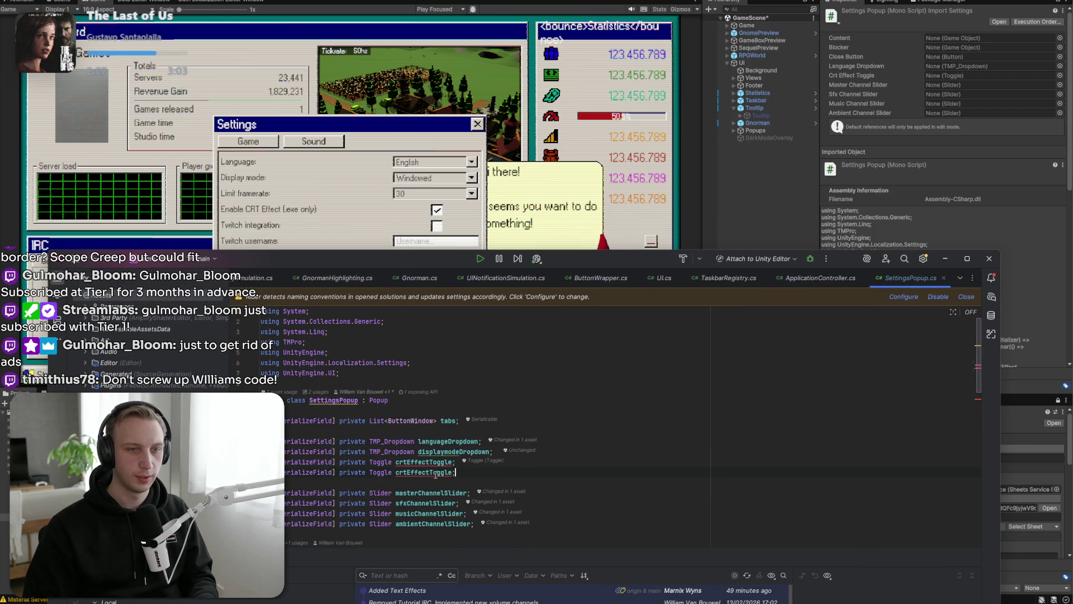
pyautogui.write('twitchIntegrat')
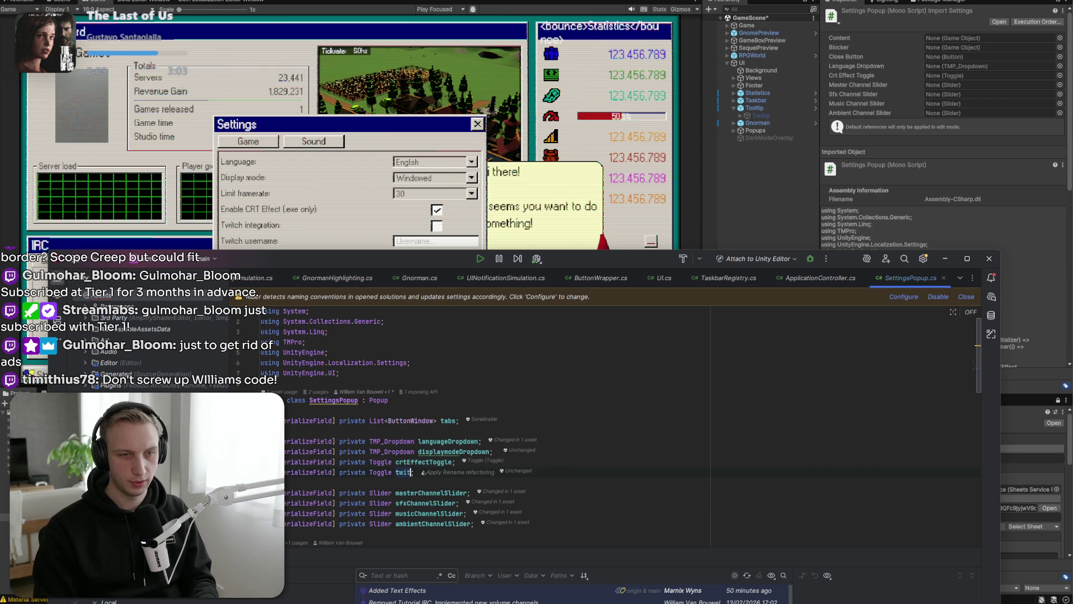
pyautogui.write('ionToggle')
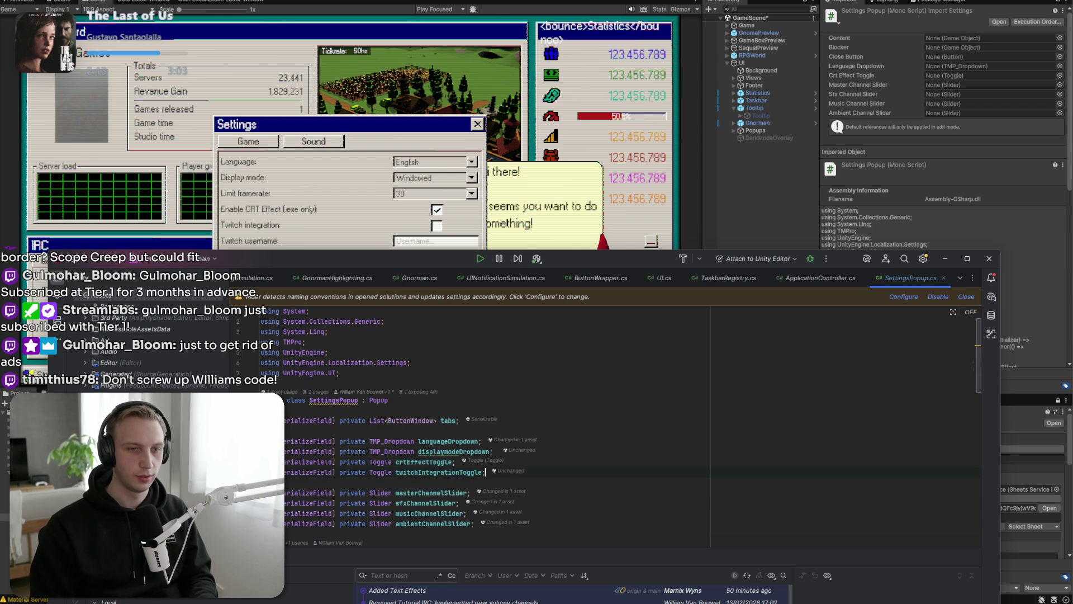
pyautogui.press('Return')
# Add a [SerializeField] TMP_InputField field named usernameInput.
pyautogui.write('[Serialize')
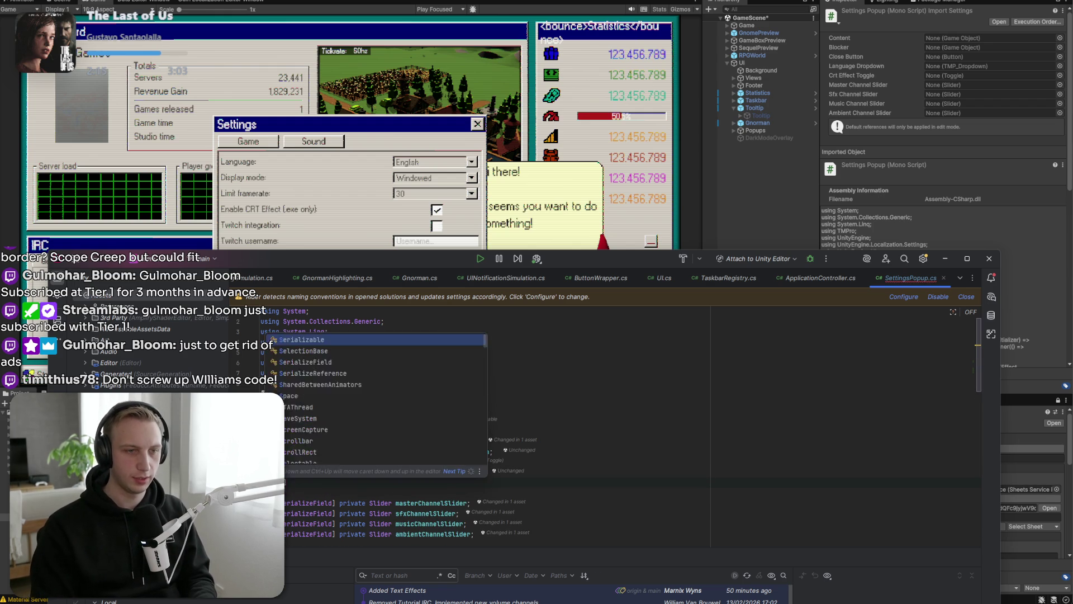
pyautogui.press('Tab')
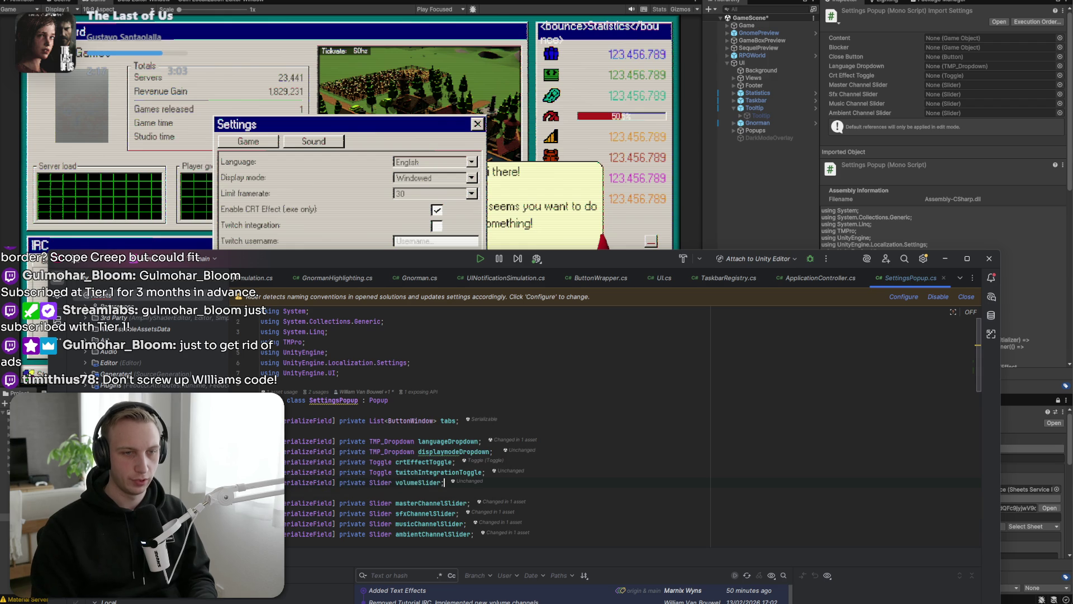
pyautogui.hotkey('ctrl', 'BackSpace')
pyautogui.hotkey('ctrl', 'BackSpace')
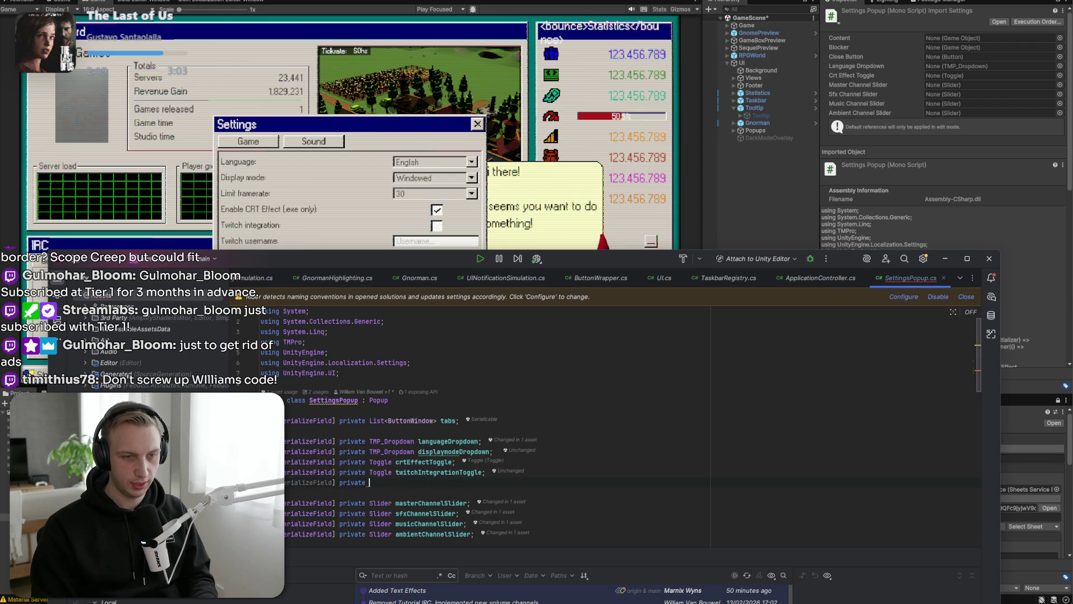
pyautogui.write('TMP_In')
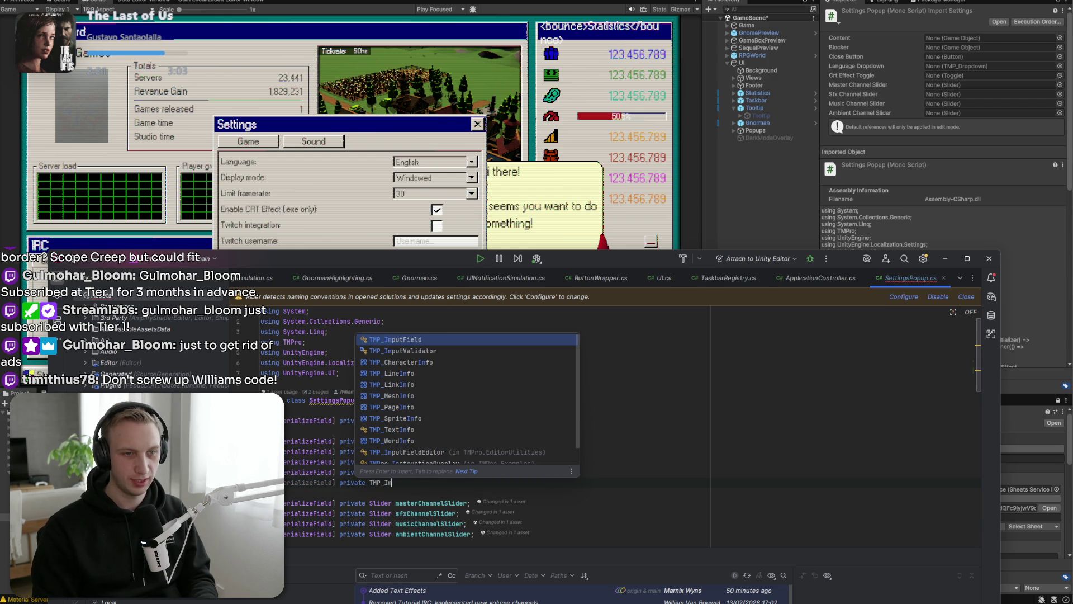
pyautogui.write('p')
pyautogui.press('Tab')
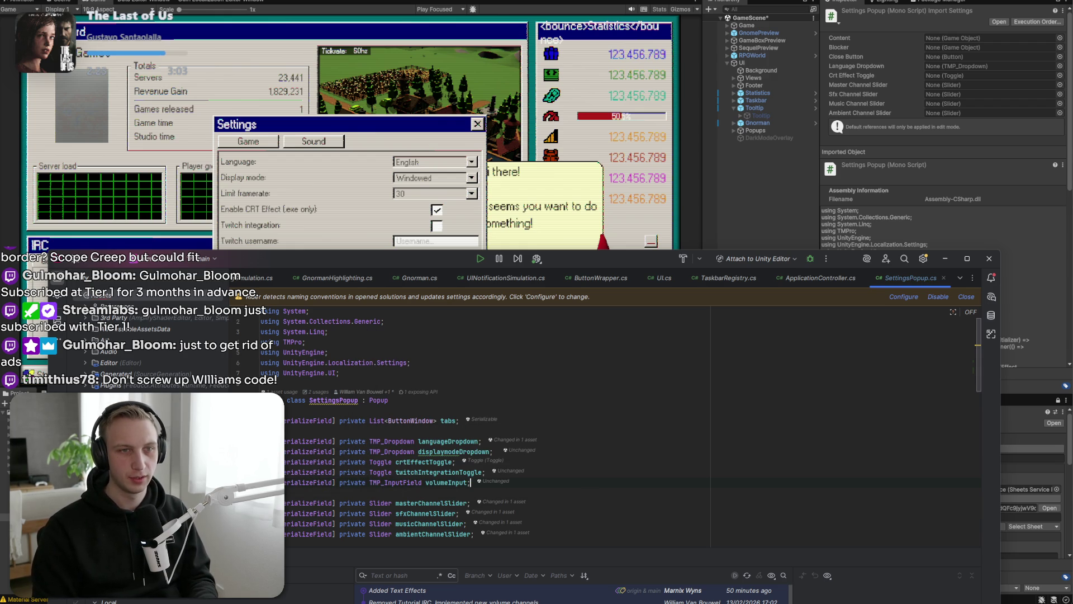
pyautogui.hotkey('ctrl', 'w')
pyautogui.write('usernameInput')
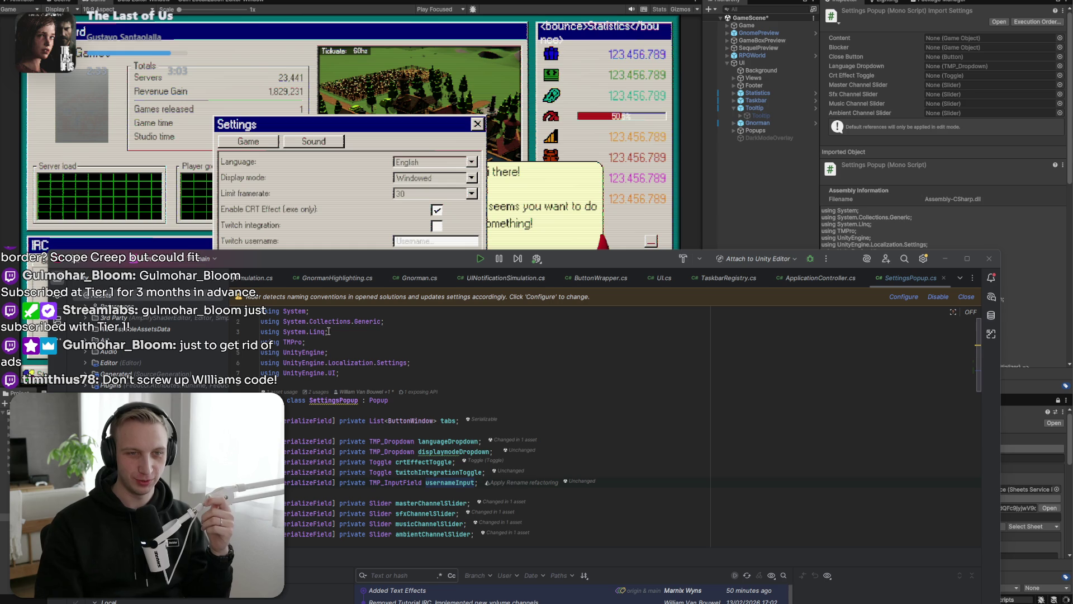
pyautogui.moveTo(583, 266); pyautogui.dragTo(542, 85)
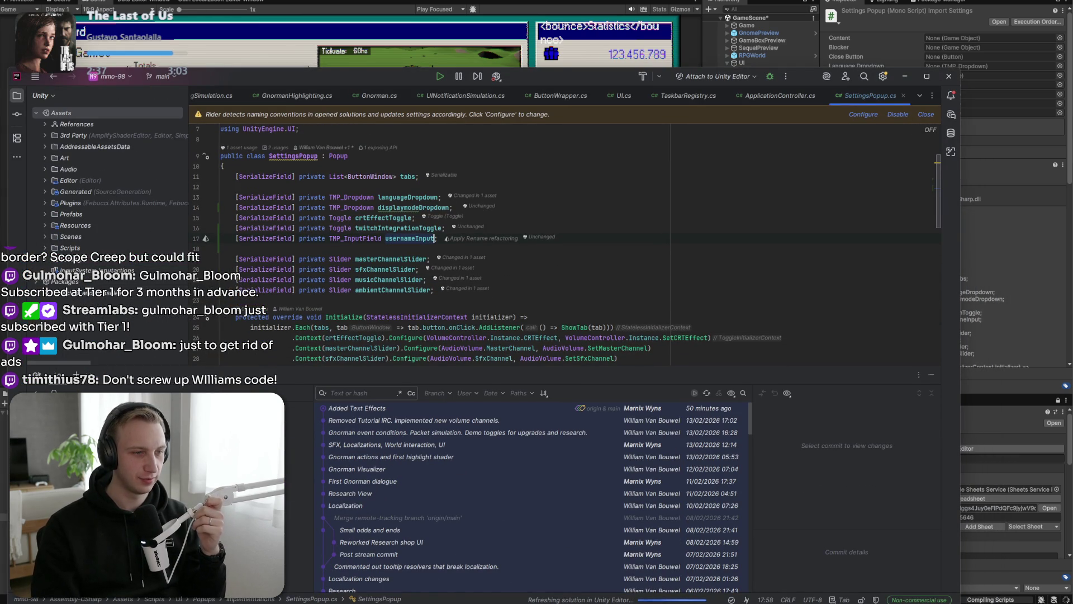
# Close the Git log and scroll through SettingsPopup.cs to the language dropdown setup code.
pyautogui.hotkey('alt', '9')
pyautogui.scroll(-5, 447, 348)
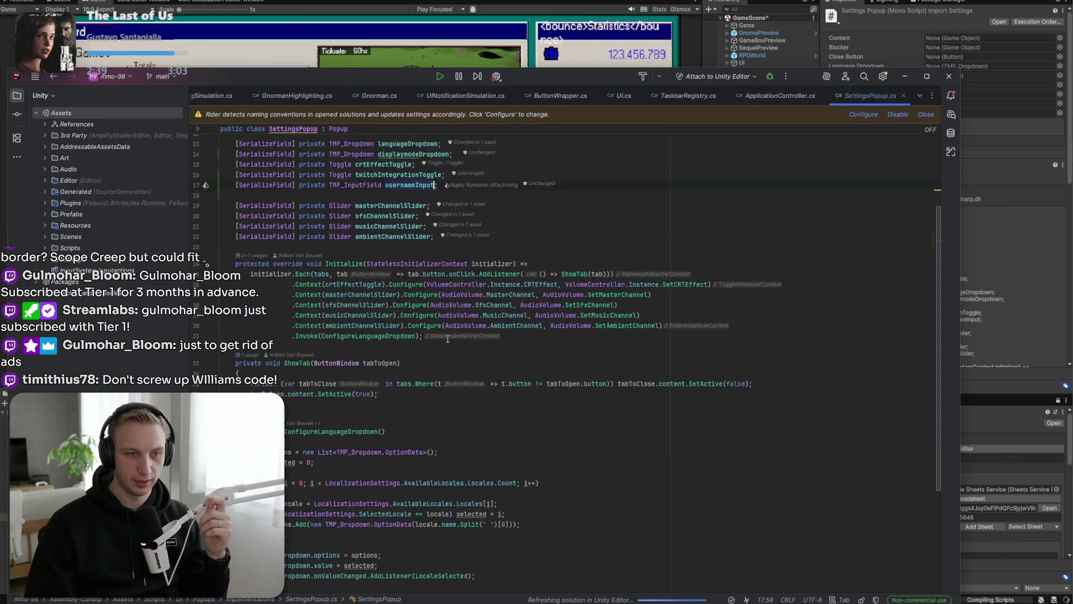
pyautogui.scroll(-1, 447, 338)
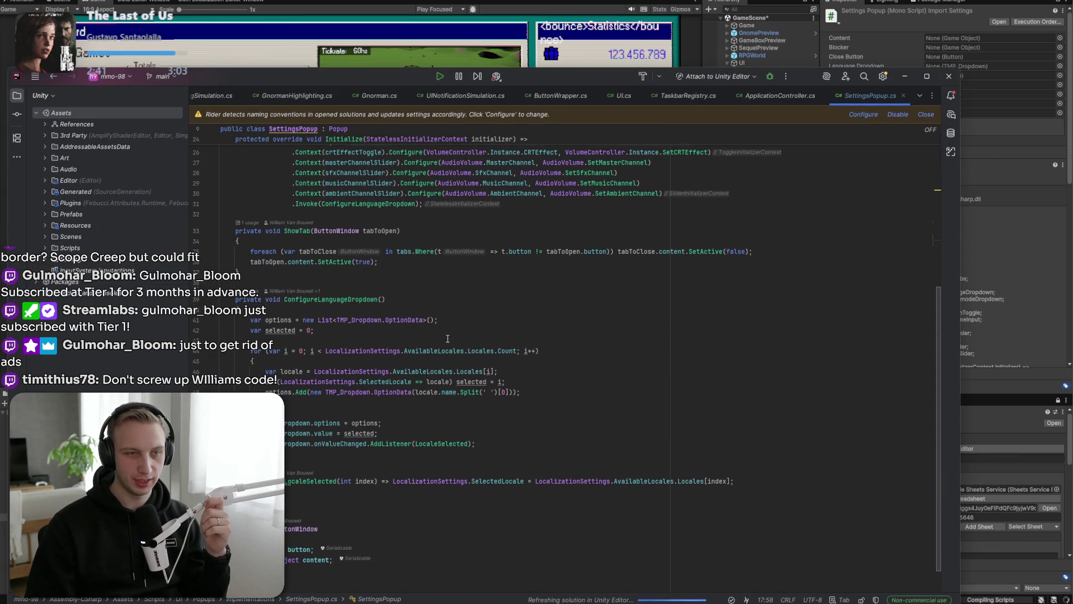
pyautogui.click(460, 278)
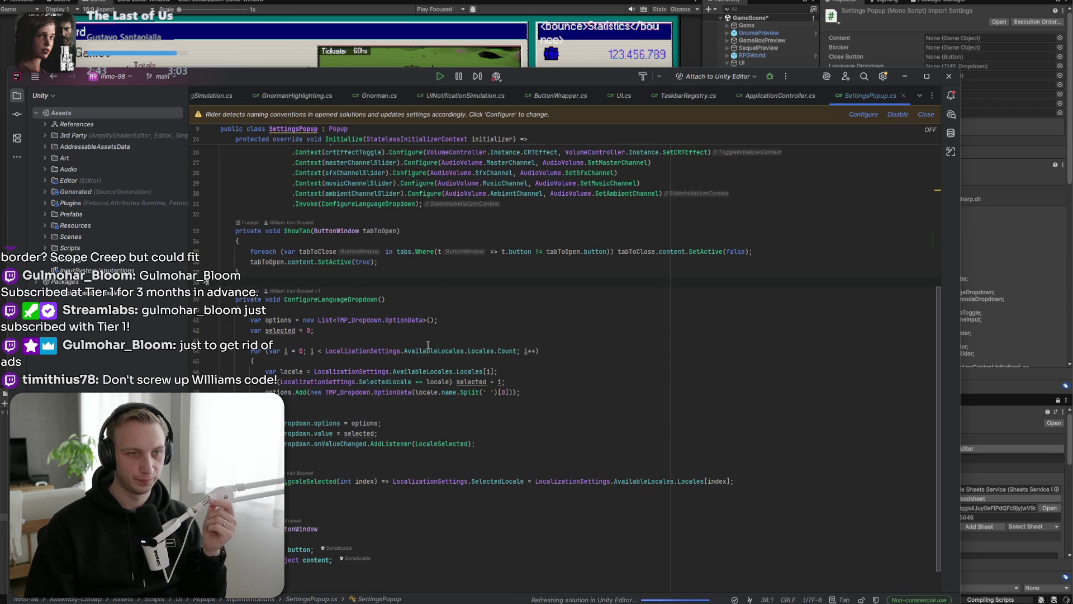
pyautogui.scroll(-1, 427, 345)
pyautogui.scroll(10, 469, 529)
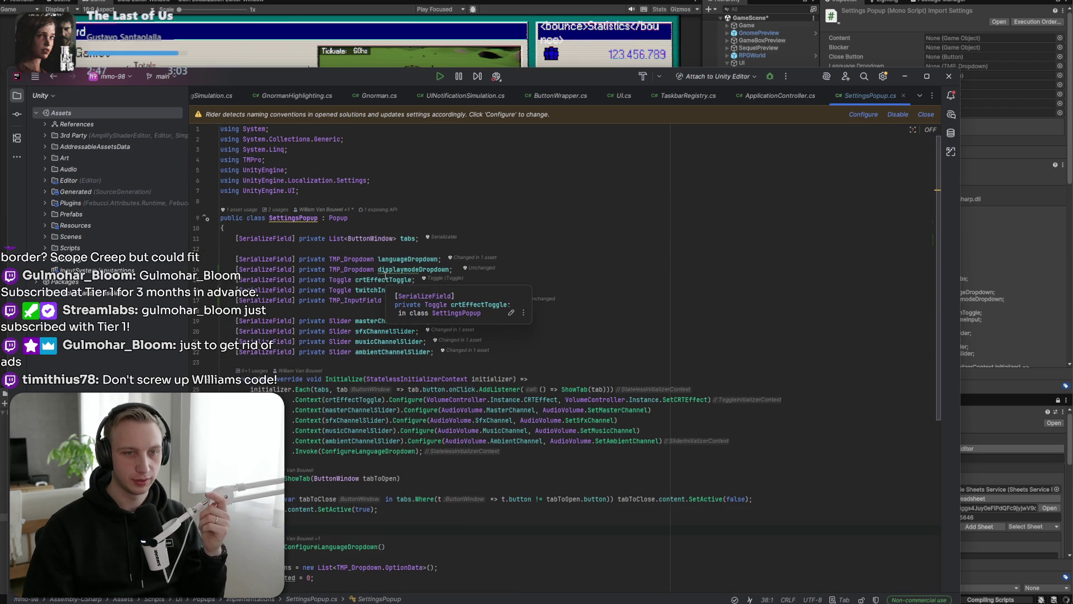
# Inspect the Initialize method's VolumeController and Instance usages, then review the ShowTab method.
pyautogui.click(274, 389)
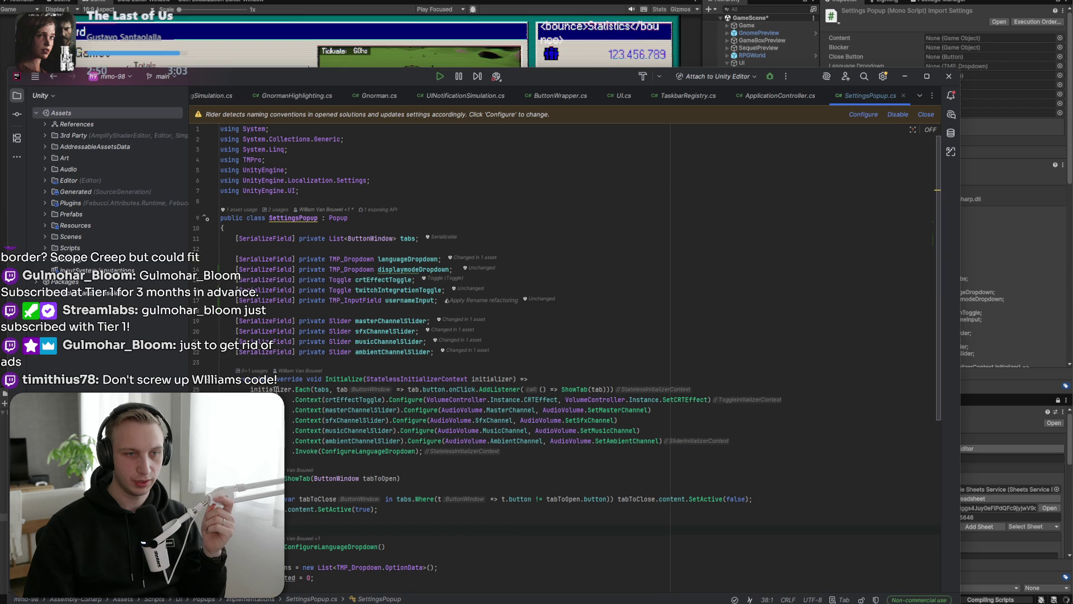
pyautogui.click(429, 399)
pyautogui.click(629, 400)
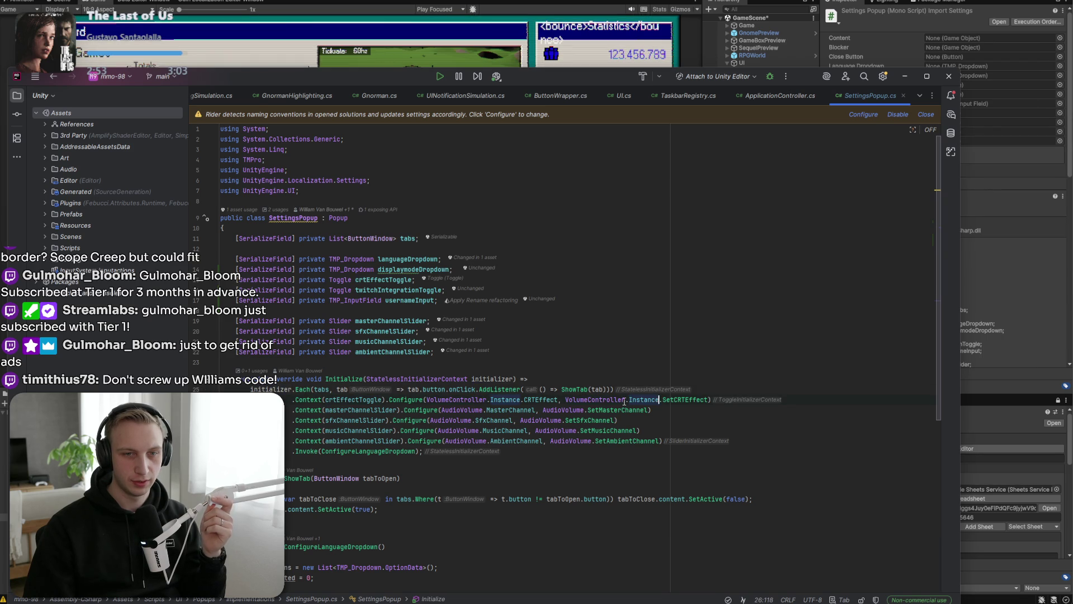
pyautogui.click(588, 399)
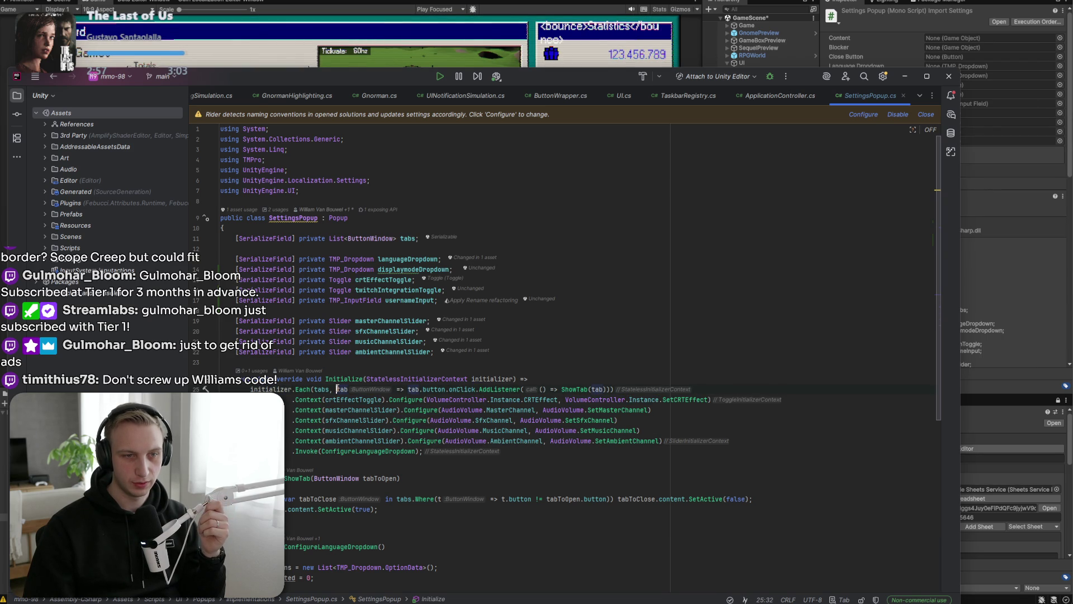
pyautogui.click(314, 450)
pyautogui.scroll(-6, 310, 419)
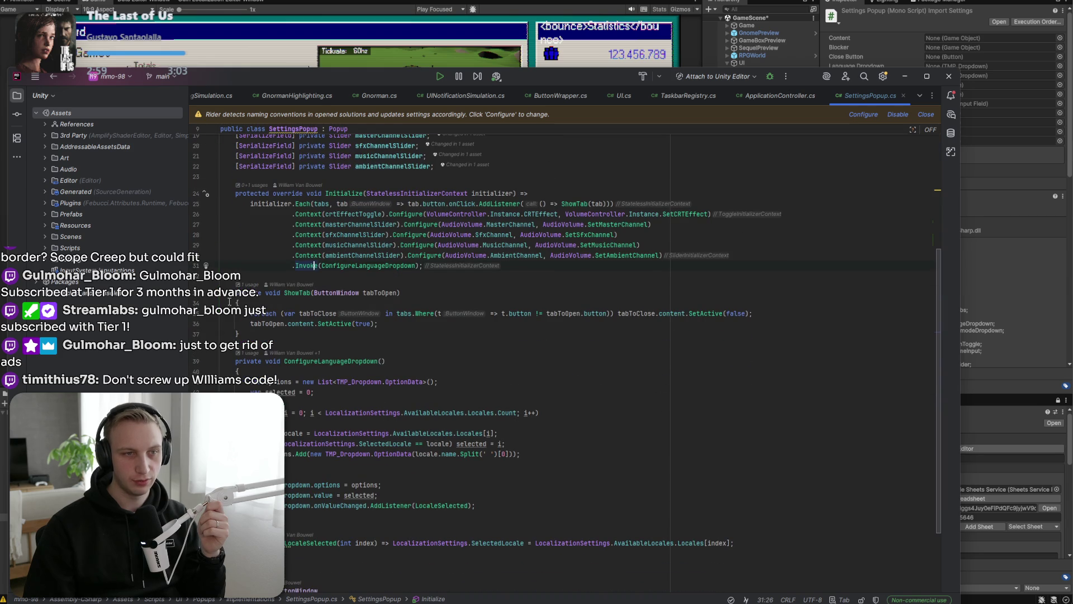
pyautogui.moveTo(300, 335); pyautogui.dragTo(238, 293)
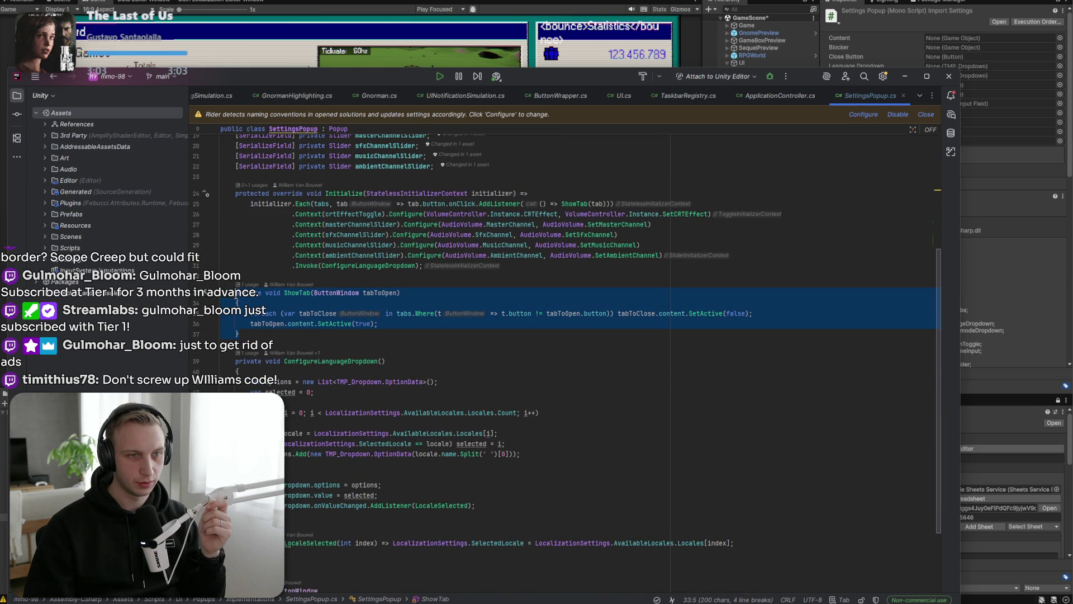
pyautogui.click(257, 333)
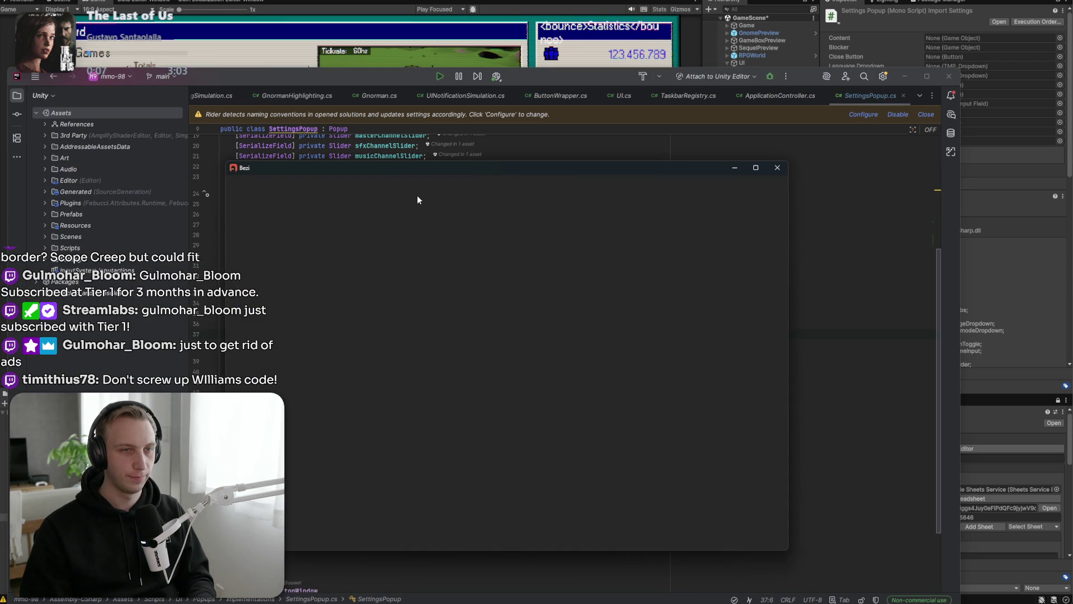
# Open the SettingsPopup prefab, inspect its SettingsEntry rows, and view the popup in the Scene view.
pyautogui.click(637, 31)
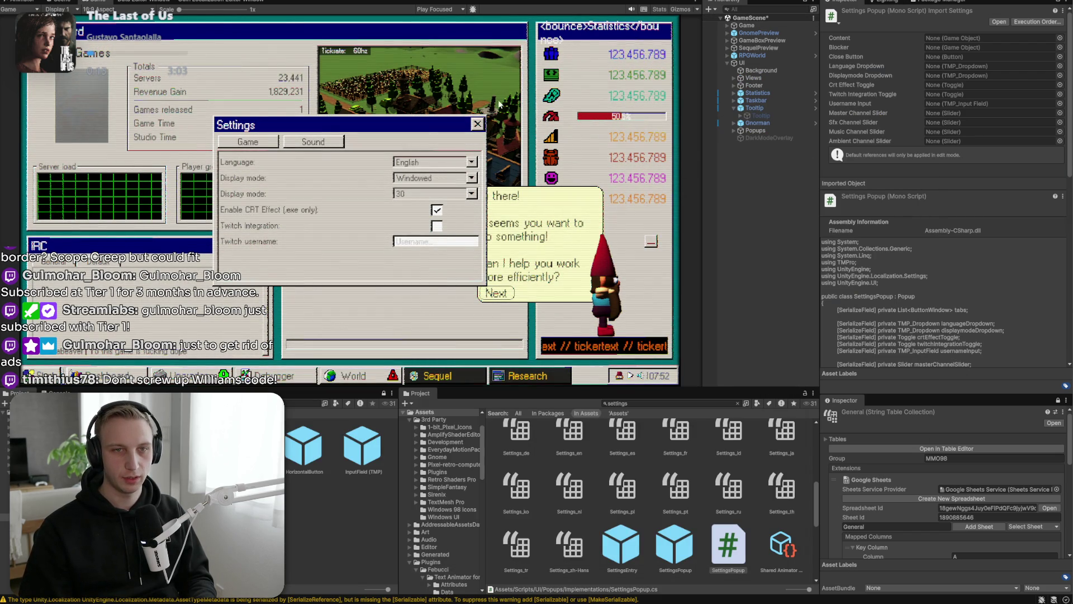
pyautogui.doubleClick(663, 551)
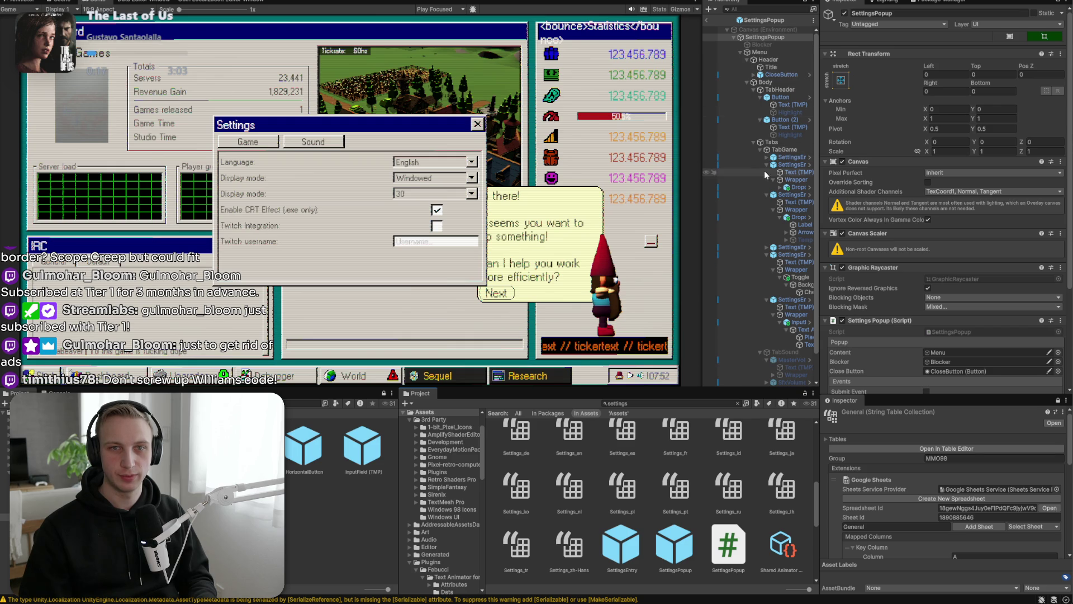
pyautogui.scroll(-2, 777, 202)
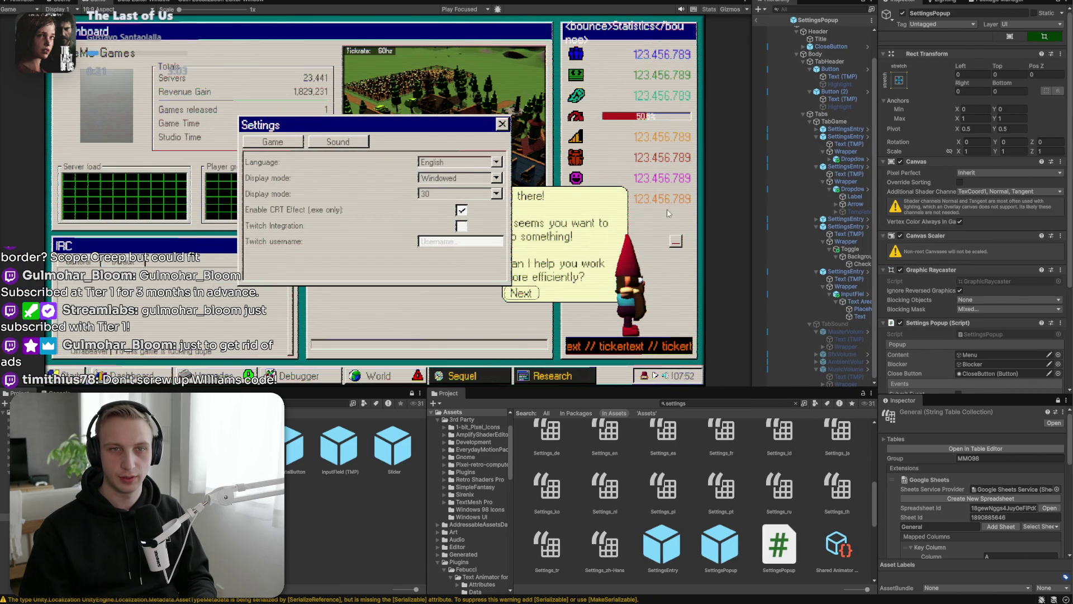
pyautogui.moveTo(728, 203); pyautogui.dragTo(691, 207)
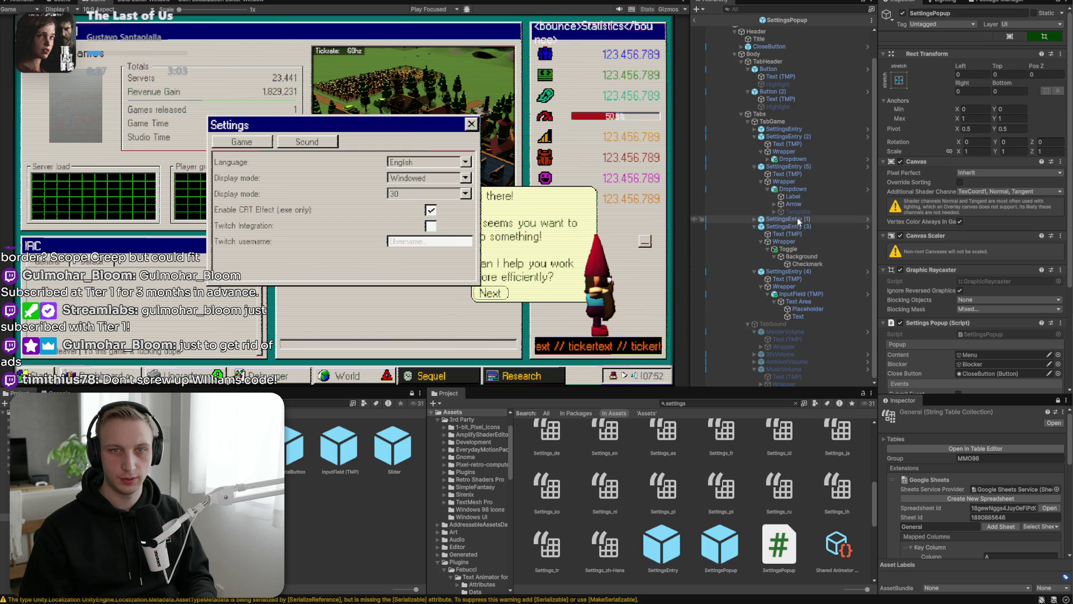
pyautogui.click(796, 128)
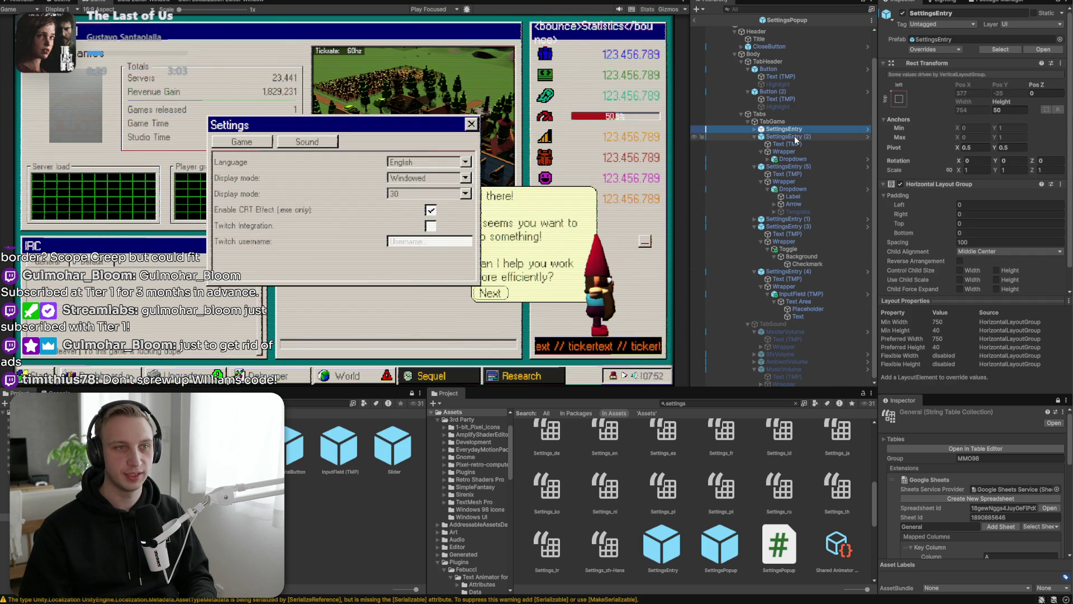
pyautogui.click(796, 137)
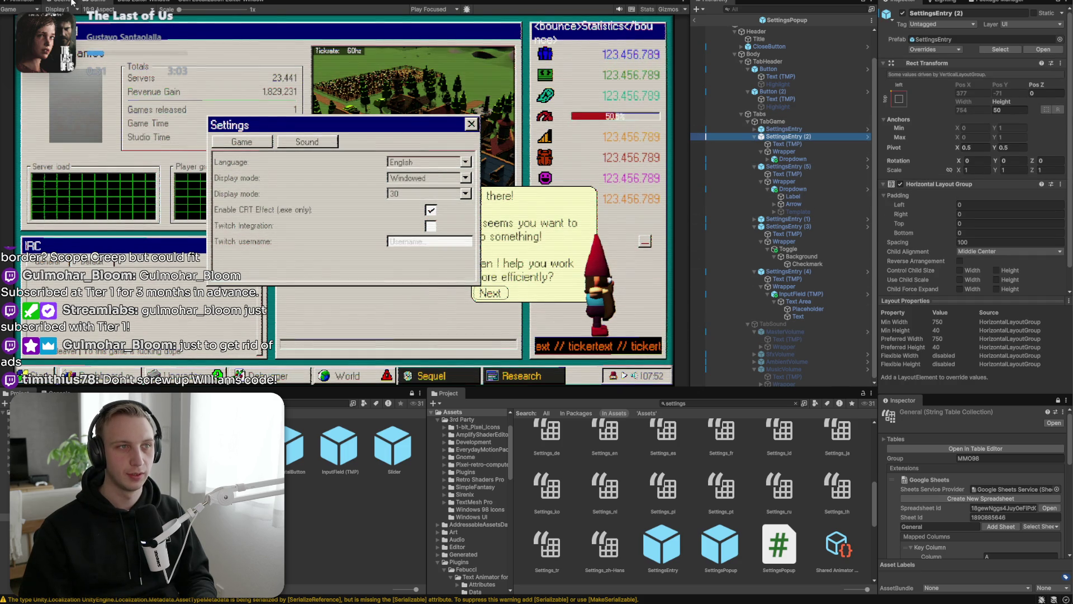
pyautogui.click(69, 3)
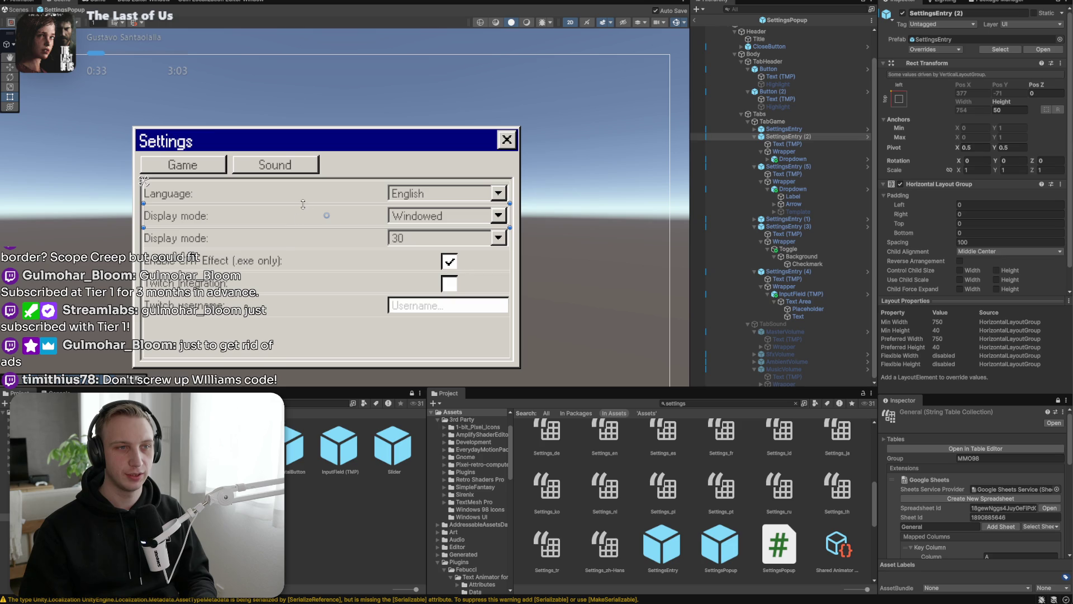
# Duplicate the displaymodeDropdown field line and rename the copy fpsLimitDropdown.
pyautogui.click(287, 242)
pyautogui.hotkey('alt', 'Tab')
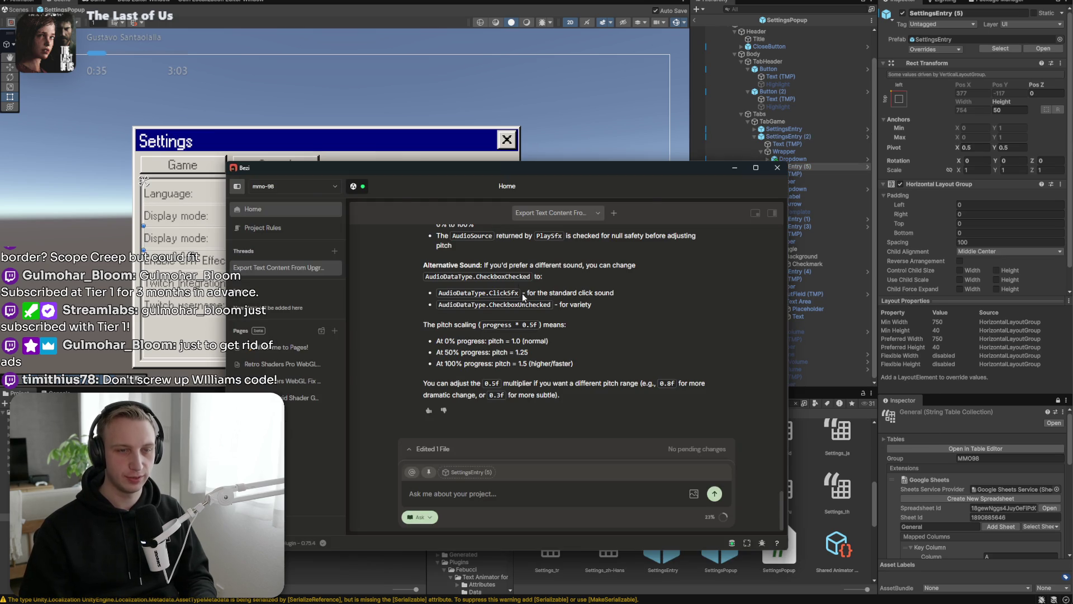
pyautogui.hotkey('alt', 'Tab')
pyautogui.scroll(5, 589, 280)
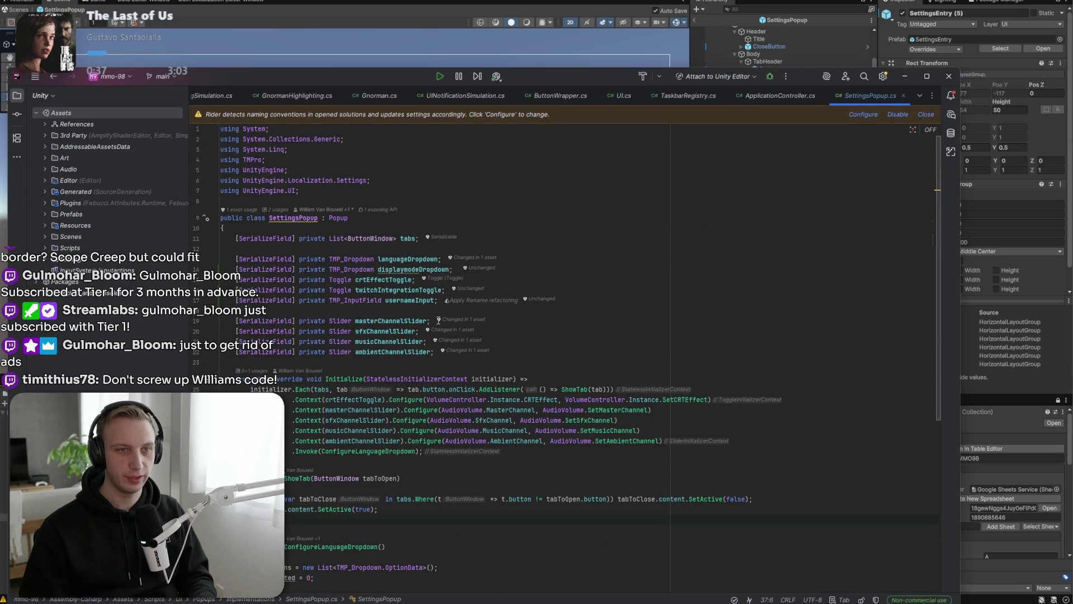
pyautogui.click(520, 267)
pyautogui.hotkey('shift', 'Home')
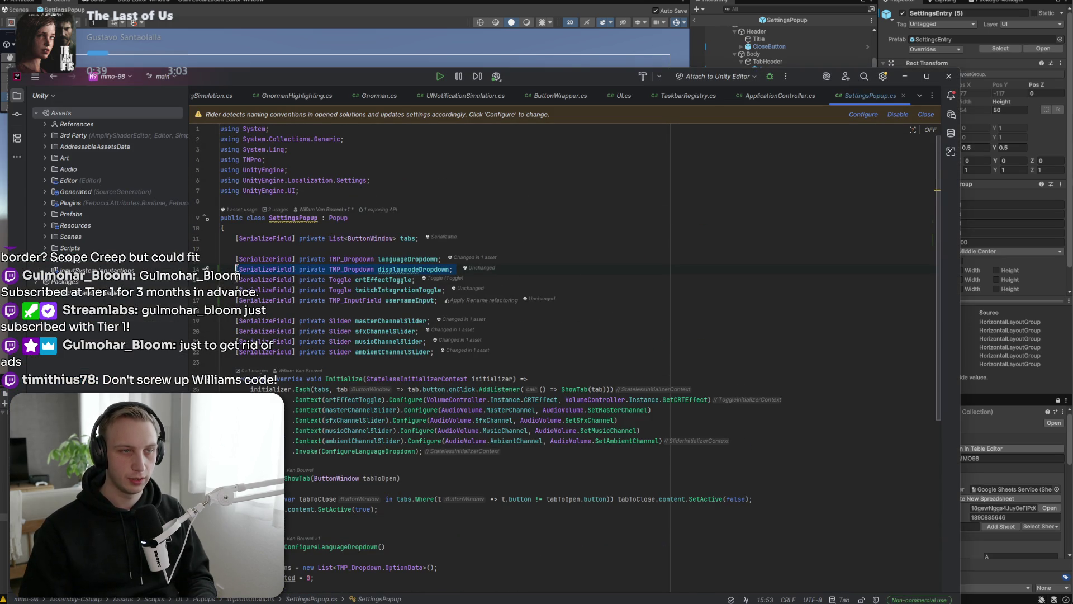
pyautogui.hotkey('ctrl', 'd')
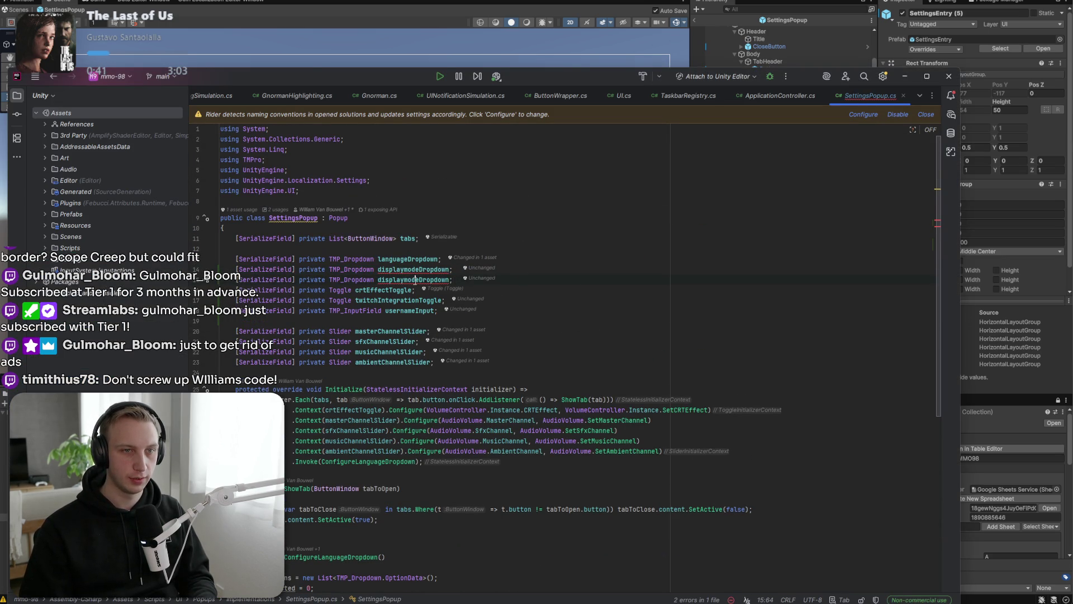
pyautogui.doubleClick(415, 280)
pyautogui.write('fpsLimitD')
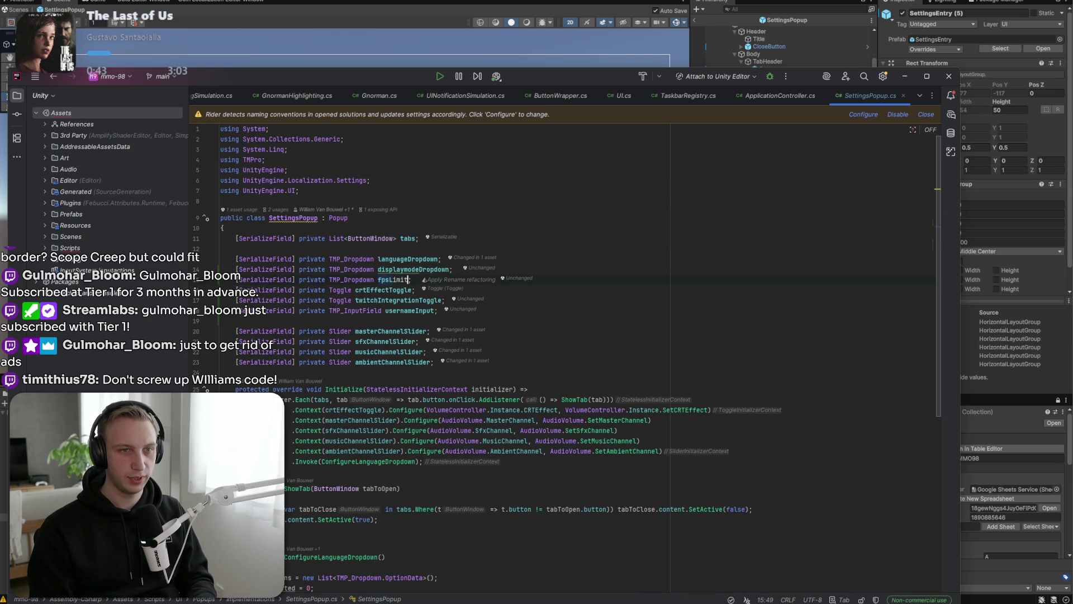
pyautogui.write('ropdown')
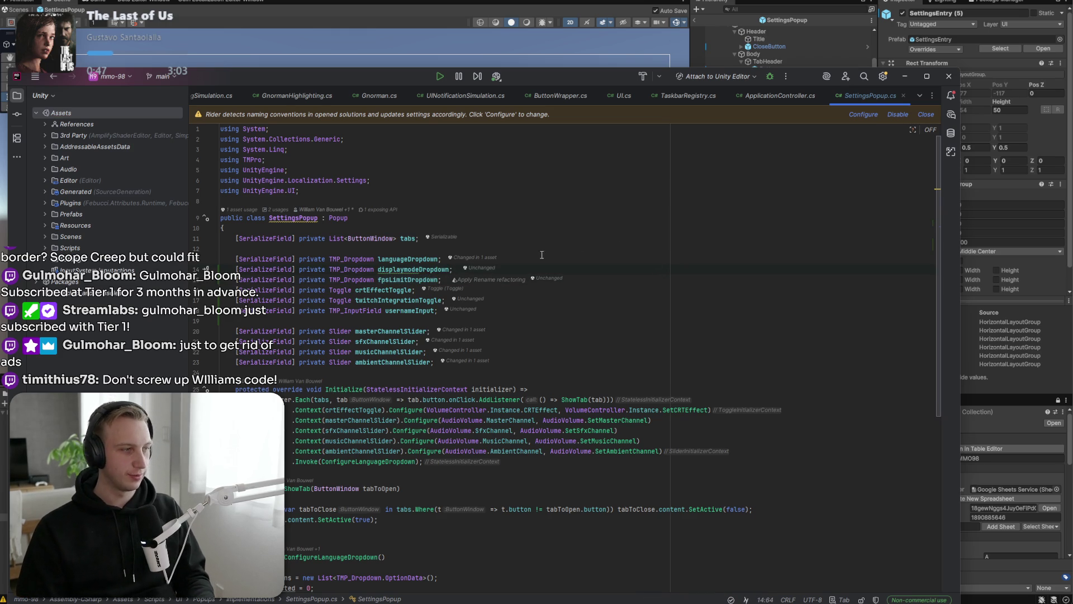
pyautogui.click(903, 76)
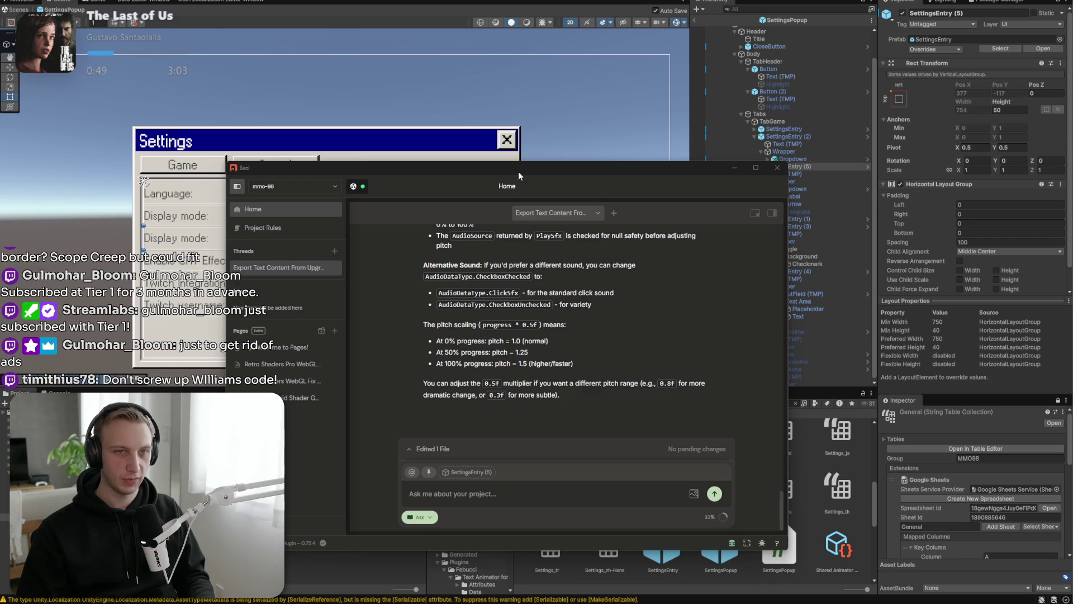
# Reposition the Bezi window and create a new empty chat thread.
pyautogui.moveTo(518, 176)
pyautogui.mouseDown()
pyautogui.moveTo(669, 273)
pyautogui.moveTo(713, 276)
pyautogui.moveTo(699, 140)
pyautogui.mouseUp()
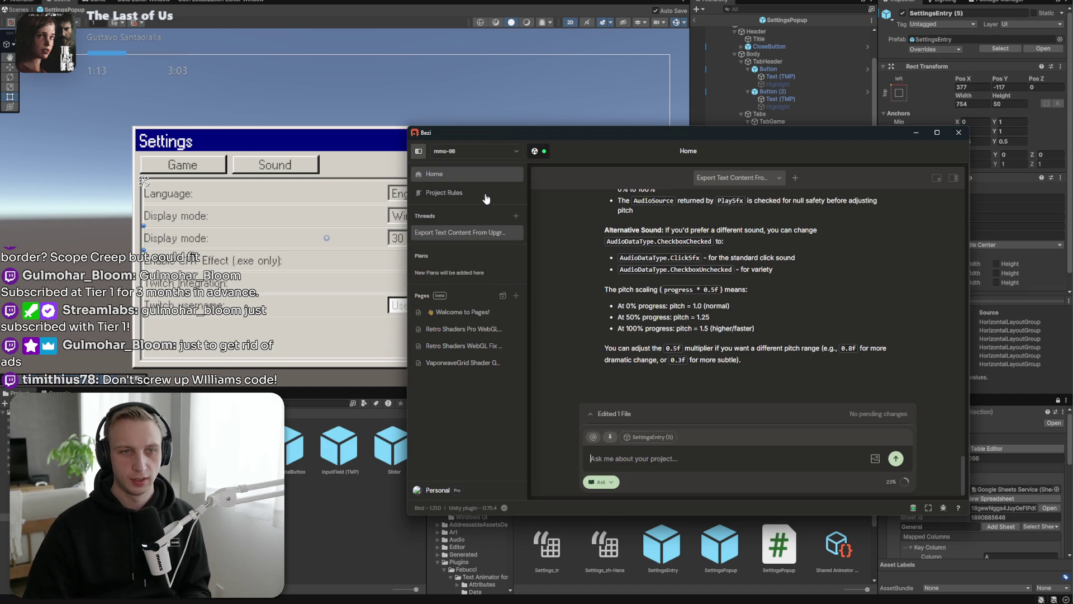
pyautogui.click(515, 216)
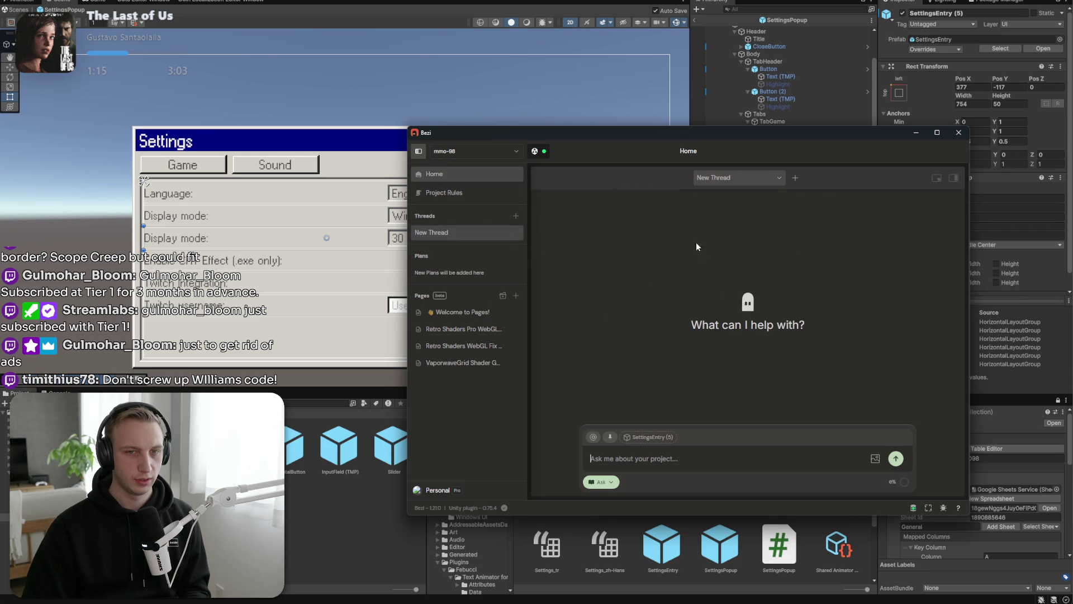
pyautogui.moveTo(805, 137)
pyautogui.mouseDown()
pyautogui.moveTo(827, 238)
pyautogui.moveTo(800, 165)
pyautogui.moveTo(810, 188)
pyautogui.mouseUp()
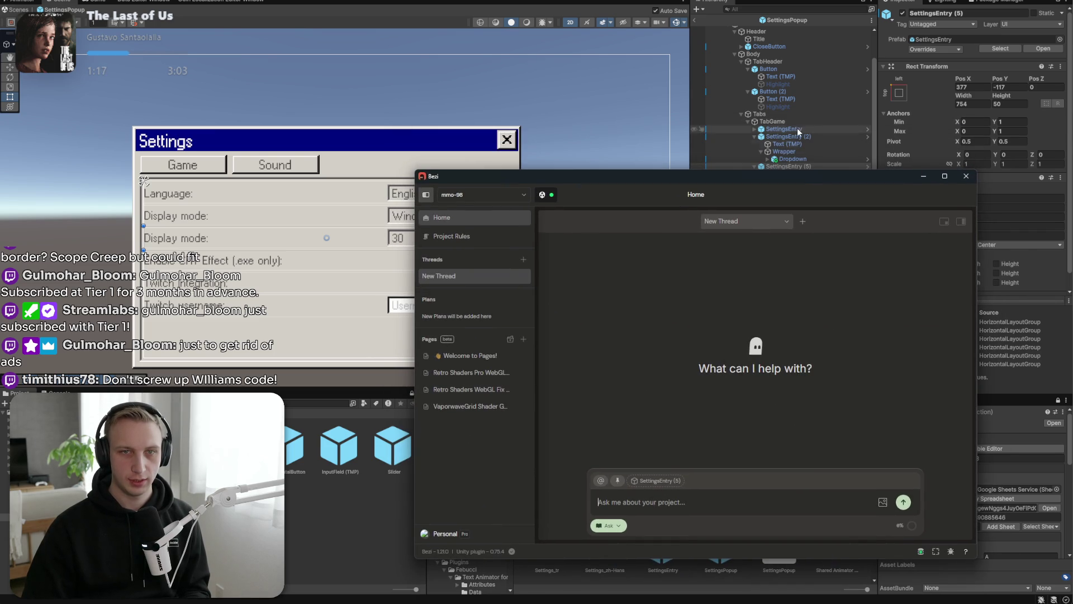
pyautogui.click(884, 126)
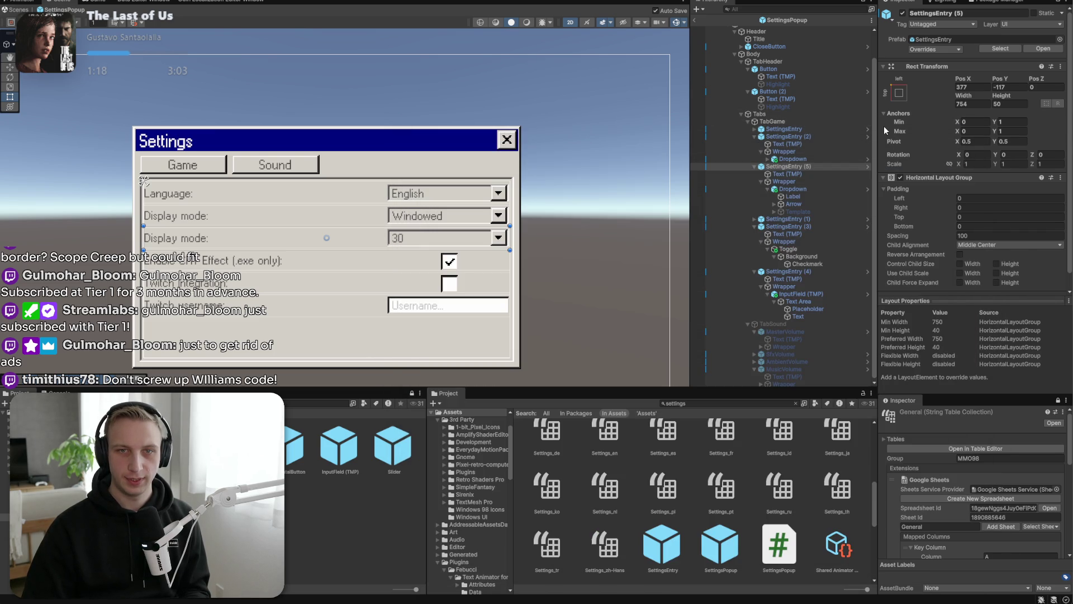
# Select SettingsEntry (5) > Wrapper > Dropdown and review its 30, 60, 120, 240, Unlimited options.
pyautogui.click(796, 181)
pyautogui.click(792, 189)
pyautogui.scroll(-10, 919, 89)
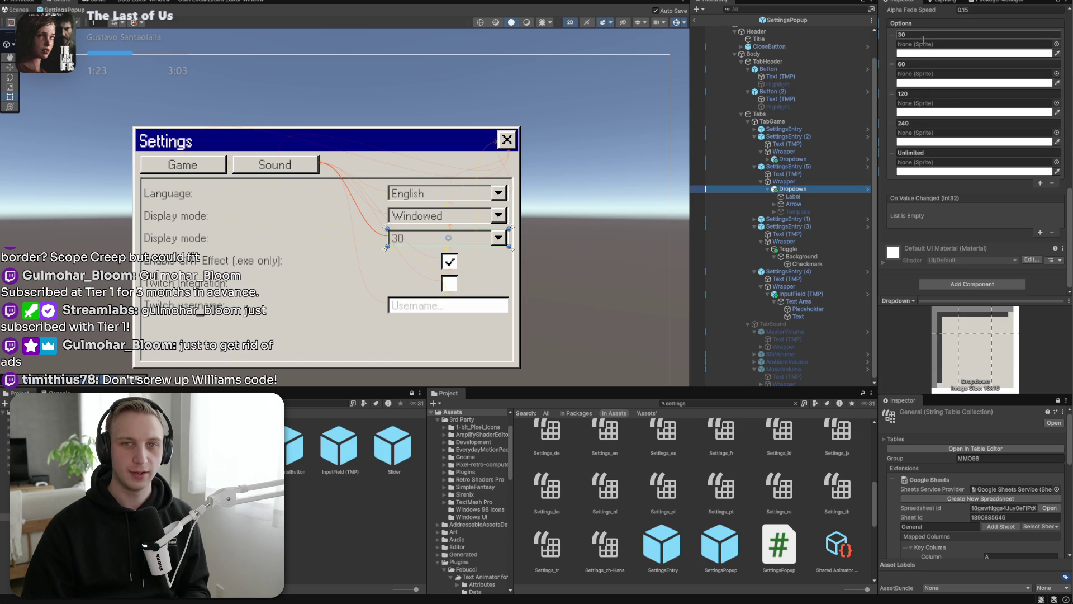
pyautogui.scroll(5, 928, 112)
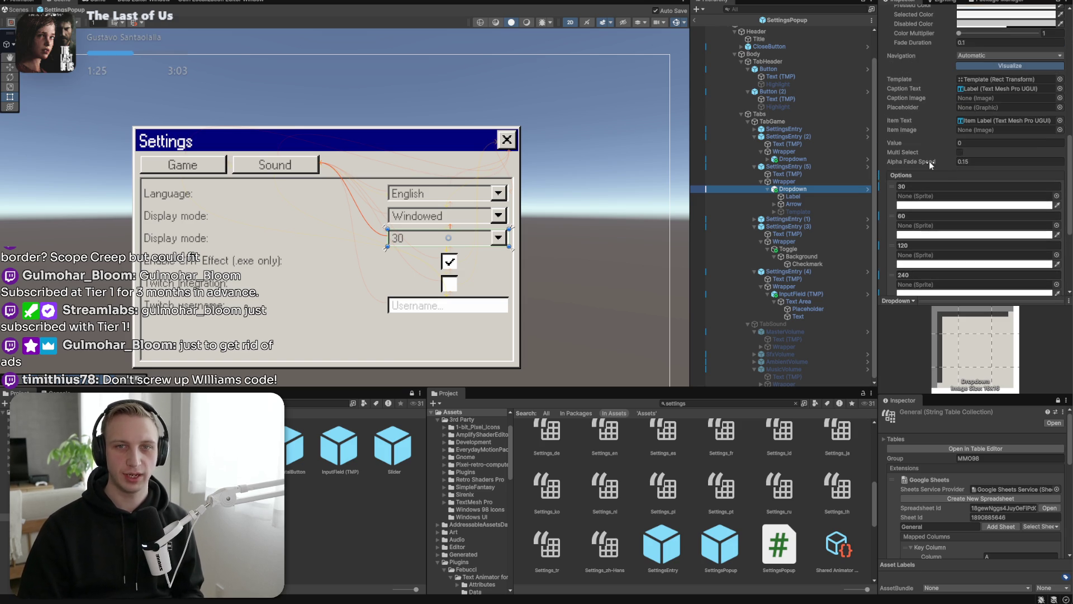
pyautogui.scroll(3, 930, 165)
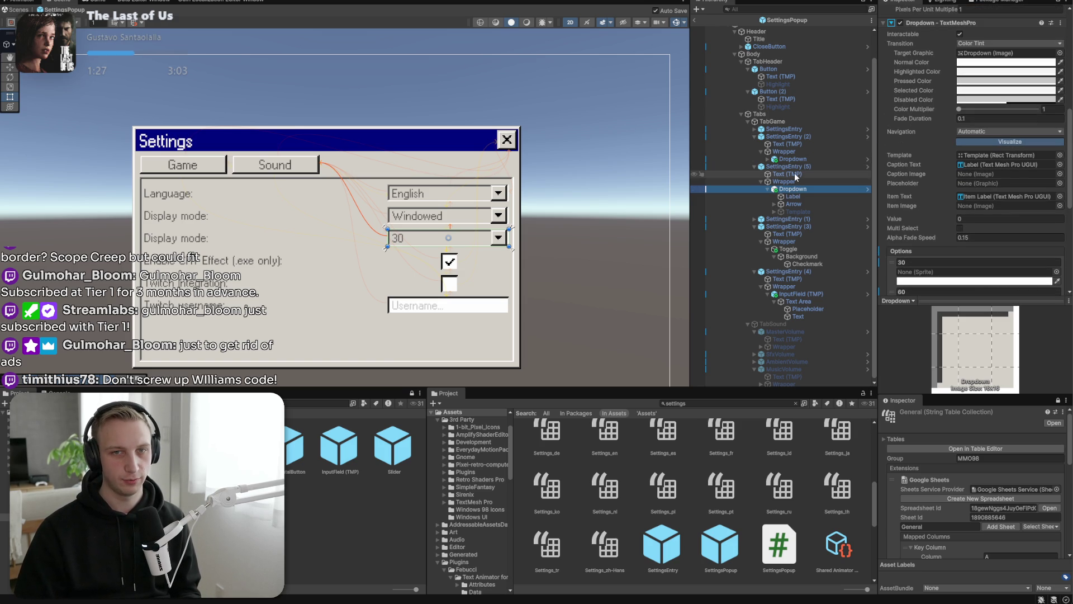
pyautogui.click(461, 245)
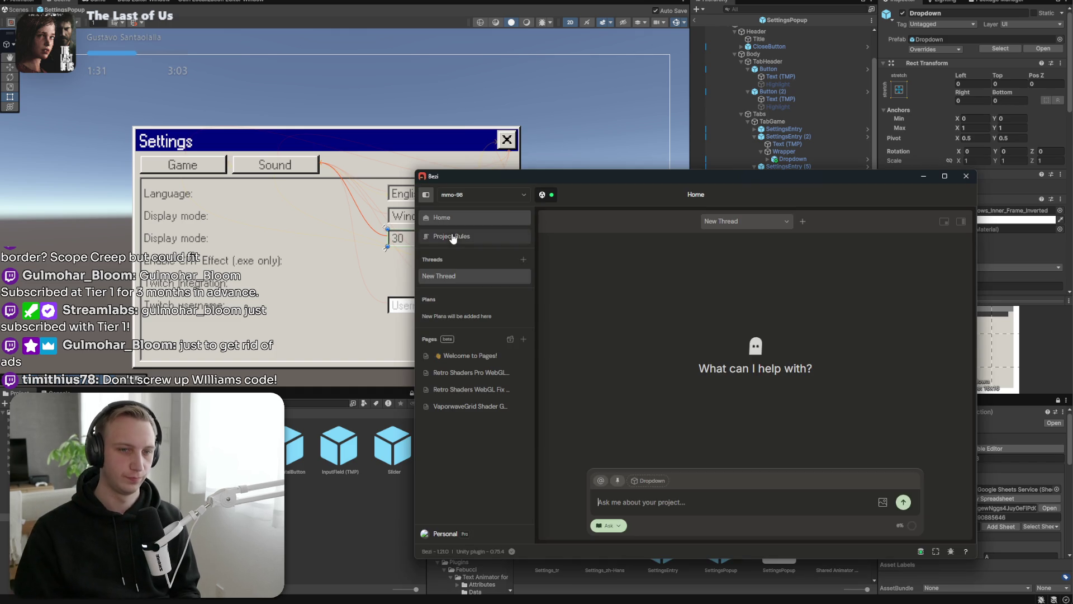
# Switch Bezi to Agent mode and begin asking how to tie the dropdown into Unity's localization system.
pyautogui.write('I have my')
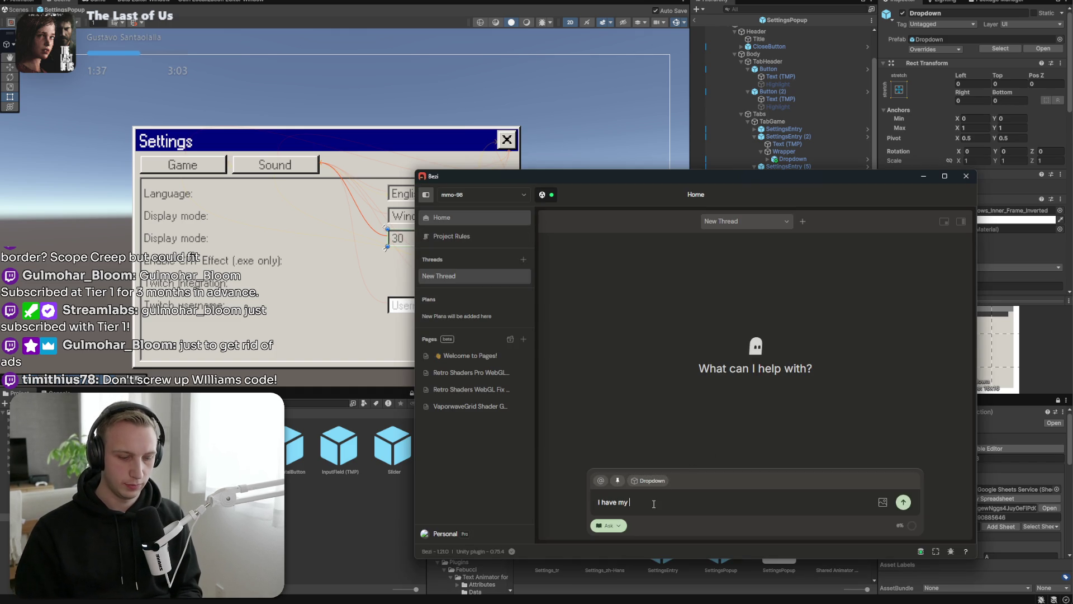
pyautogui.click(619, 526)
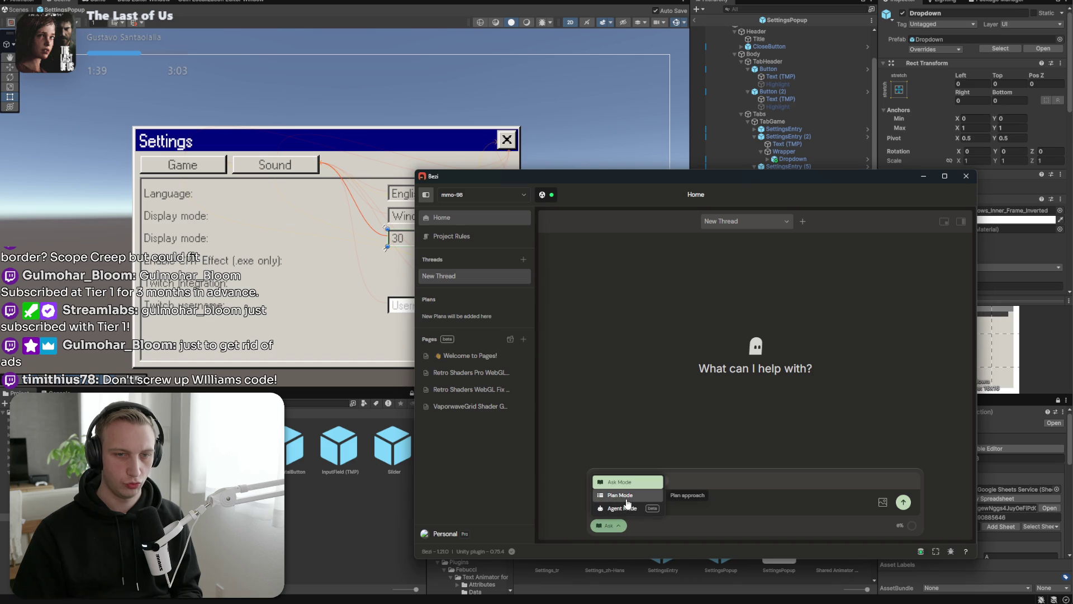
pyautogui.click(606, 496)
pyautogui.write('dropdown, but I wa')
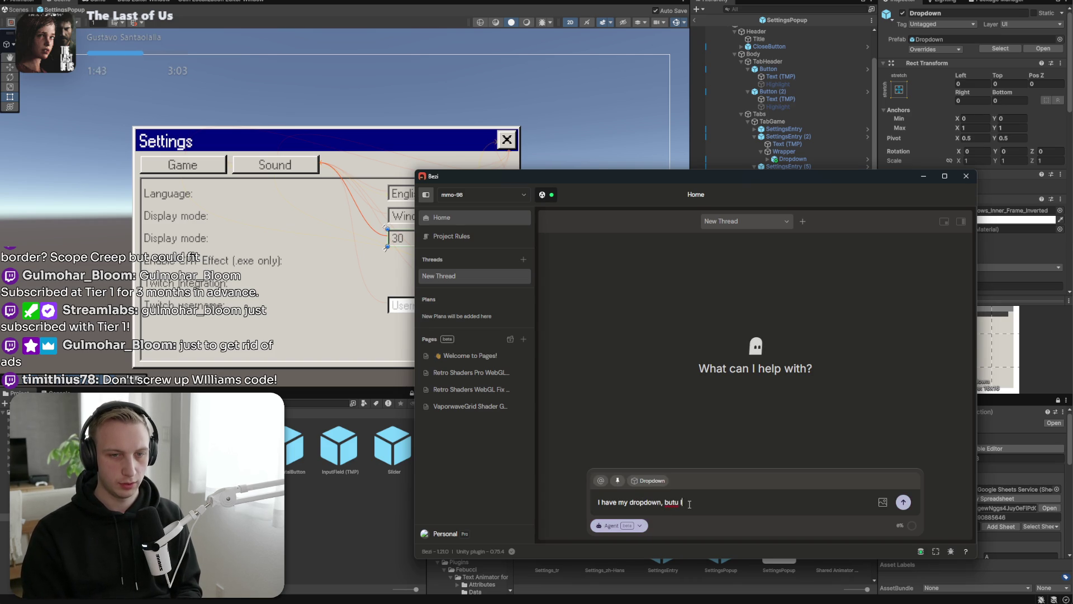
pyautogui.write('nt this to')
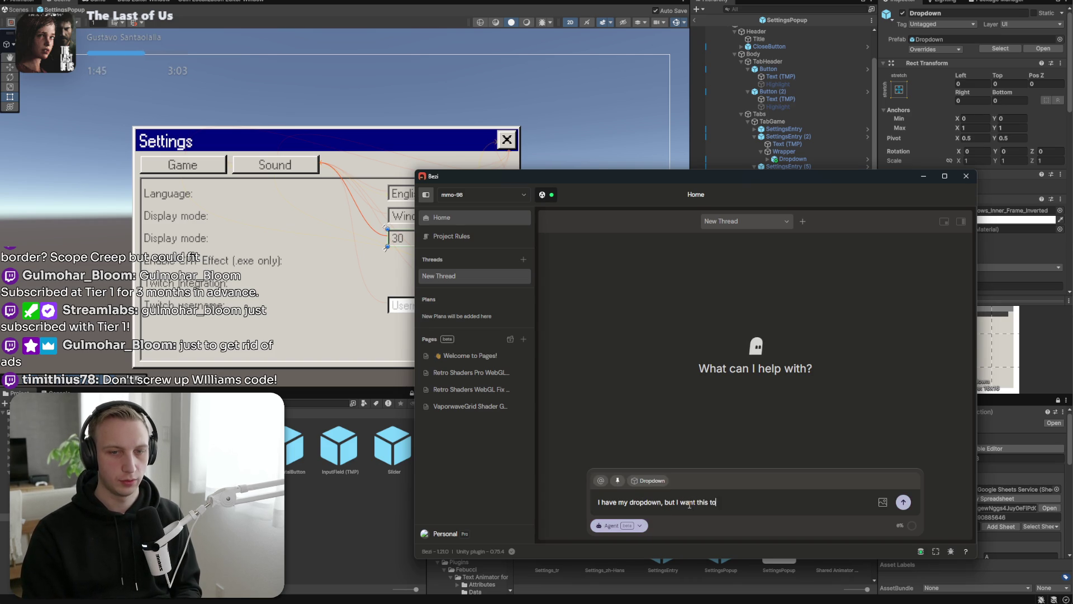
pyautogui.write(" tie into Unity's local")
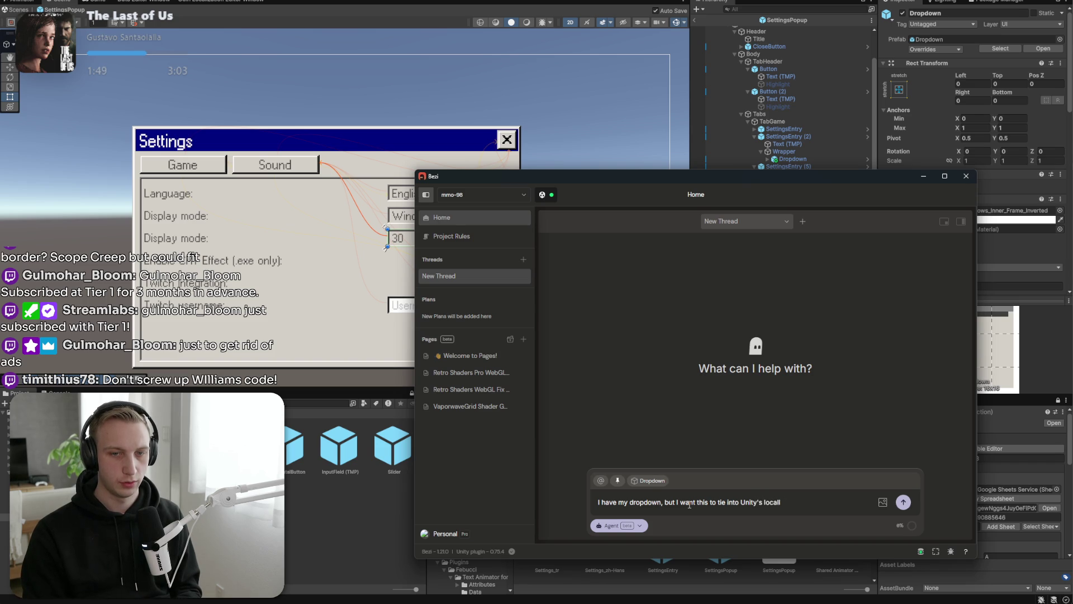
pyautogui.write('ization sytee')
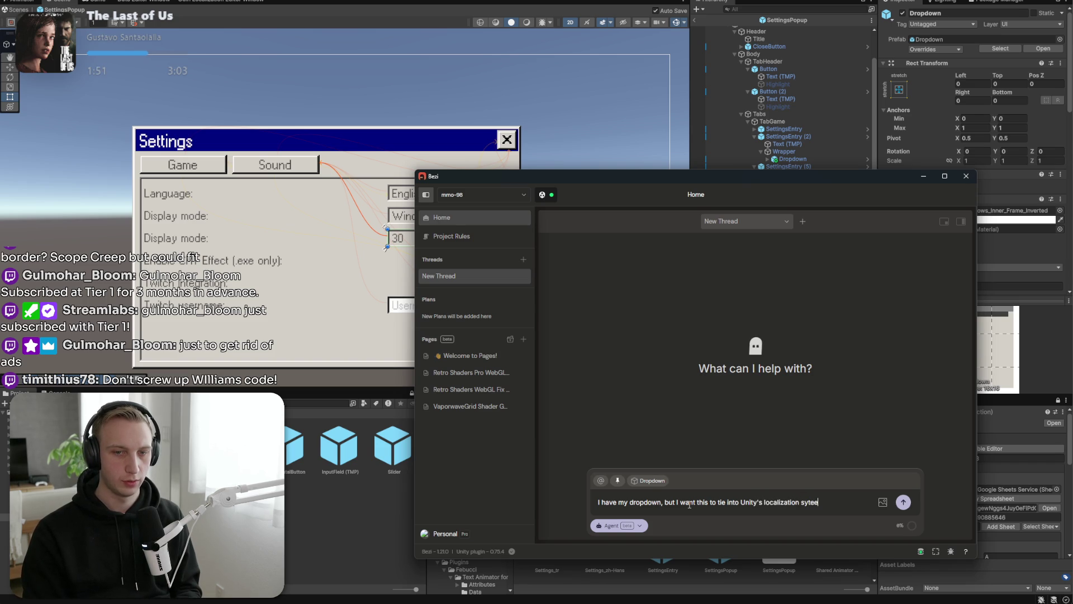
pyautogui.press('BackSpace')
pyautogui.write('n sytem')
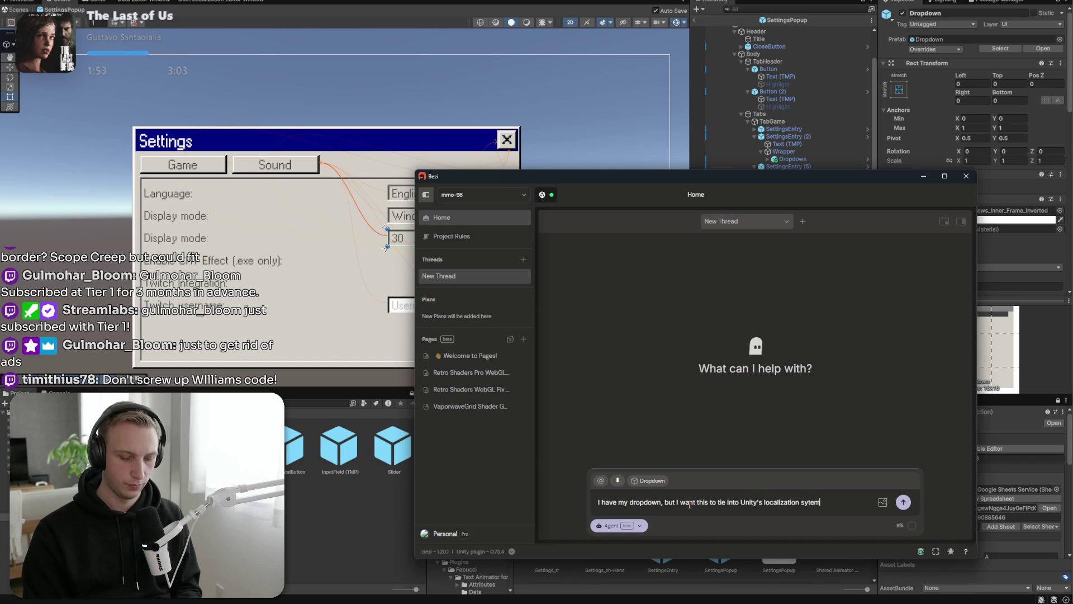
pyautogui.write('. How would I implement thi')
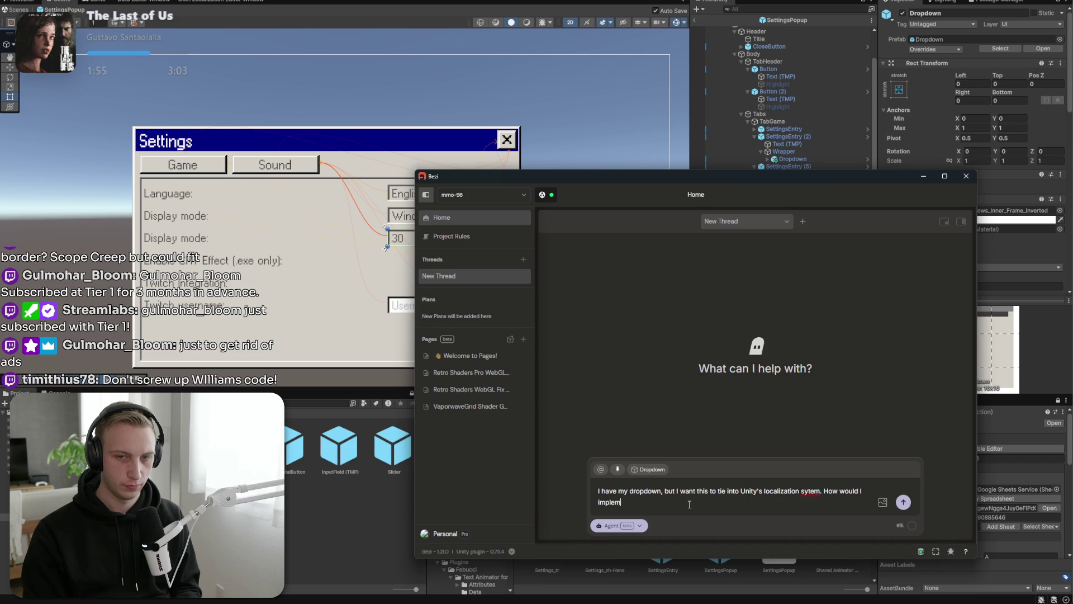
pyautogui.write('s, that I can ')
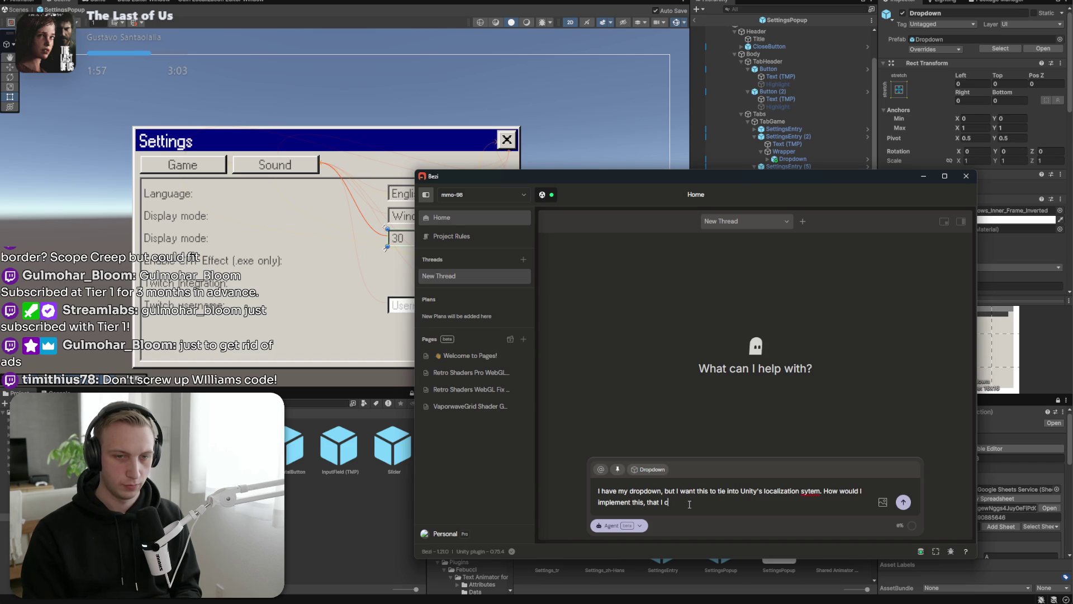
pyautogui.write('just')
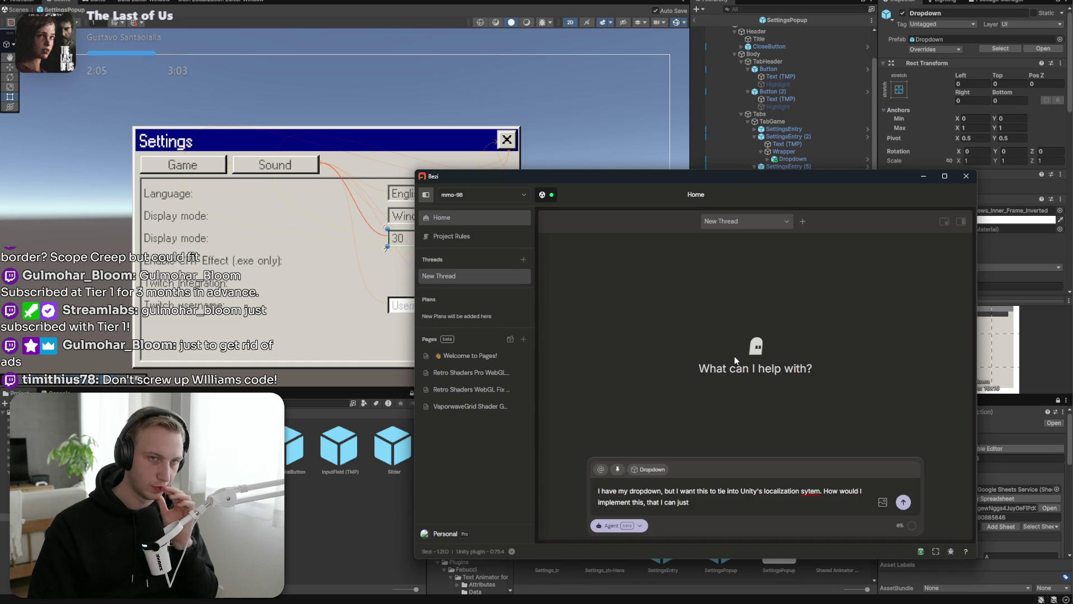
# Finish the question about giving localization keys for each option and send it.
pyautogui.write('give the keys fo')
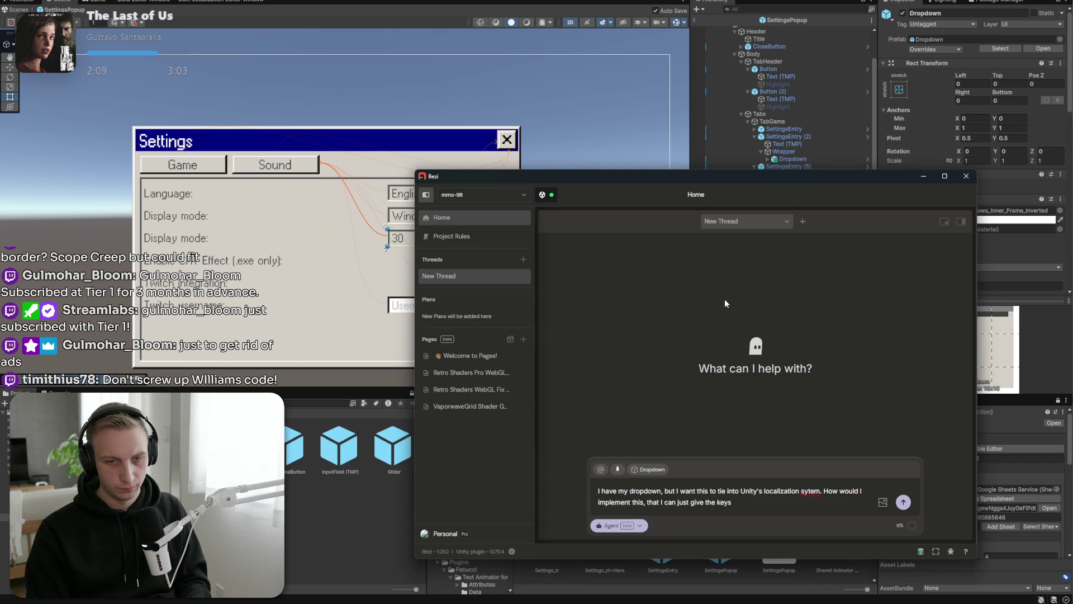
pyautogui.write('r the field')
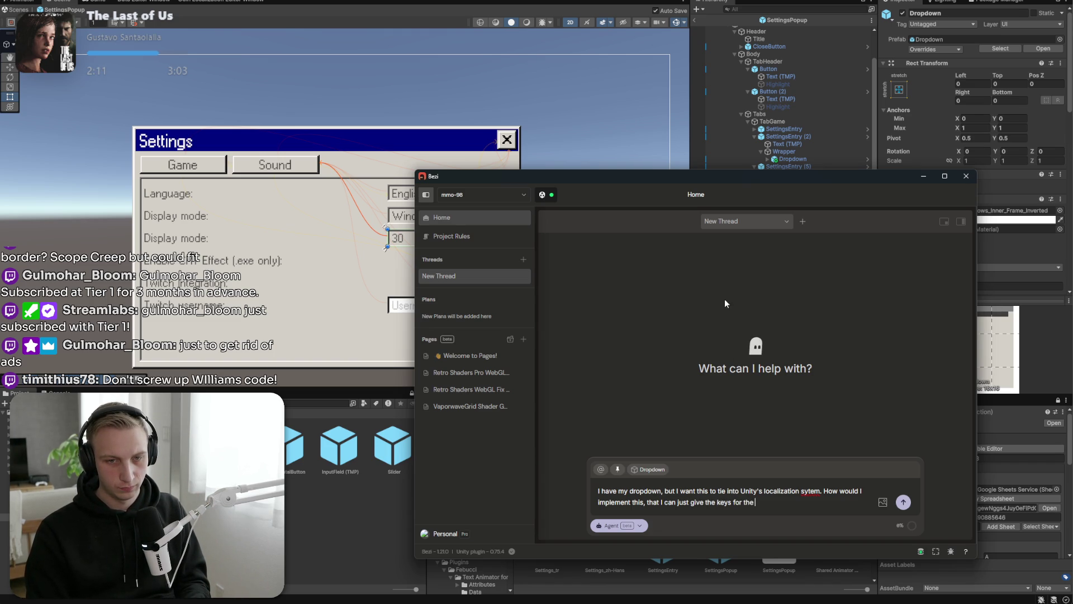
pyautogui.press('BackSpace')
pyautogui.press('BackSpace')
pyautogui.press('BackSpace')
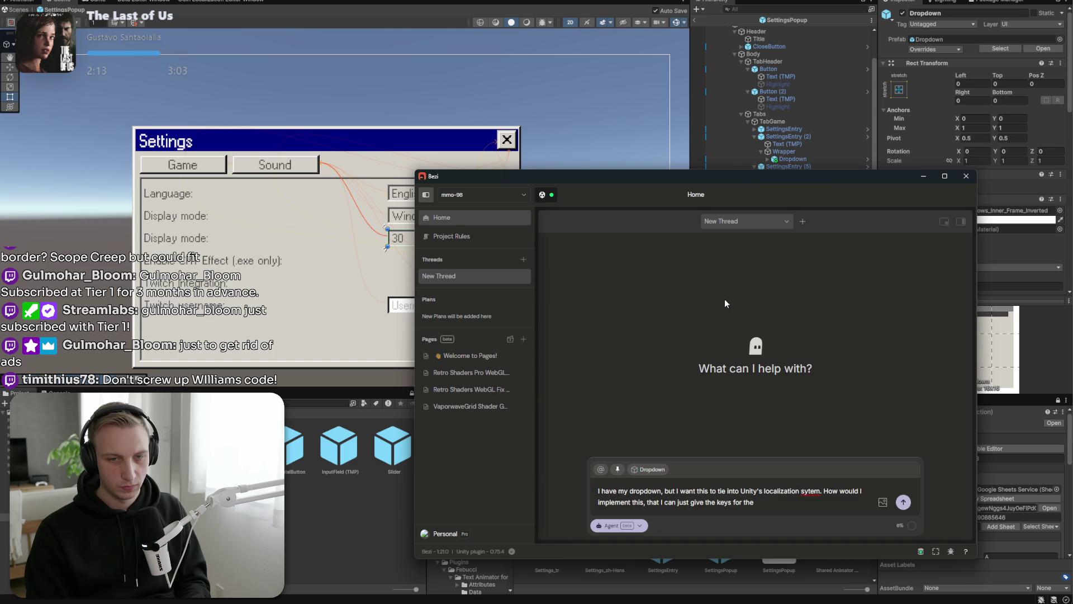
pyautogui.write('different opti')
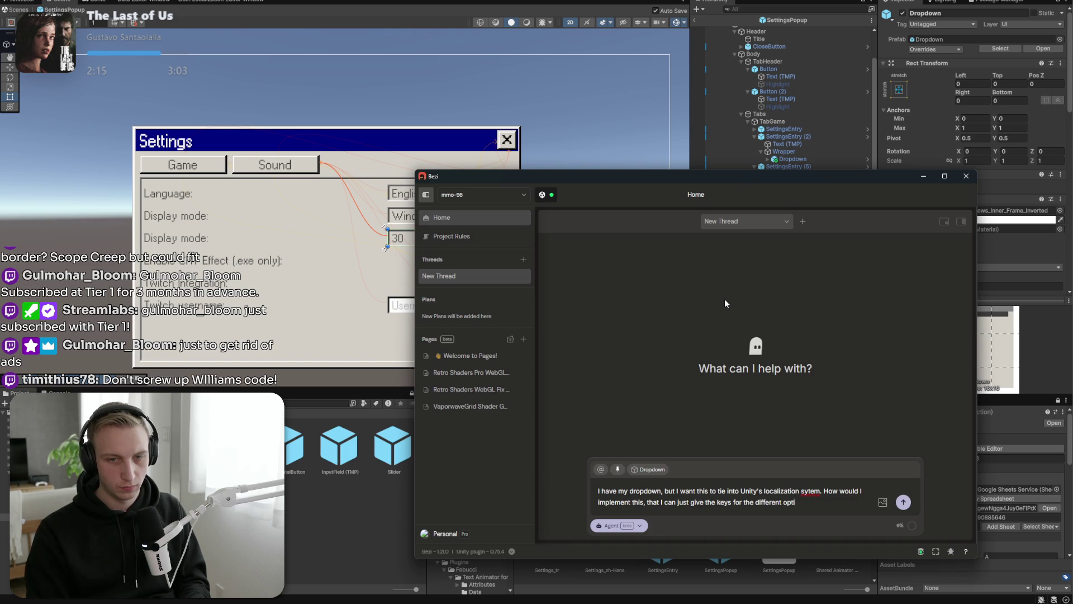
pyautogui.write('ons, and it goe')
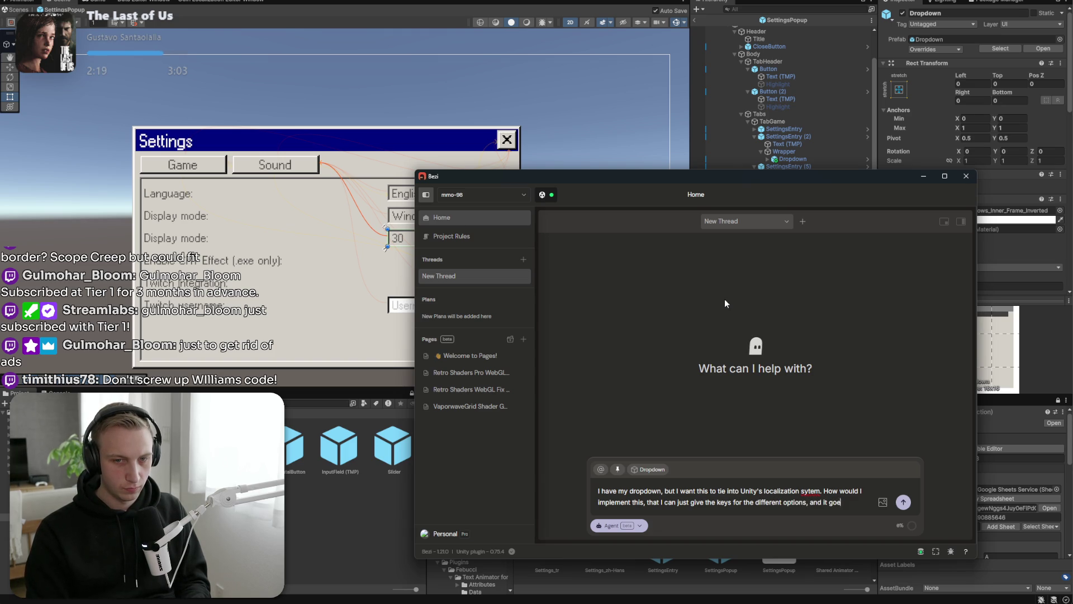
pyautogui.write('rom there?')
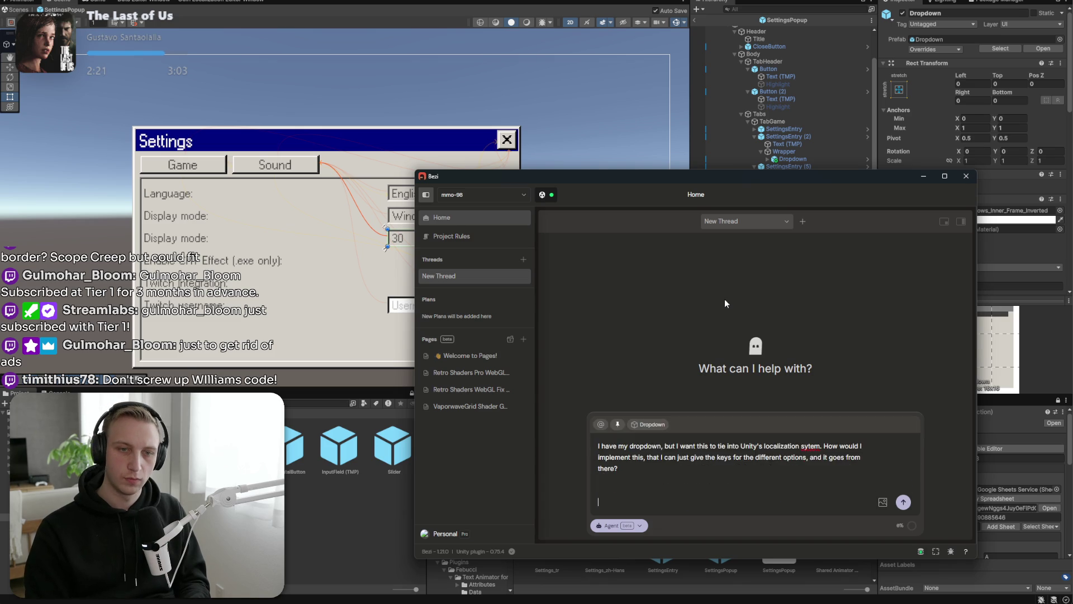
pyautogui.write('ok at the cu')
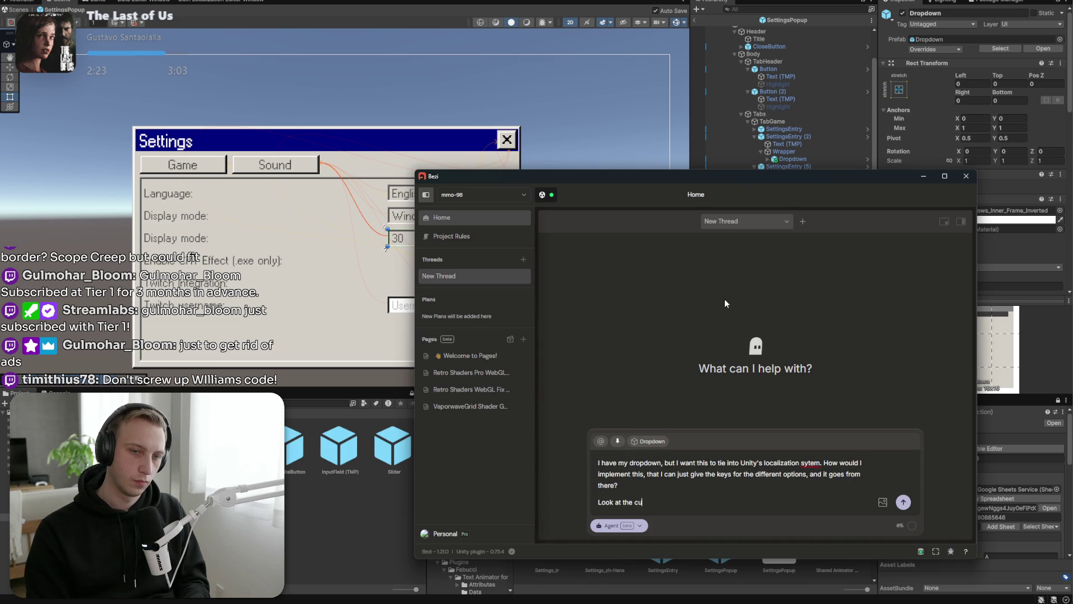
pyautogui.write('regards to ')
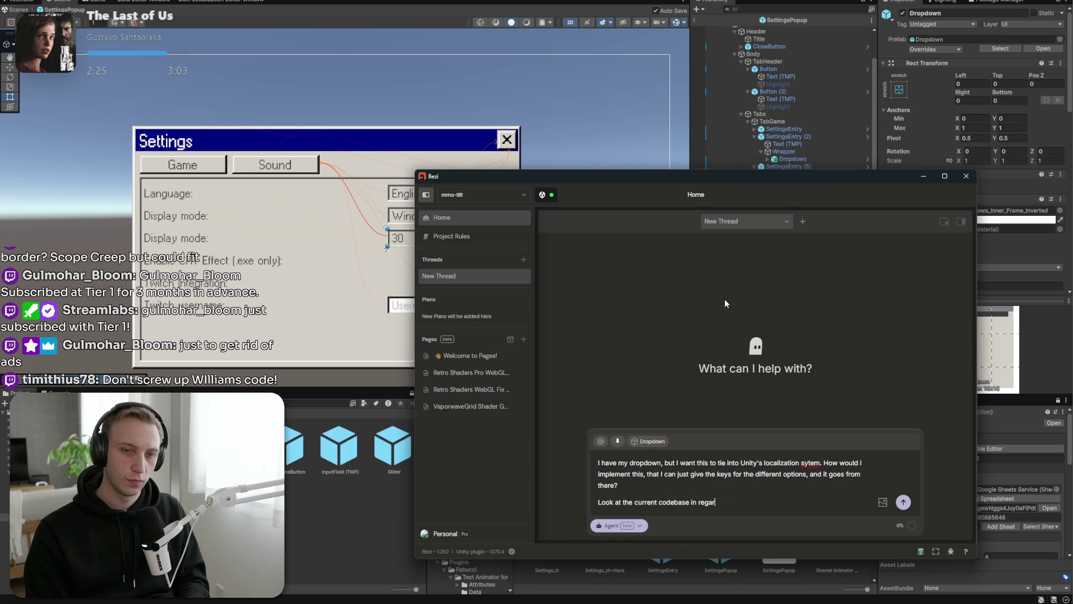
pyautogui.write('lization, and ')
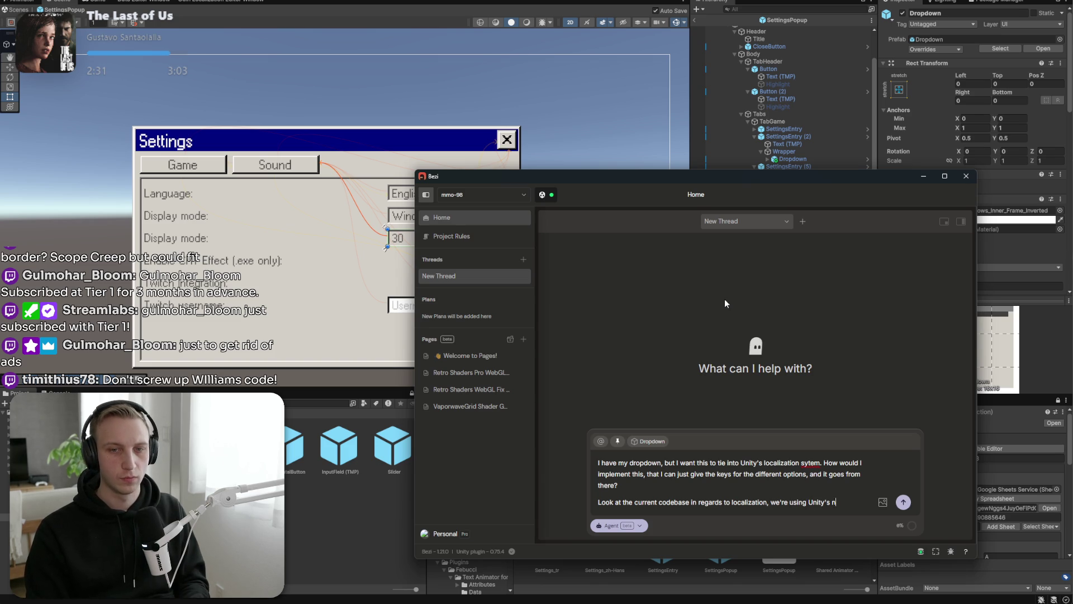
pyautogui.write('ative localization system')
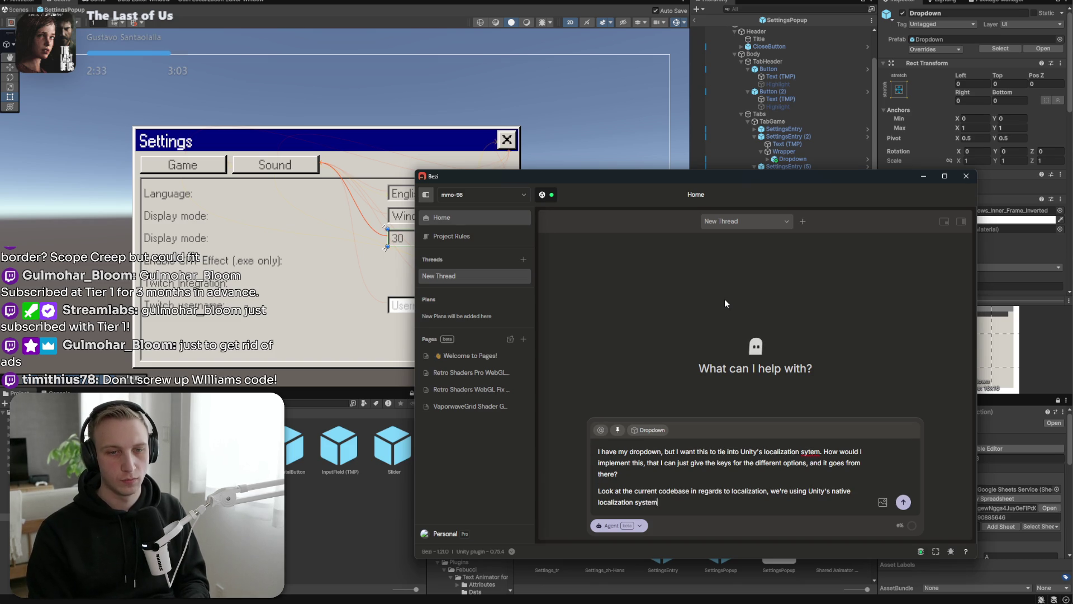
pyautogui.write('.')
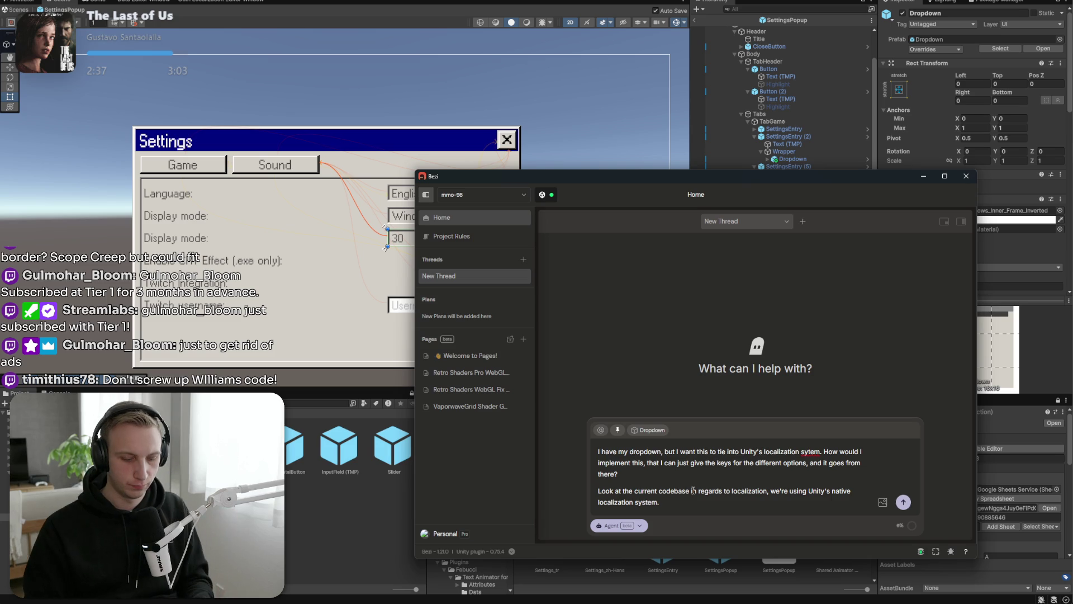
pyautogui.click(693, 491)
pyautogui.write('and ')
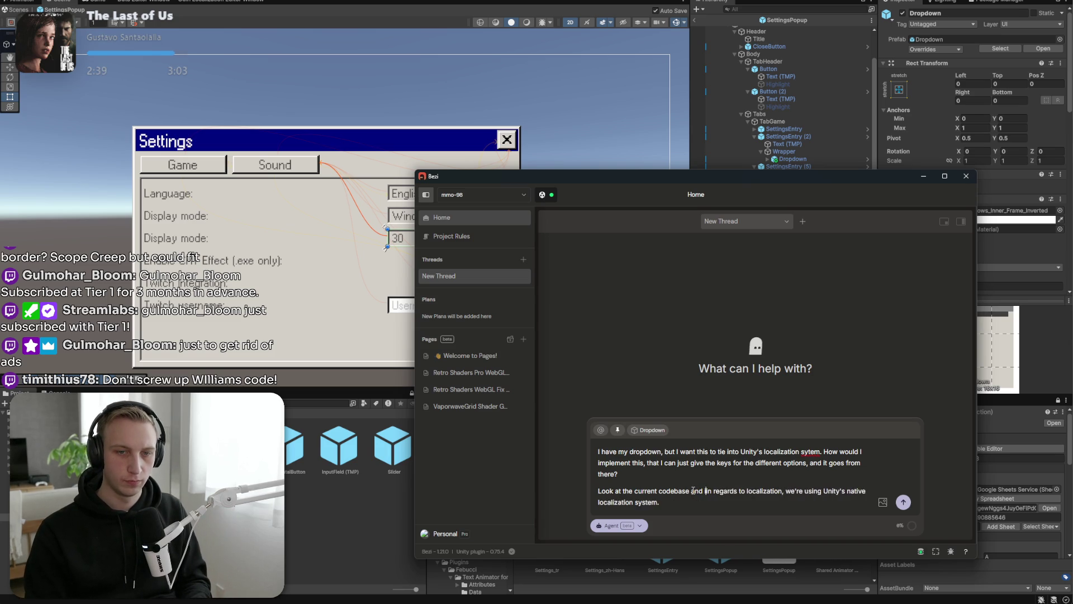
pyautogui.write('implementation')
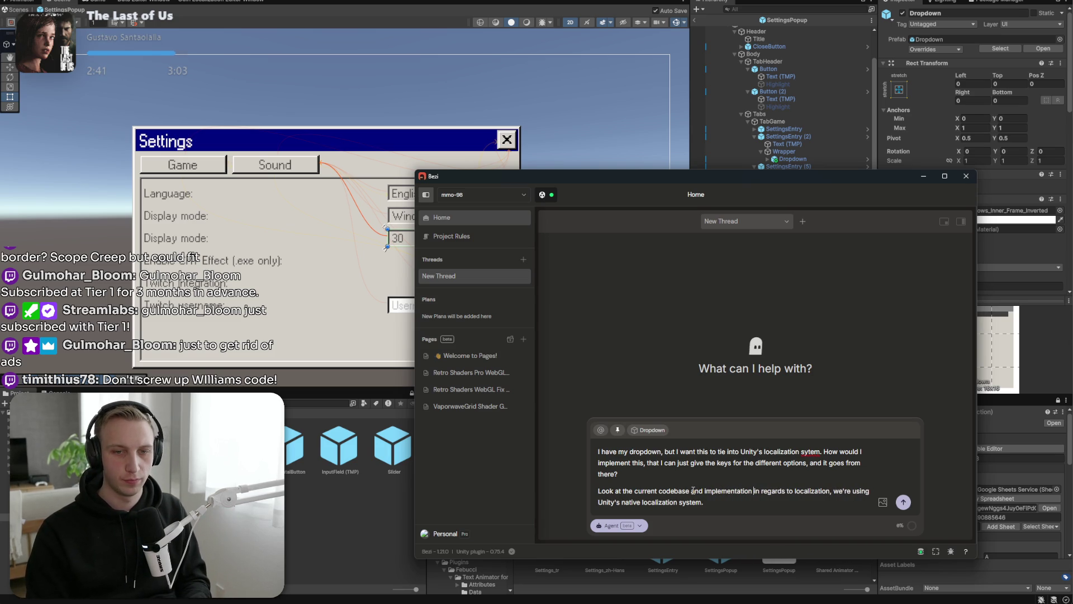
pyautogui.hotkey('ctrl', 'End')
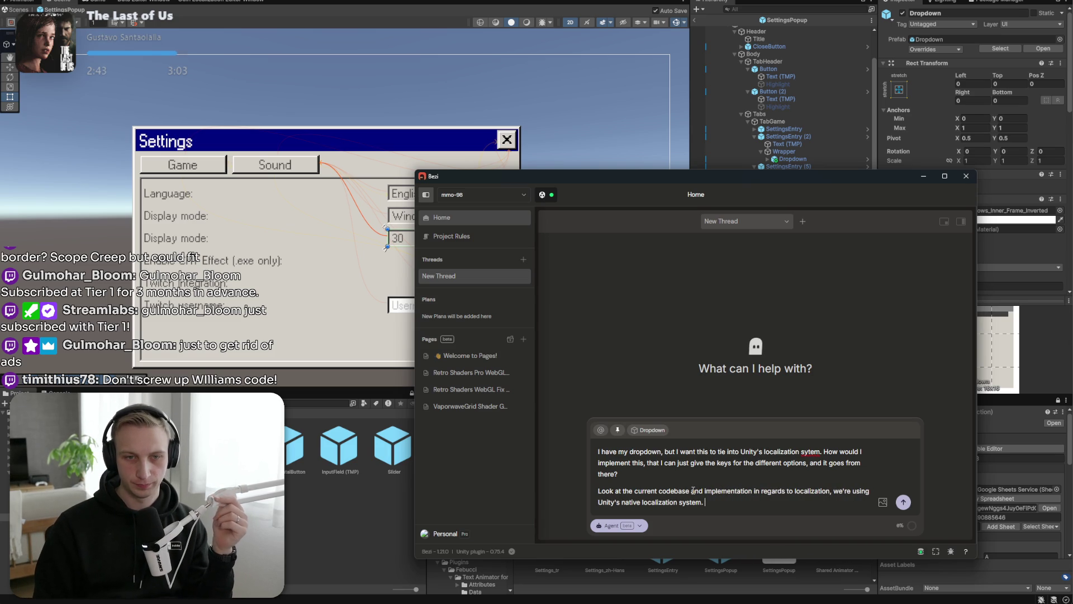
pyautogui.press('Return')
# Change the Display mode Dropdown's French option label to Borderless in the Inspector's Options list.
pyautogui.click(491, 100)
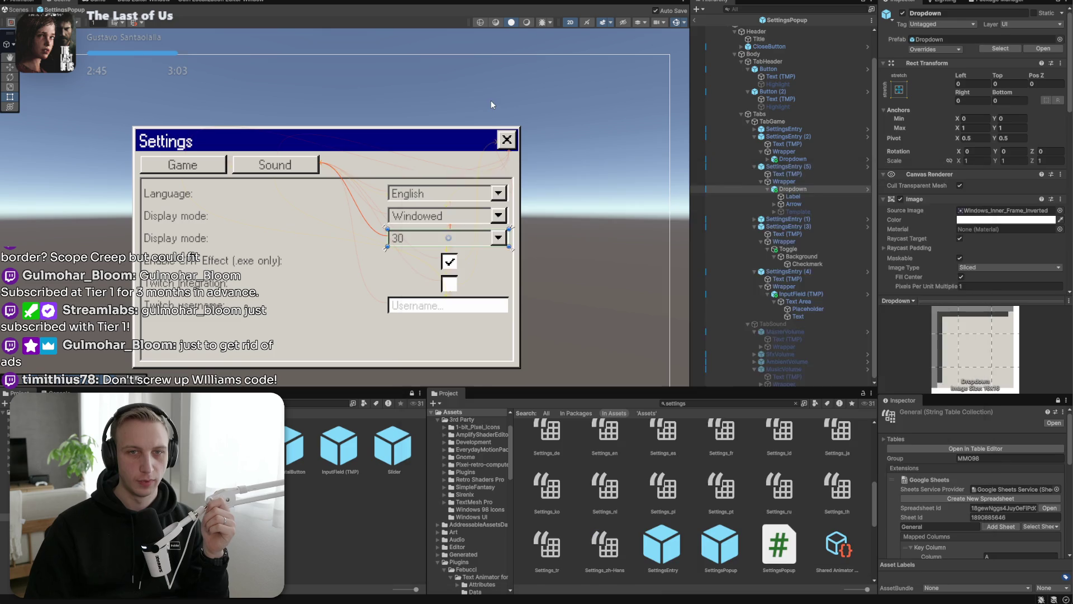
pyautogui.click(818, 179)
pyautogui.scroll(-3, 958, 262)
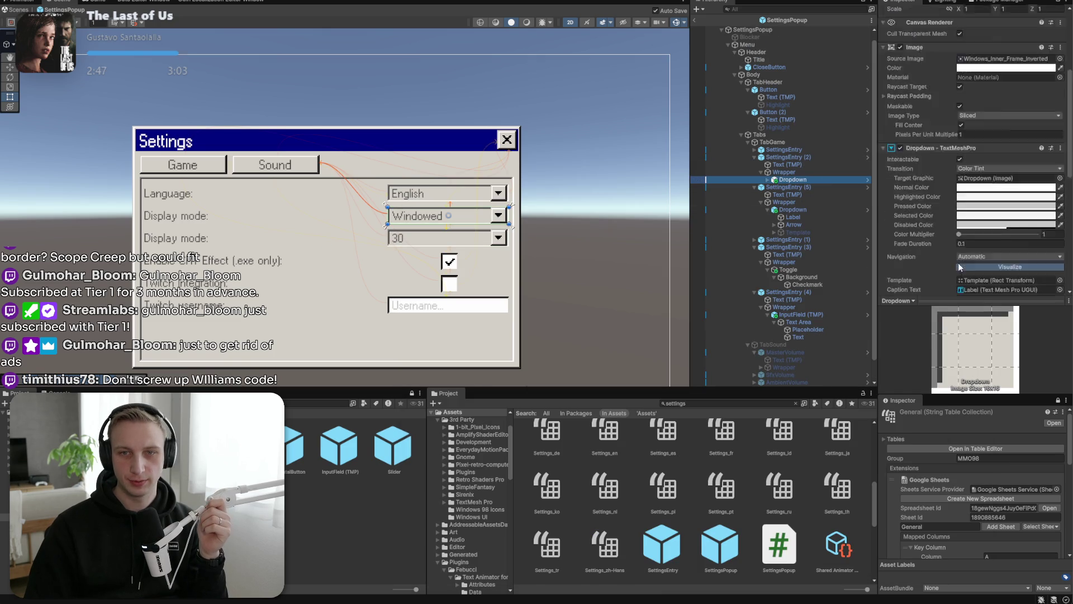
pyautogui.scroll(-5, 958, 263)
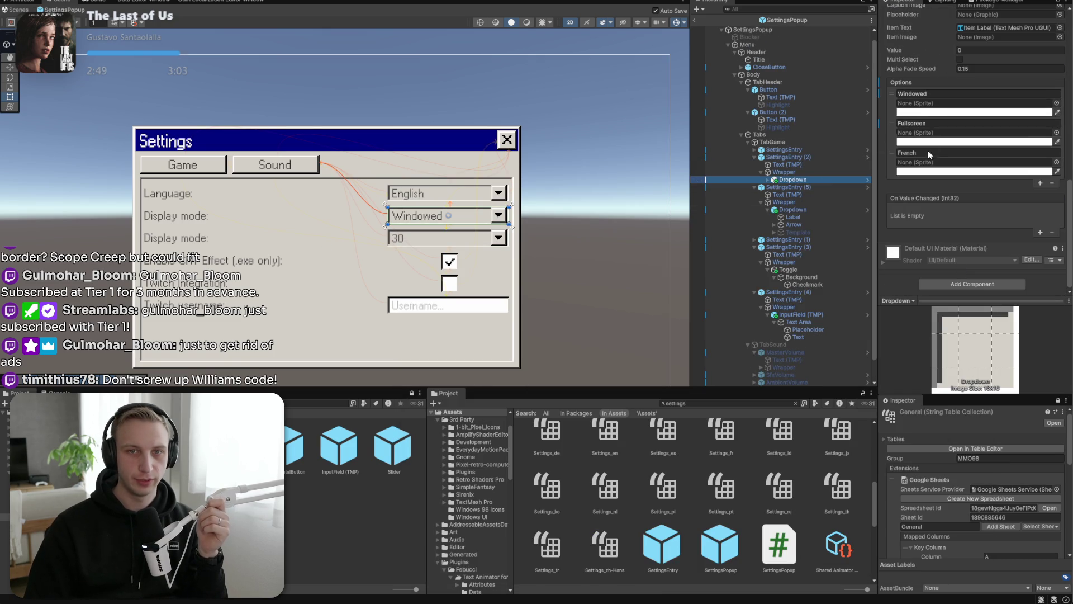
pyautogui.click(1017, 153)
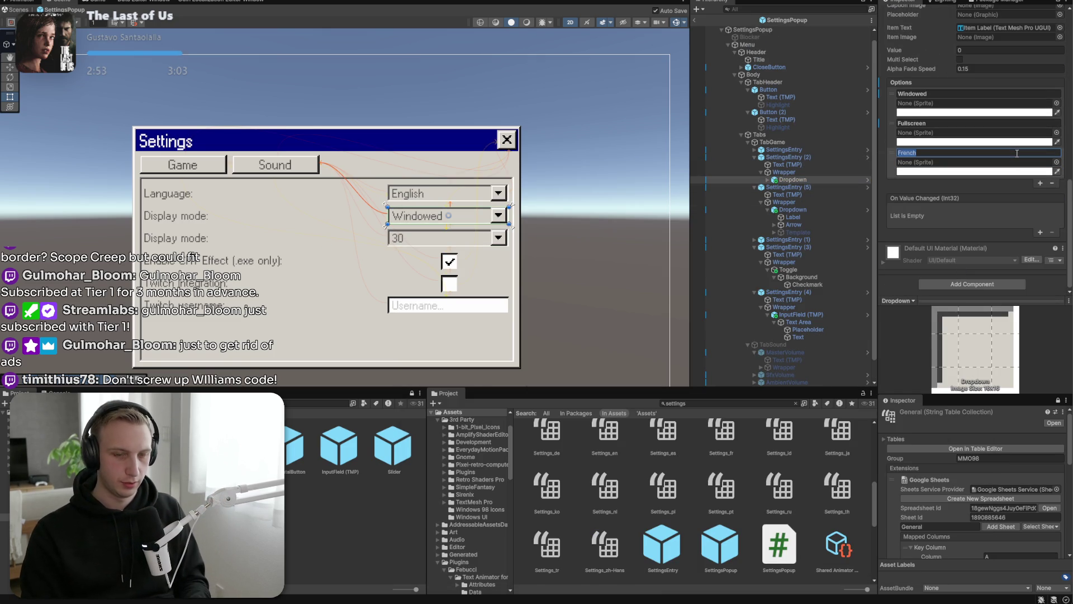
pyautogui.write('Borderless')
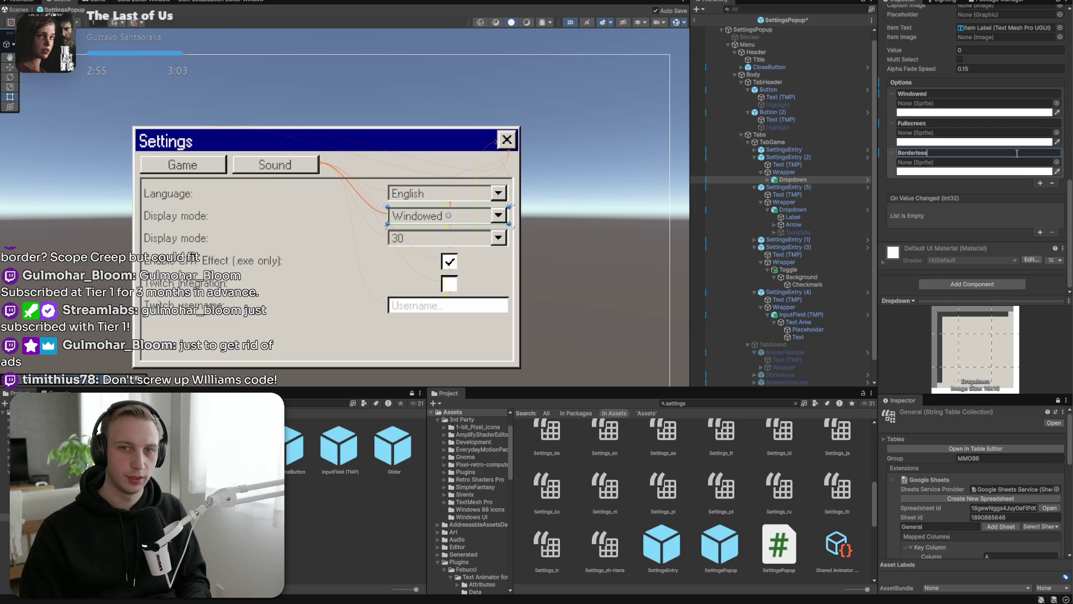
pyautogui.press('Return')
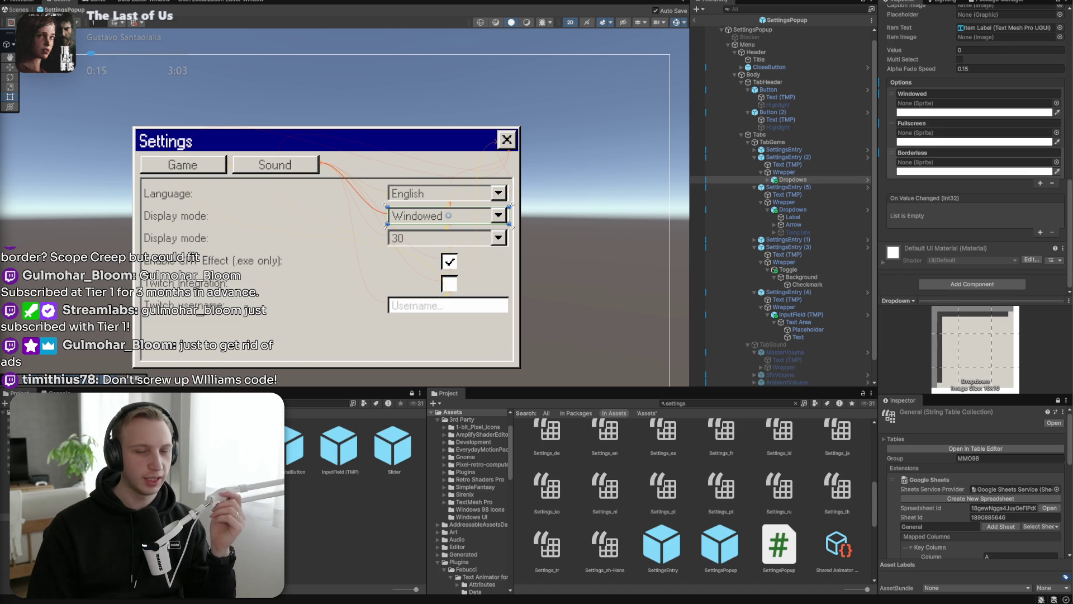
pyautogui.click(825, 177)
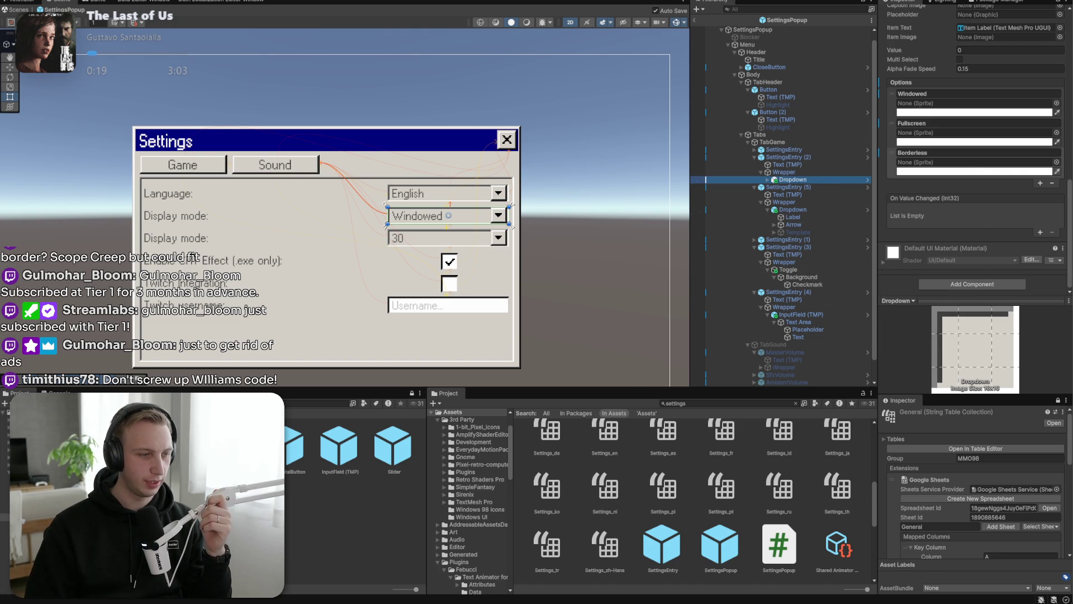
# Check the Bezi agent's dropdown-script search, then pan the Settings popup in the Scene view.
pyautogui.hotkey('alt', 'Tab')
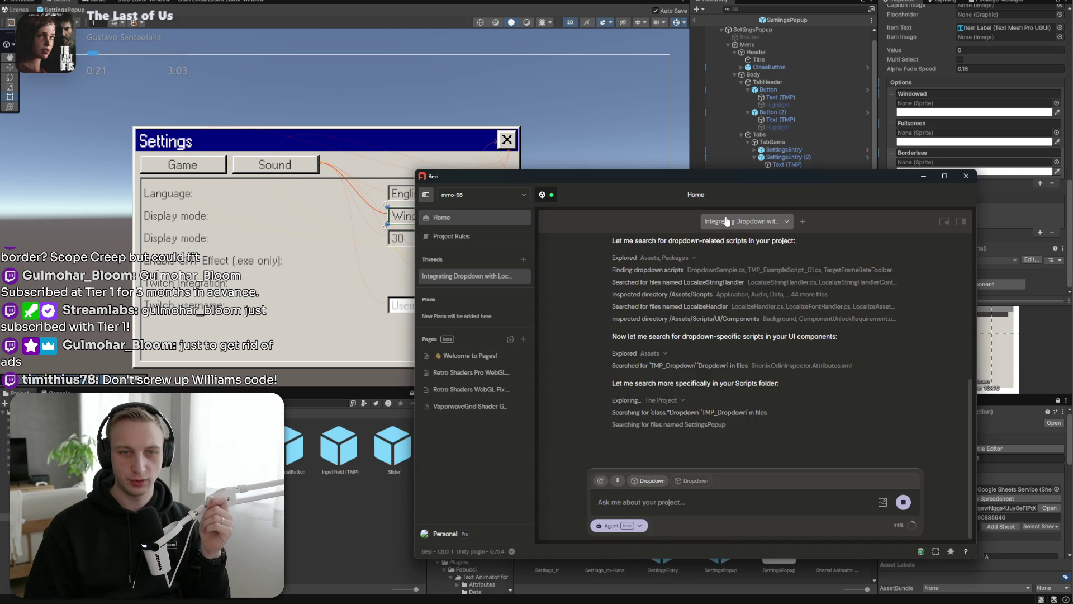
pyautogui.moveTo(803, 176); pyautogui.dragTo(589, 177)
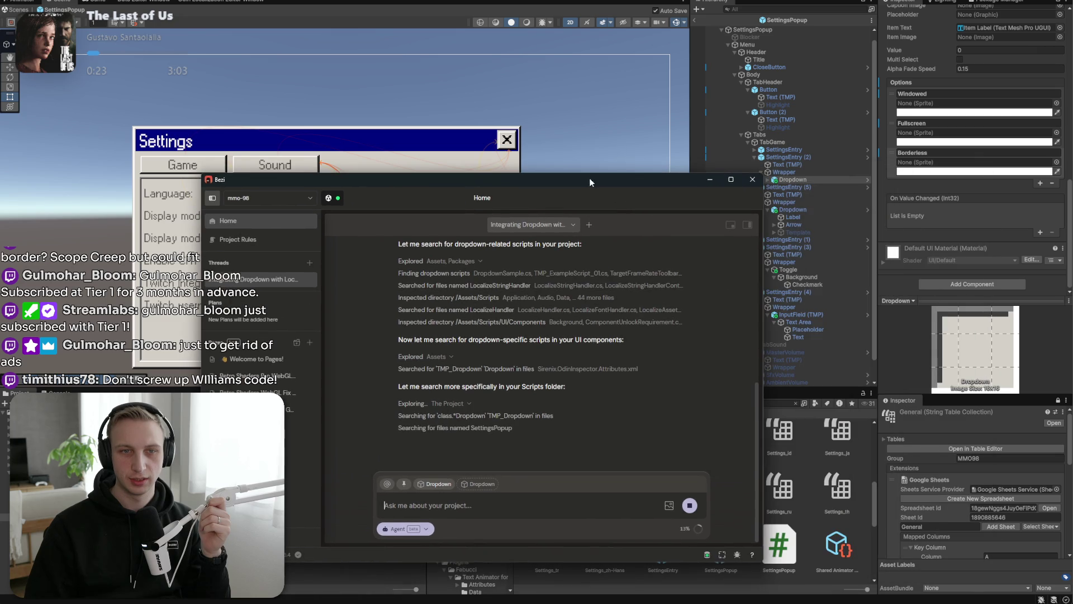
pyautogui.hotkey('alt', 'Tab')
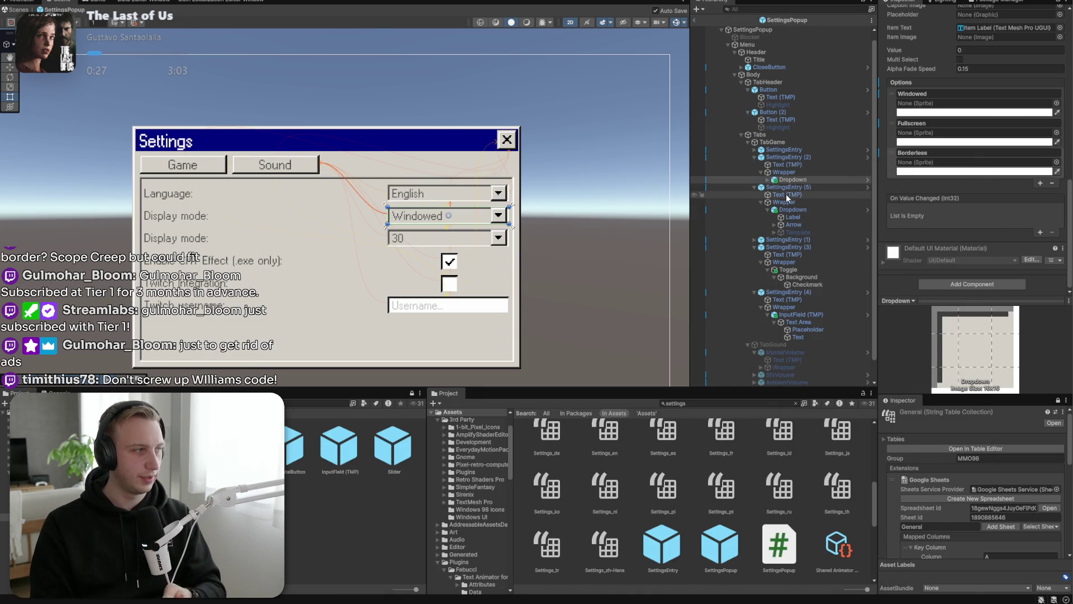
pyautogui.moveTo(302, 172); pyautogui.dragTo(335, 134)
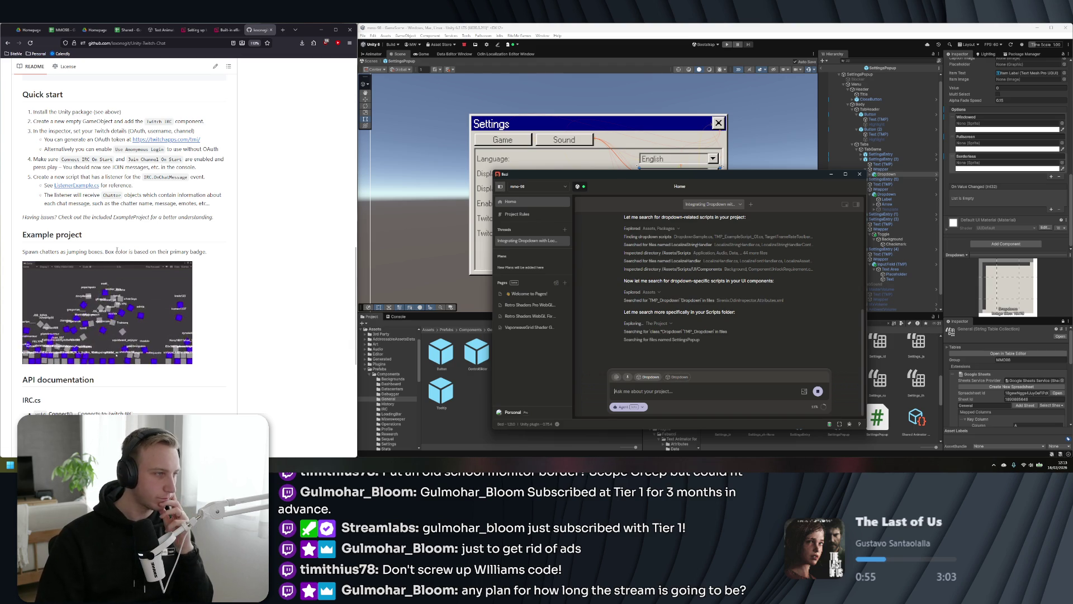
# Scroll the Unity Twitch Chat README to the API documentation and select the Chatter.cs method list.
pyautogui.scroll(-2, 117, 250)
pyautogui.scroll(-5, 117, 250)
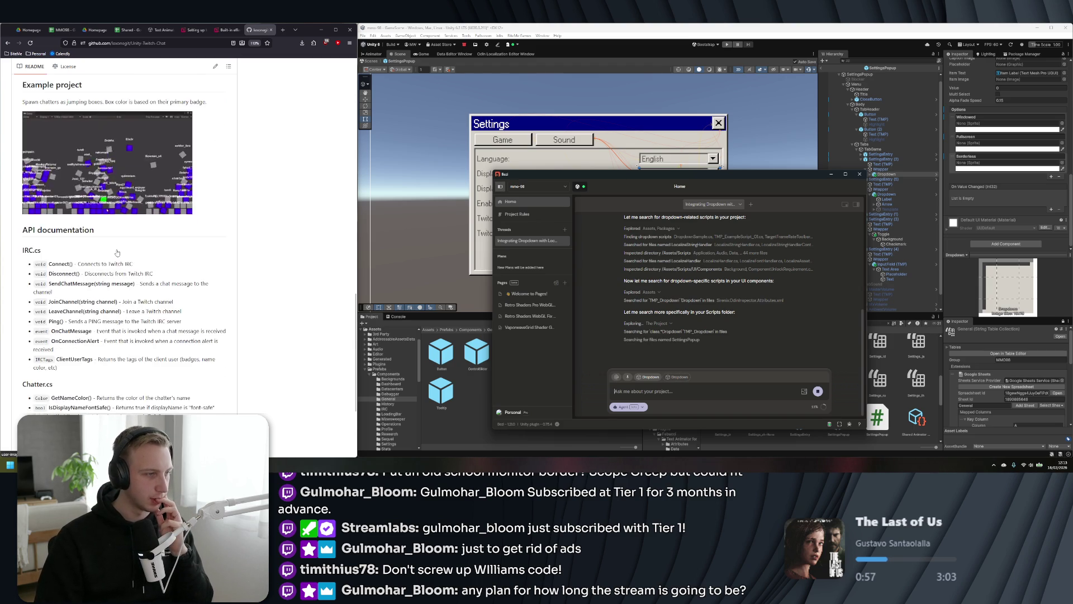
pyautogui.moveTo(124, 269)
pyautogui.mouseDown()
pyautogui.moveTo(140, 309)
pyautogui.moveTo(84, 266)
pyautogui.moveTo(22, 247)
pyautogui.mouseUp()
pyautogui.click(144, 314)
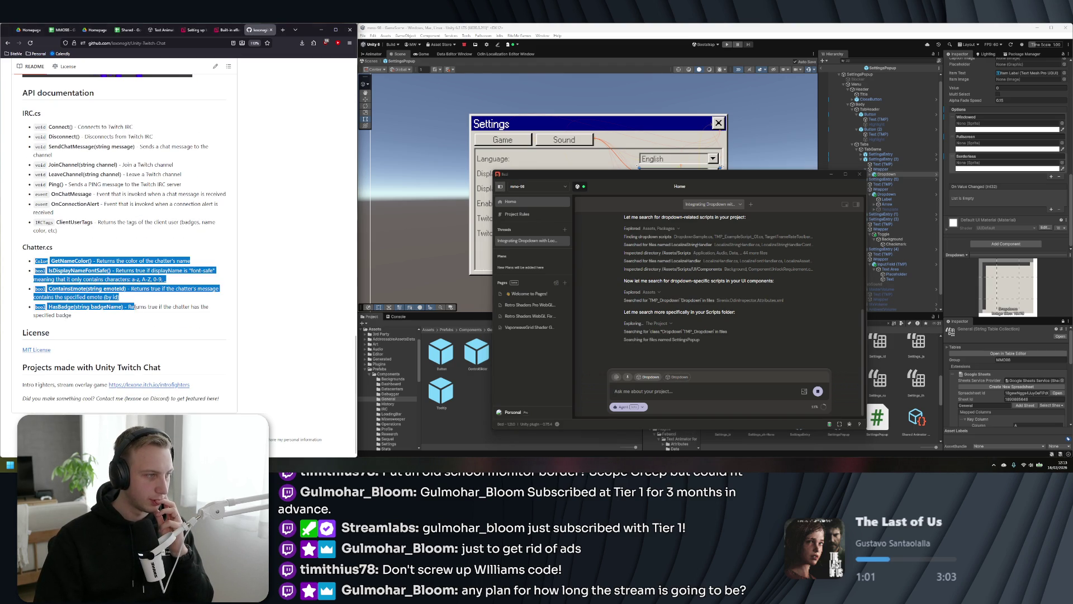
pyautogui.click(138, 318)
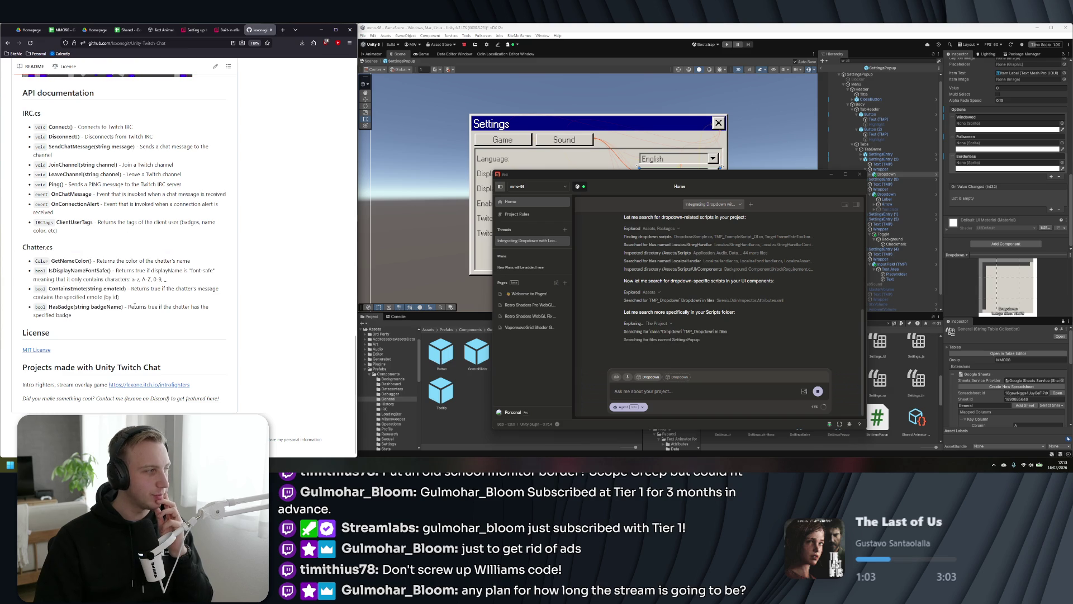
# Return to the page top, highlight the README introduction paragraph, then scroll to Supported features.
pyautogui.press('Home')
pyautogui.moveTo(133, 306); pyautogui.dragTo(126, 272)
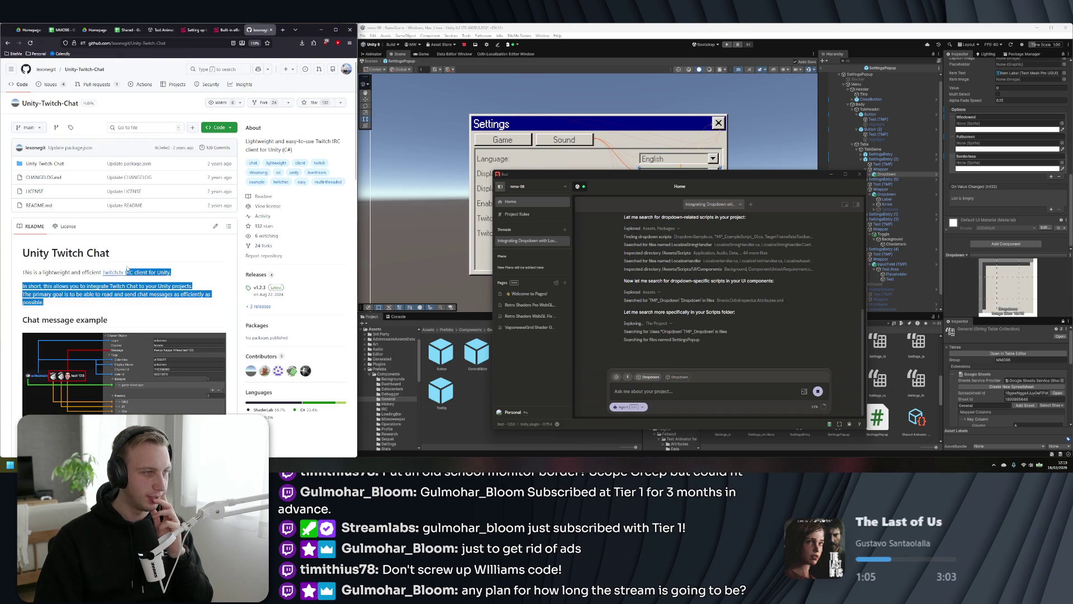
pyautogui.moveTo(22, 273)
pyautogui.mouseDown()
pyautogui.moveTo(171, 274)
pyautogui.moveTo(107, 321)
pyautogui.mouseUp()
pyautogui.click(138, 294)
pyautogui.moveTo(22, 272)
pyautogui.mouseDown()
pyautogui.moveTo(141, 287)
pyautogui.moveTo(136, 302)
pyautogui.mouseUp()
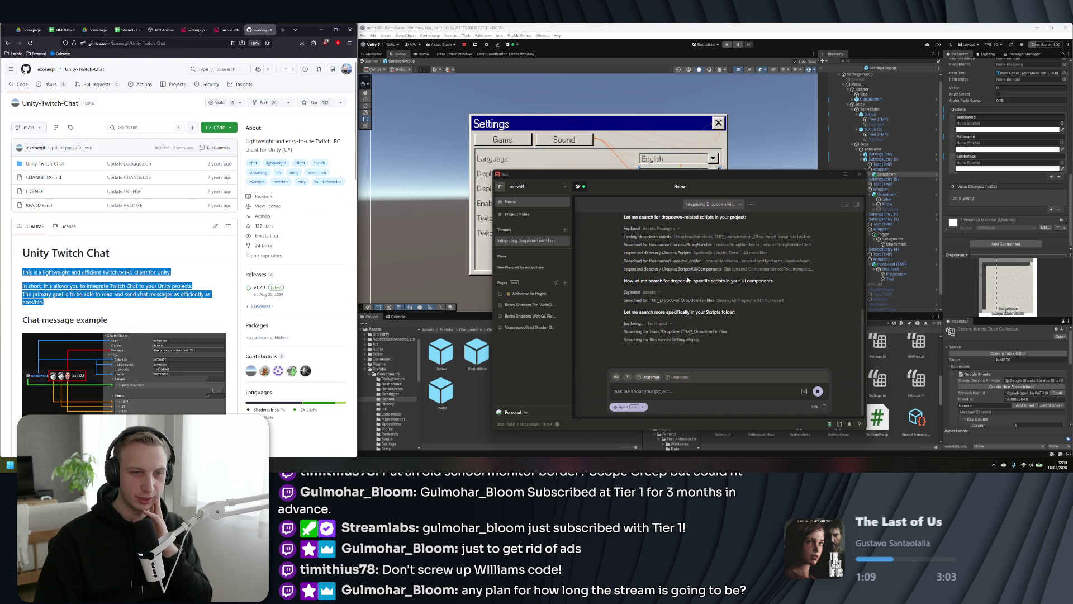
pyautogui.moveTo(719, 174)
pyautogui.mouseDown()
pyautogui.moveTo(766, 208)
pyautogui.moveTo(805, 161)
pyautogui.mouseUp()
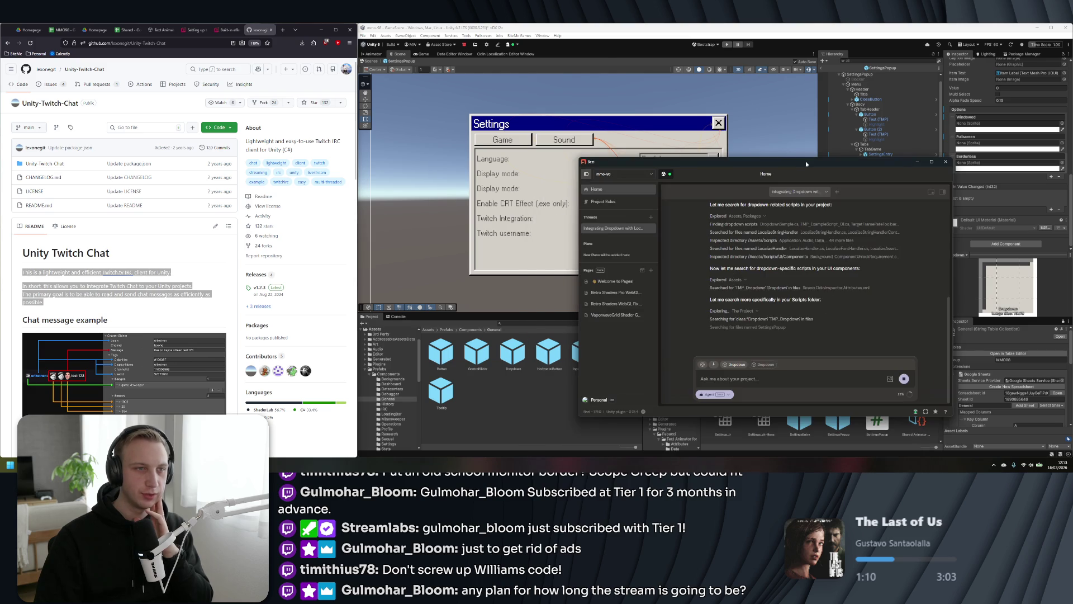
pyautogui.click(604, 61)
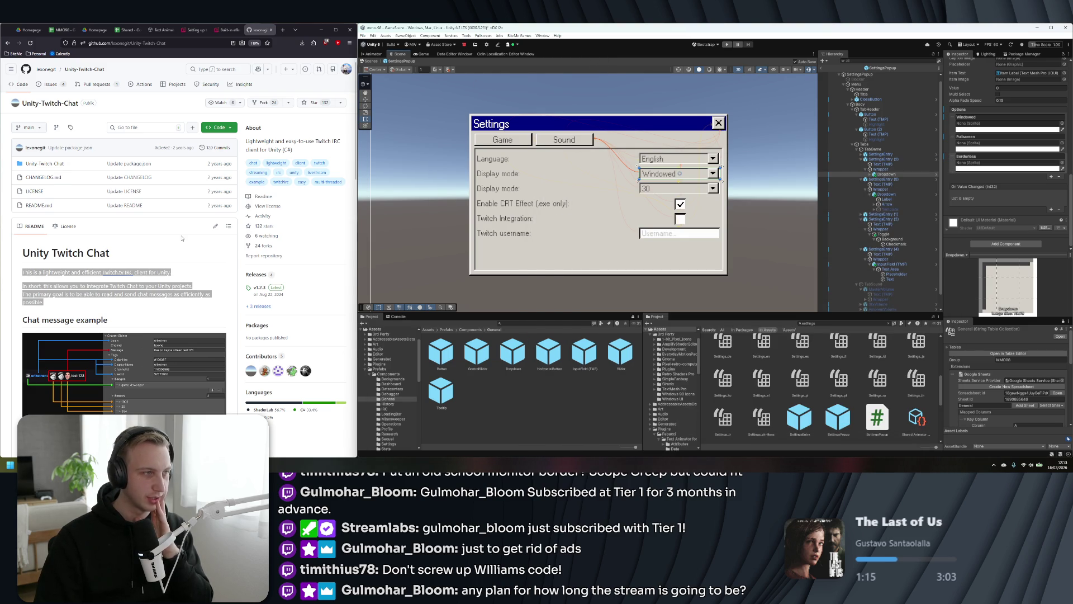
pyautogui.scroll(-1, 182, 239)
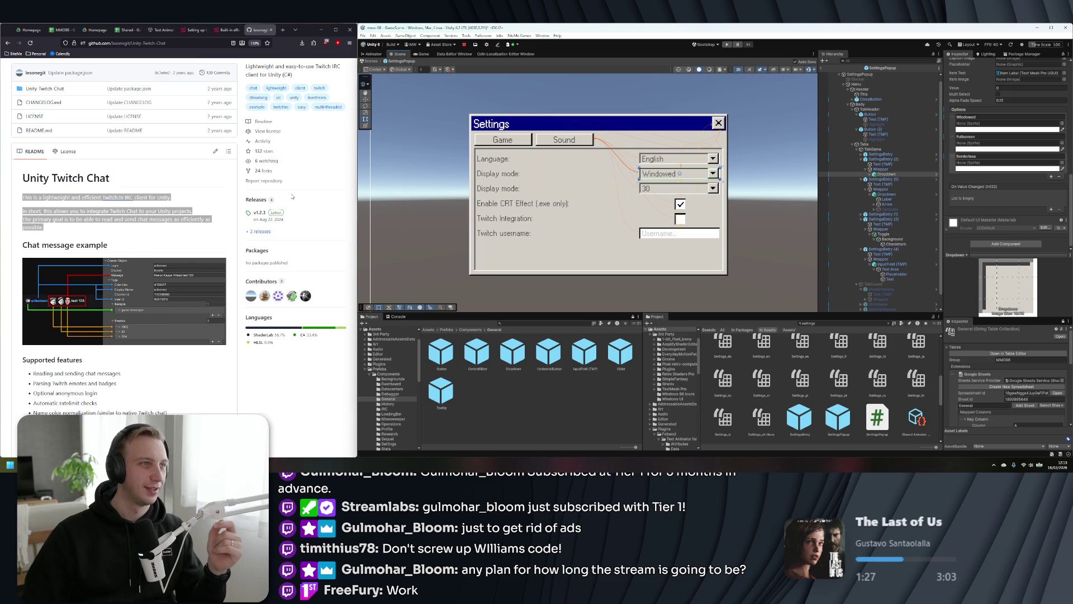
# Show the Text Animator docs' Built-in effects page and scroll through its examples to the Glossary.
pyautogui.click(196, 30)
pyautogui.click(222, 32)
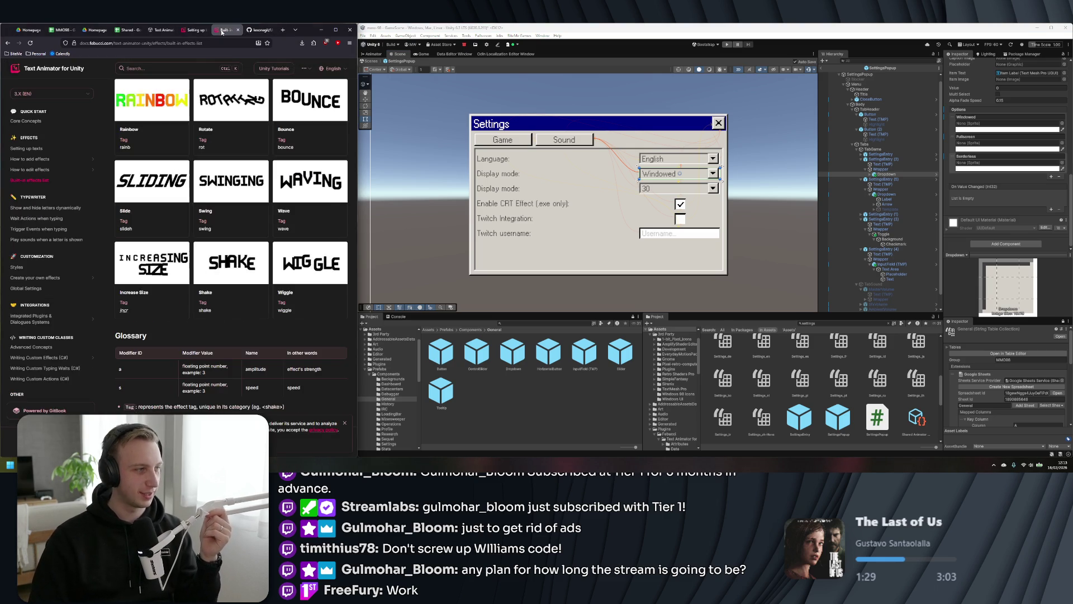
pyautogui.scroll(2, 242, 261)
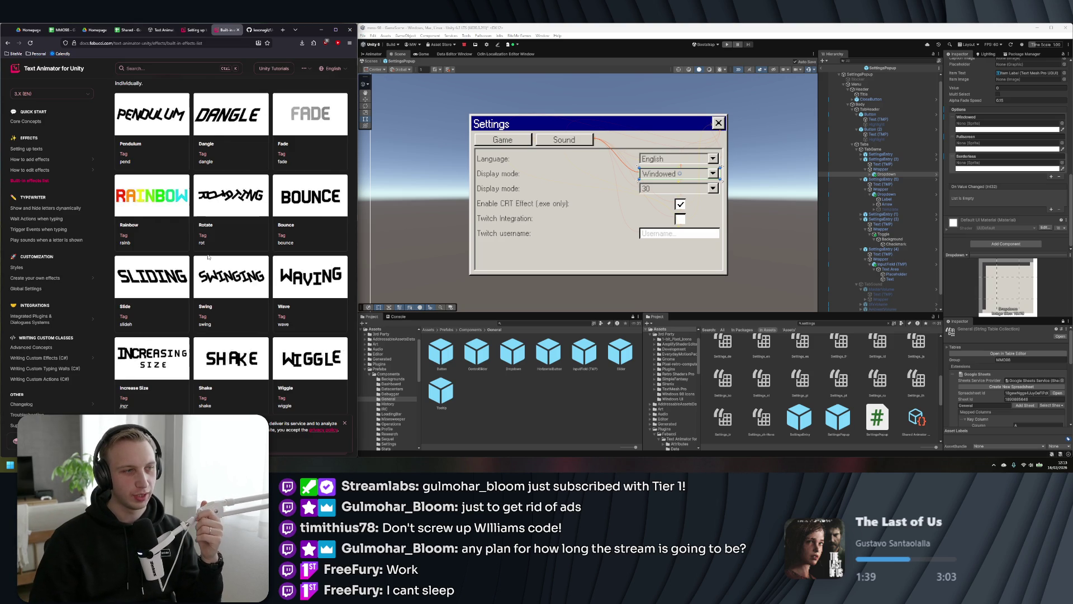
pyautogui.scroll(-3, 208, 258)
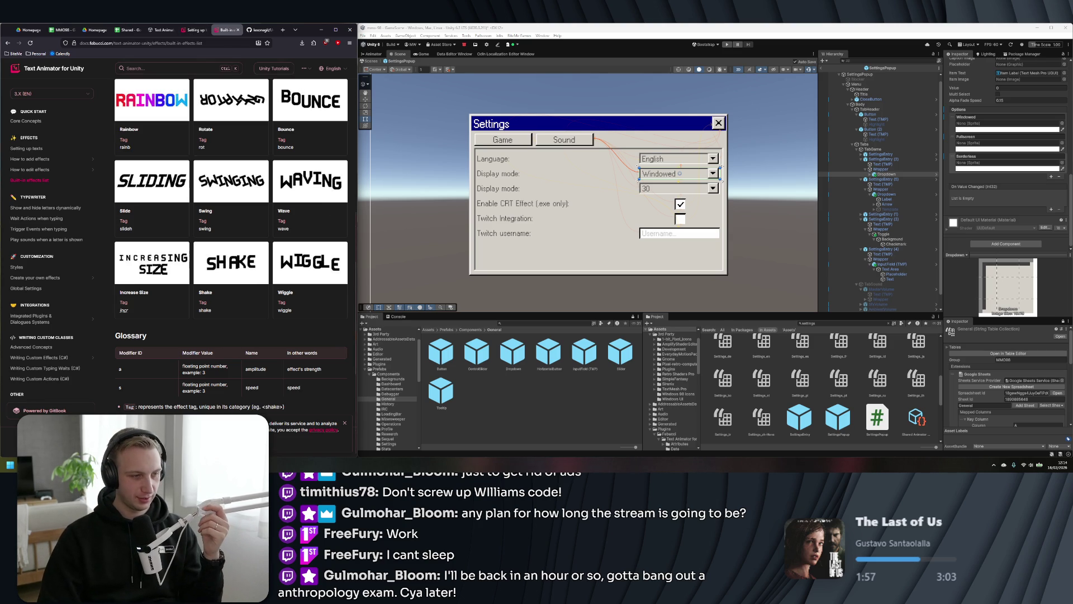
# Minimize the Bezi assistant window and switch Unity to the Game view.
pyautogui.hotkey('alt', 'Tab')
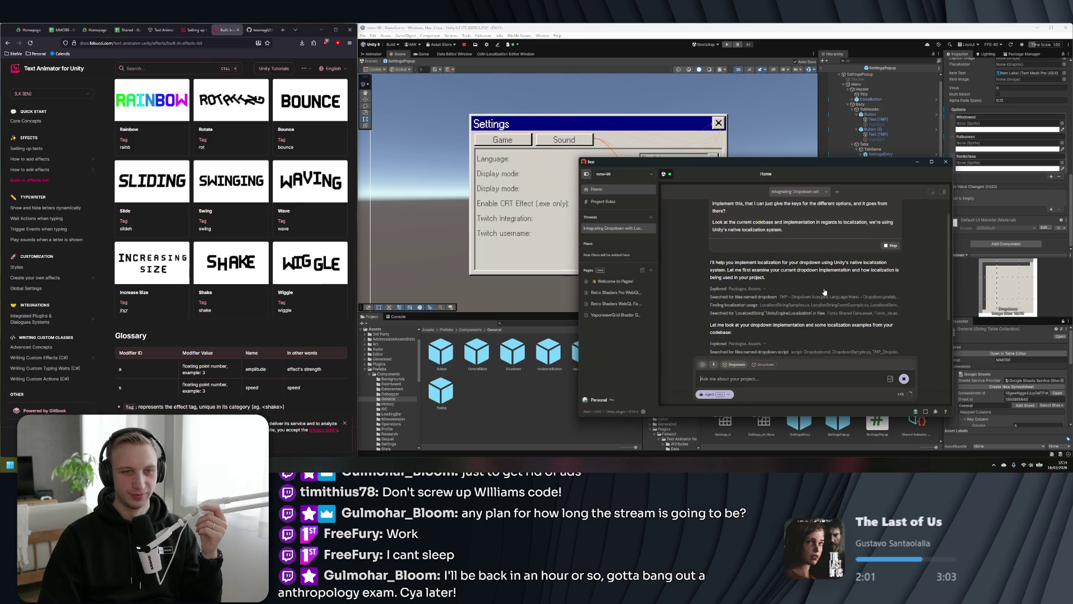
pyautogui.click(918, 163)
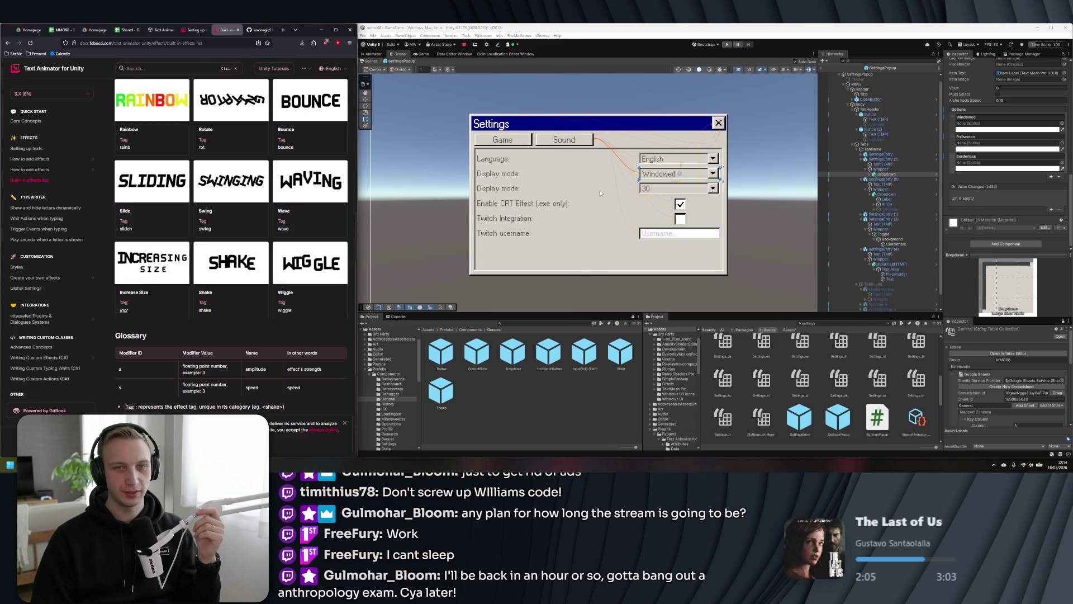
pyautogui.click(422, 54)
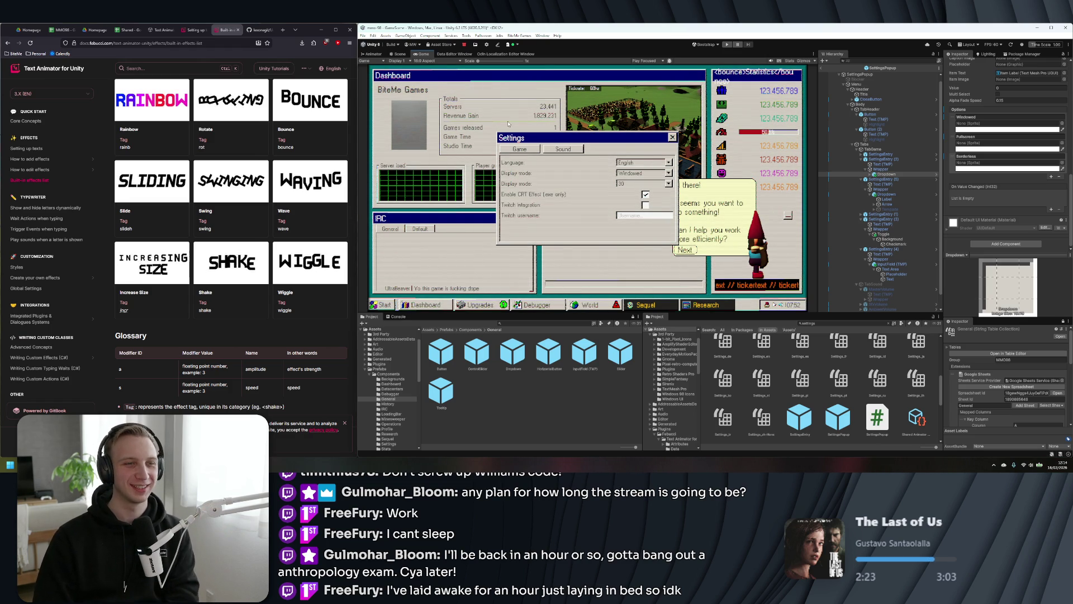
# Untick the Menu object's active checkbox so the running Dashboard shows without the Settings popup.
pyautogui.click(406, 54)
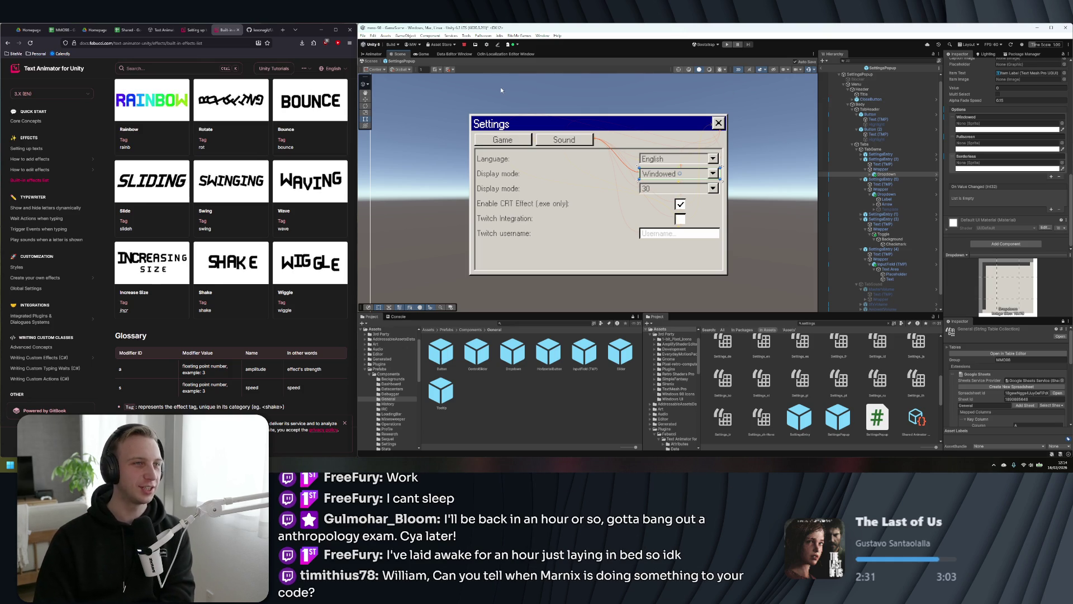
pyautogui.click(423, 54)
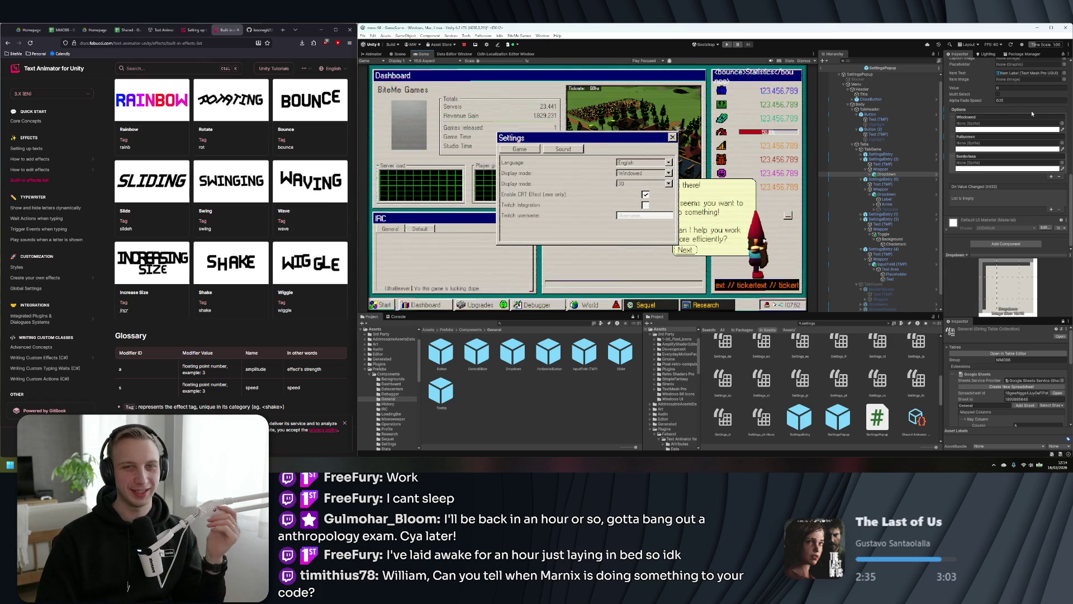
pyautogui.click(875, 85)
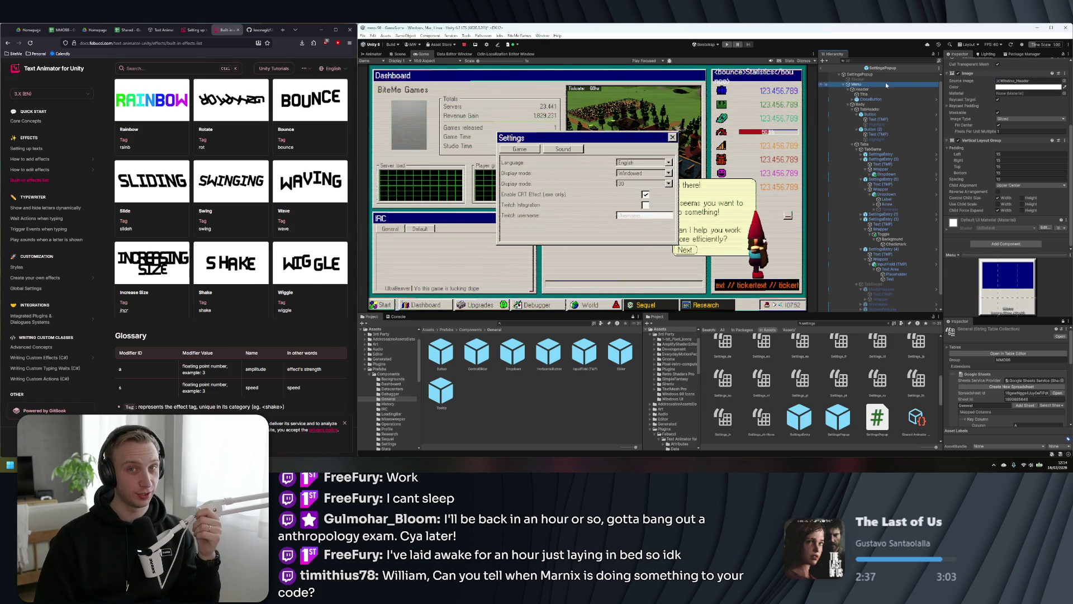
pyautogui.scroll(4, 995, 140)
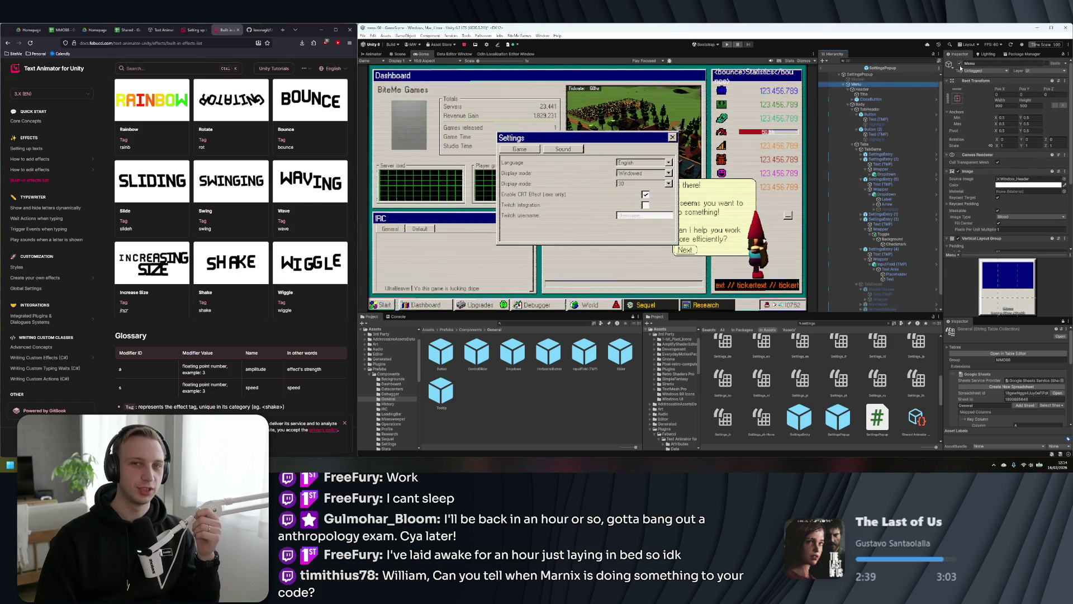
pyautogui.click(959, 64)
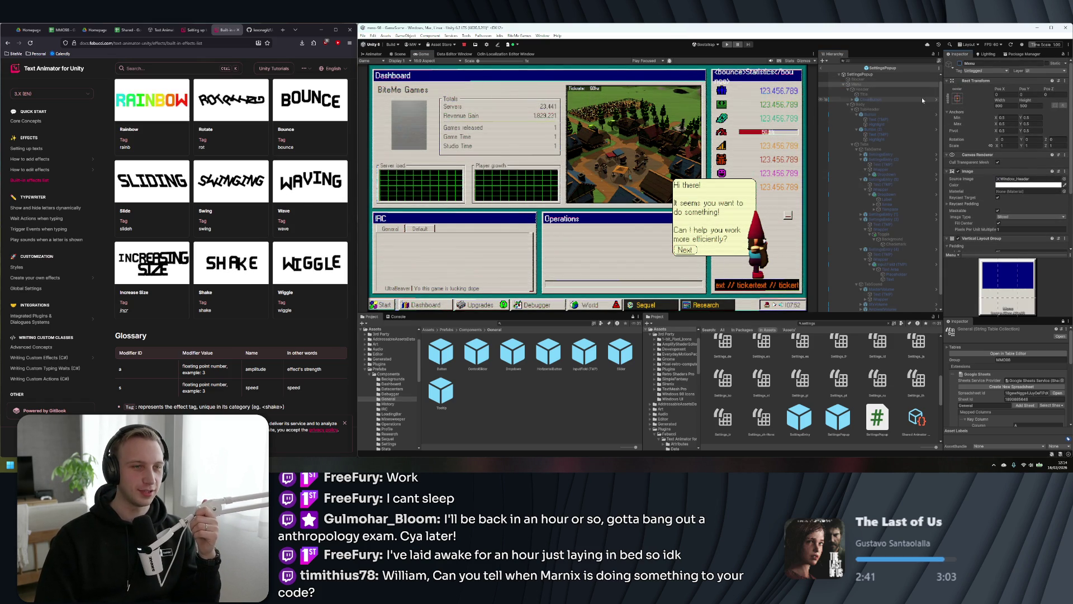
pyautogui.click(456, 54)
pyautogui.click(428, 54)
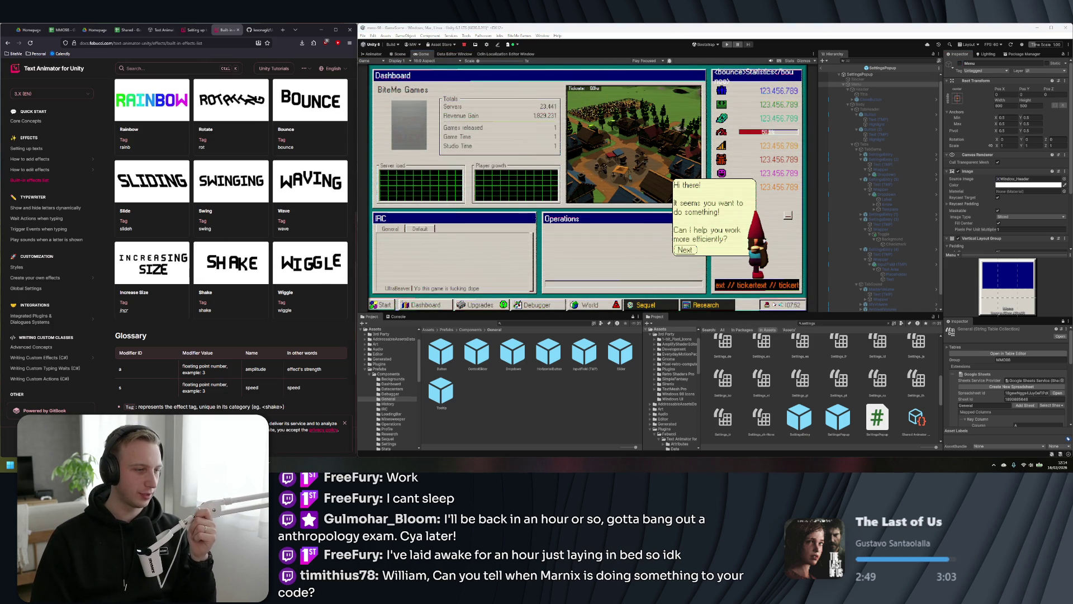
pyautogui.hotkey('alt', 'Tab')
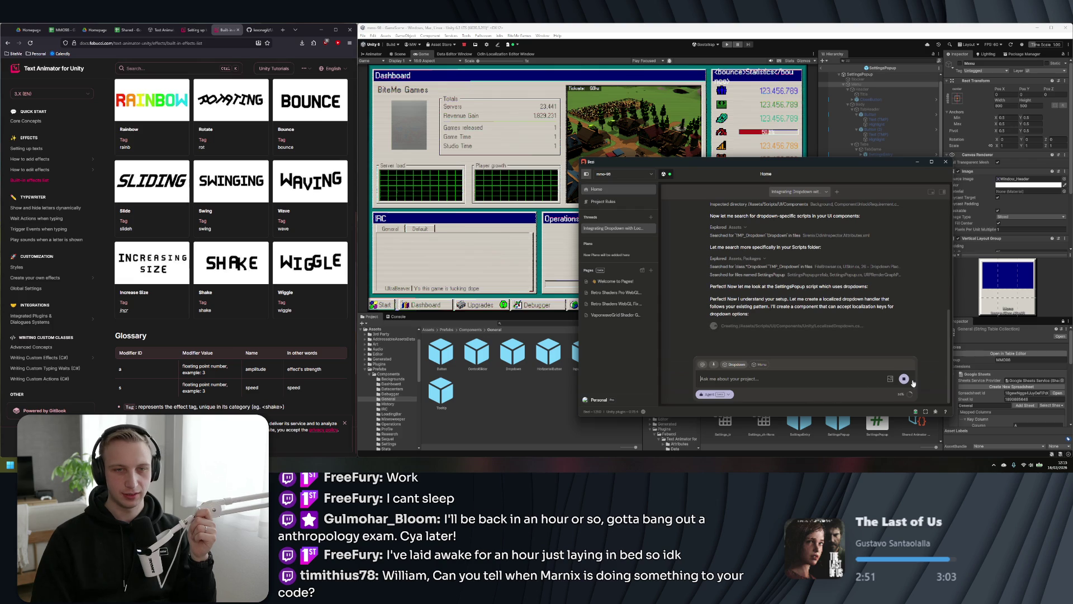
# Cancel Bezi's LocalizedDropdown.cs creation, put GitHub Desktop away and bring Unity forward.
pyautogui.click(903, 379)
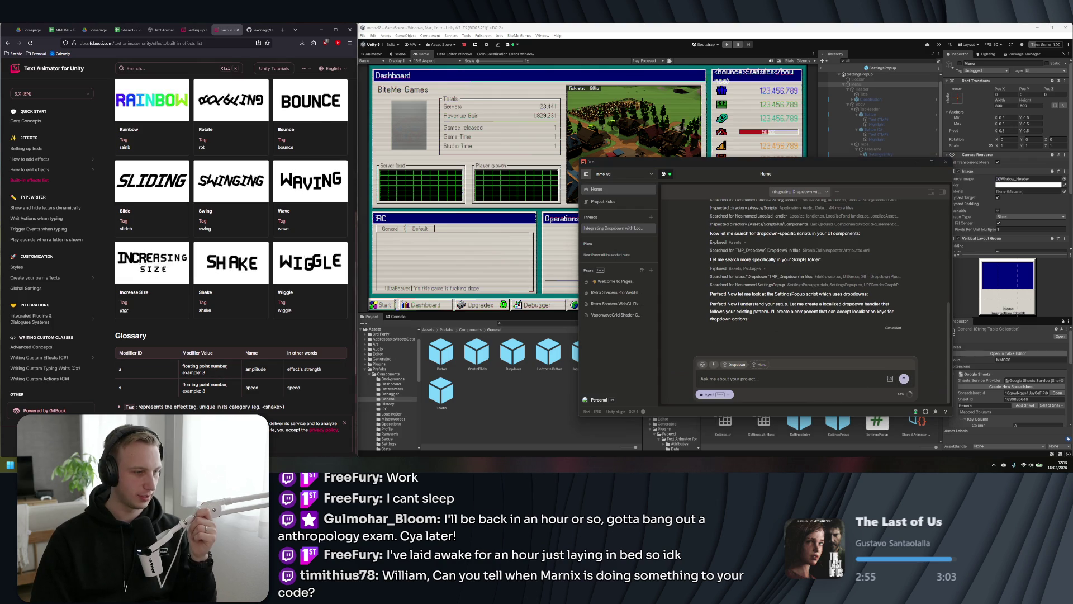
pyautogui.click(243, 372)
pyautogui.hotkey('alt', 'Tab')
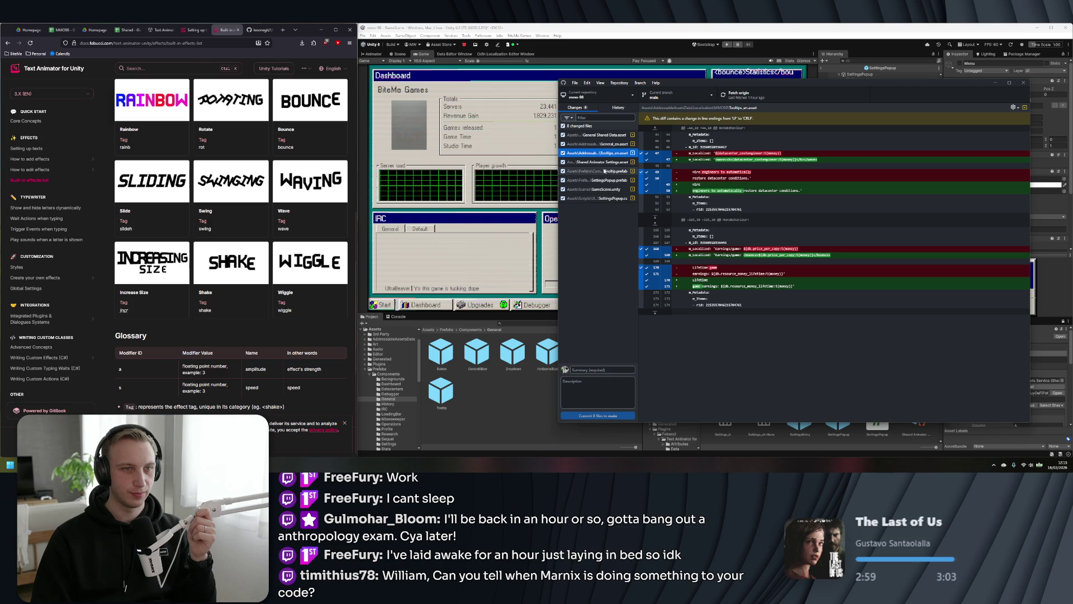
pyautogui.click(995, 83)
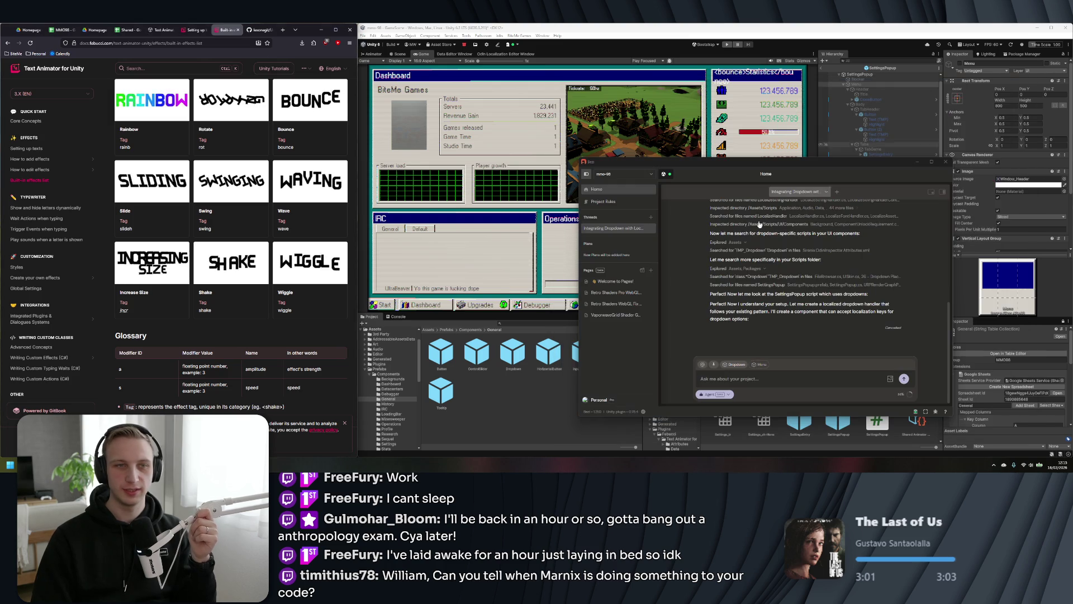
pyautogui.click(582, 149)
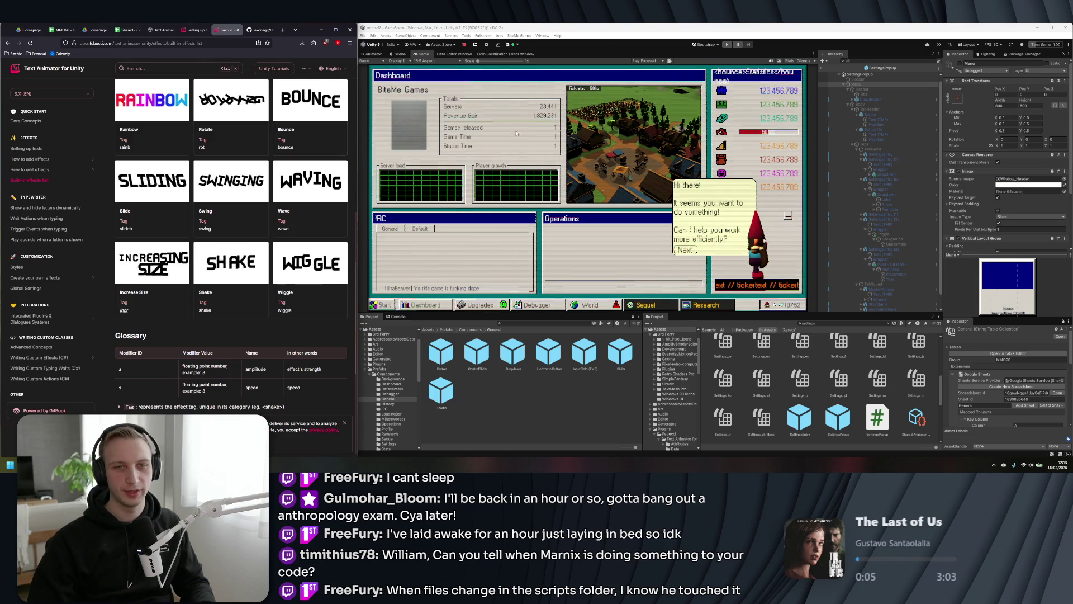
# Leave SettingsPopup prefab mode, open the DashboardView prefab and select its Servers stat.
pyautogui.click(820, 67)
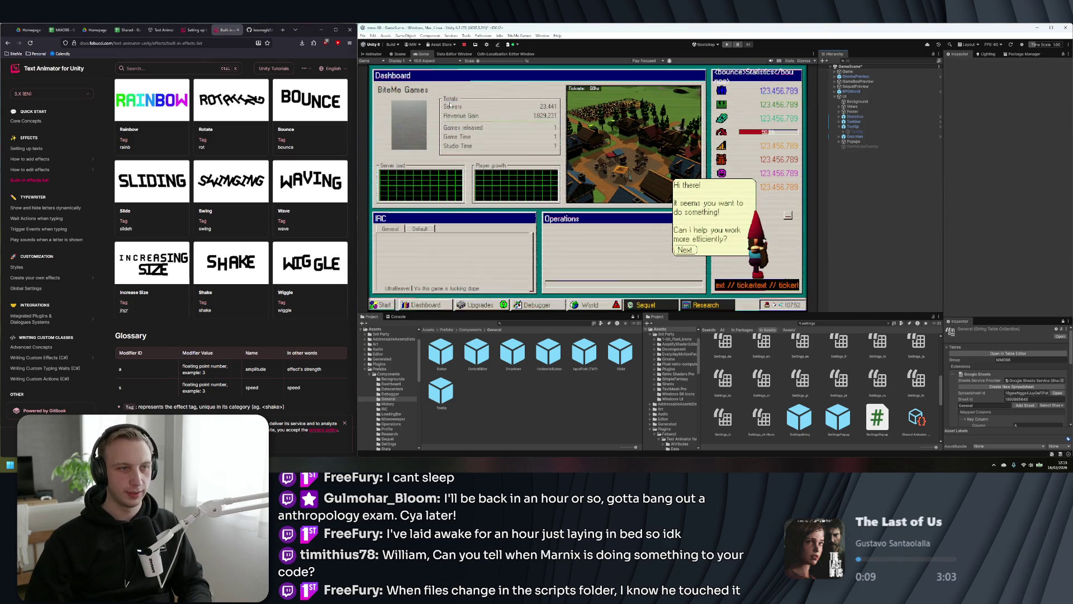
pyautogui.click(836, 72)
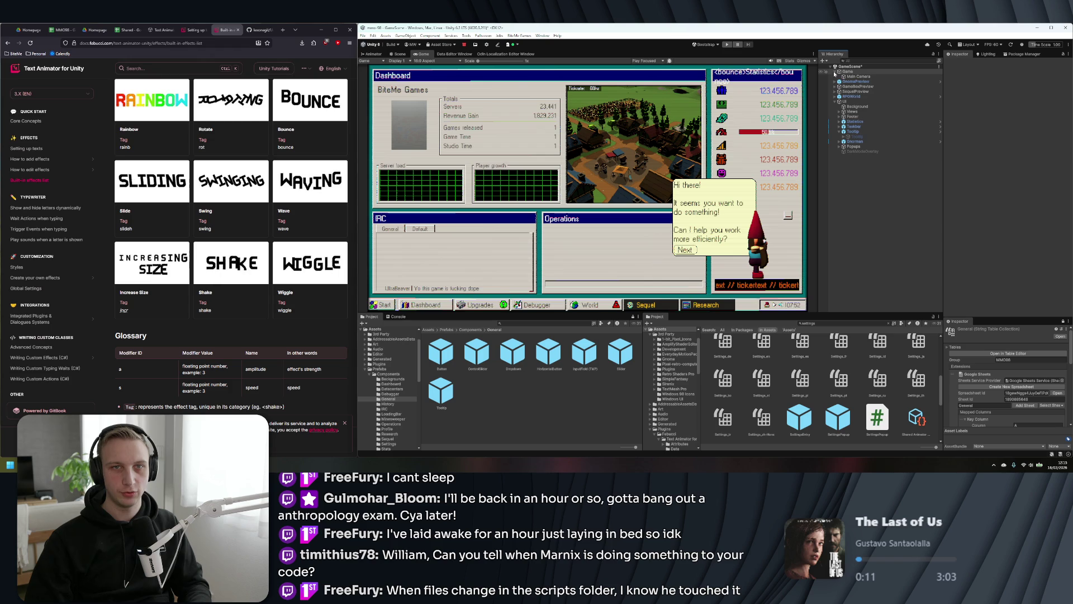
pyautogui.click(835, 72)
pyautogui.click(839, 107)
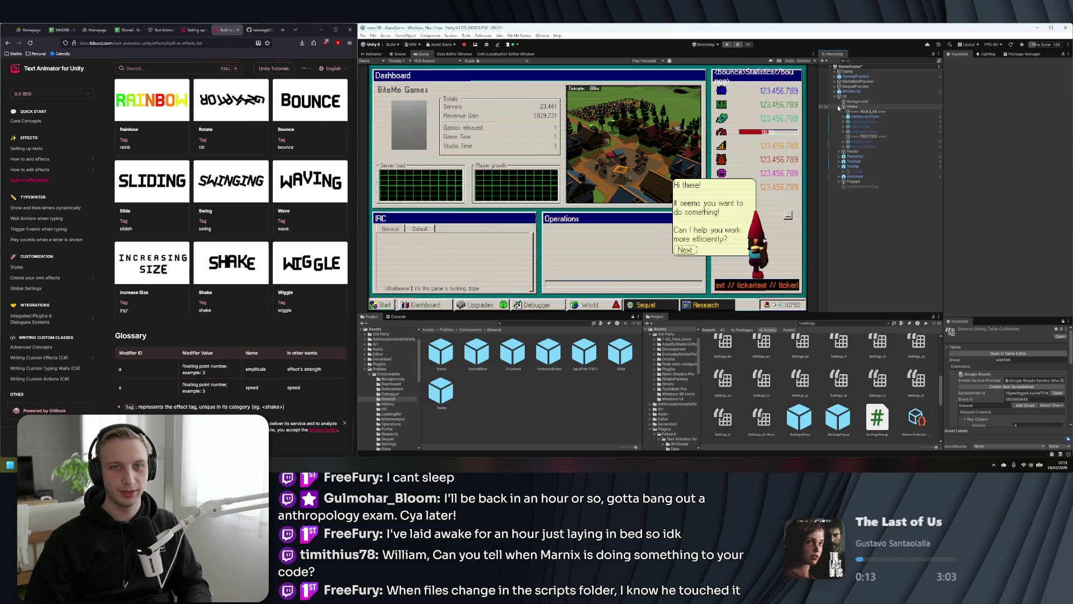
pyautogui.click(844, 117)
pyautogui.click(865, 116)
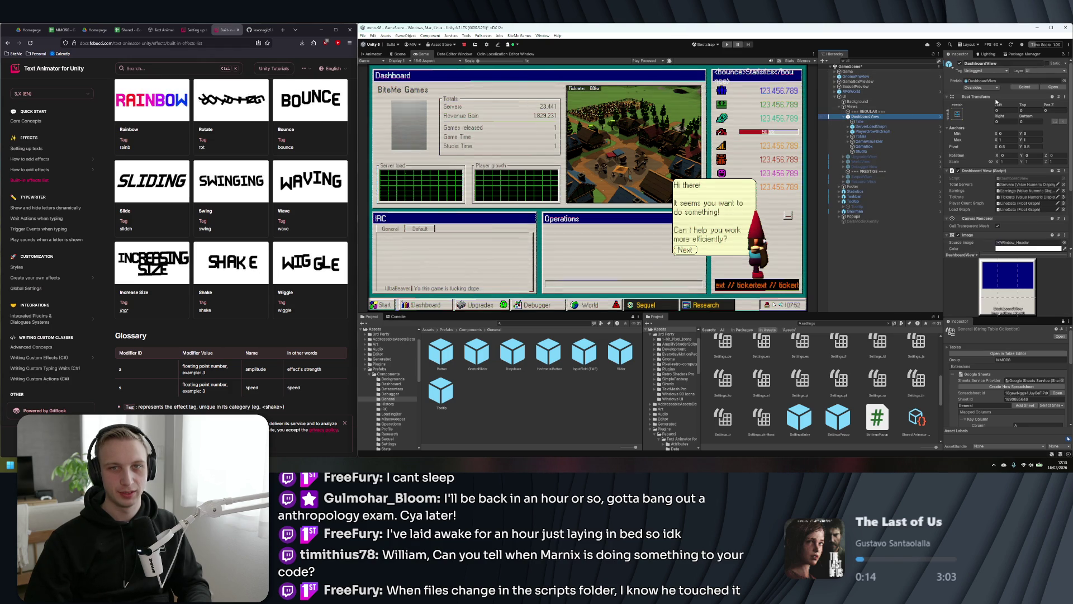
pyautogui.click(1054, 88)
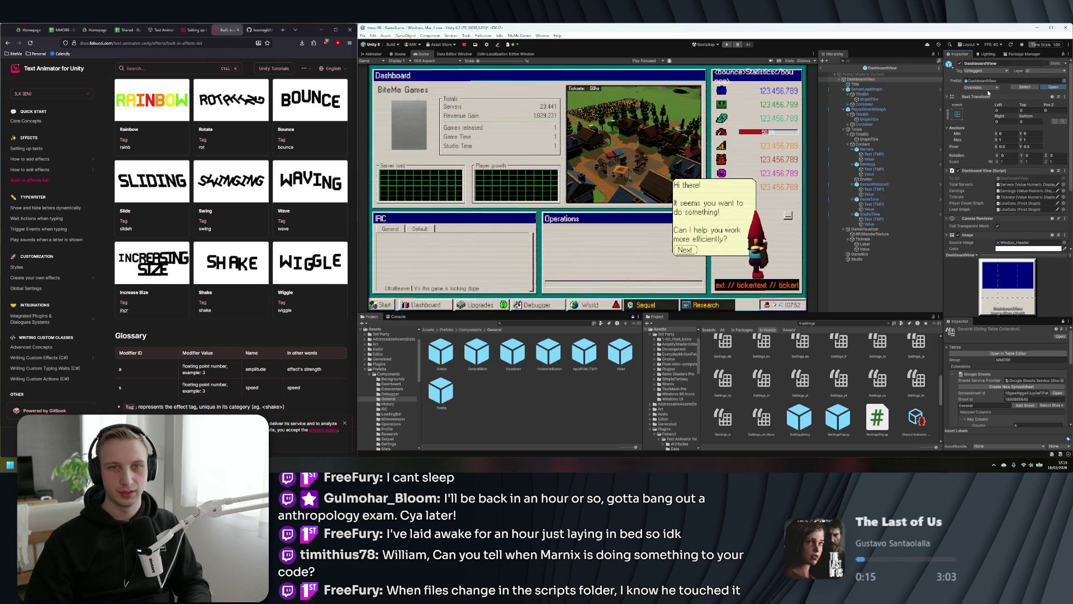
pyautogui.click(867, 149)
# Add a Generic Tooltip component to Servers, removing the mistakenly added Tooltip Visualizer.
pyautogui.scroll(-2, 991, 215)
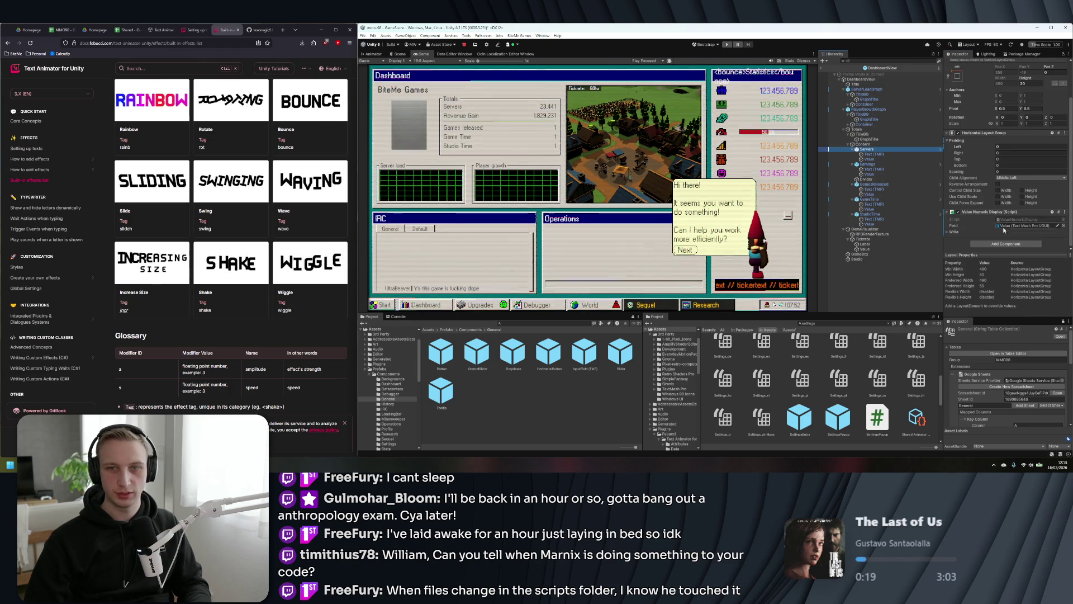
pyautogui.click(1037, 243)
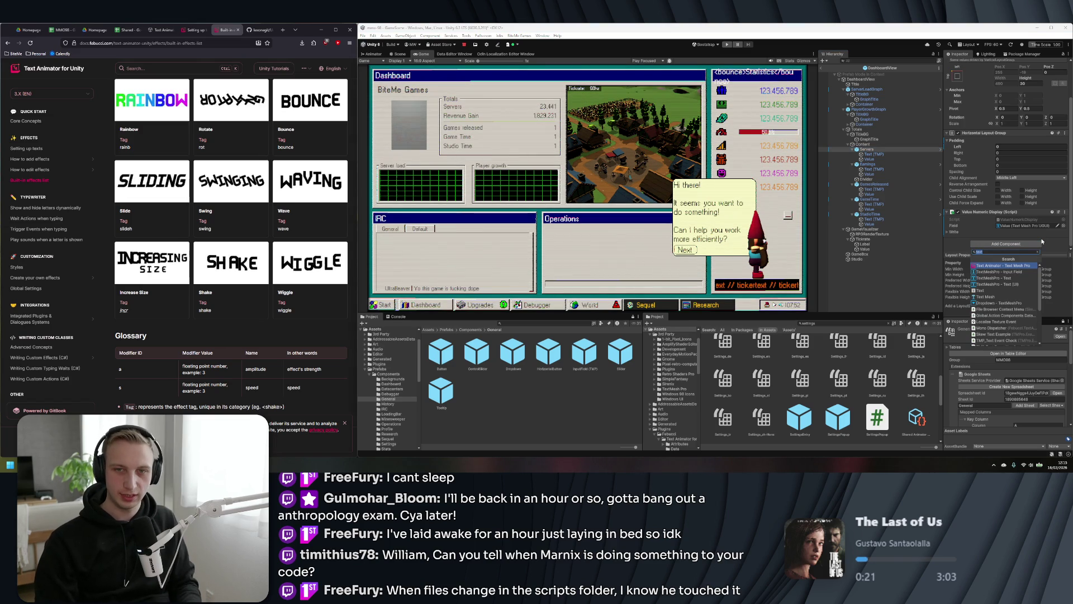
pyautogui.write('tool')
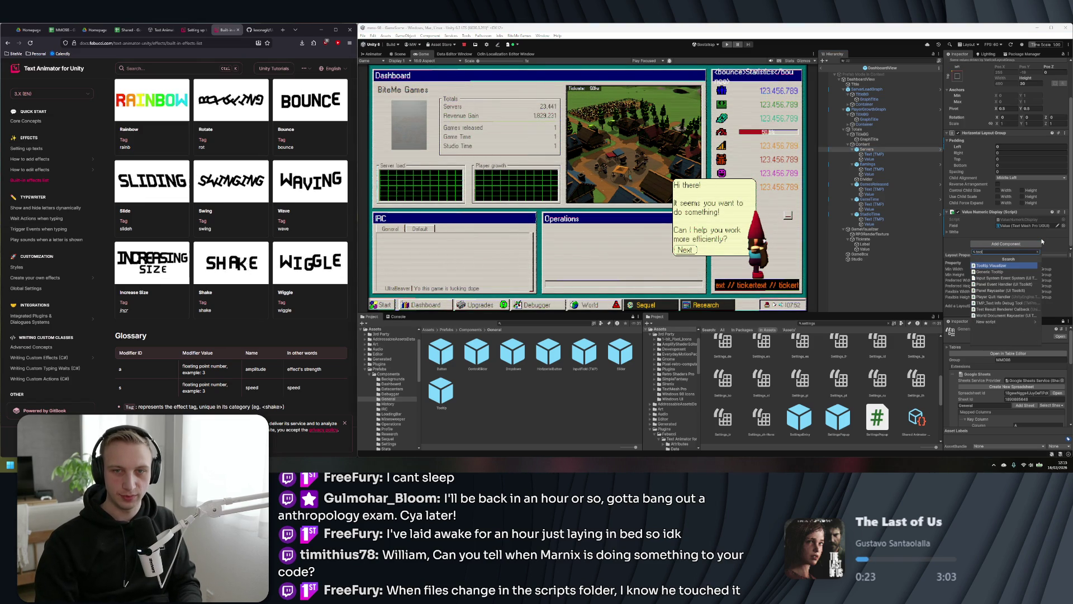
pyautogui.press('Down')
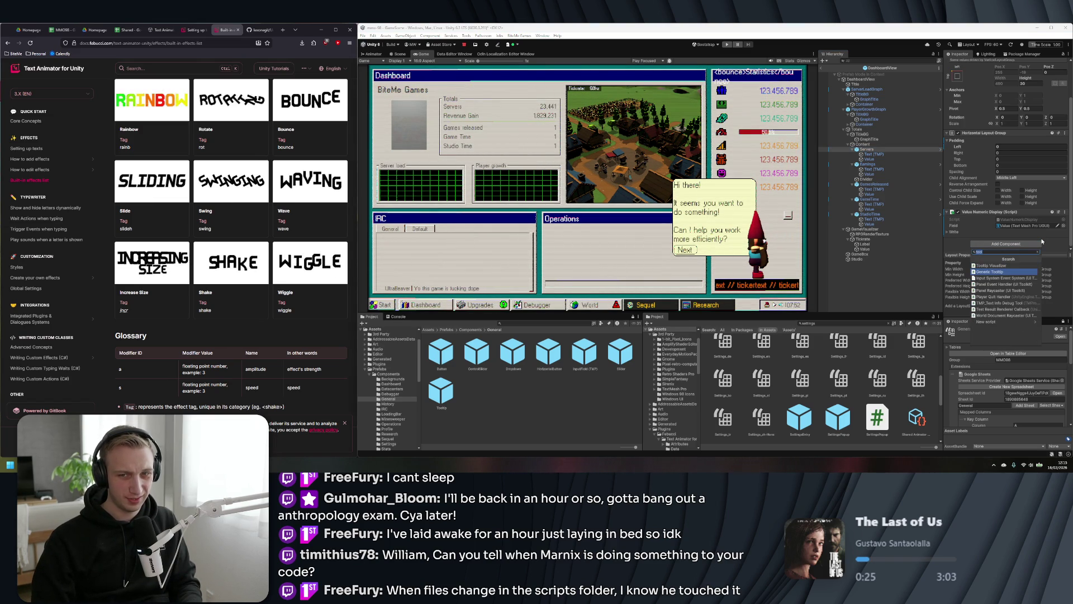
pyautogui.press('Up')
pyautogui.press('Return')
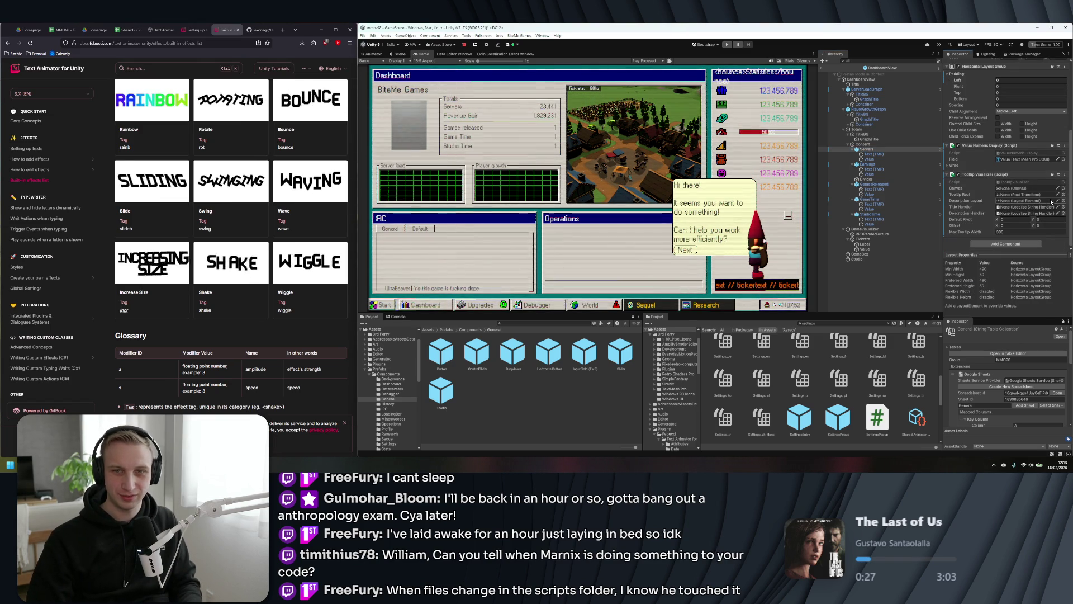
pyautogui.click(1065, 174)
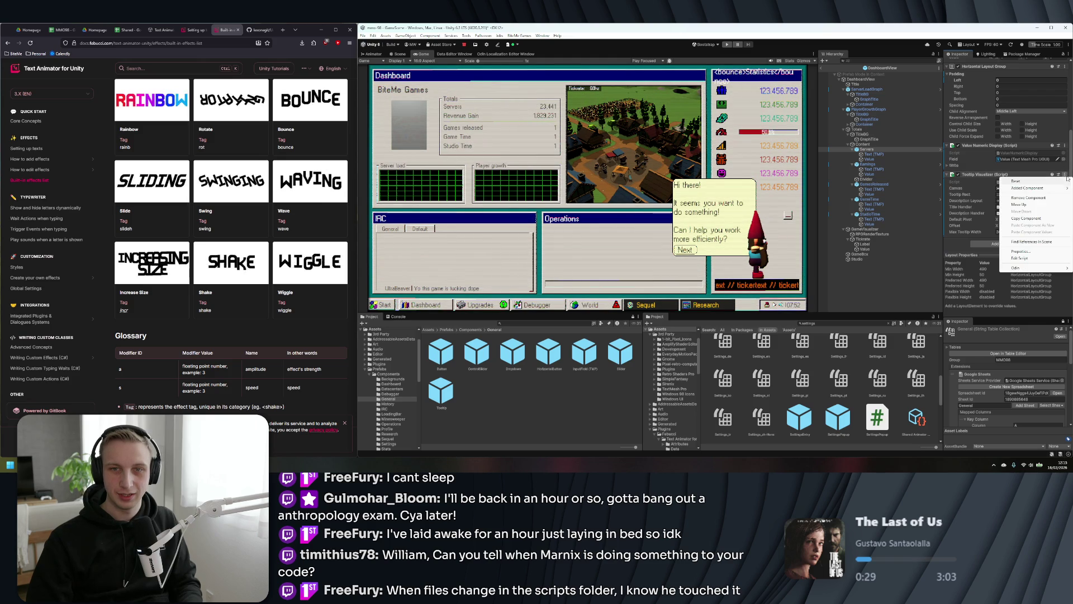
pyautogui.click(1053, 198)
pyautogui.click(996, 244)
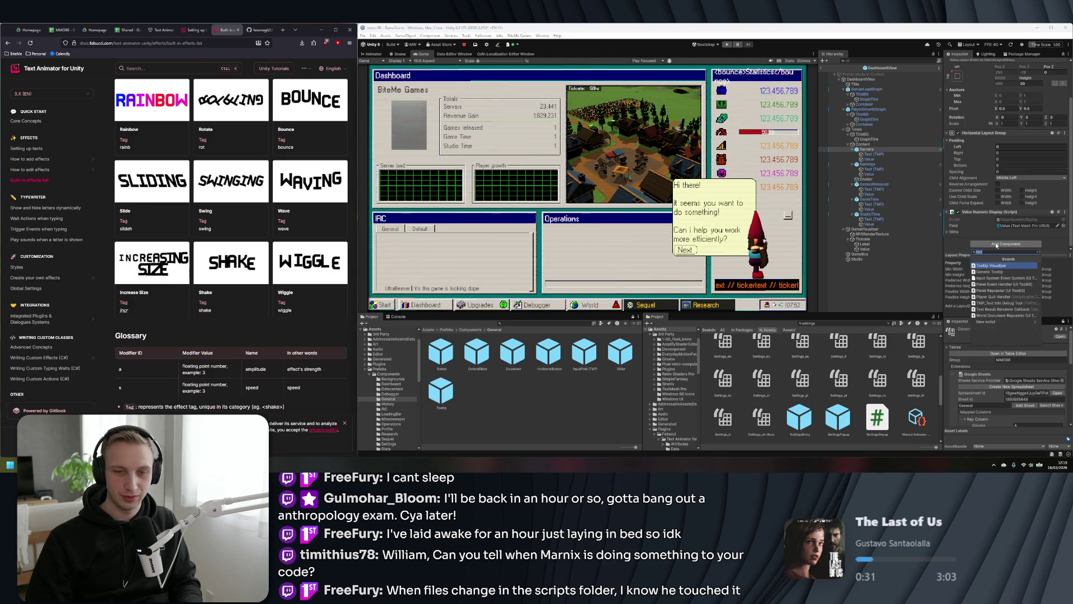
pyautogui.press('Down')
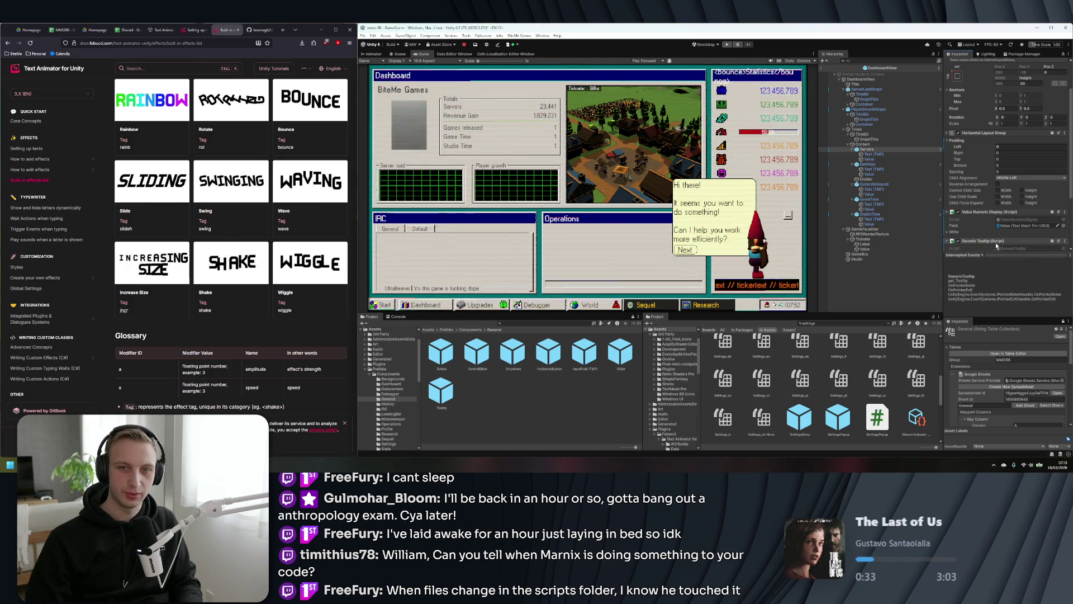
pyautogui.press('Return')
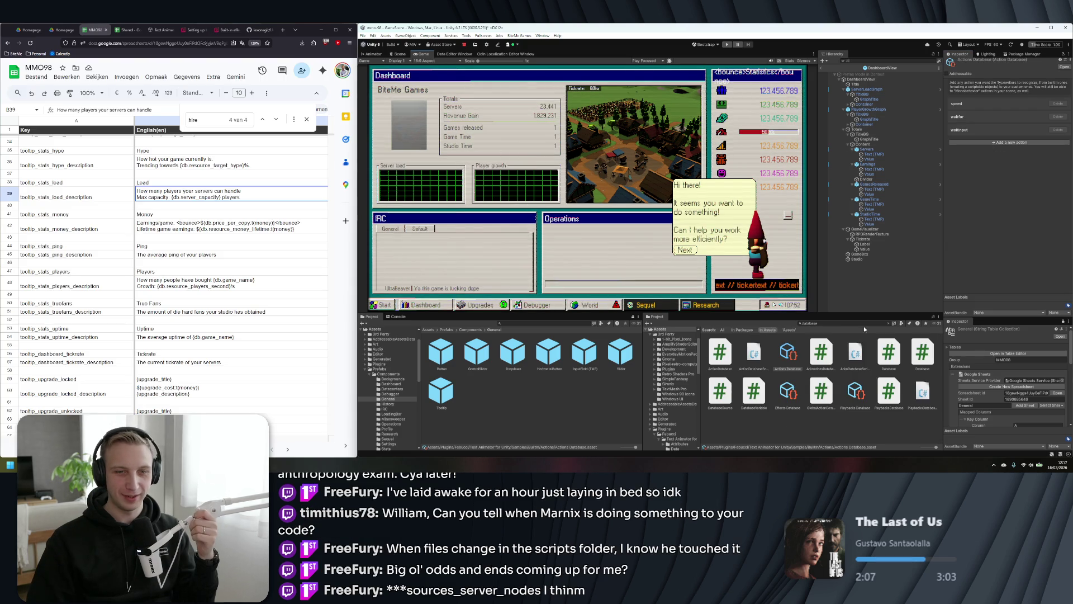
# Scroll the MMO98 sheet down to the tooltip rows around cell B62.
pyautogui.write('gob')
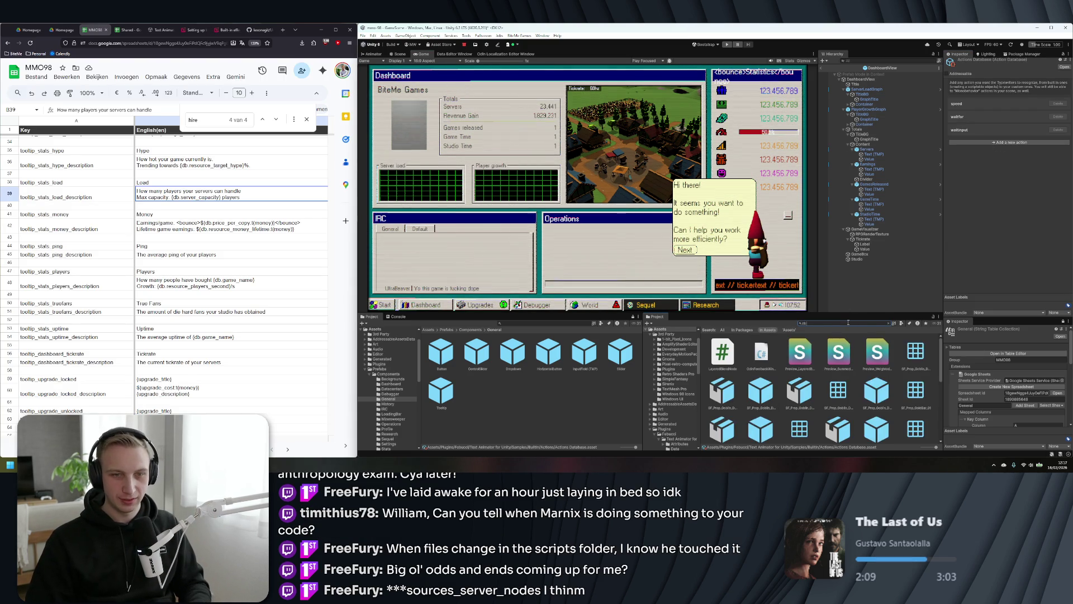
pyautogui.click(471, 54)
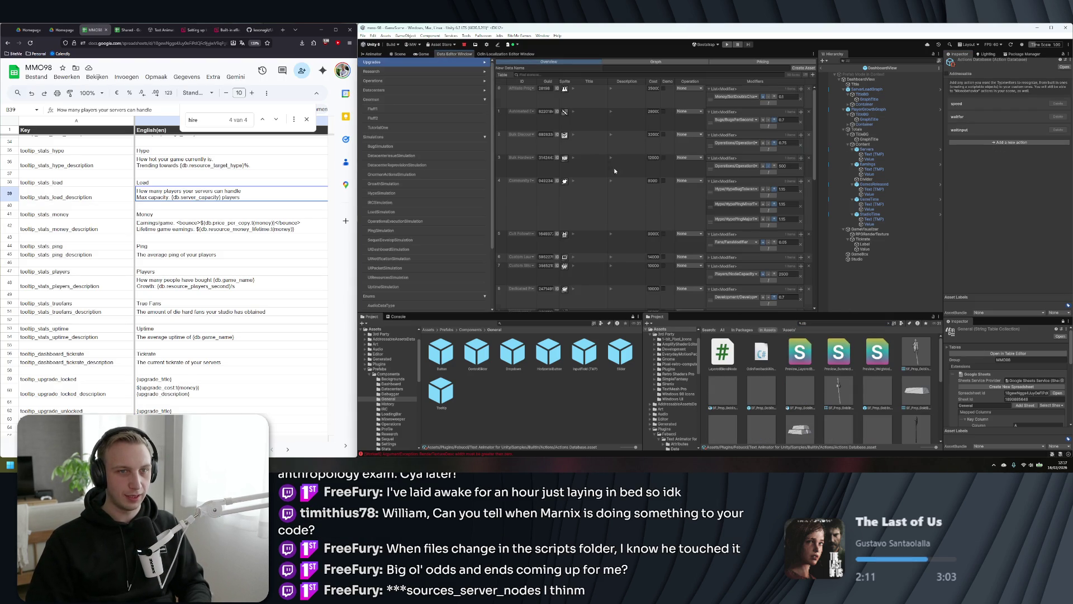
pyautogui.scroll(-1, 614, 170)
pyautogui.click(198, 410)
pyautogui.scroll(-3, 198, 410)
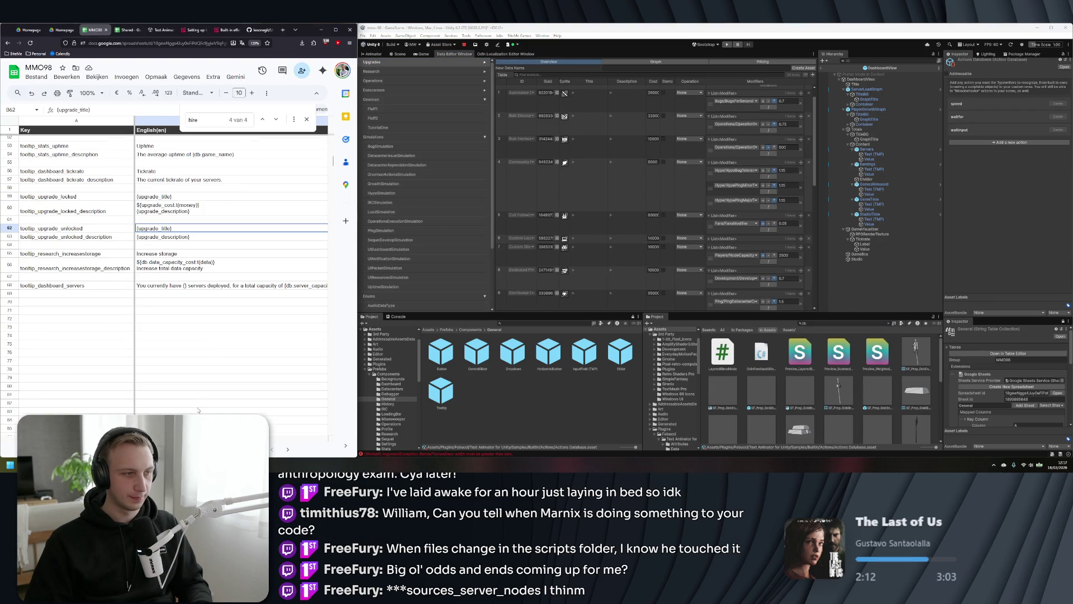
# Fill the empty braces in B68's tooltip_dashboard_servers text with db.sources_server_nodes.
pyautogui.doubleClick(218, 294)
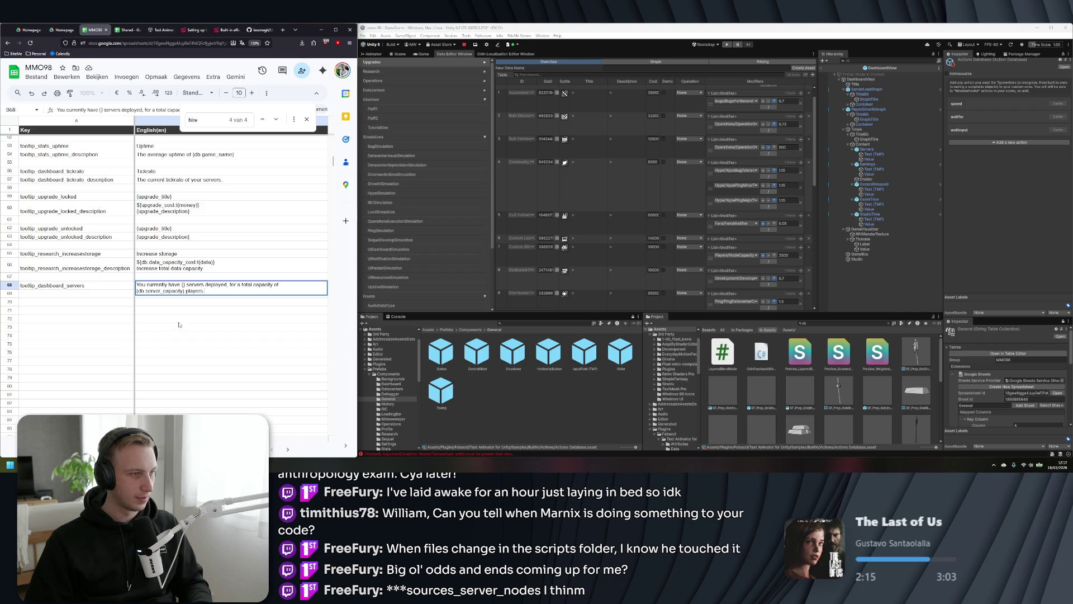
pyautogui.click(183, 284)
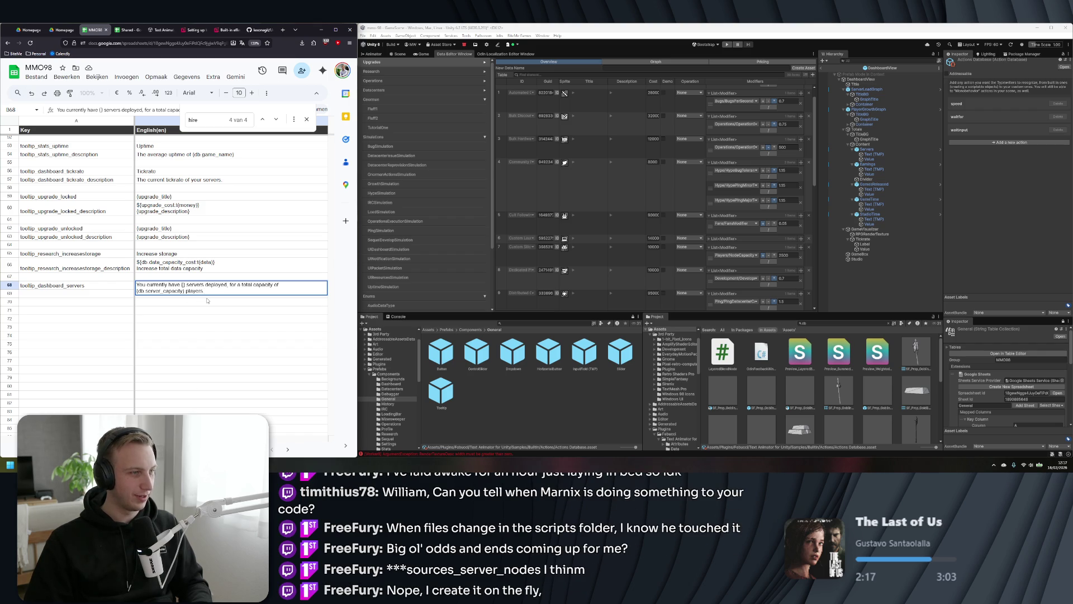
pyautogui.write('db.sources_')
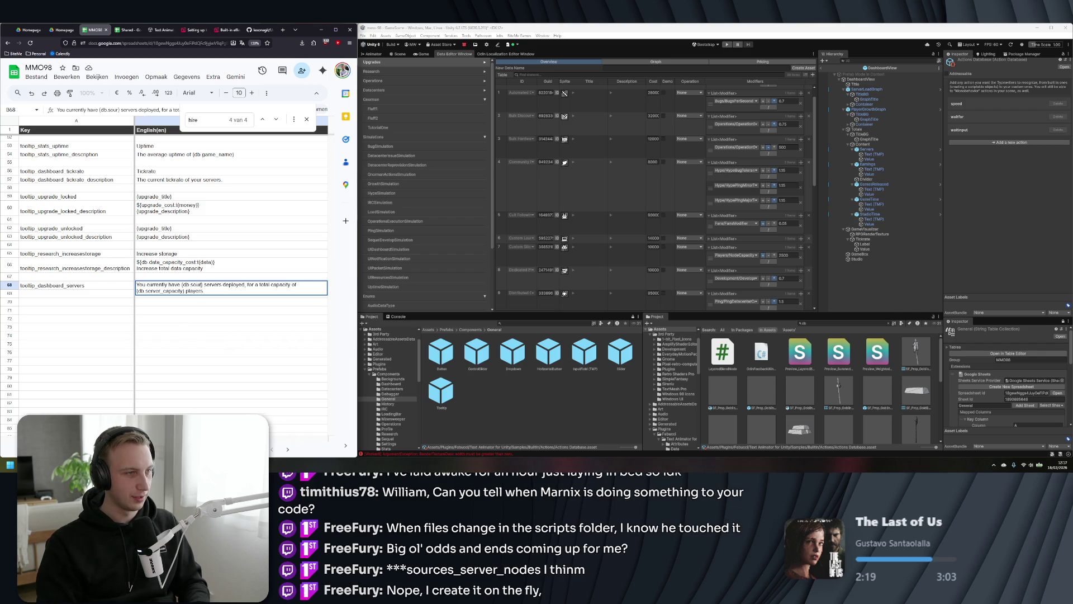
pyautogui.press('BackSpace')
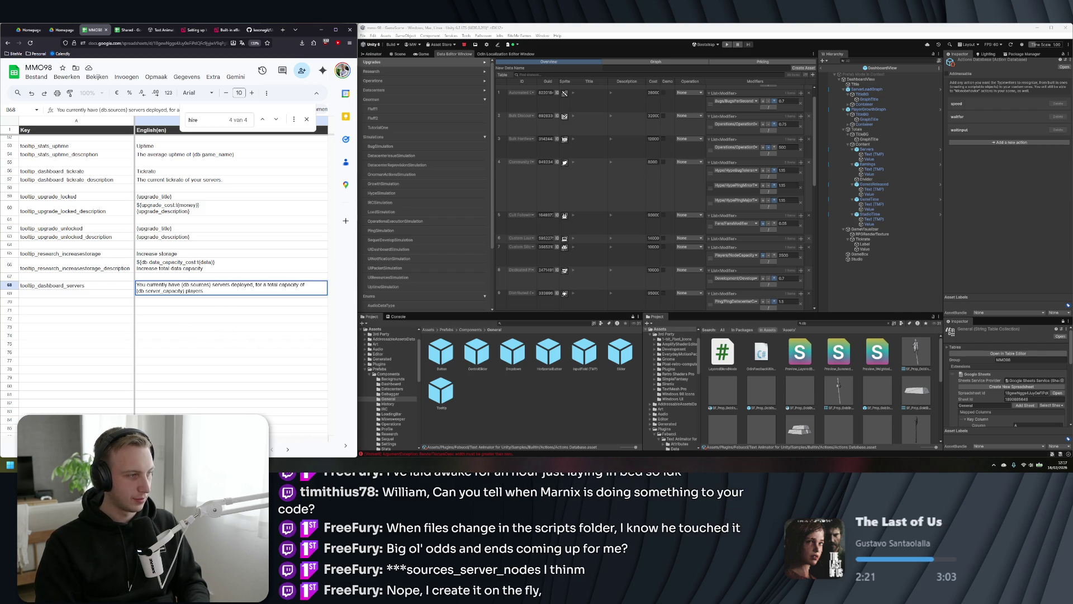
pyautogui.write('_server_')
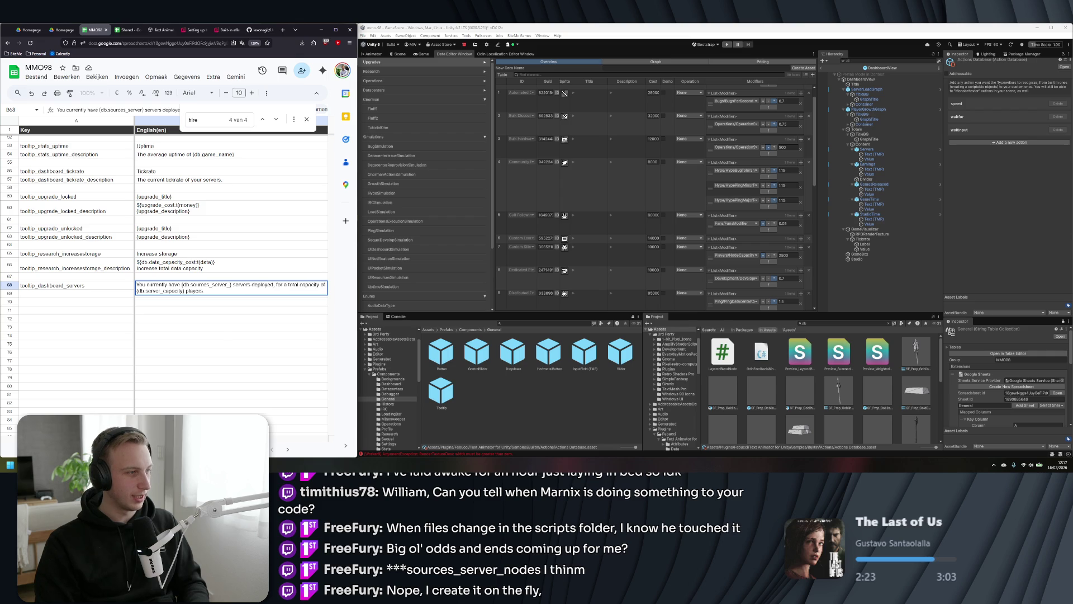
pyautogui.write('nodes')
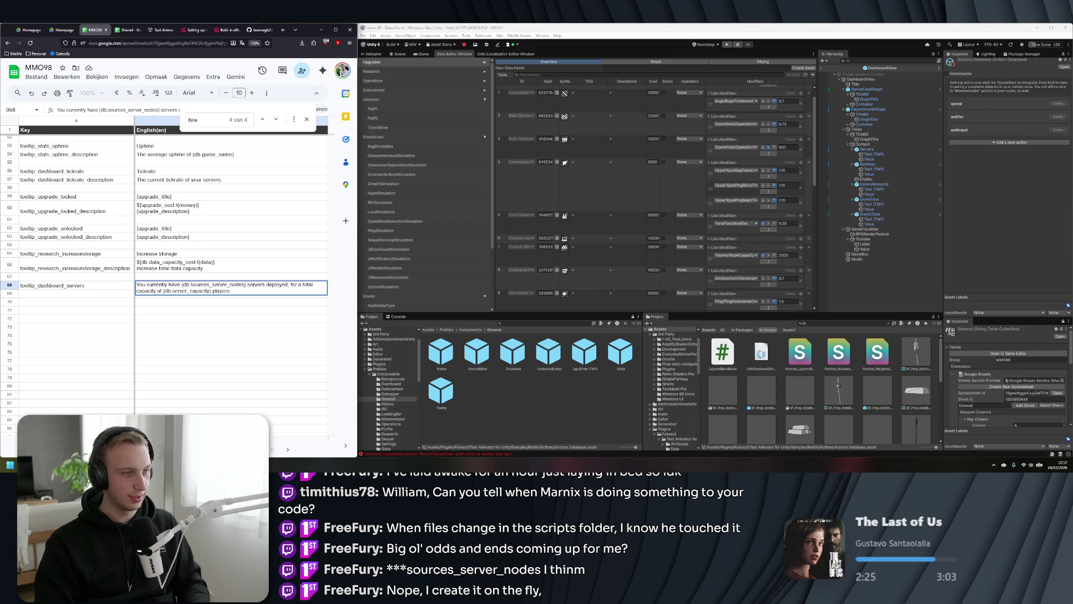
pyautogui.click(724, 91)
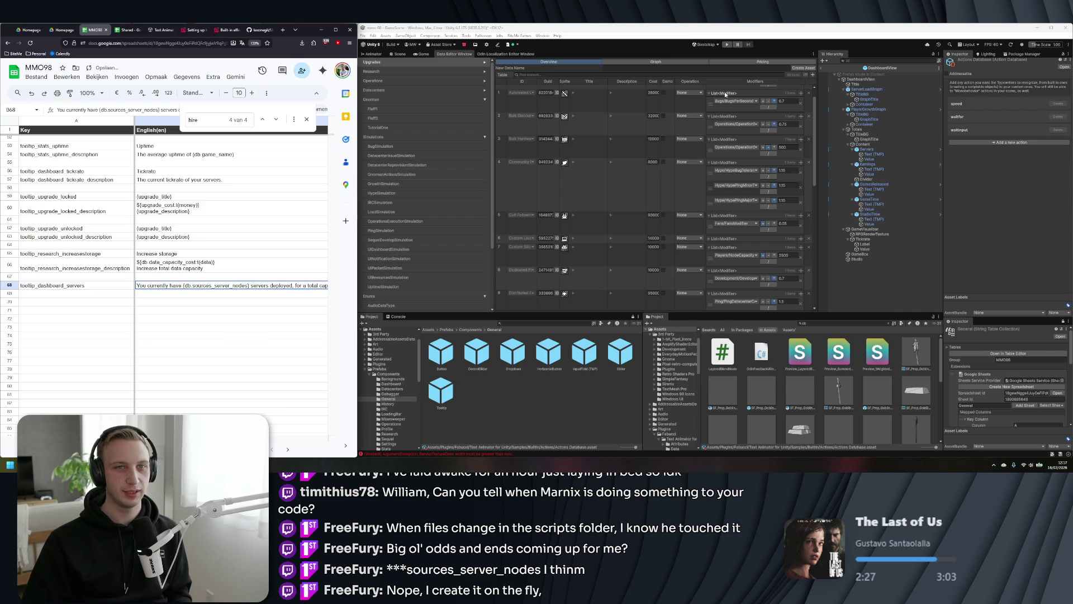
pyautogui.click(520, 55)
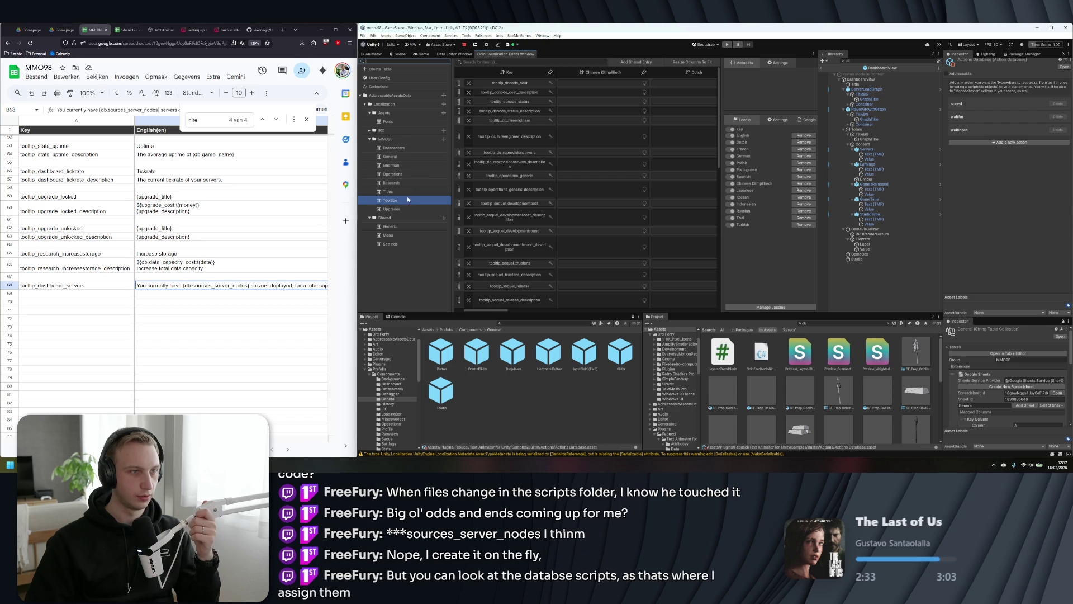
# Search the Project for 'base' and read the Database scripts' source code in the Inspector.
pyautogui.click(807, 119)
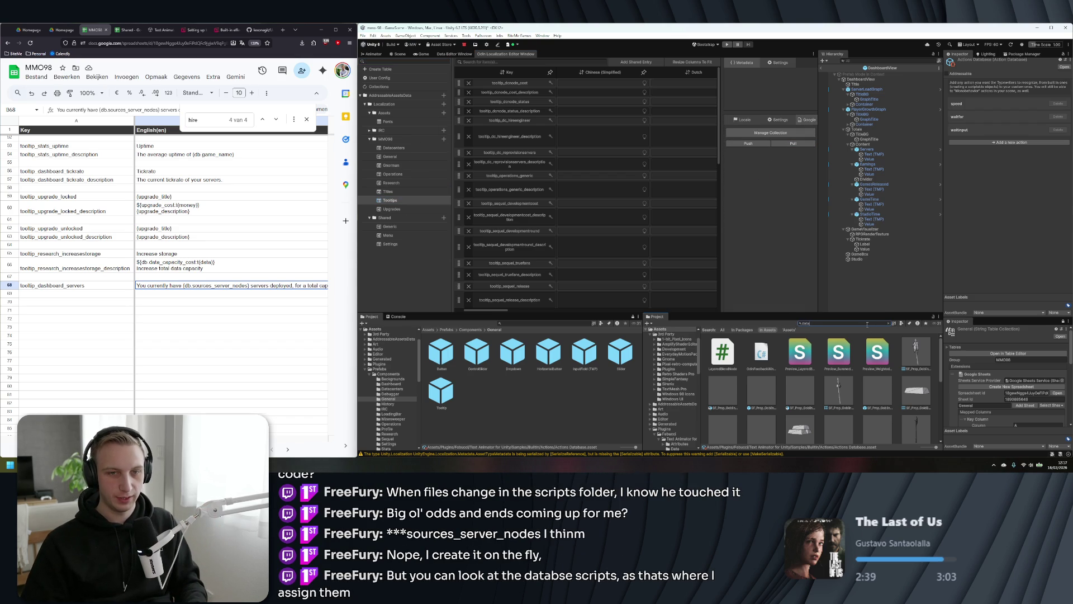
pyautogui.write('base')
pyautogui.click(726, 354)
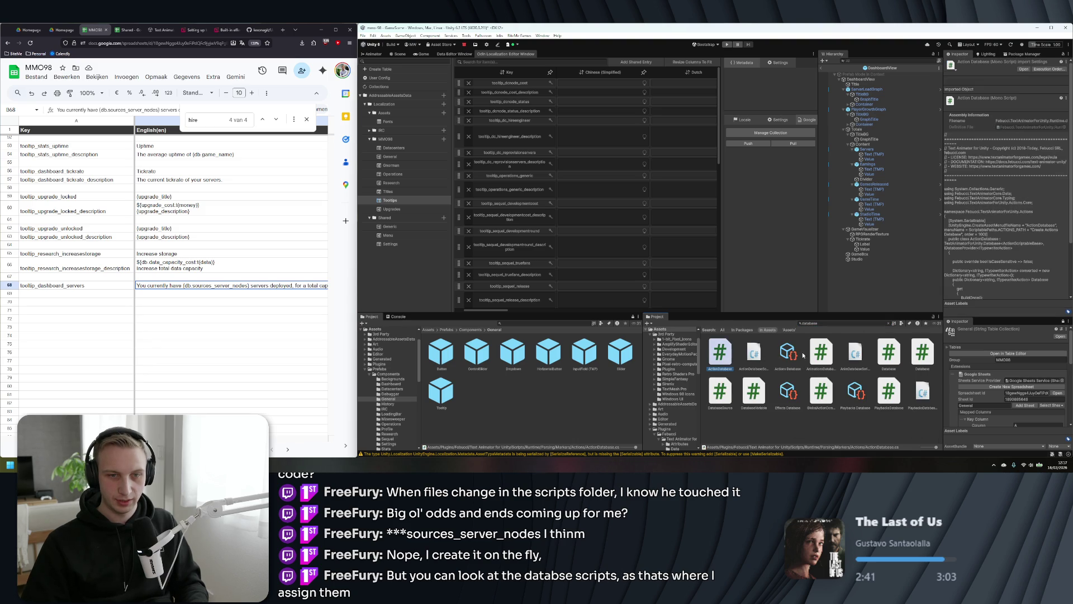
pyautogui.scroll(-3, 956, 254)
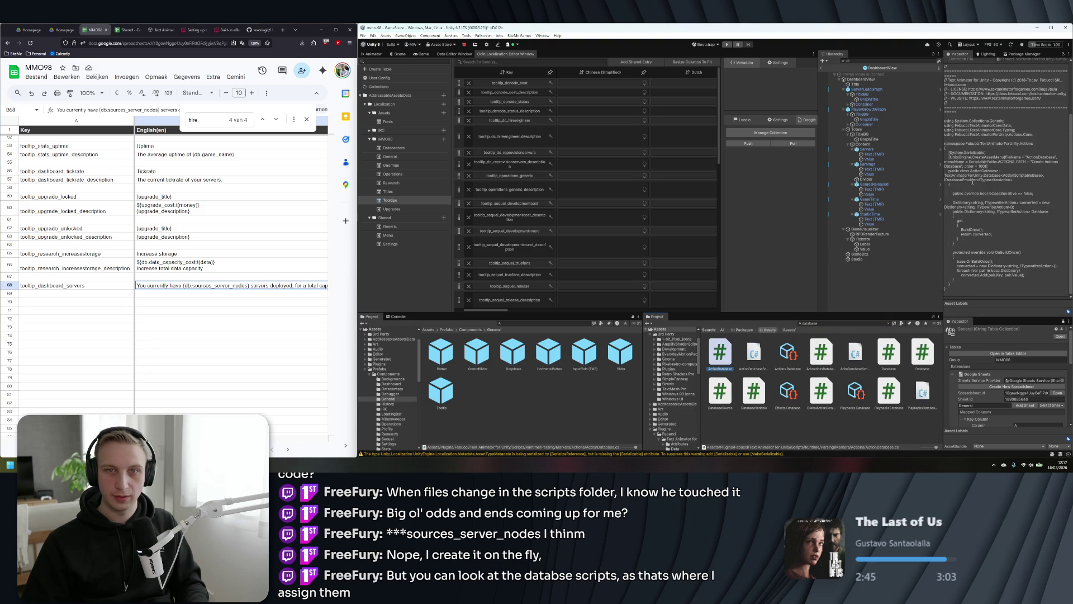
pyautogui.click(893, 352)
pyautogui.scroll(-5, 979, 236)
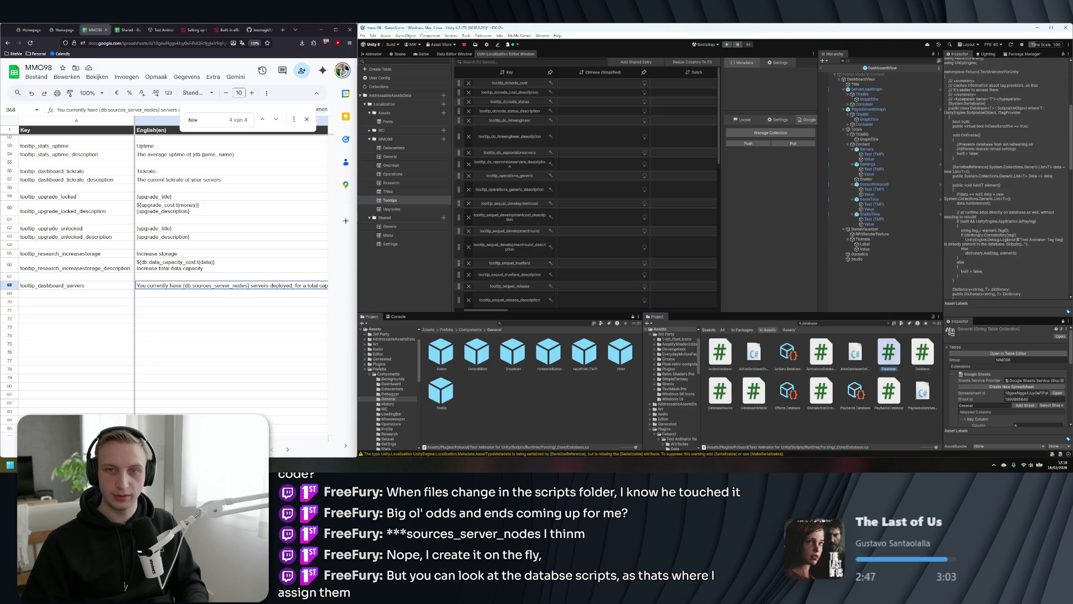
pyautogui.scroll(-10, 979, 233)
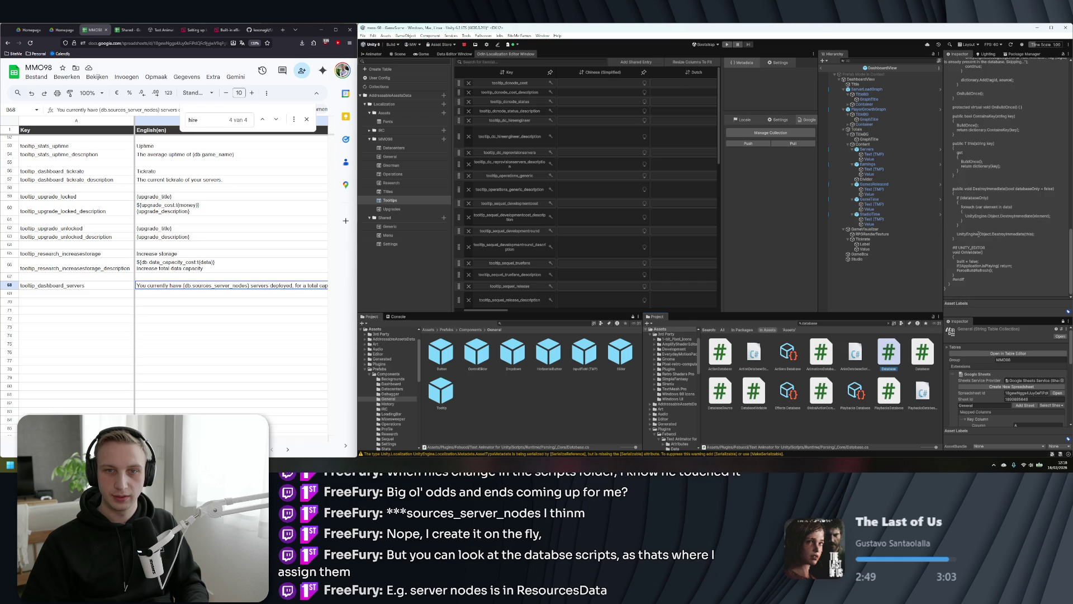
pyautogui.scroll(15, 975, 262)
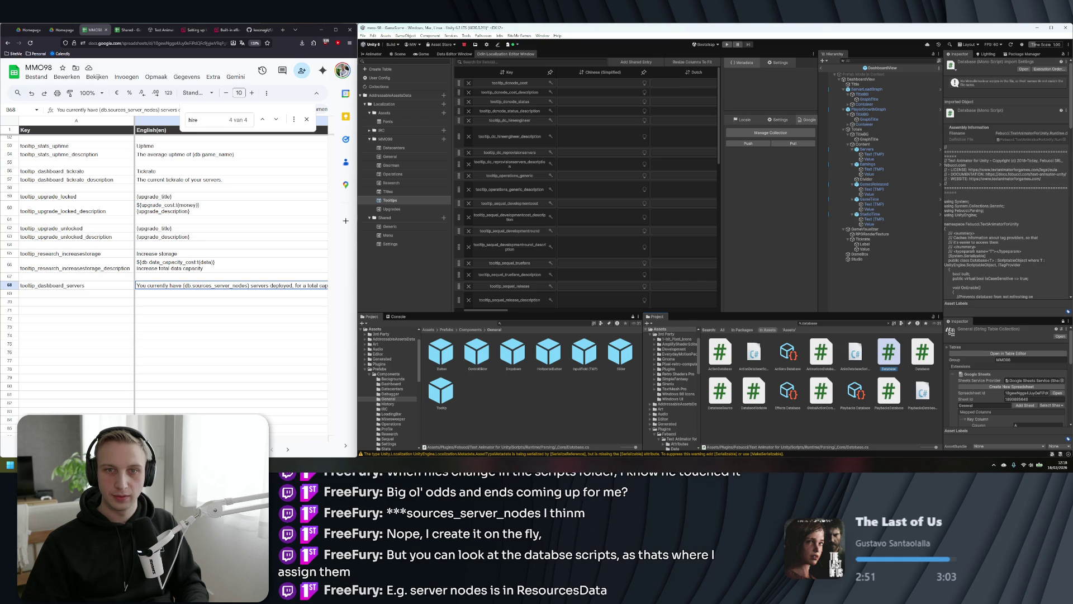
pyautogui.click(923, 352)
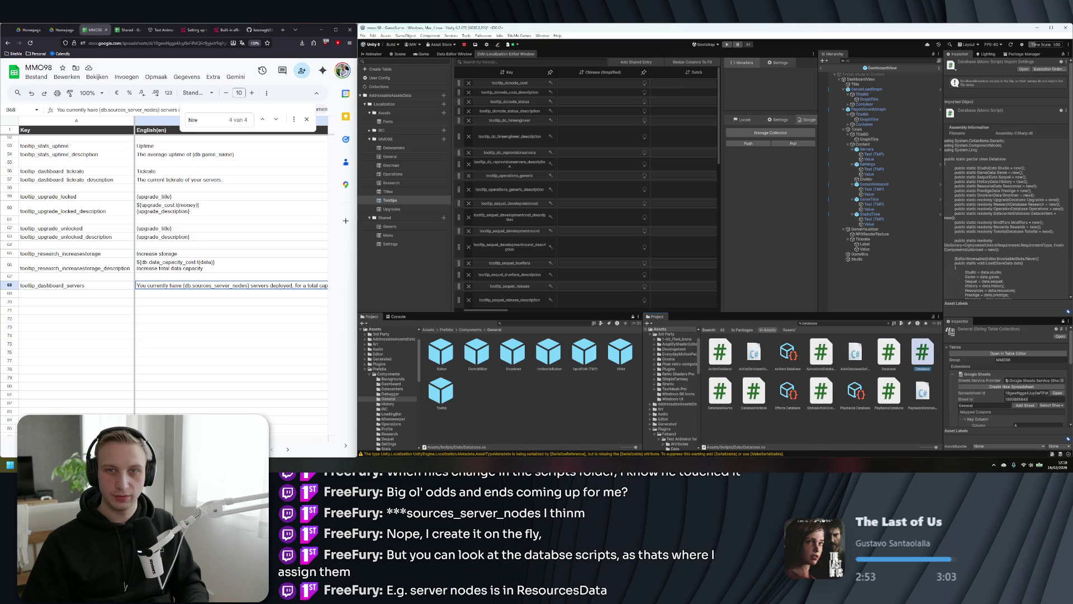
pyautogui.scroll(-3, 1006, 167)
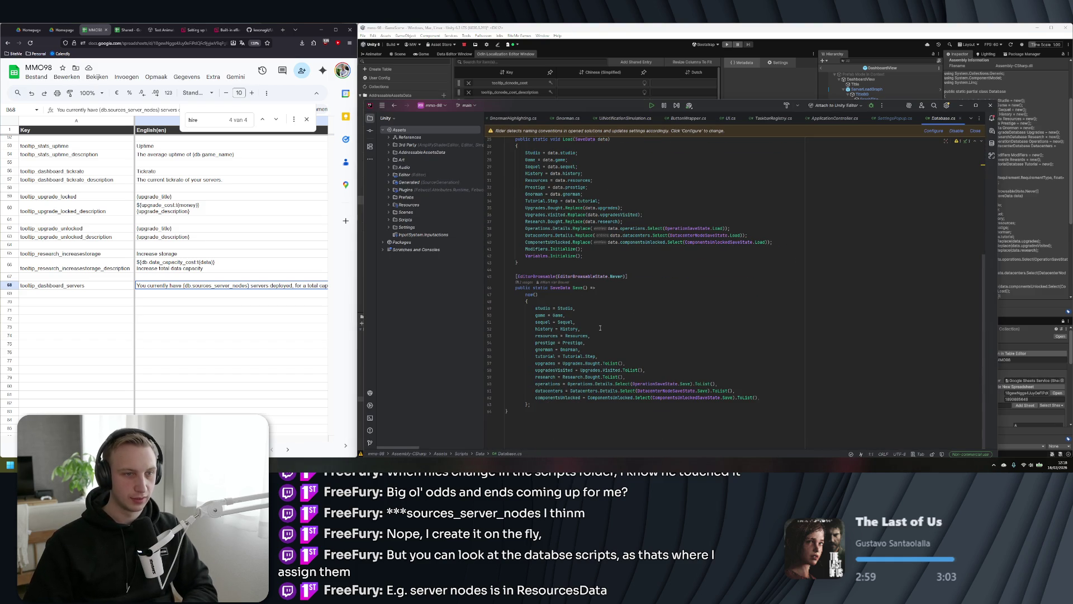
# Read through Database.cs's Load method and fields, trying a 'ssurces_ser' search before dismissing it.
pyautogui.scroll(6, 601, 328)
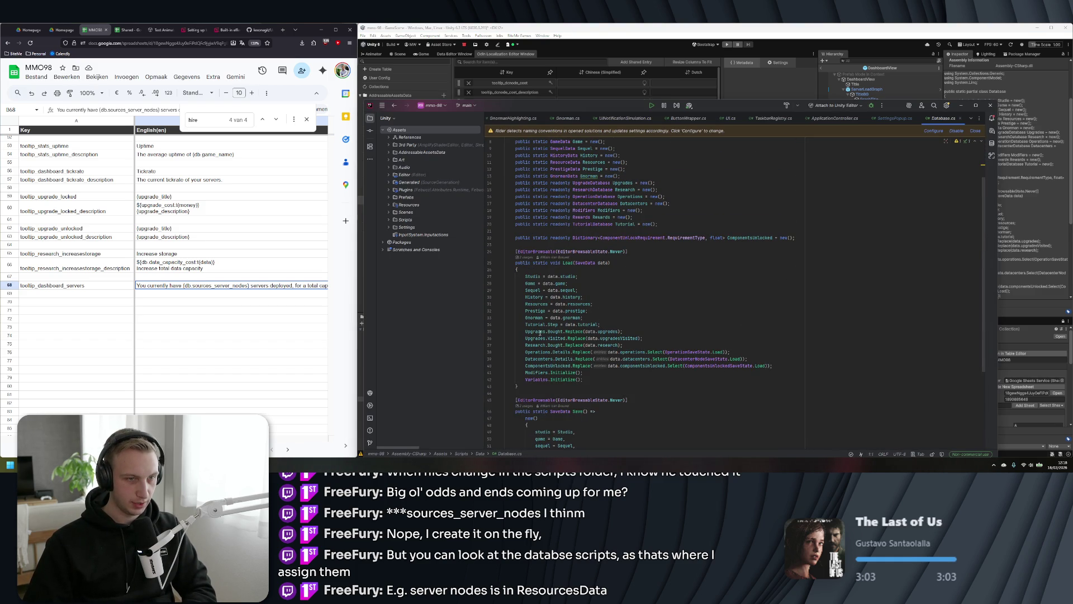
pyautogui.click(646, 331)
pyautogui.scroll(2, 646, 331)
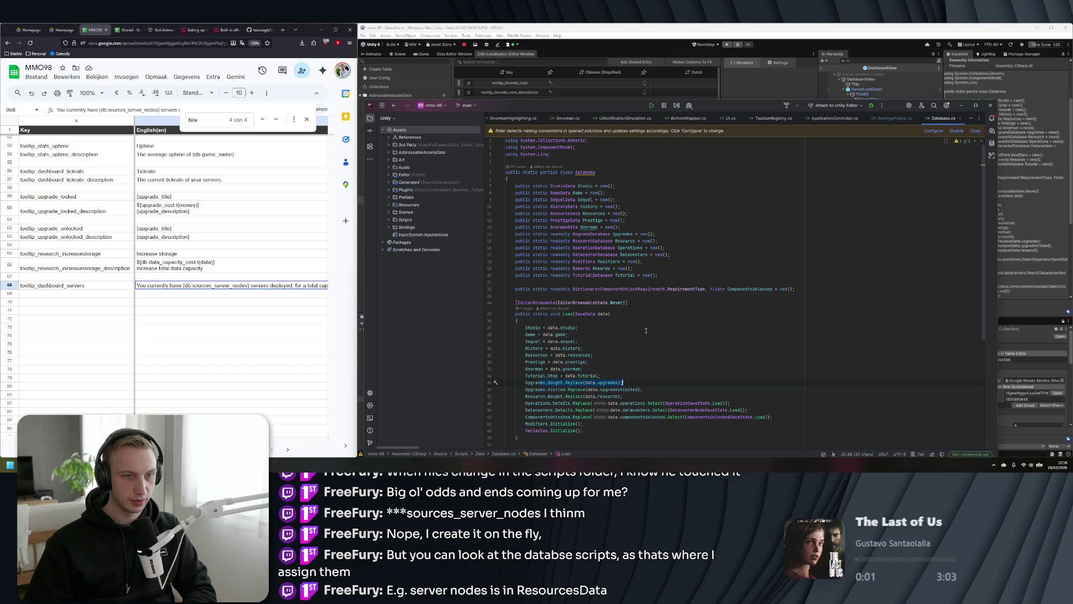
pyautogui.scroll(4, 646, 330)
pyautogui.scroll(-4, 646, 331)
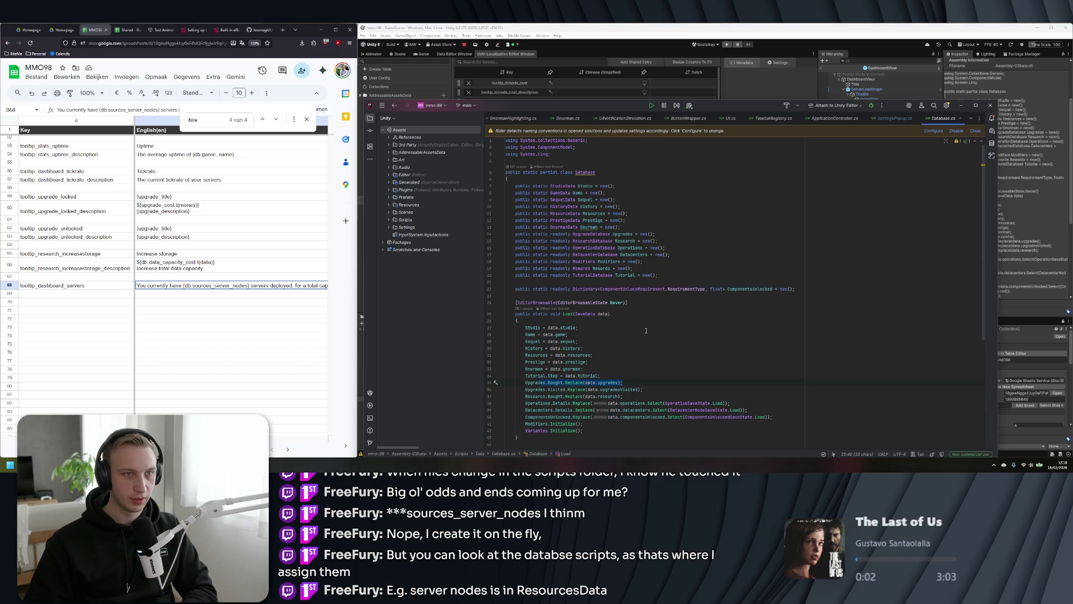
pyautogui.click(669, 196)
pyautogui.press('shift')
pyautogui.press('shift')
pyautogui.write('ssour')
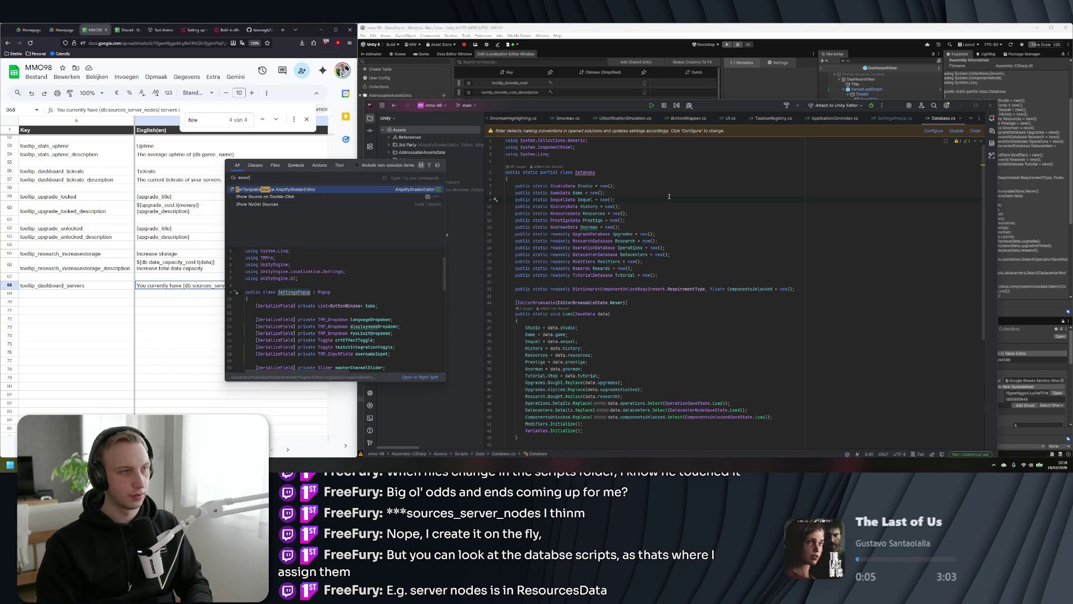
pyautogui.write('ces')
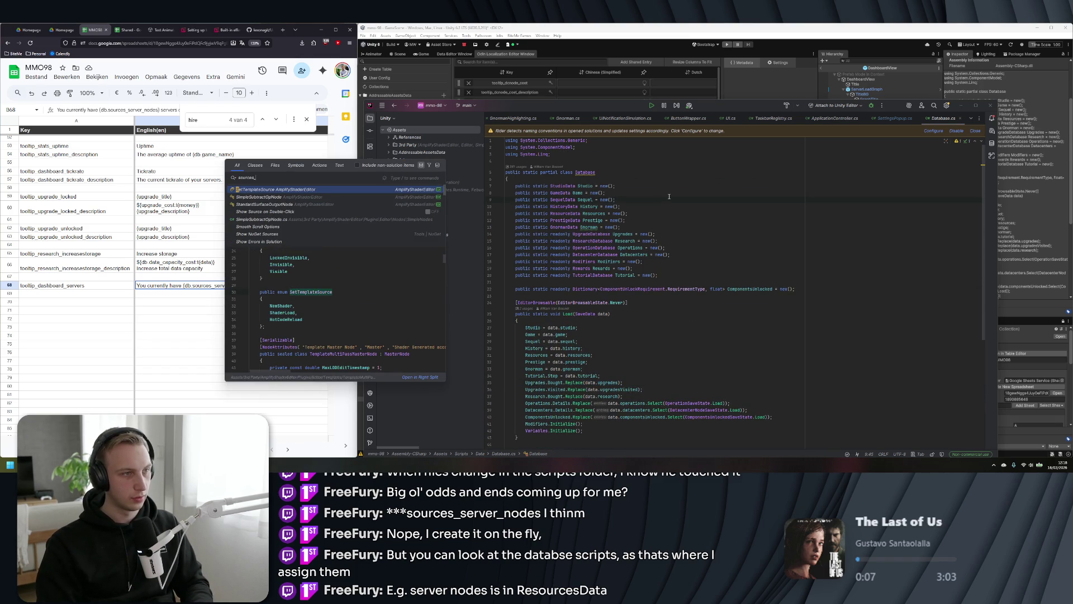
pyautogui.write('_server')
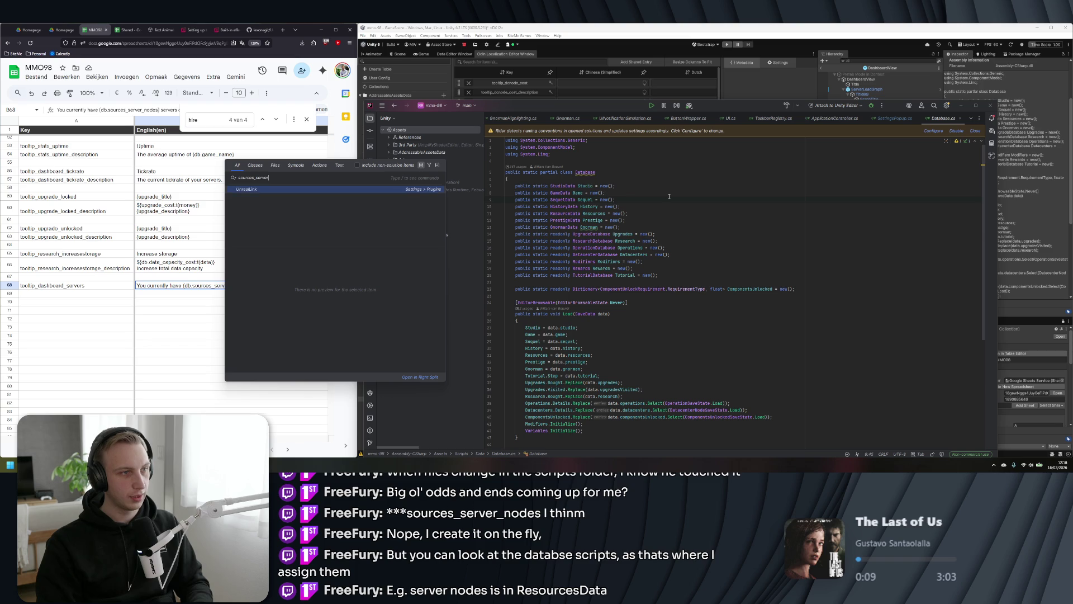
pyautogui.press('Escape')
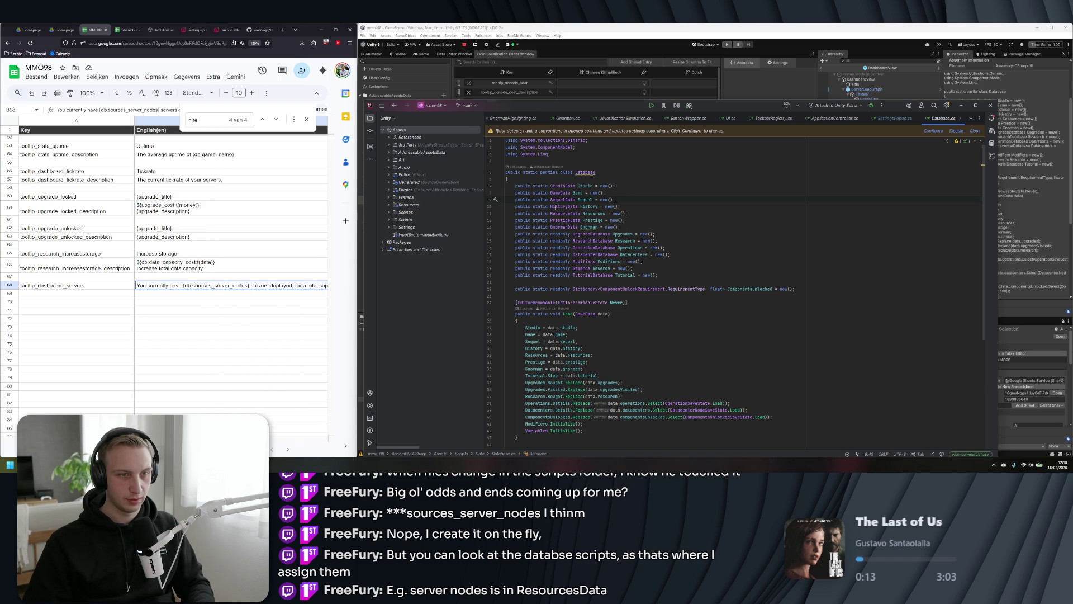
# Jump to the StudioData class definition, then back to the Database class.
pyautogui.scroll(-4, 564, 269)
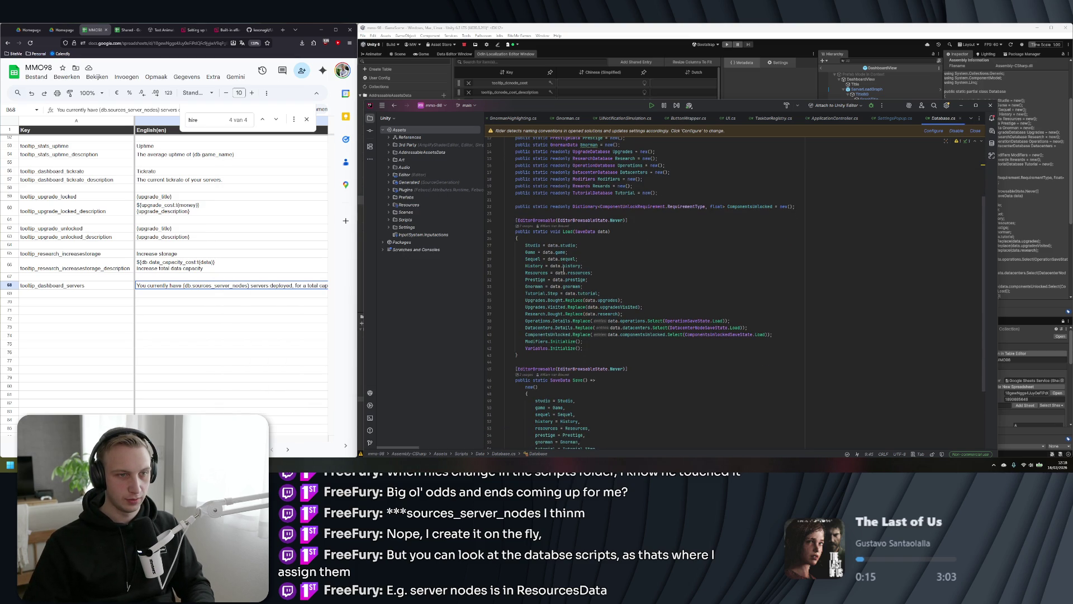
pyautogui.scroll(-4, 556, 328)
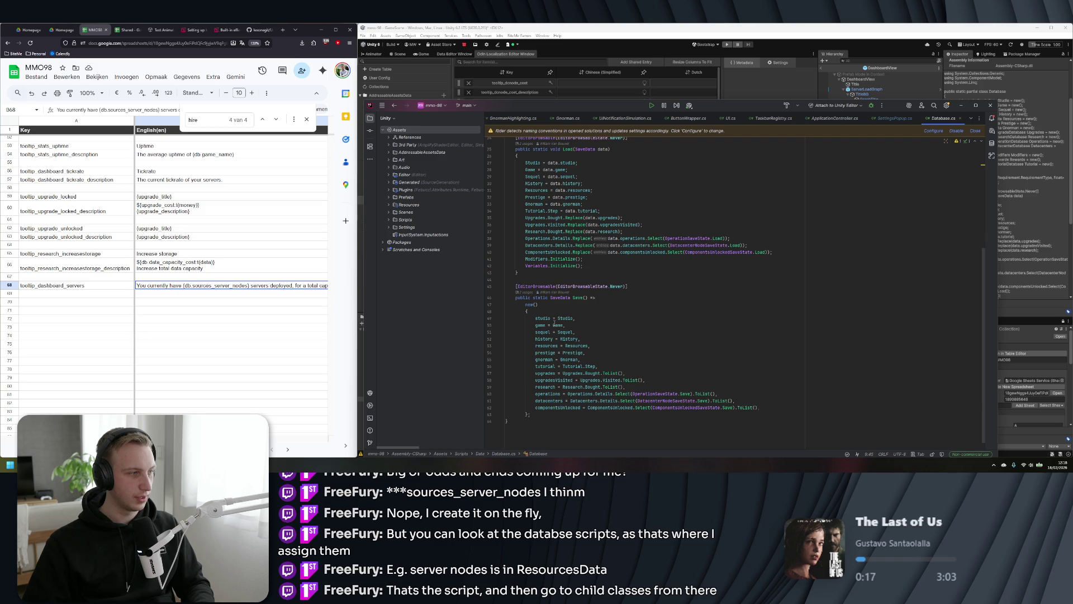
pyautogui.scroll(-1, 563, 305)
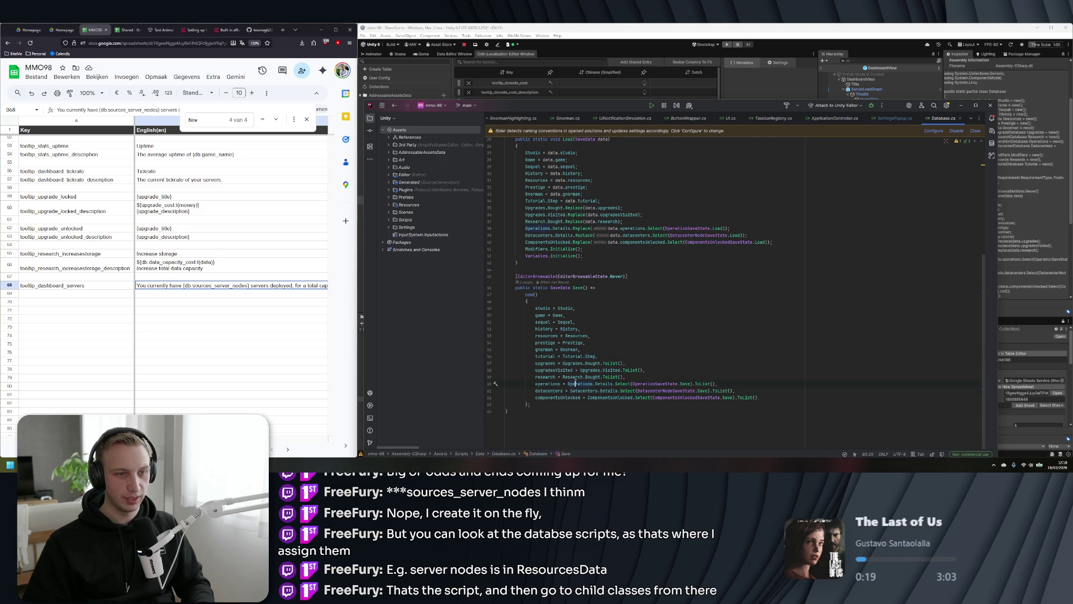
pyautogui.scroll(7, 574, 260)
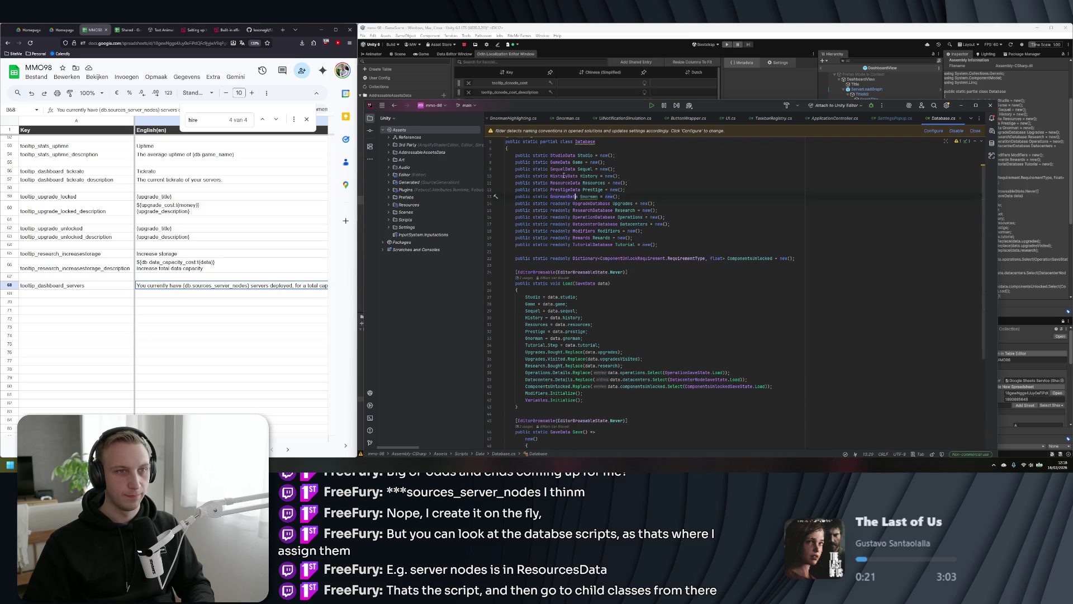
pyautogui.keyDown('ctrl'); pyautogui.click(563, 155); pyautogui.keyUp('ctrl')
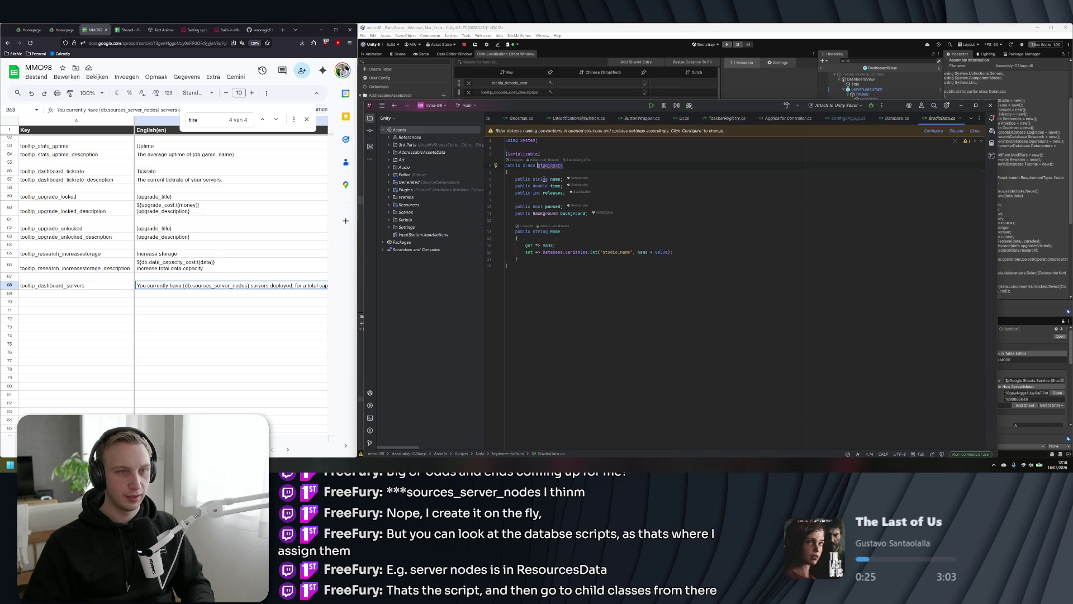
pyautogui.hotkey('ctrl', 'alt', 'Left')
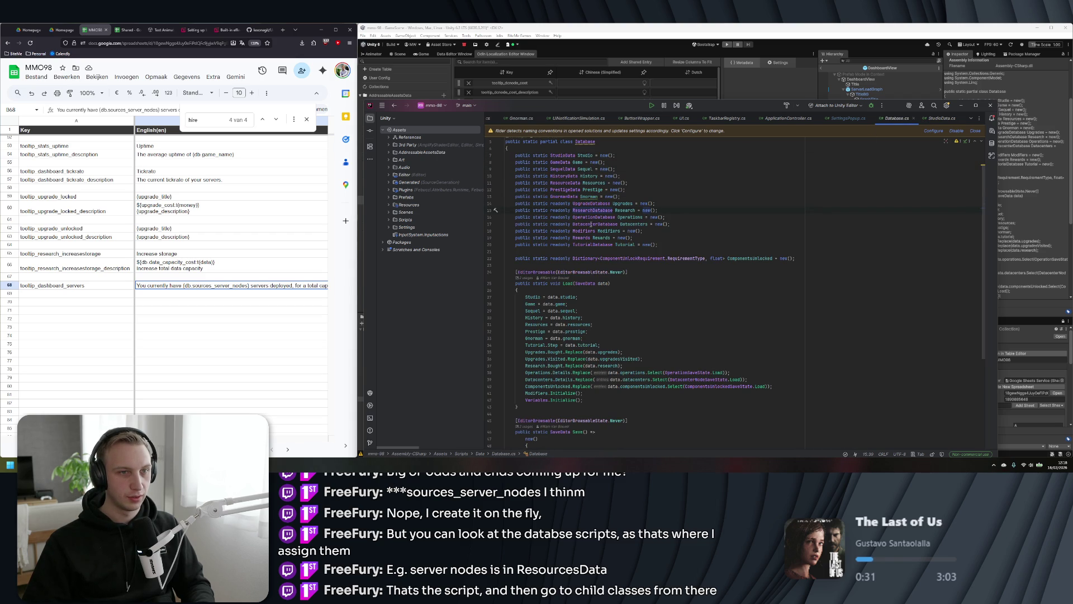
# Open DatacenterDatabase to inspect reprovisionProgress, then return to Database.cs and search for 'no'.
pyautogui.keyDown('ctrl'); pyautogui.click(582, 225); pyautogui.keyUp('ctrl')
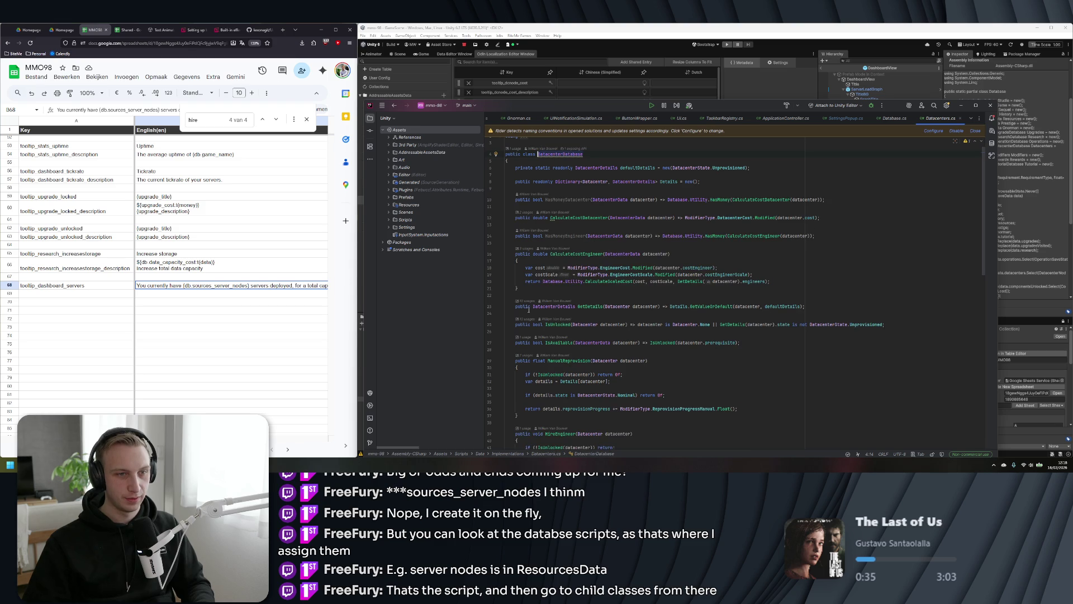
pyautogui.scroll(-15, 543, 324)
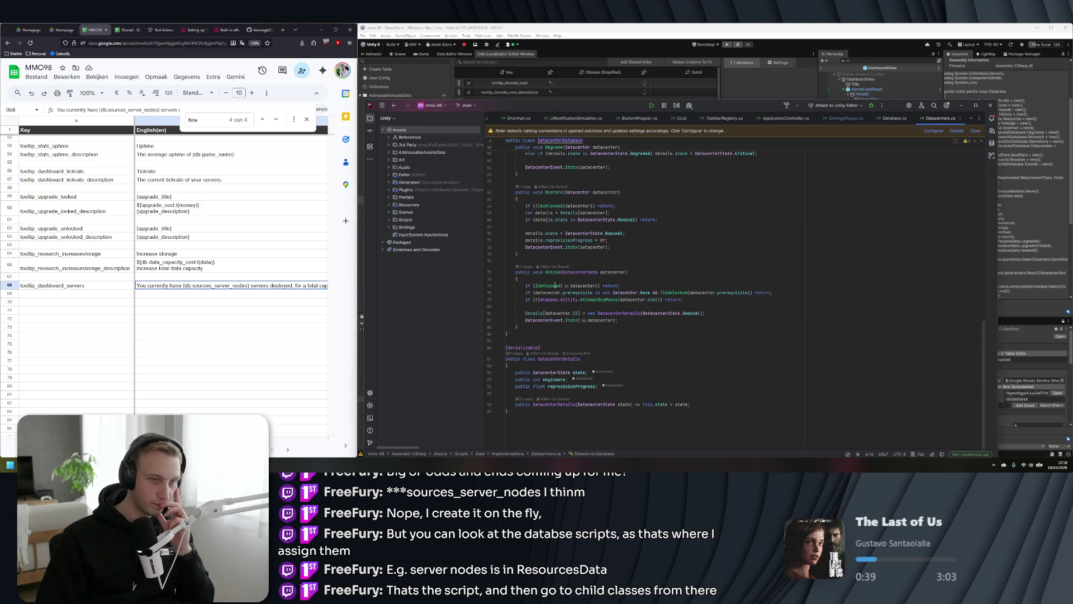
pyautogui.click(549, 386)
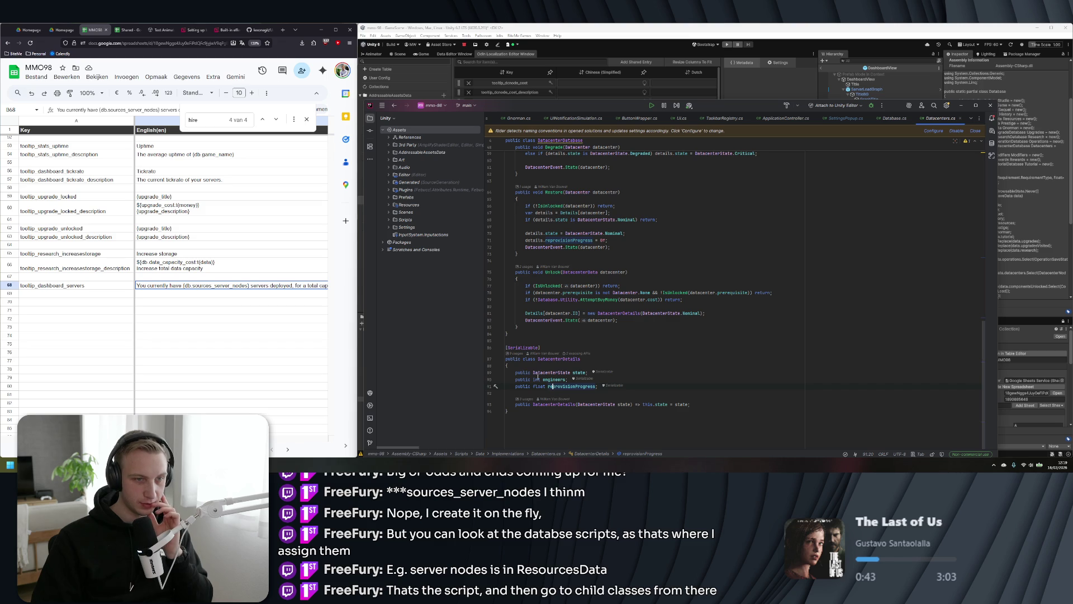
pyautogui.scroll(14, 538, 378)
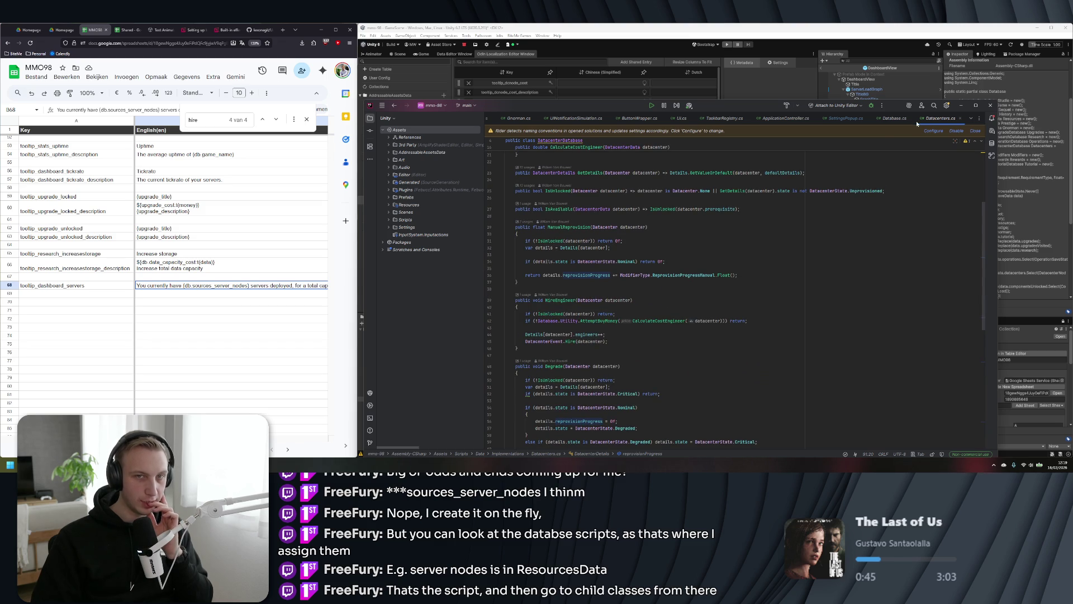
pyautogui.click(893, 118)
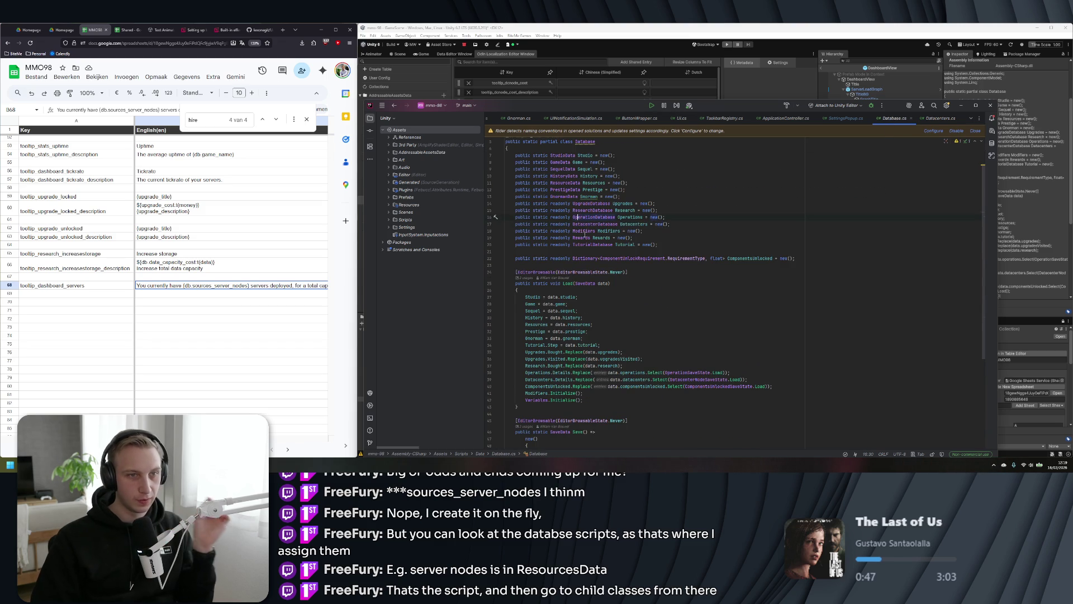
pyautogui.click(585, 217)
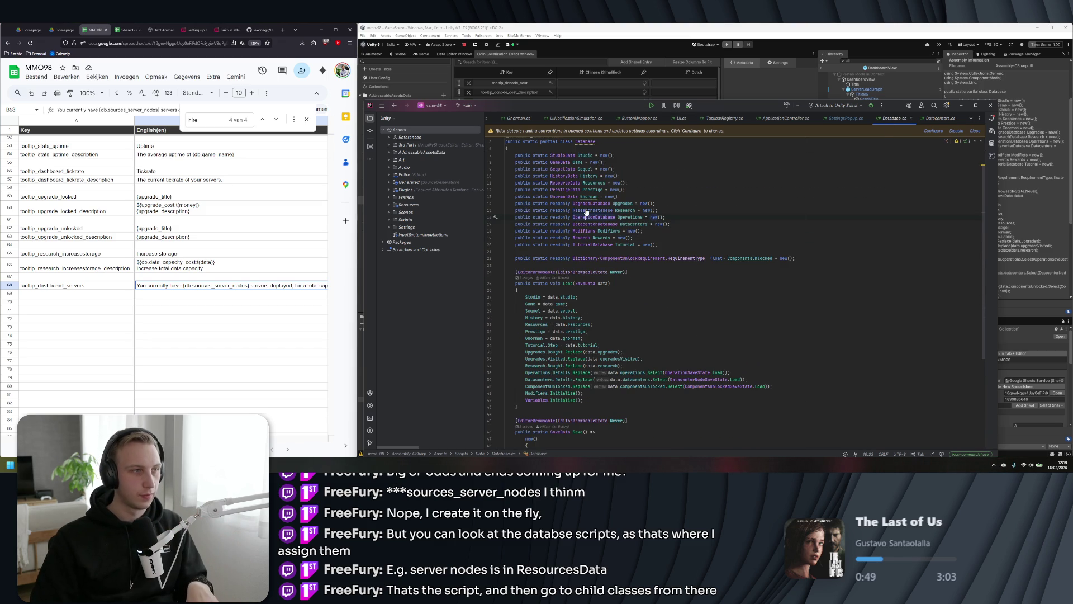
pyautogui.click(585, 210)
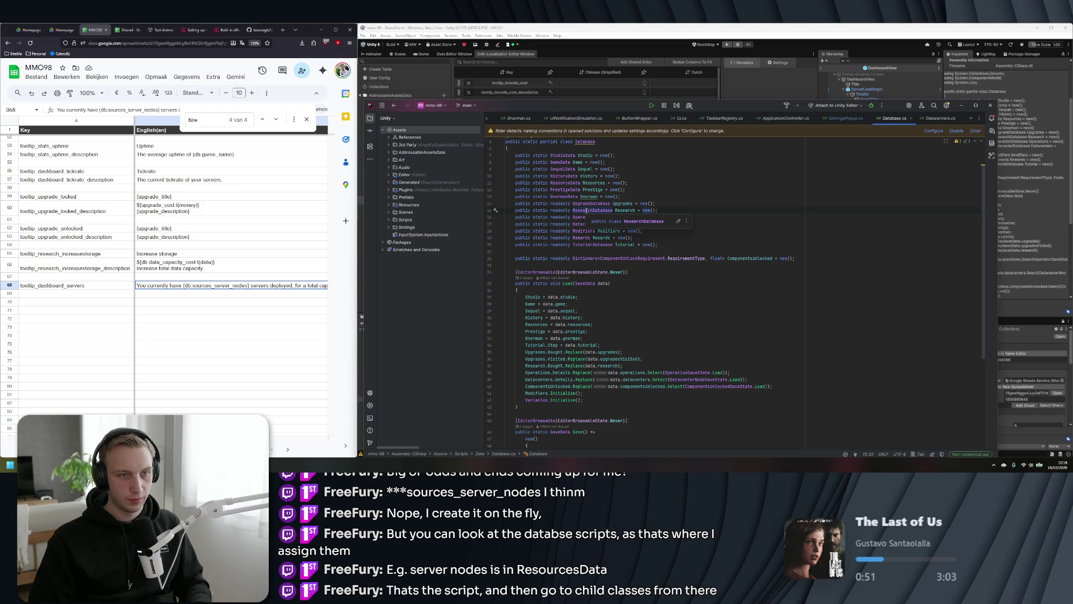
pyautogui.hotkey('ctrl', 't')
pyautogui.write('no')
pyautogui.press('BackSpace')
pyautogui.press('BackSpace')
pyautogui.write('servernode')
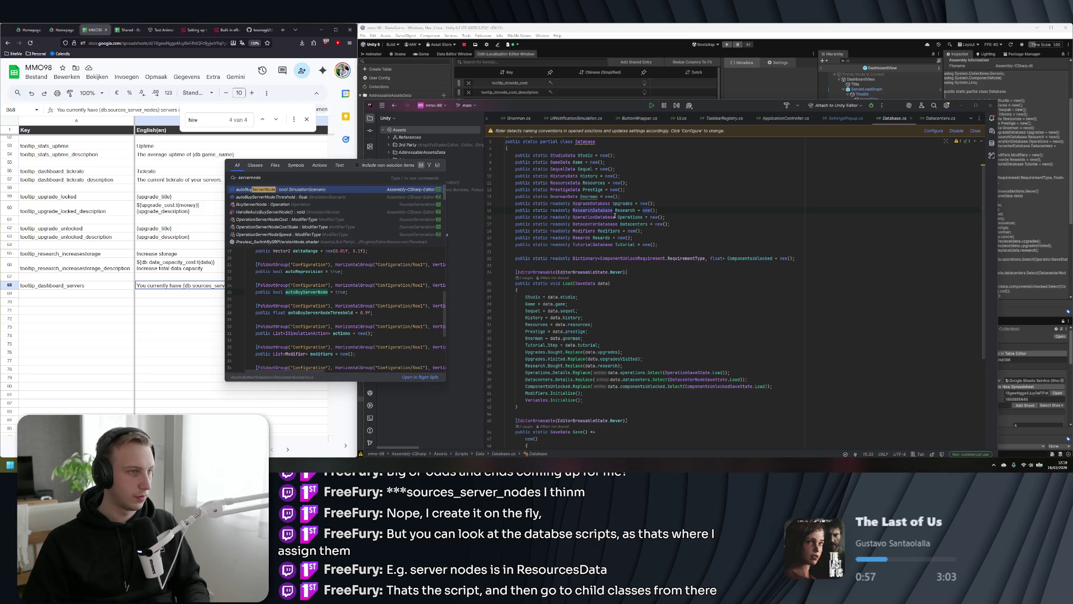
pyautogui.scroll(-1, 297, 209)
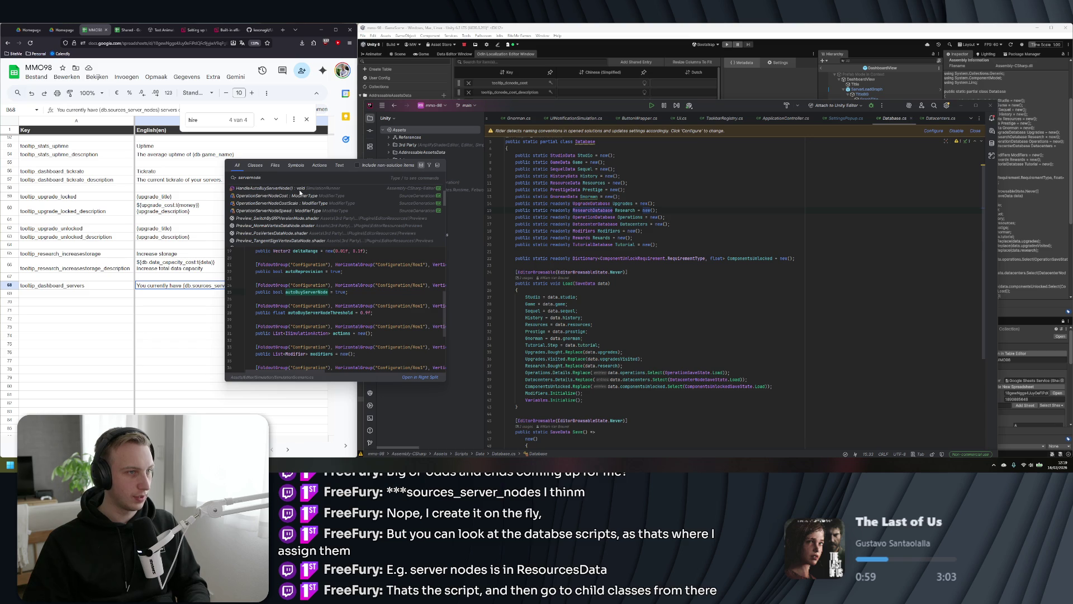
pyautogui.scroll(-4, 316, 204)
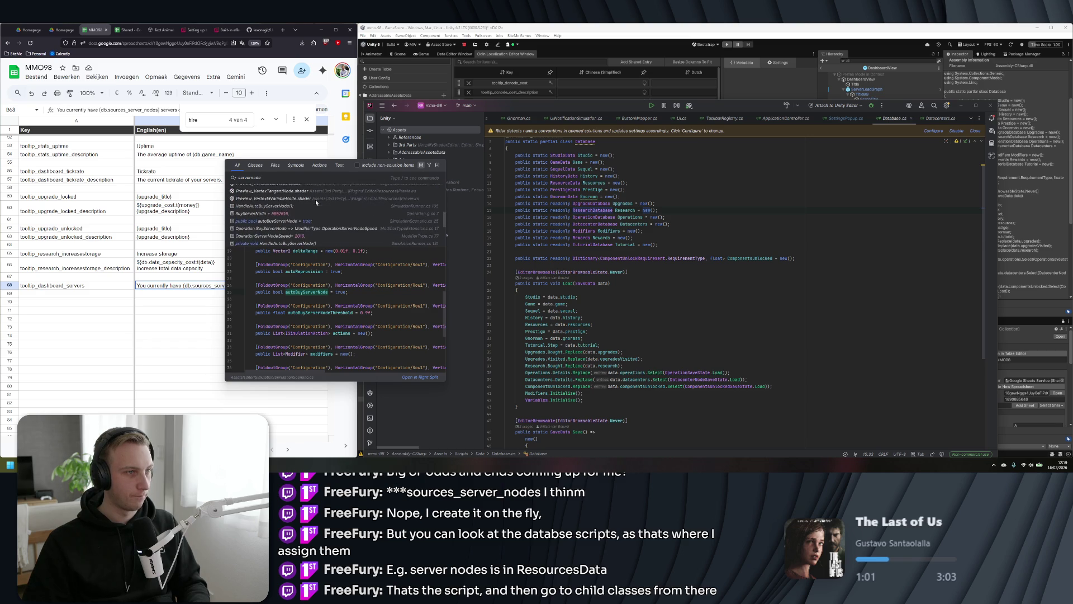
pyautogui.scroll(-4, 322, 223)
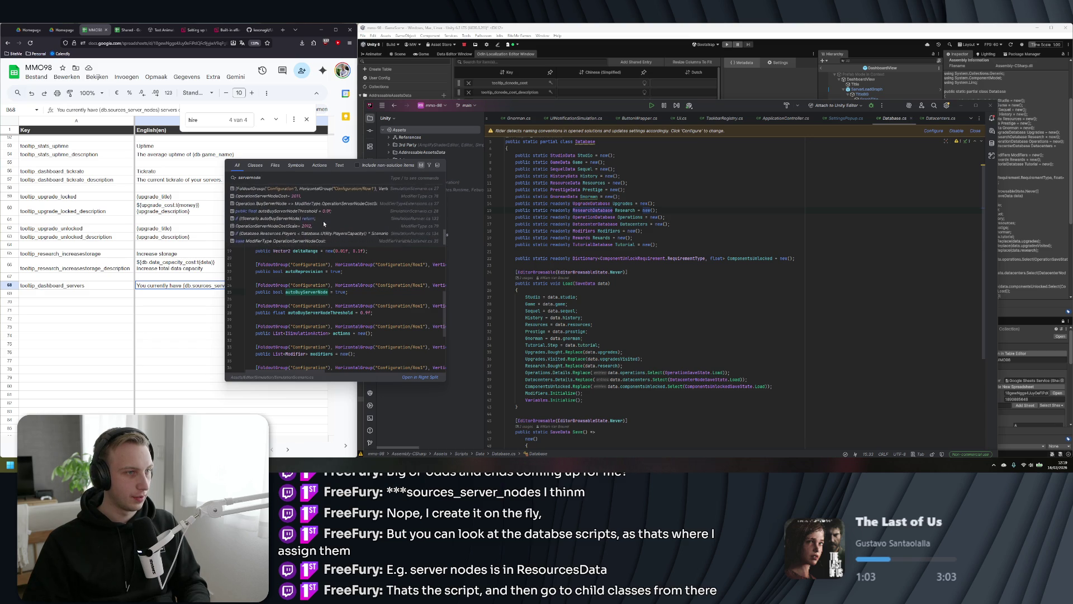
pyautogui.scroll(-1, 336, 211)
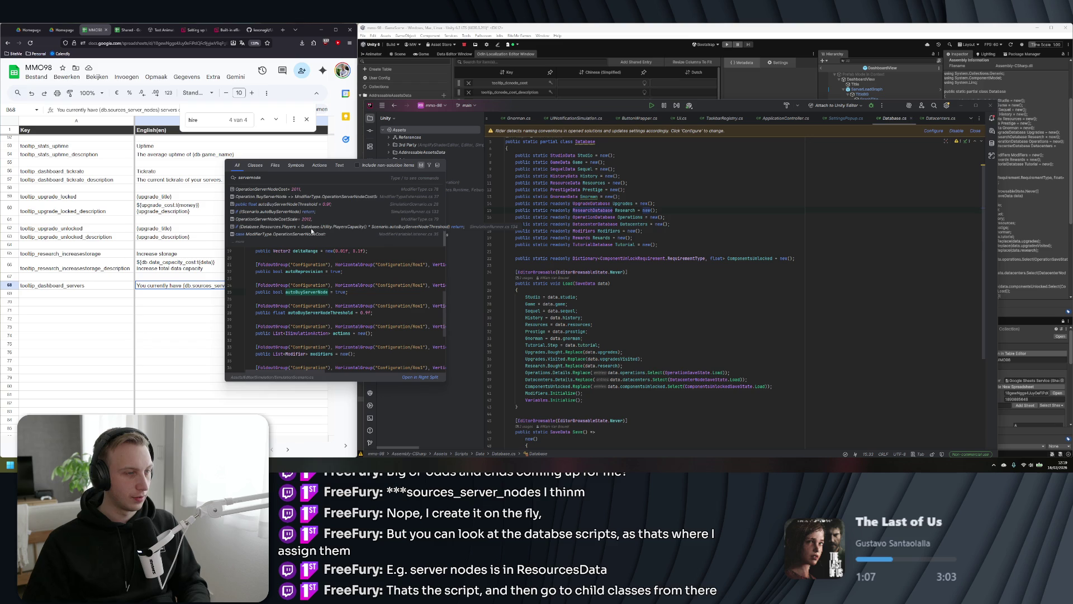
pyautogui.click(278, 227)
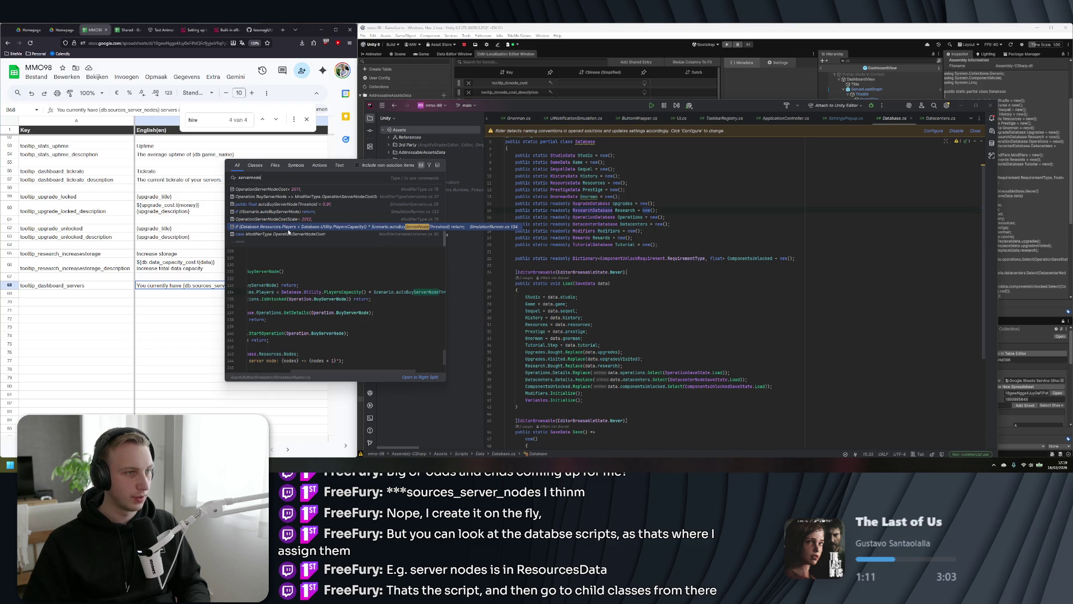
pyautogui.click(159, 274)
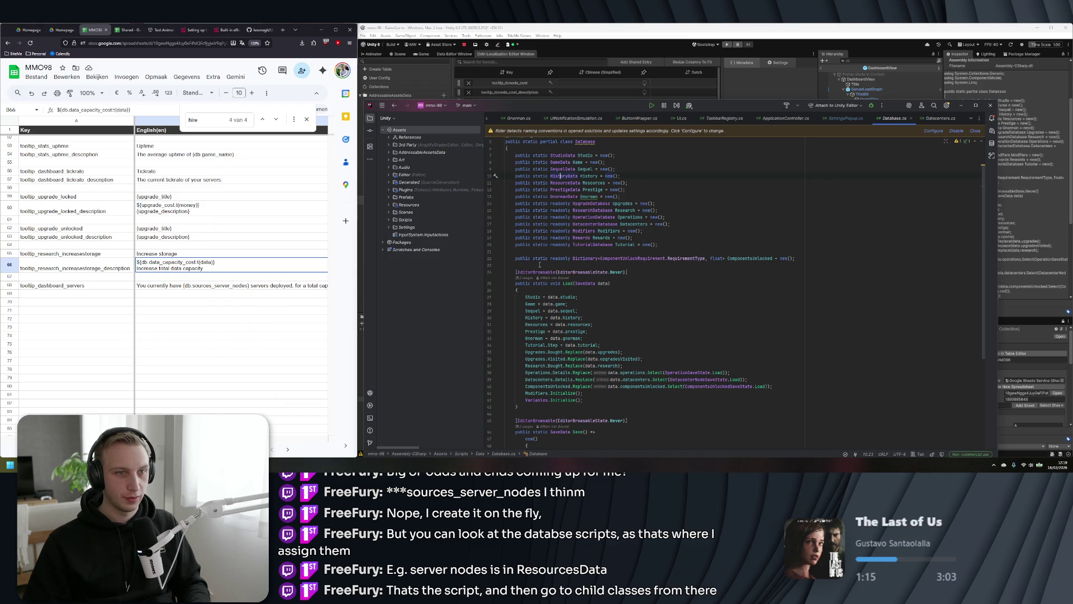
pyautogui.click(196, 290)
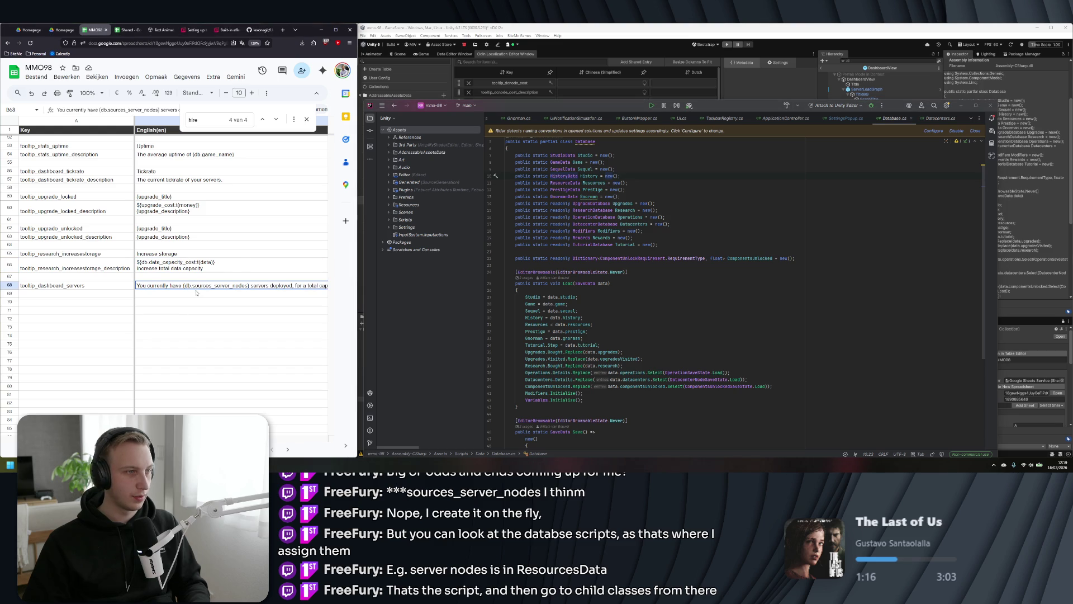
# Scroll the localization table to the tooltip rows' English and French texts, then enter Play mode.
pyautogui.click(737, 73)
pyautogui.scroll(-5, 628, 226)
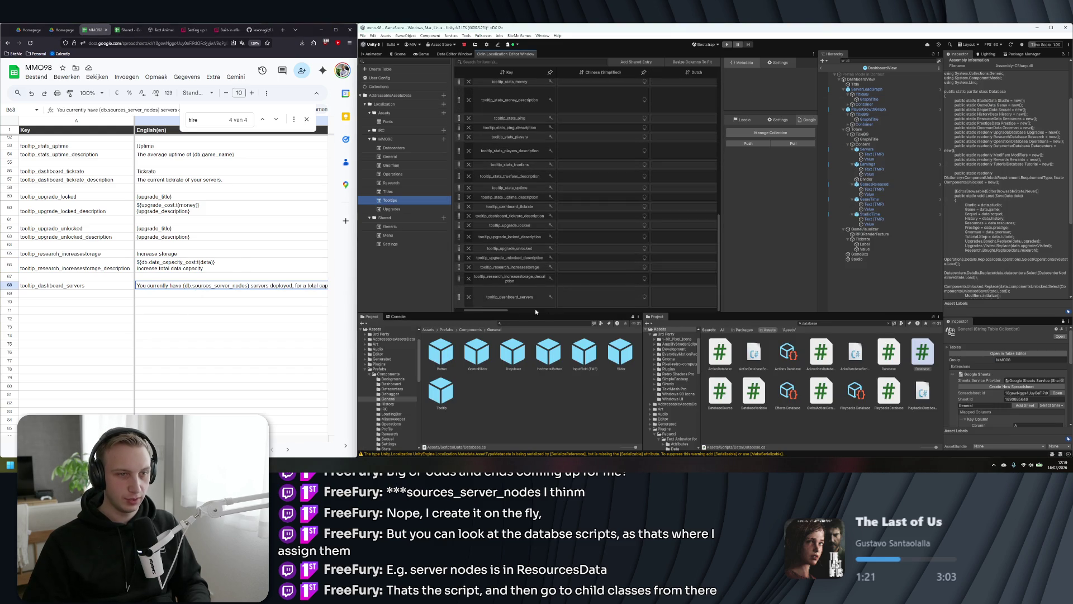
pyautogui.moveTo(502, 311); pyautogui.dragTo(502, 317)
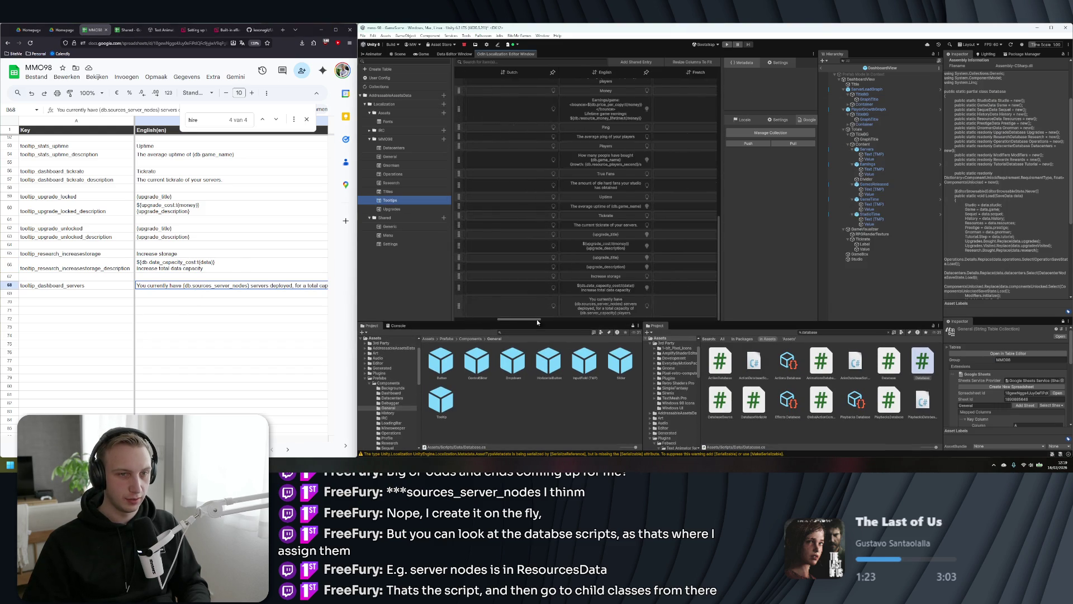
pyautogui.hscroll(5, 574, 306)
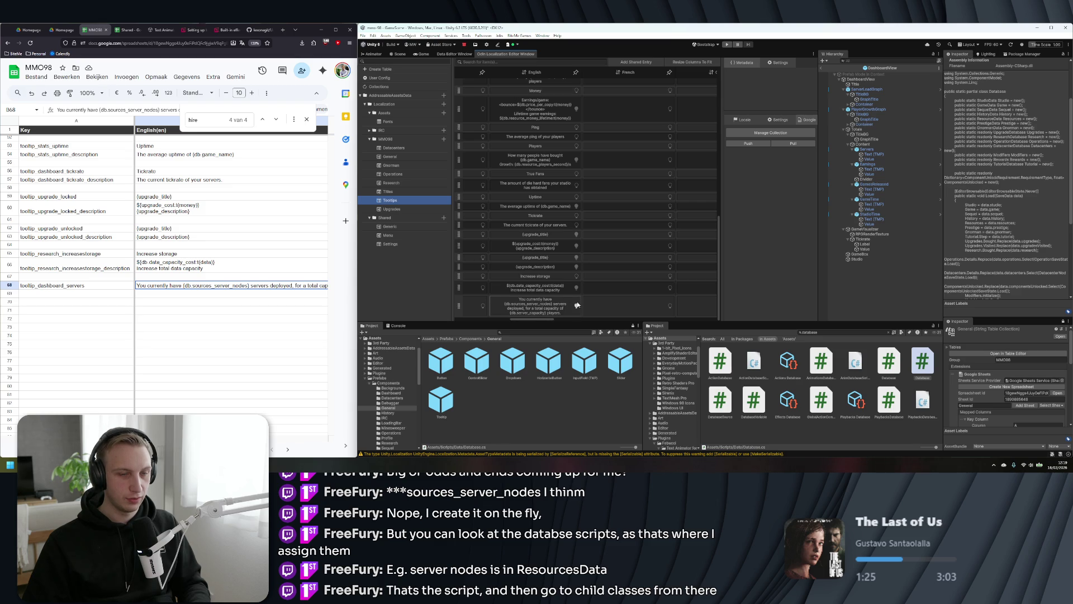
pyautogui.click(726, 44)
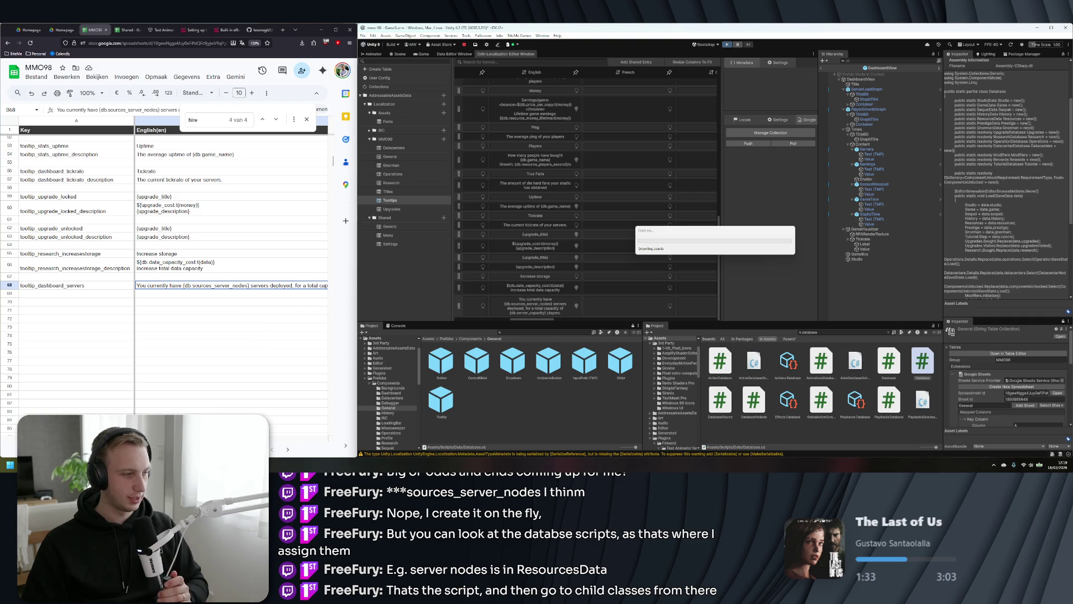
# Play 我們不一樣 from Spotify's Da Zhuang Mix, minimize the player and start a new game.
pyautogui.moveTo(766, 59); pyautogui.dragTo(570, 75)
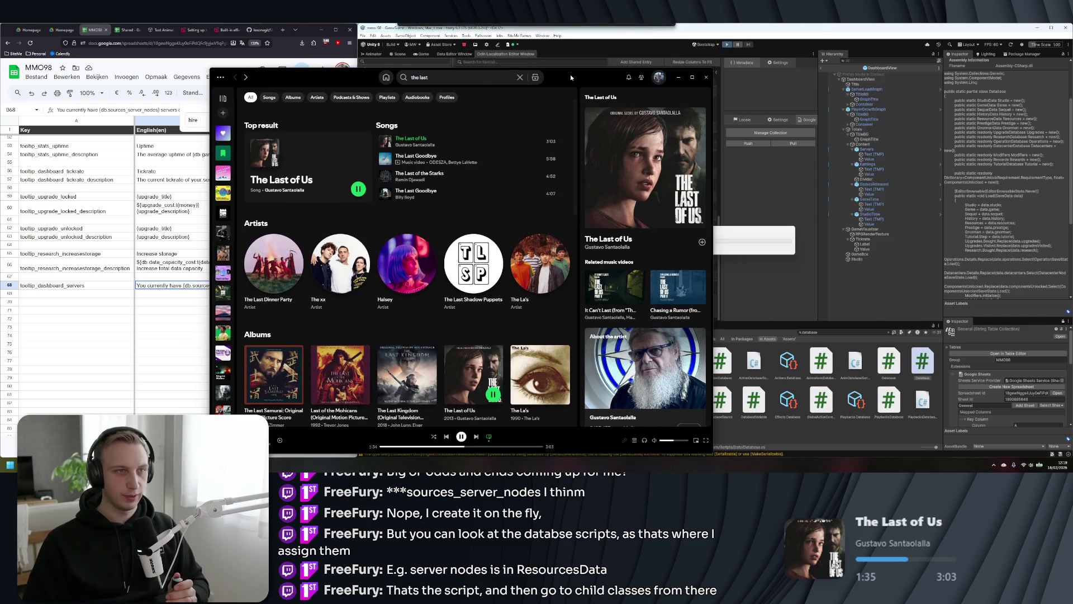
pyautogui.click(386, 78)
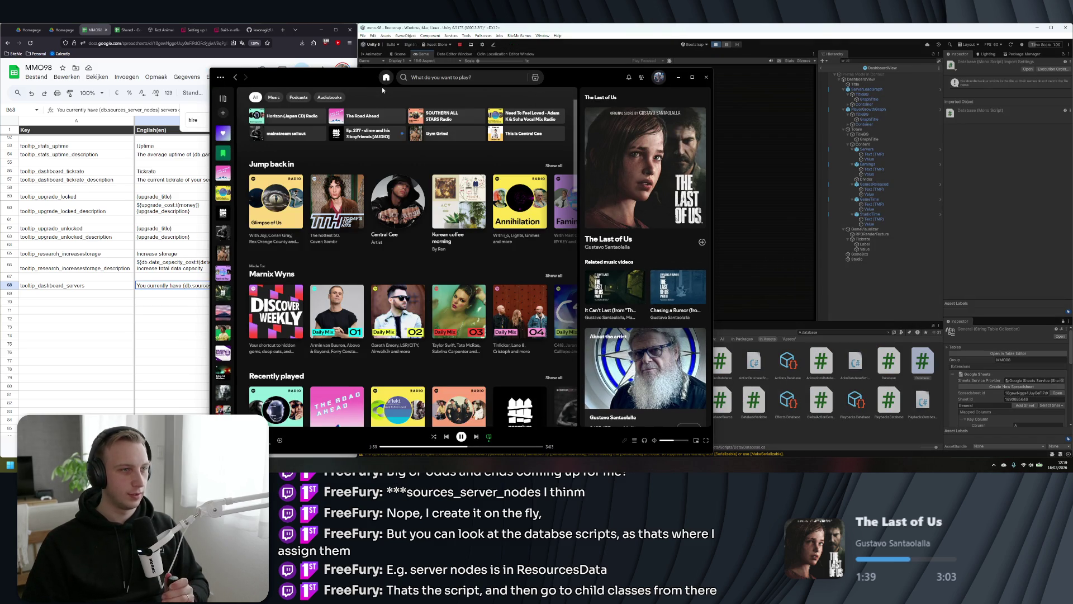
pyautogui.hscroll(2, 525, 234)
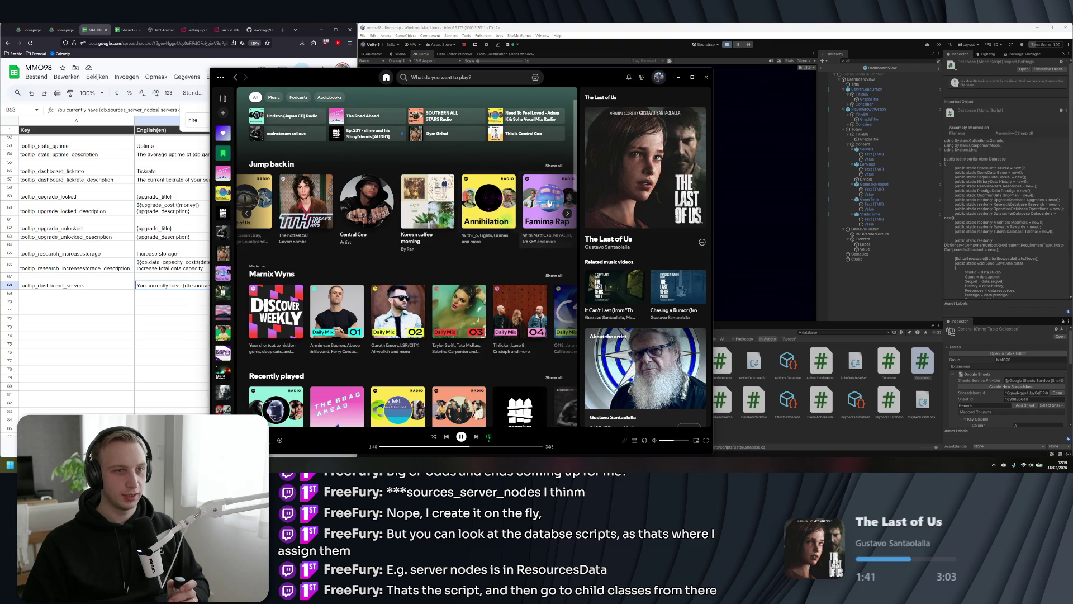
pyautogui.scroll(-5, 538, 241)
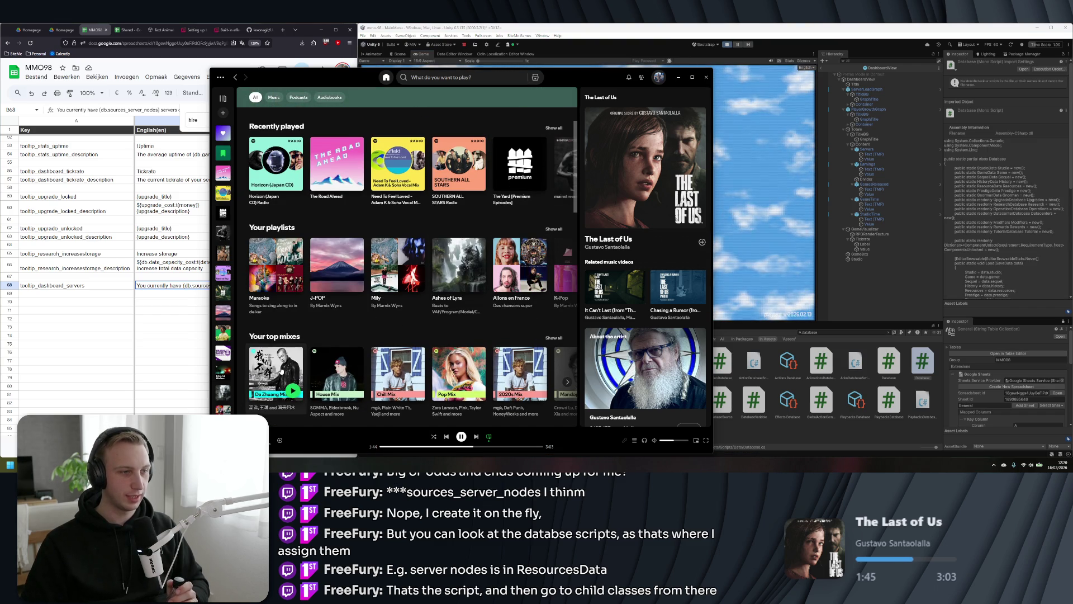
pyautogui.click(270, 373)
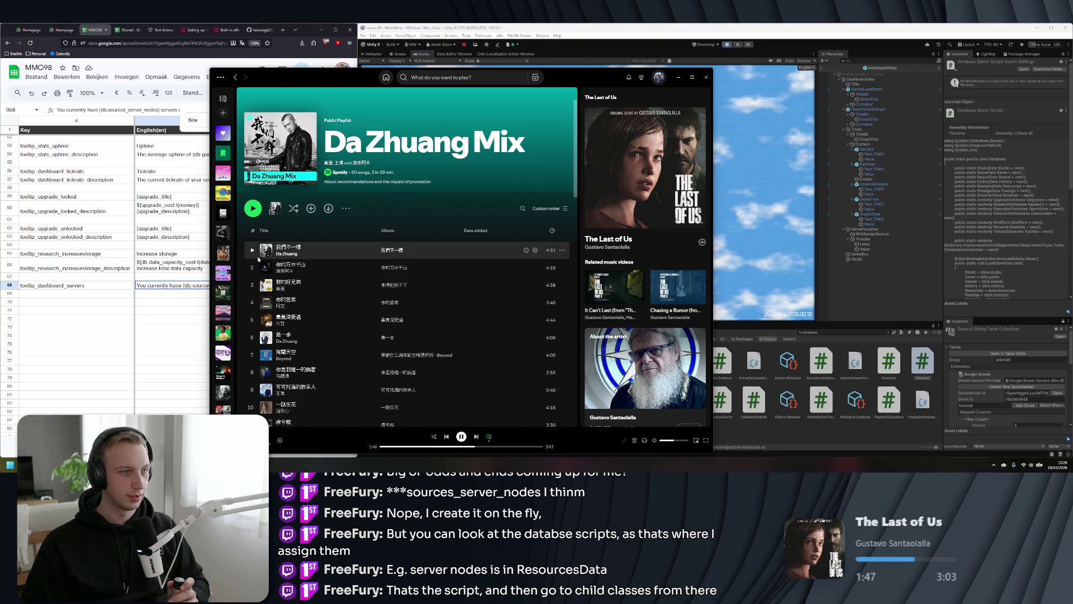
pyautogui.click(252, 252)
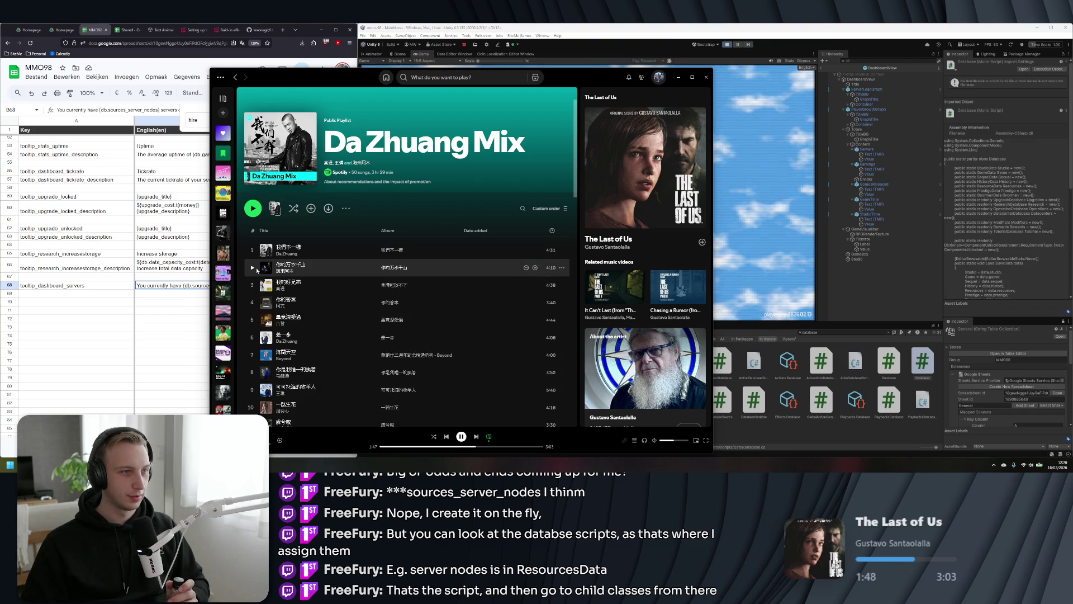
pyautogui.click(678, 77)
pyautogui.click(622, 180)
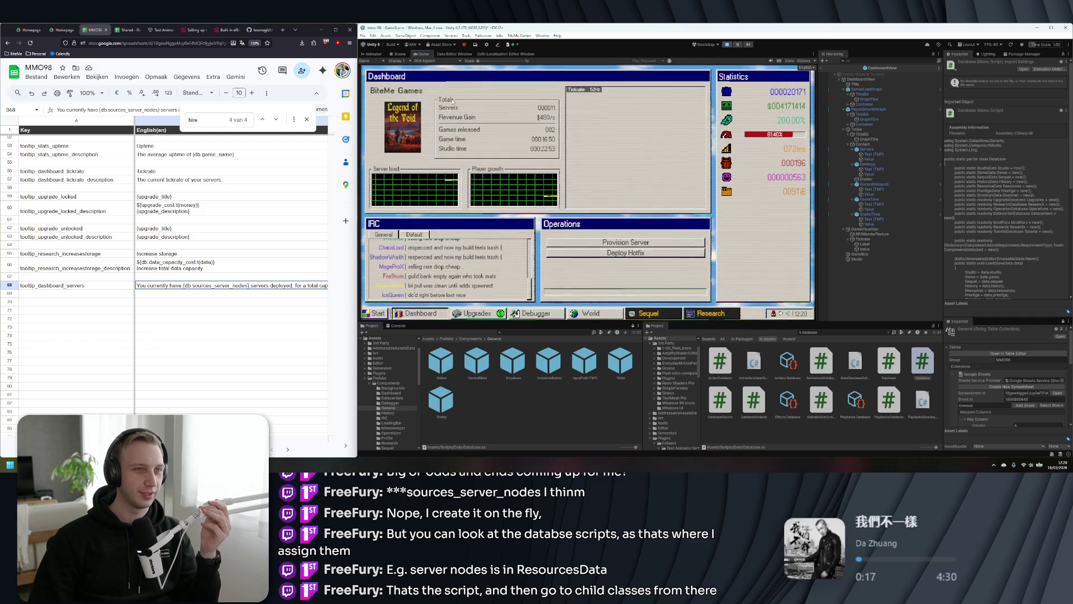
# Stop play mode and select the Servers stat object in the Hierarchy.
pyautogui.moveTo(451, 110)
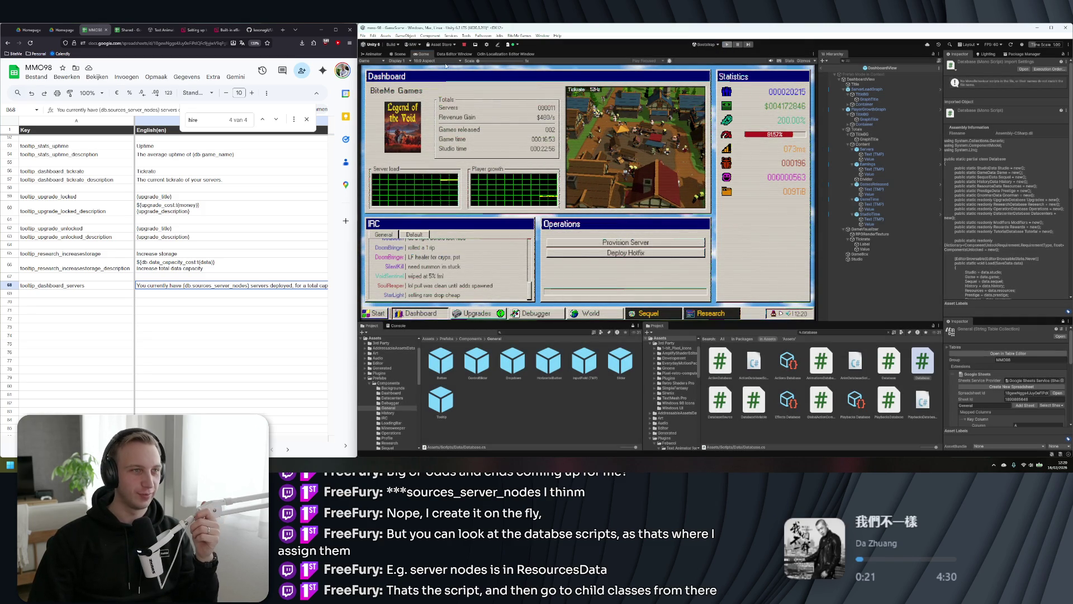
pyautogui.hotkey('ctrl', 'p')
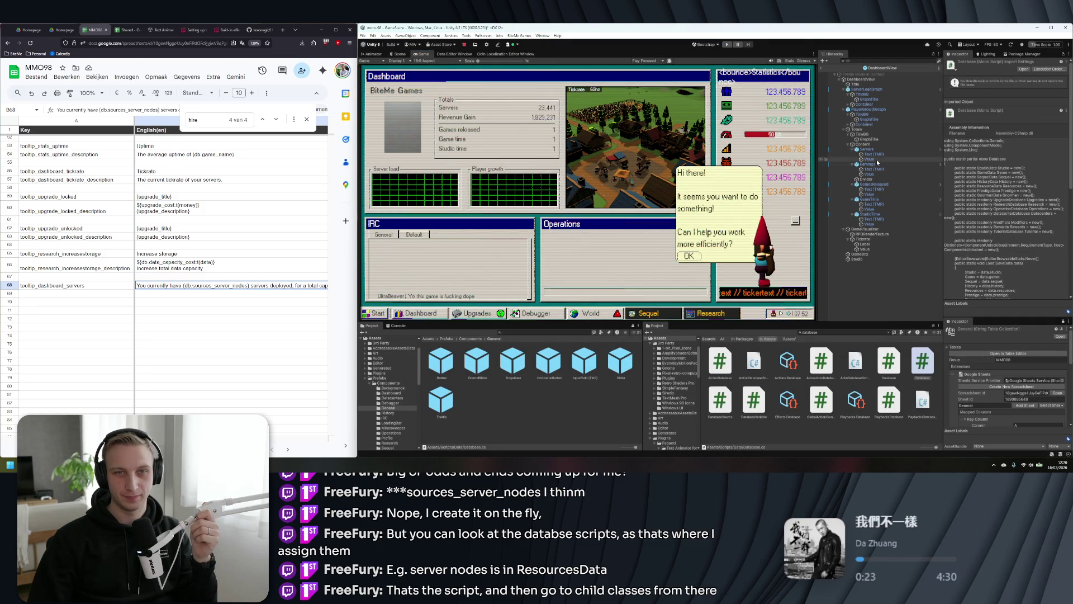
pyautogui.click(867, 149)
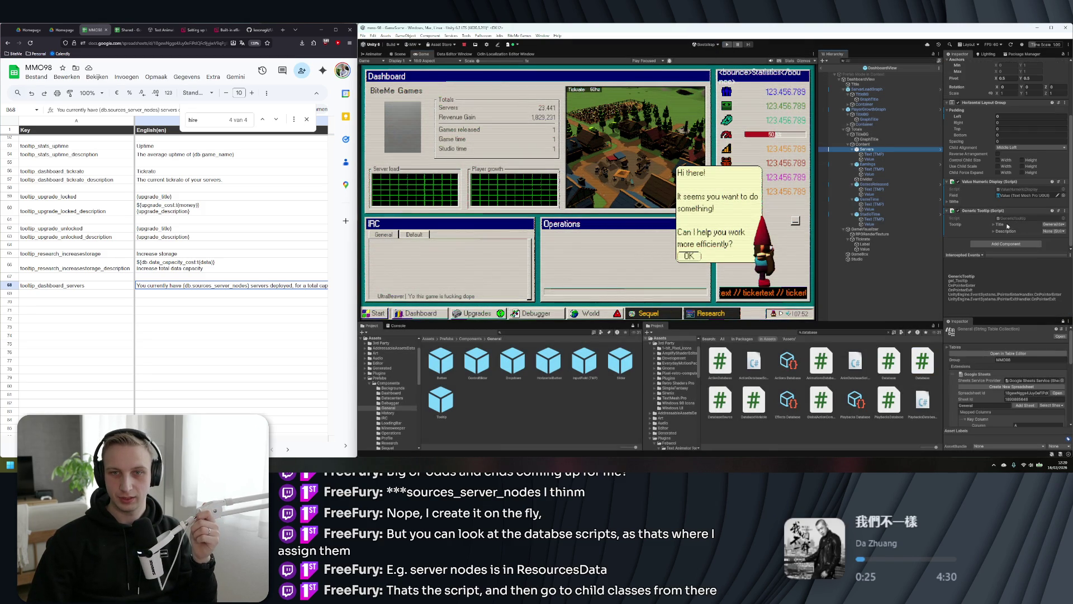
# Set the Servers Generic Tooltip description to the tooltip_dashboard_servers entry, then enter play mode.
pyautogui.click(1053, 224)
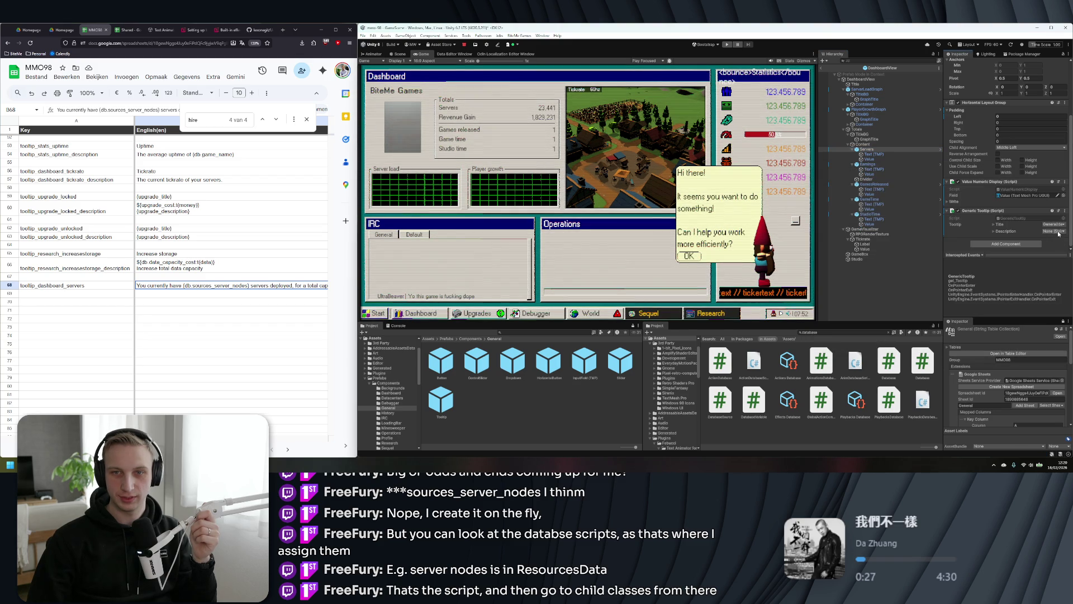
pyautogui.write('dashboard')
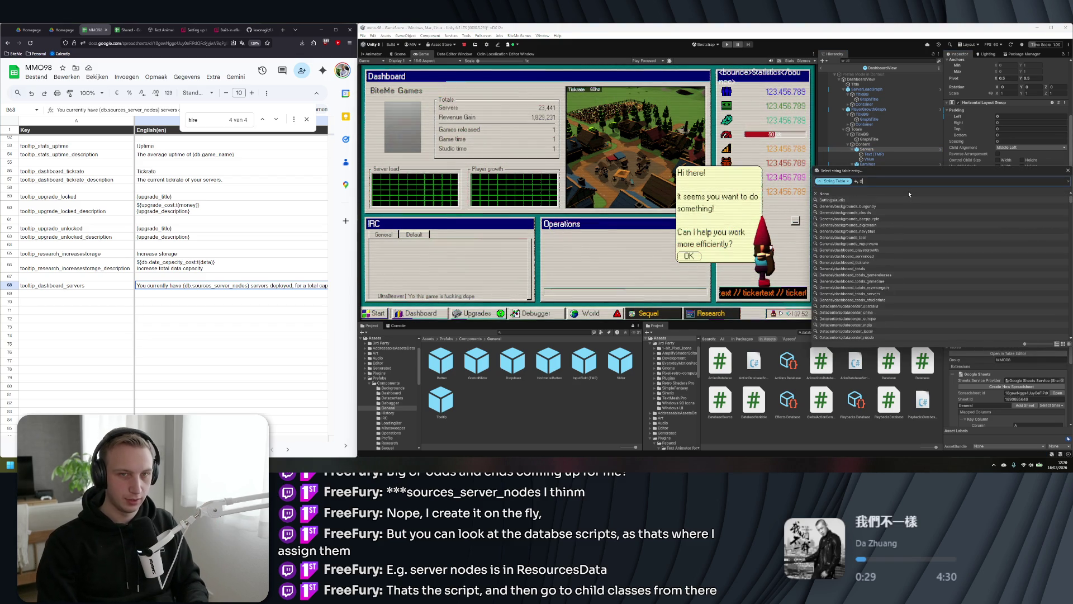
pyautogui.write('_t')
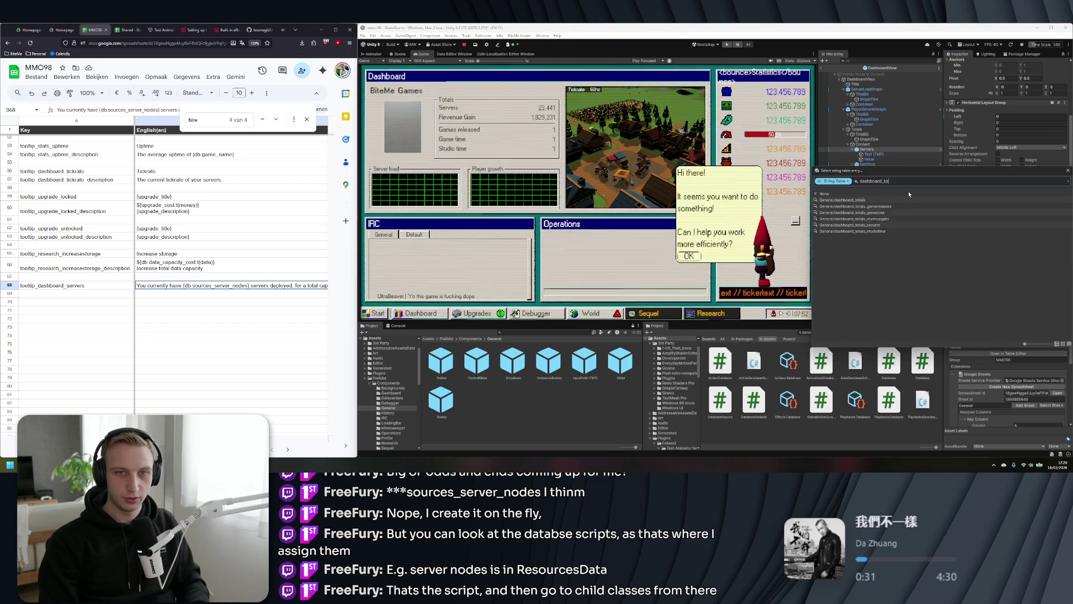
pyautogui.press('BackSpace')
pyautogui.write('serv')
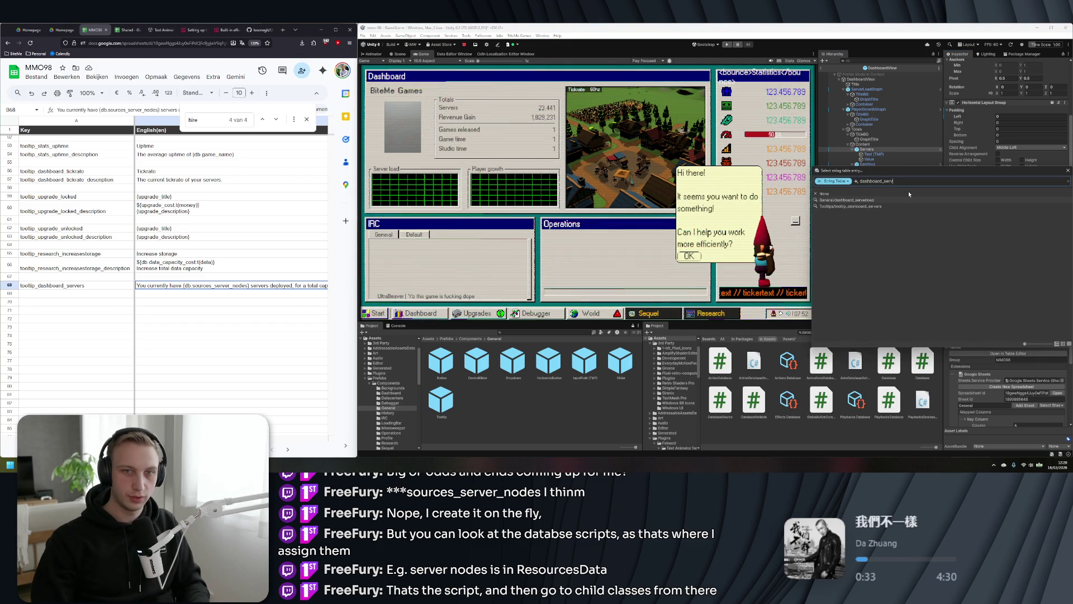
pyautogui.click(878, 208)
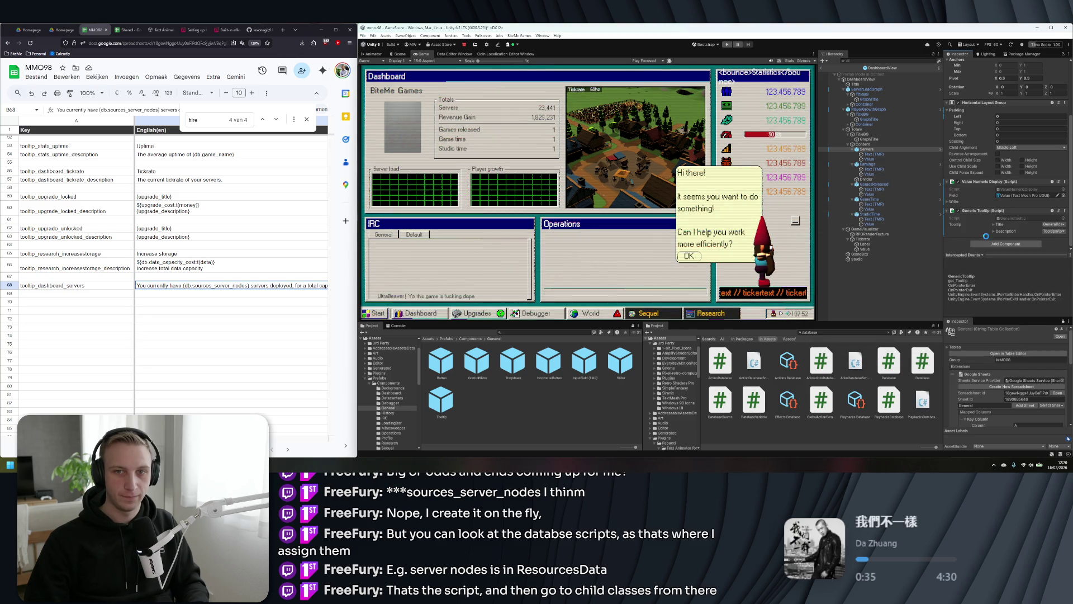
pyautogui.click(726, 45)
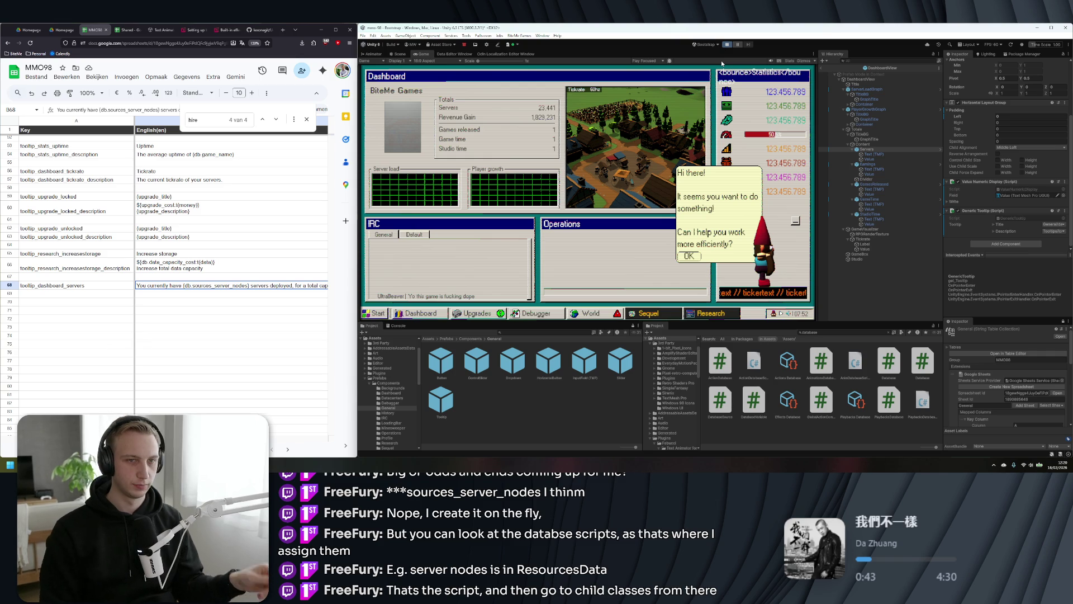
# In the Game view, start a new game, pick a studio, and open the Dashboard window.
pyautogui.click(399, 54)
pyautogui.click(416, 54)
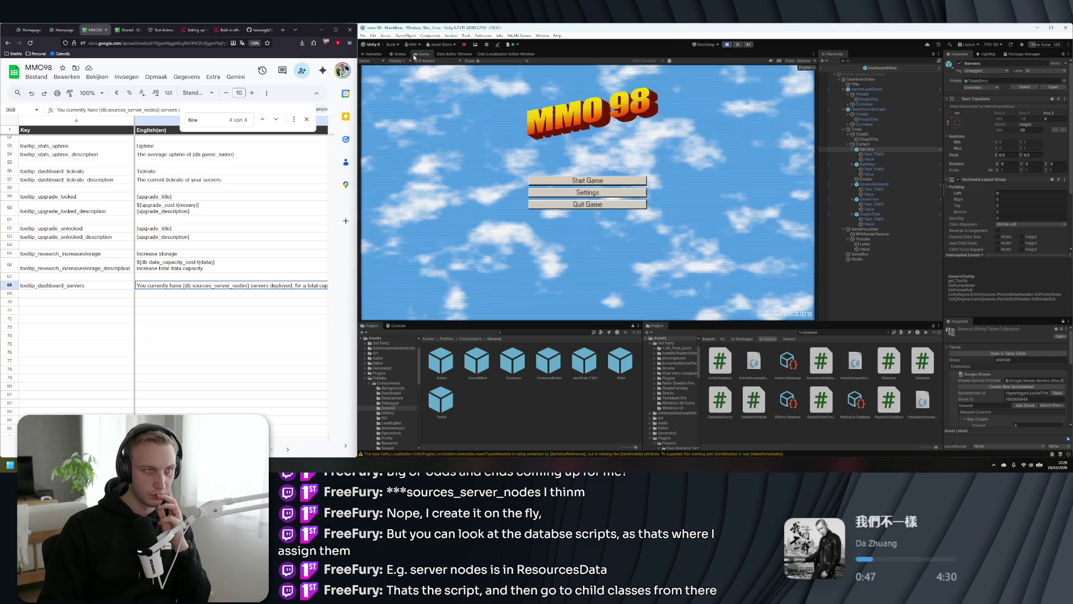
pyautogui.click(587, 180)
pyautogui.click(576, 181)
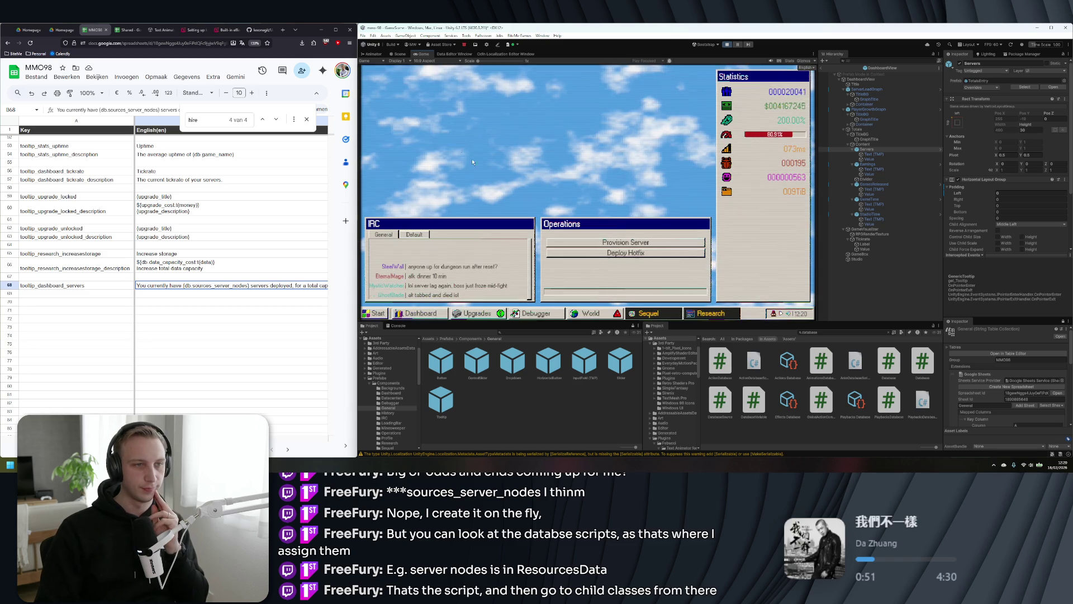
pyautogui.click(439, 315)
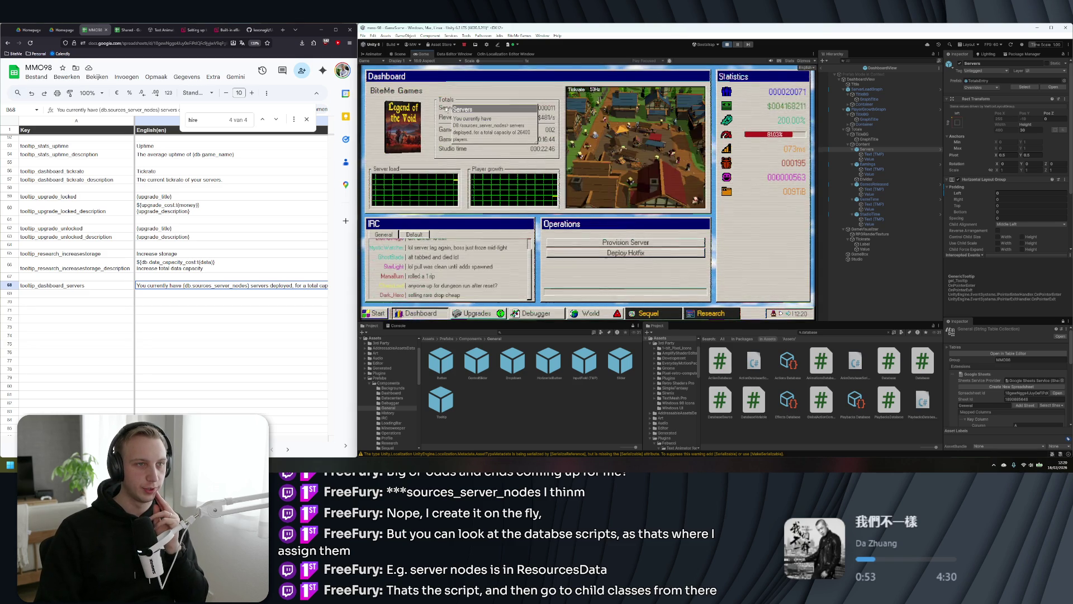
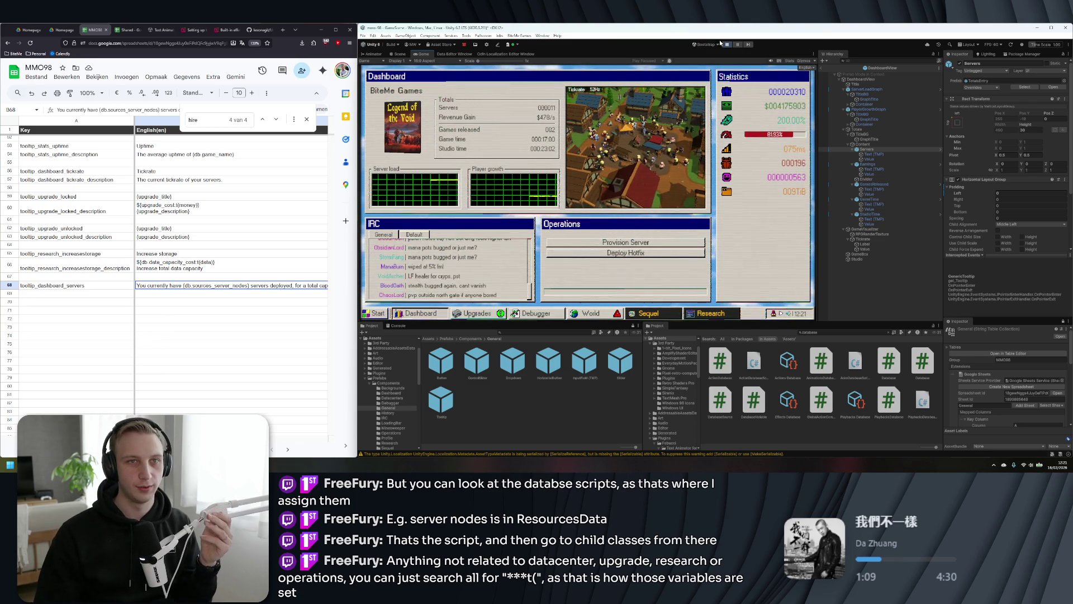
# Correct the closing tags after {db.server_capacity} in the tooltip_dashboard_servers English text in B68.
pyautogui.doubleClick(259, 286)
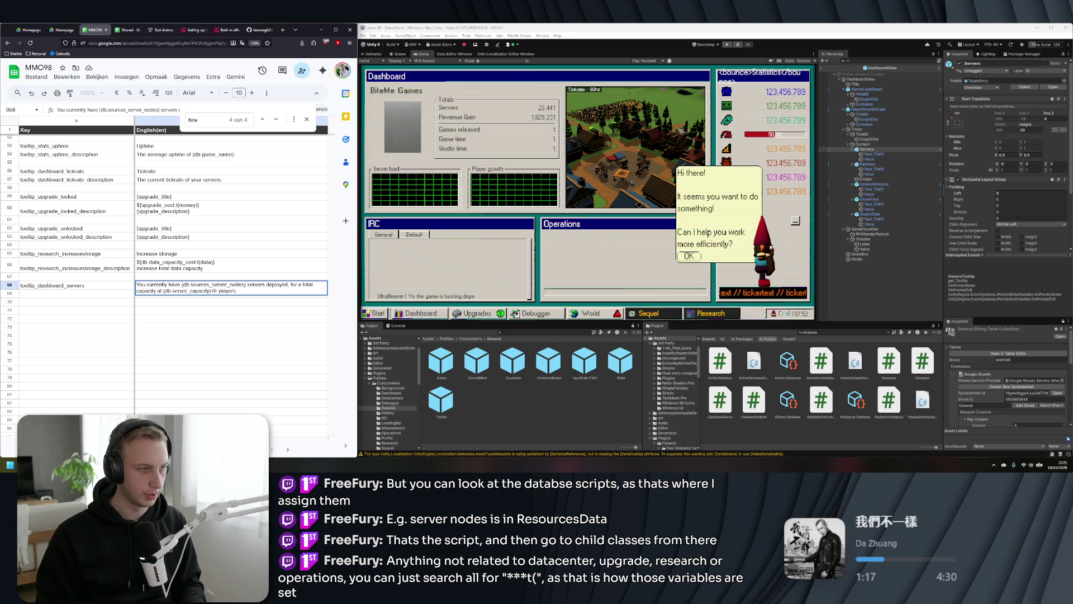
pyautogui.write('/v>')
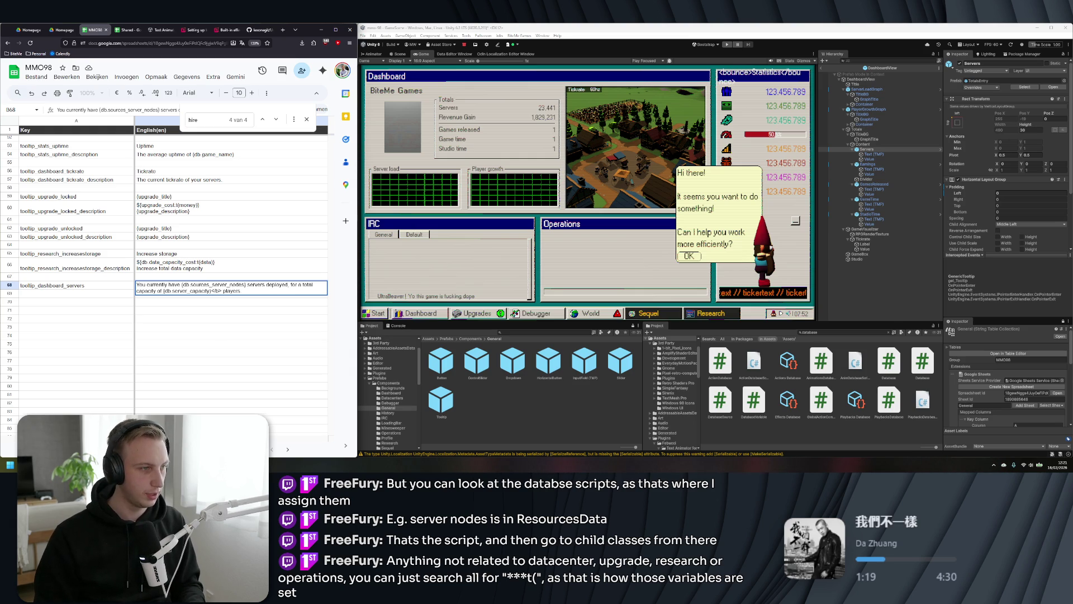
pyautogui.write('<b>')
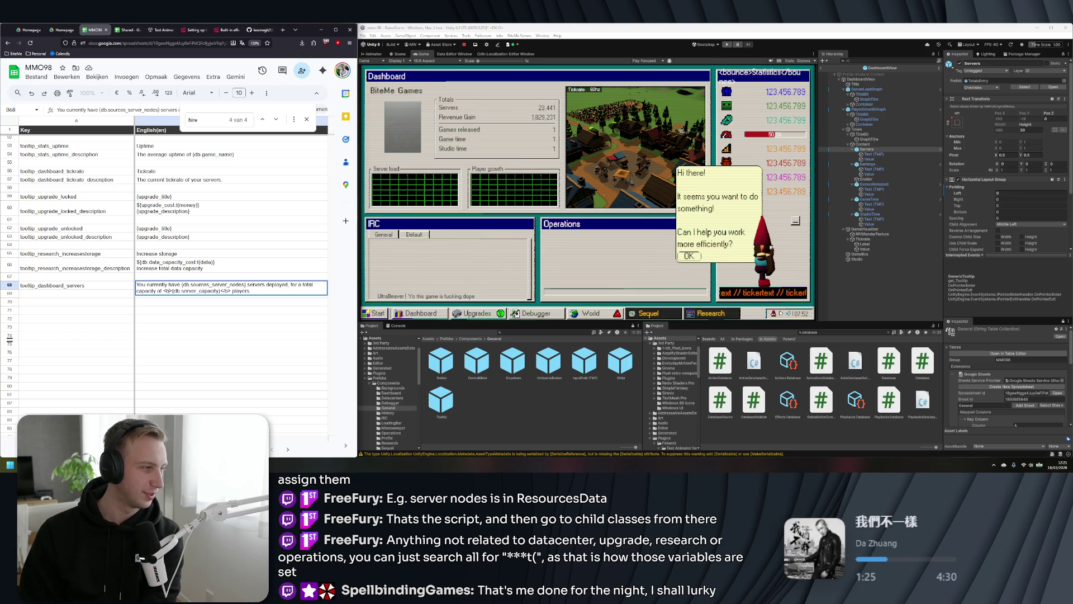
pyautogui.hotkey('ctrl', 'Return')
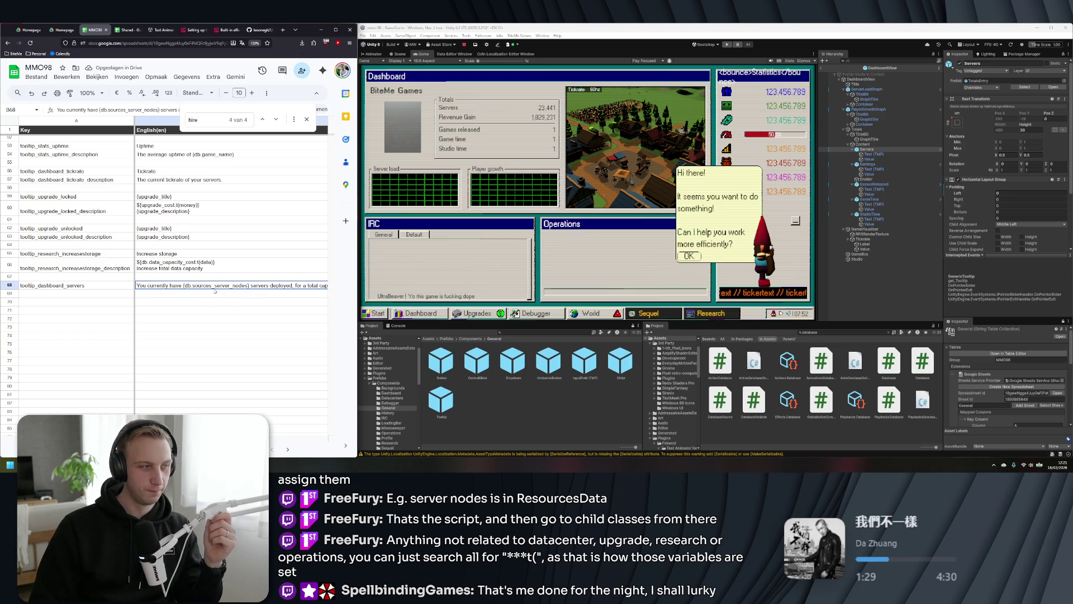
pyautogui.press('Return')
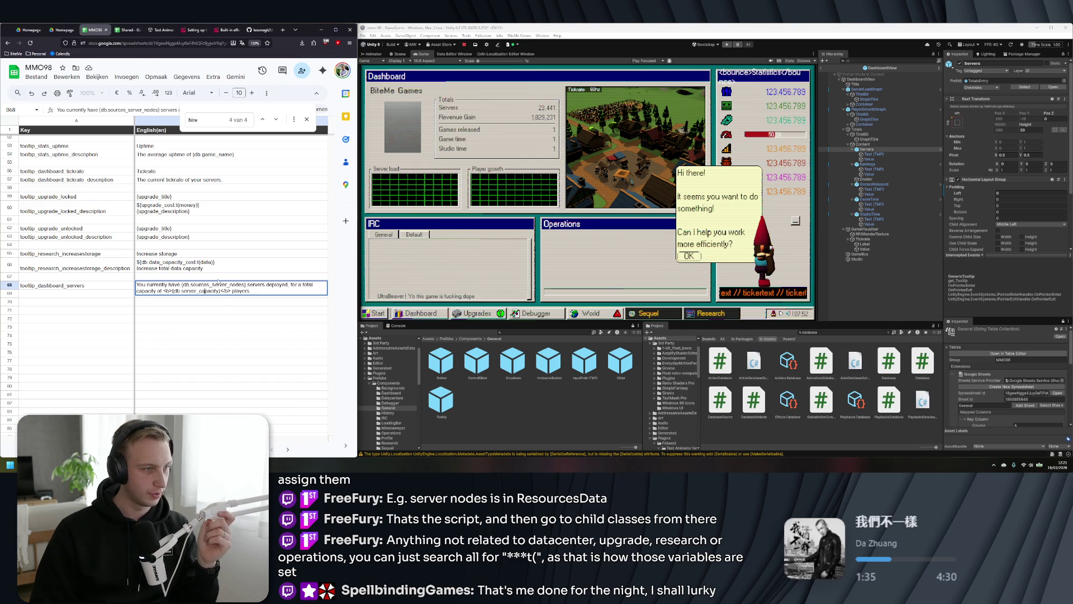
pyautogui.click(263, 302)
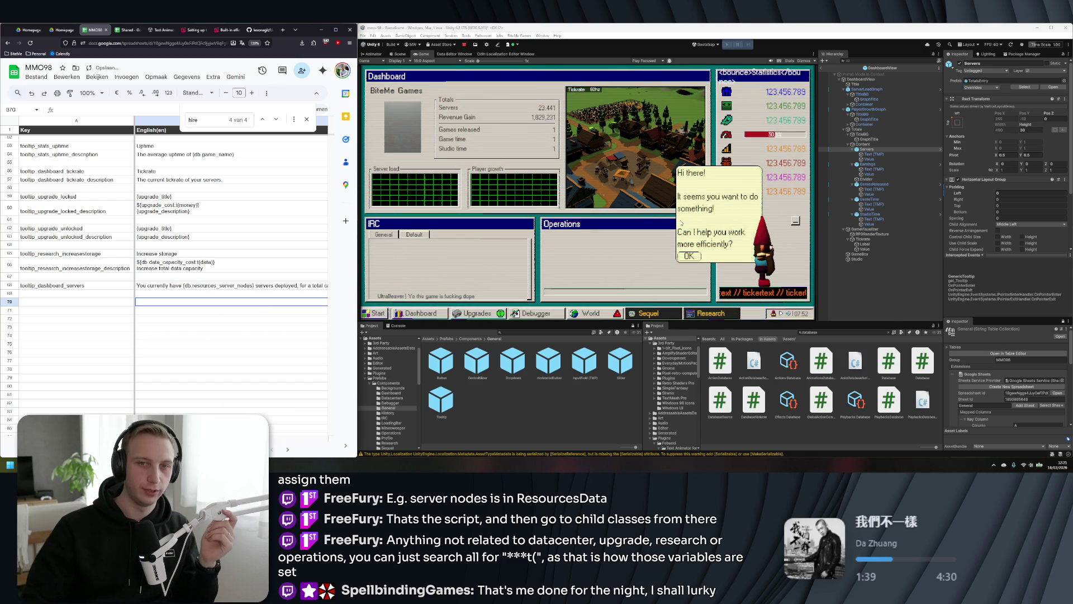
pyautogui.click(62, 288)
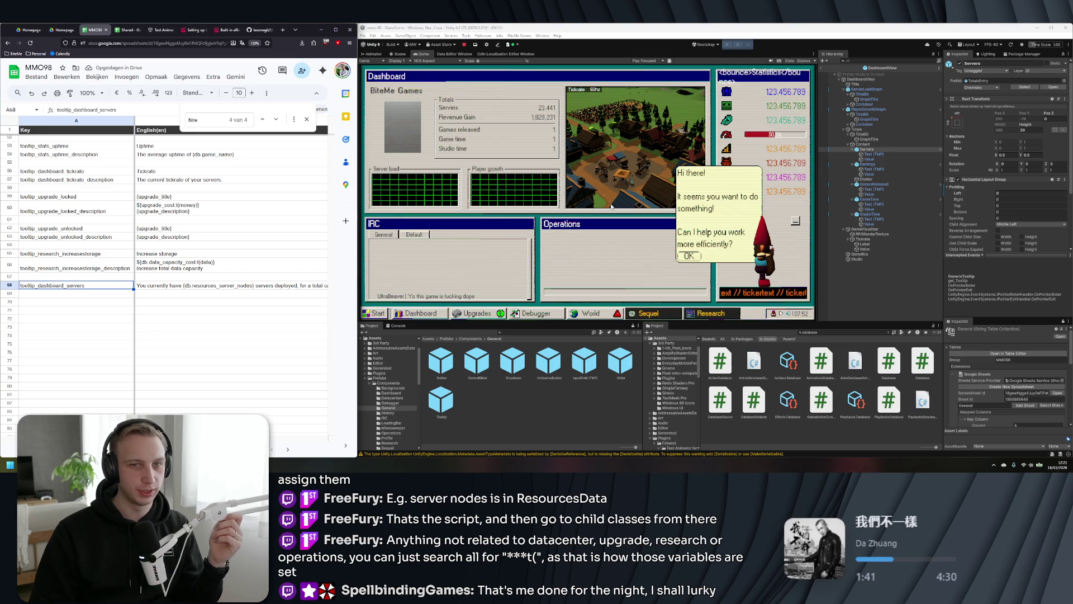
pyautogui.click(870, 165)
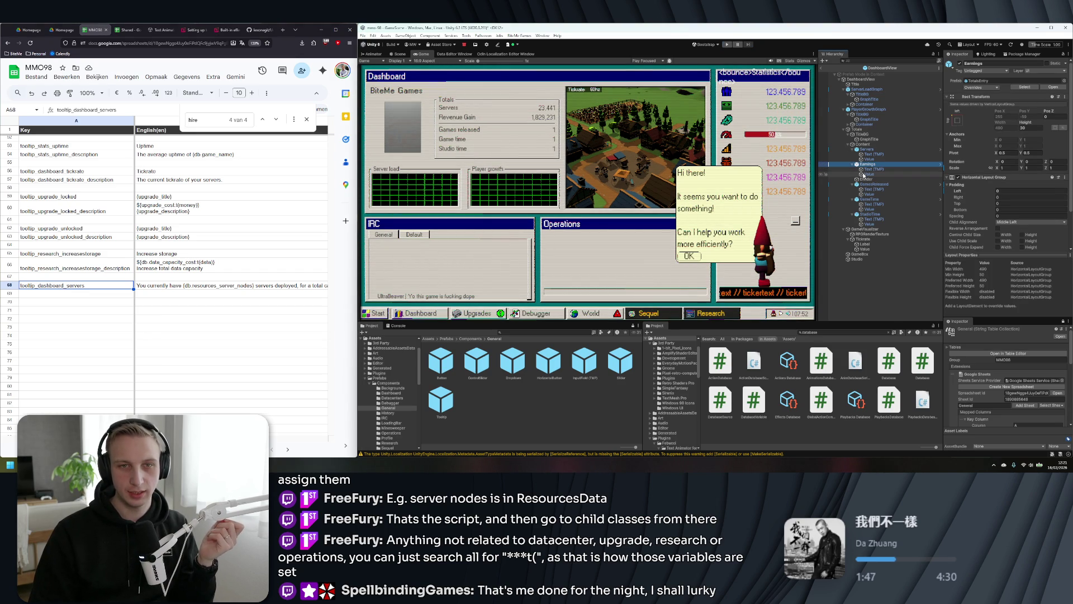
# Add a Generic Tooltip to Earnings with its title set to the revenuegain string entry.
pyautogui.scroll(-3, 1006, 196)
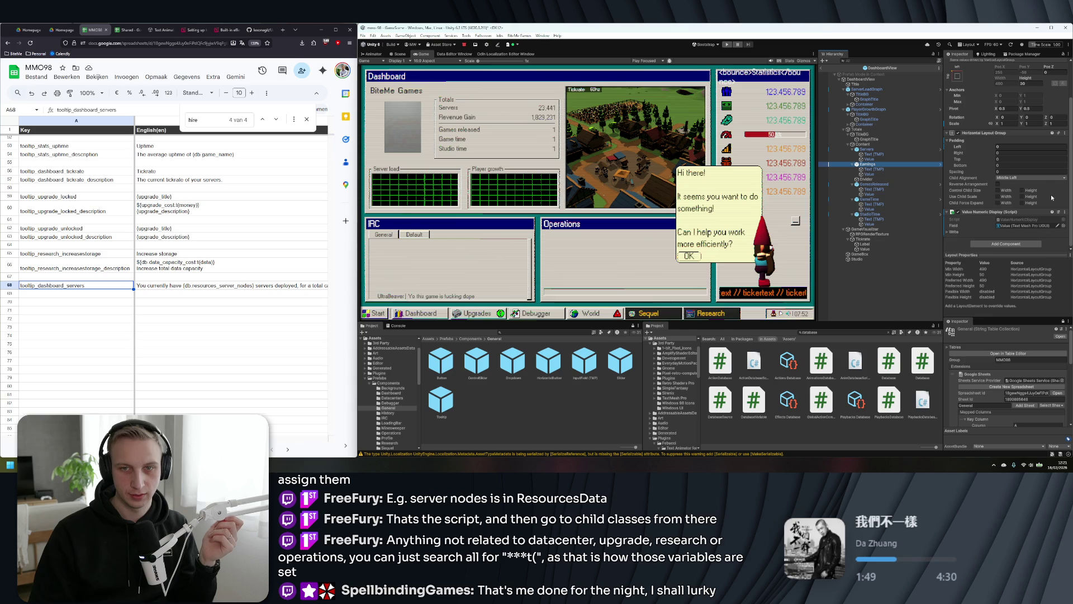
pyautogui.click(1005, 243)
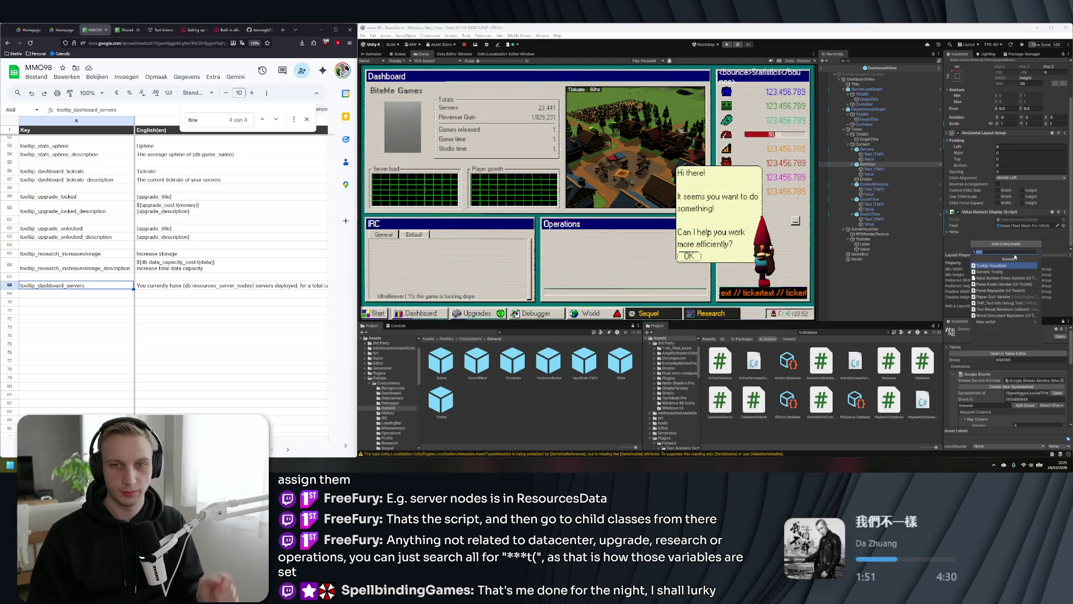
pyautogui.click(1008, 270)
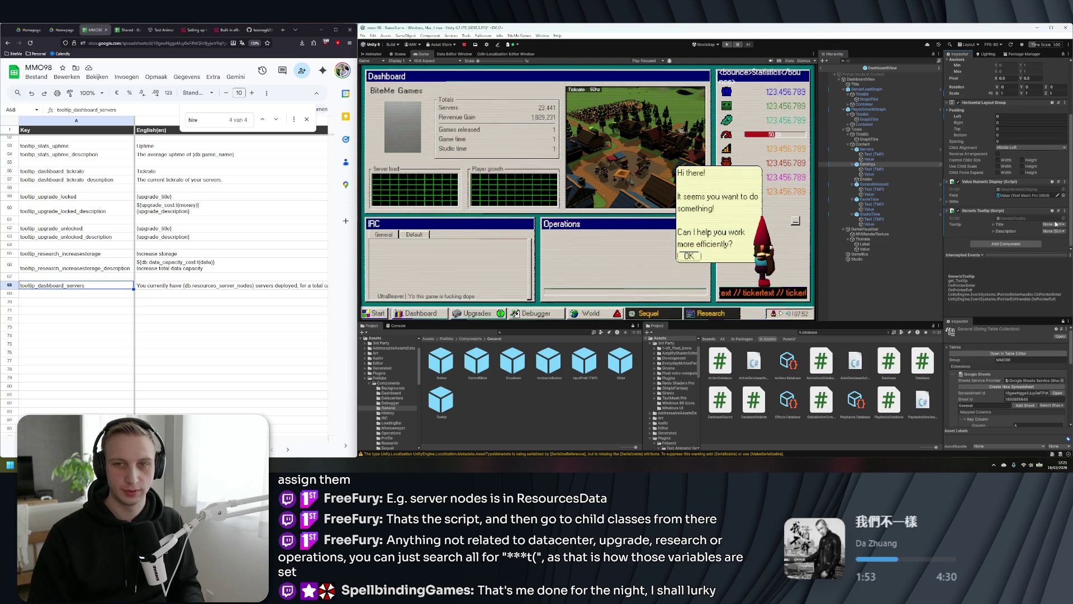
pyautogui.click(1054, 225)
pyautogui.write('reve')
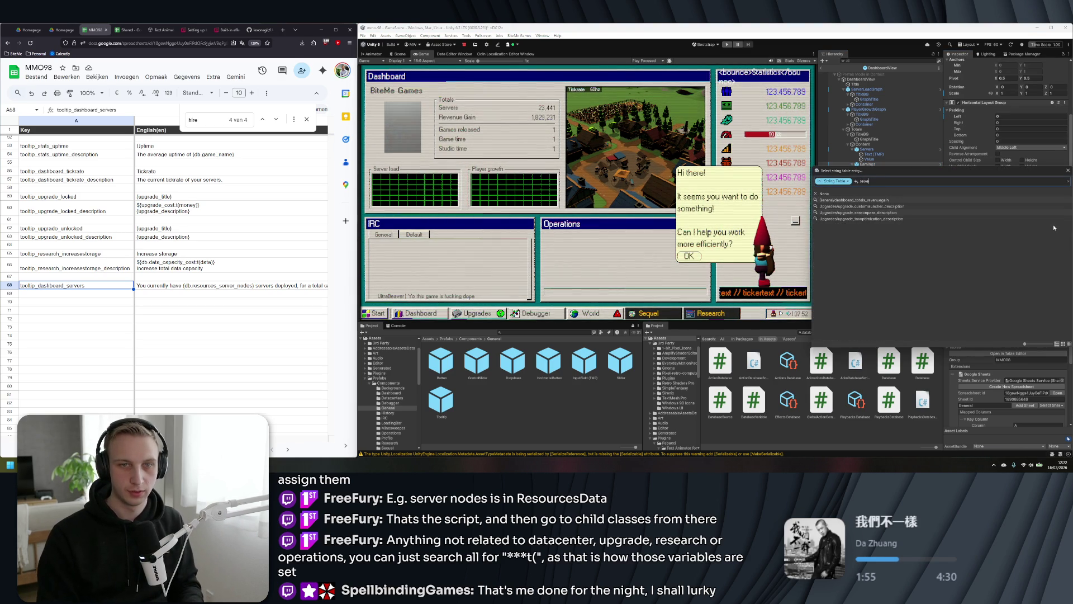
pyautogui.click(894, 199)
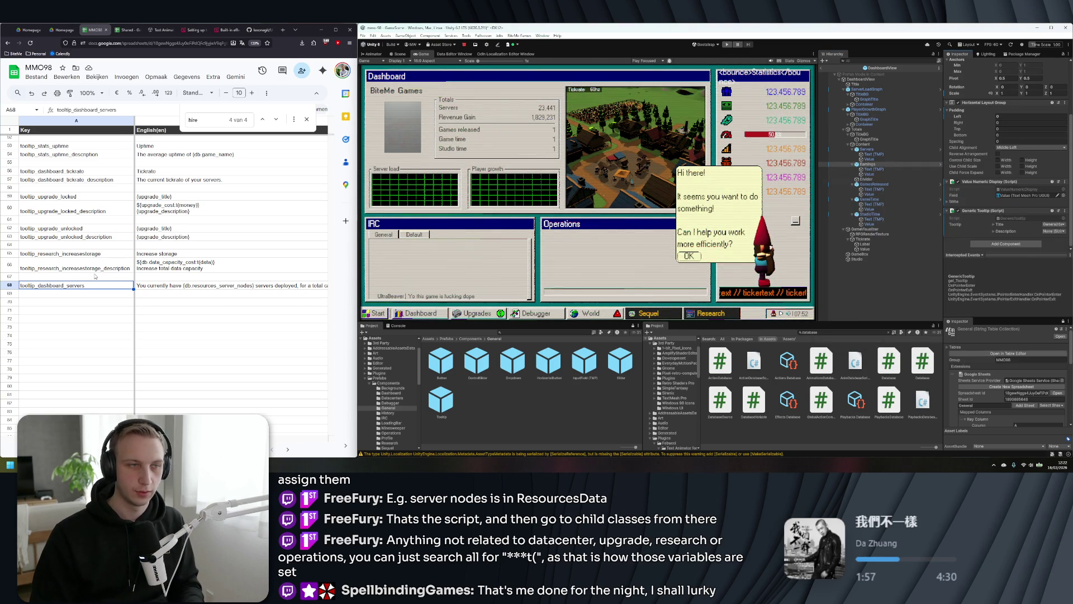
# Add the tooltip_dashboard_revenuegain key with its English description.
pyautogui.press('Return')
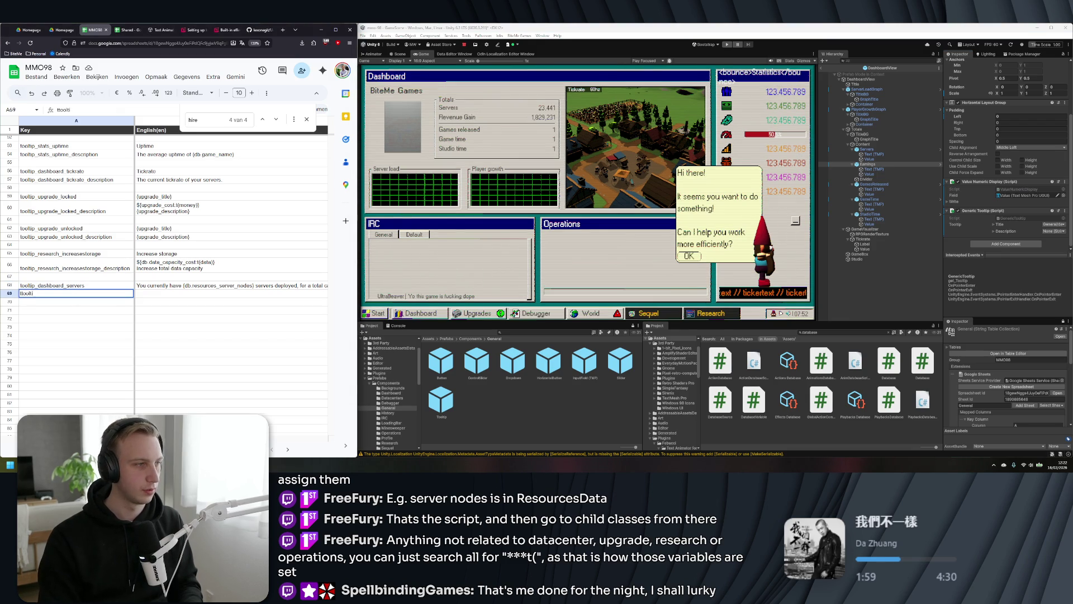
pyautogui.write('tooltip_das')
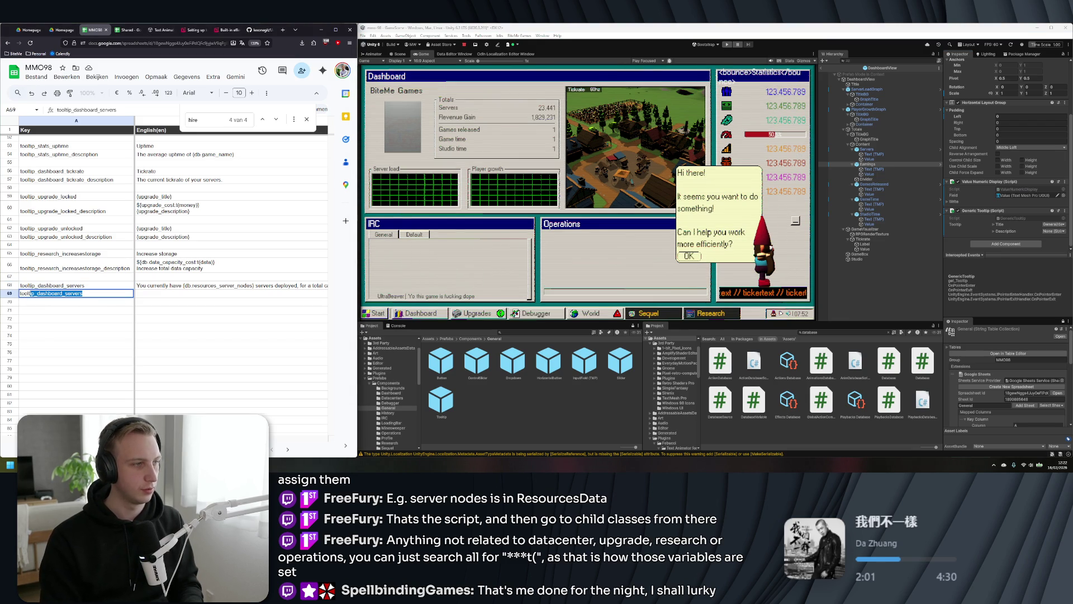
pyautogui.write('hboard_revenuegain')
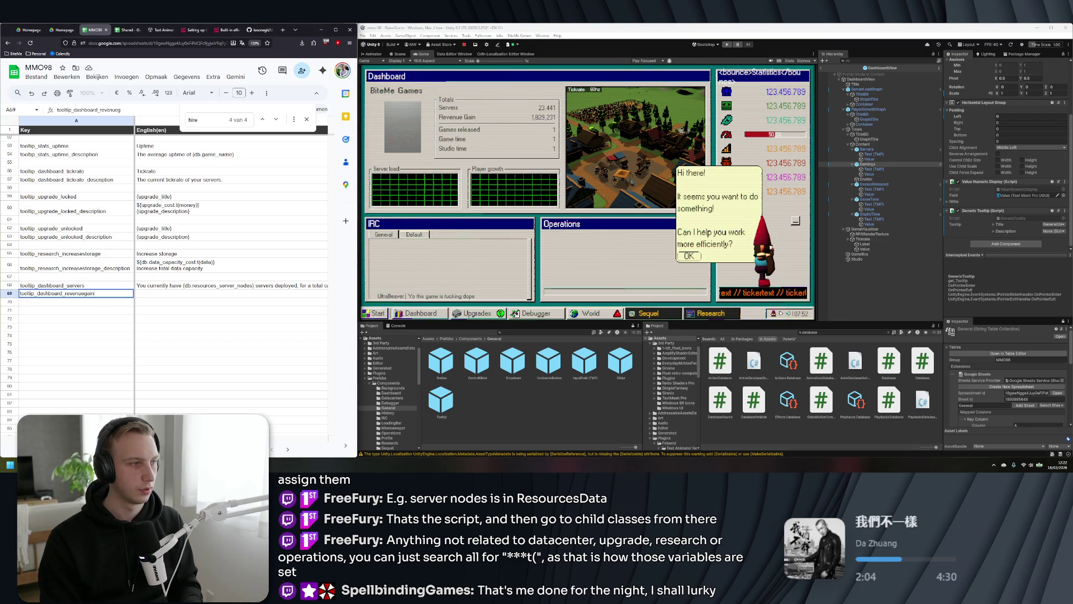
pyautogui.press('Tab')
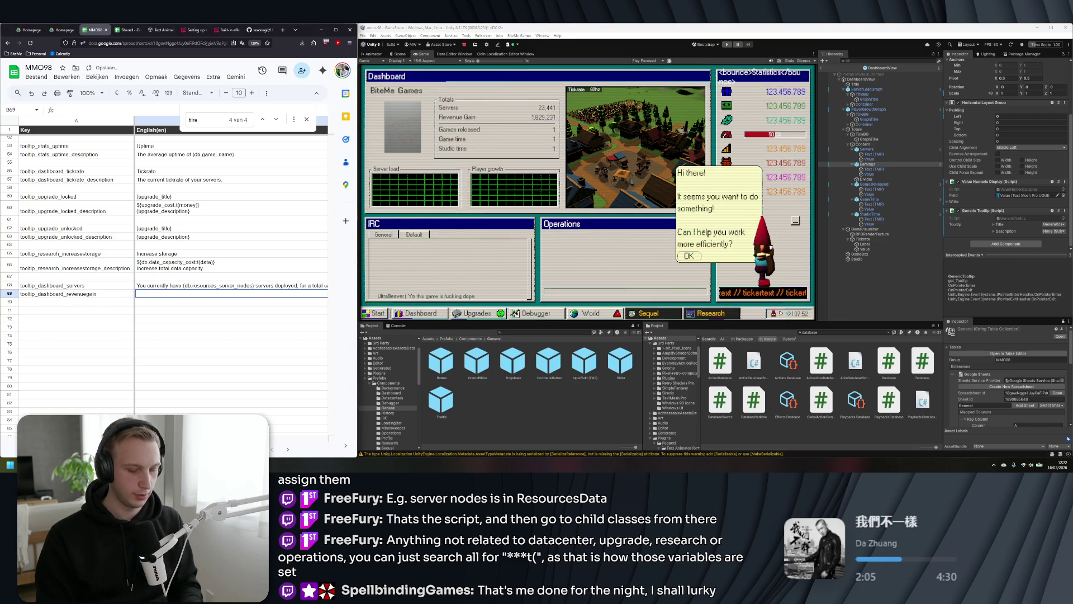
pyautogui.write('The')
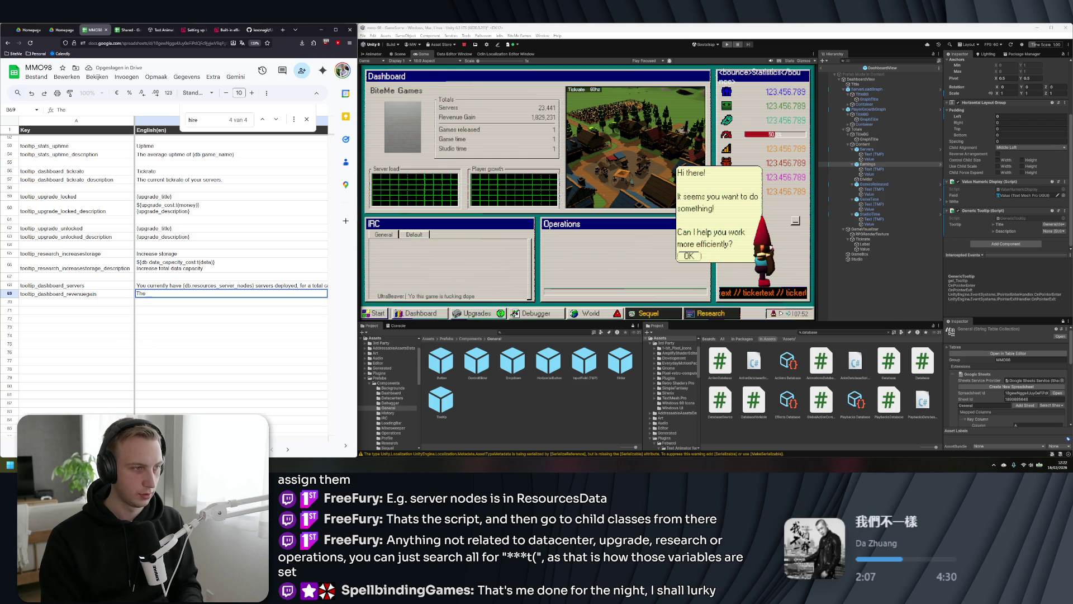
pyautogui.write('t of m')
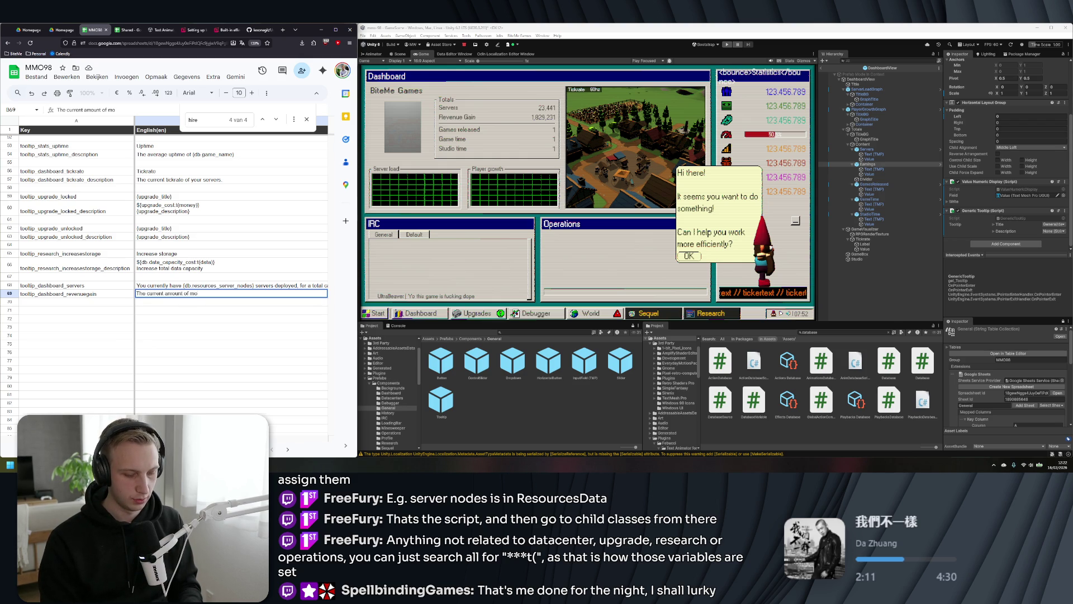
pyautogui.write(' ou earn each second.')
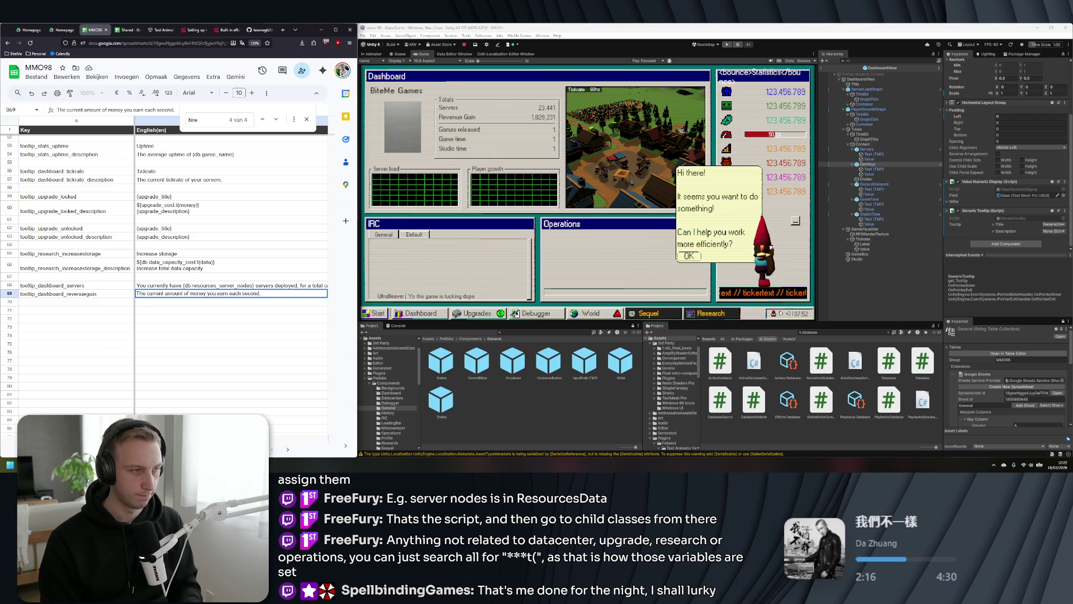
pyautogui.press('Return')
# Add the tooltip_dashboard_gamesreleased key with text 'The amount of games your studio has released'.
pyautogui.write('tool')
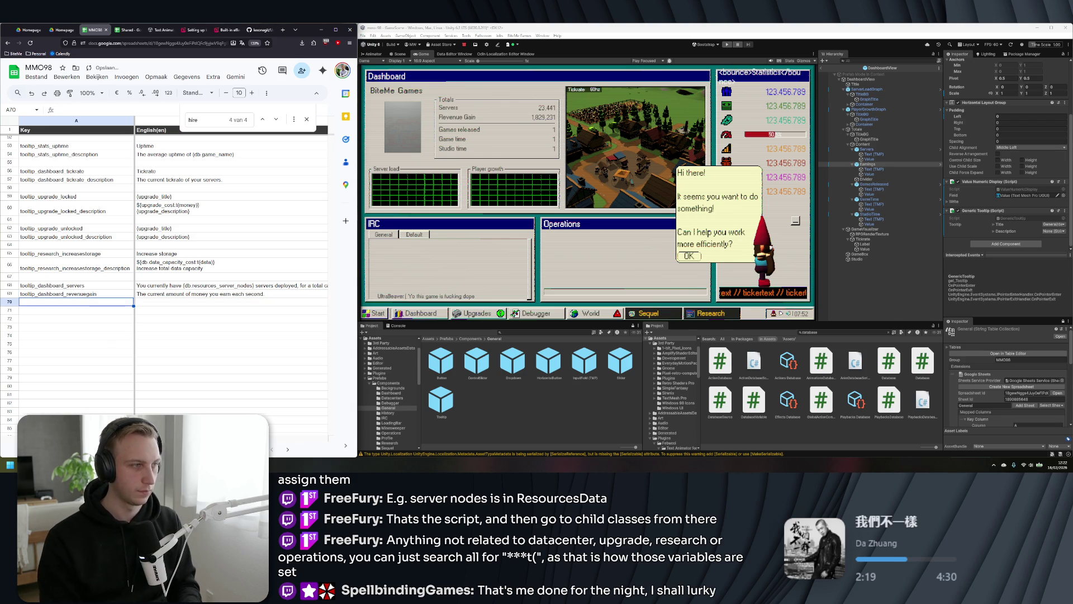
pyautogui.write('tip_')
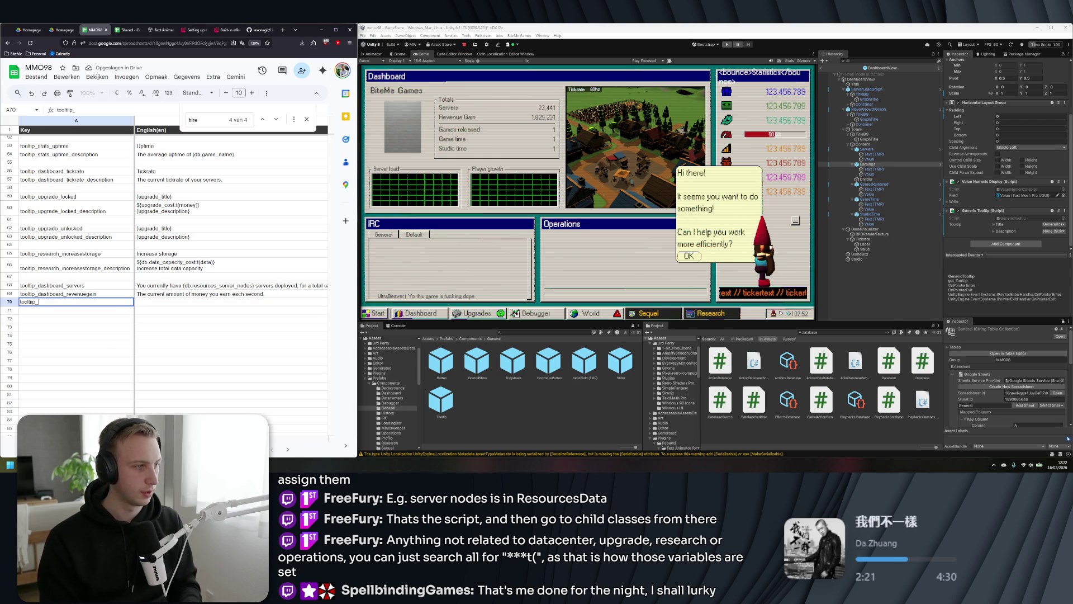
pyautogui.write('dashboarD')
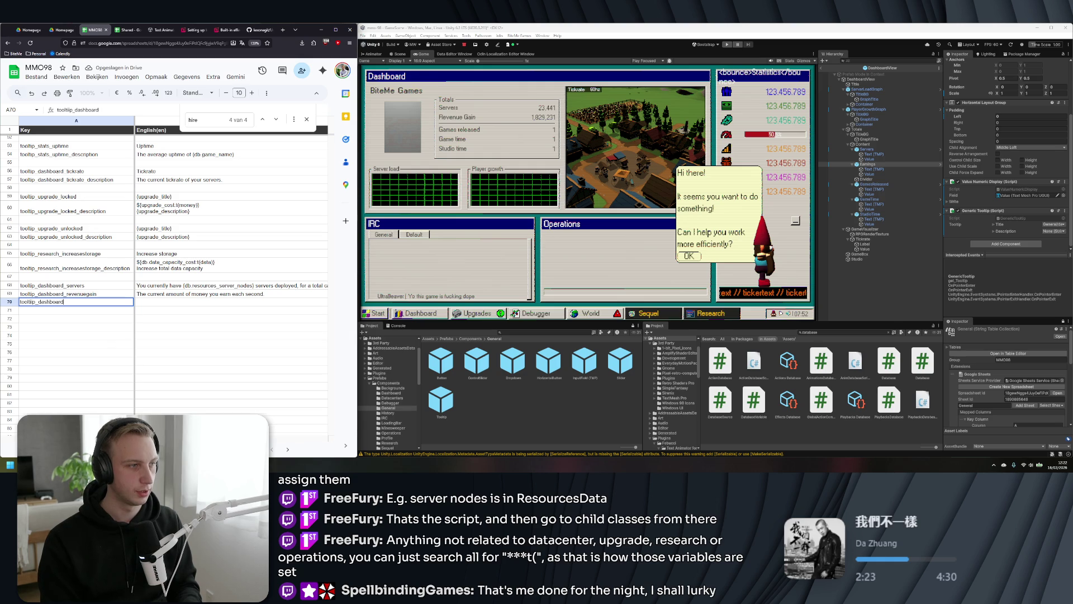
pyautogui.write('_gamesreleased')
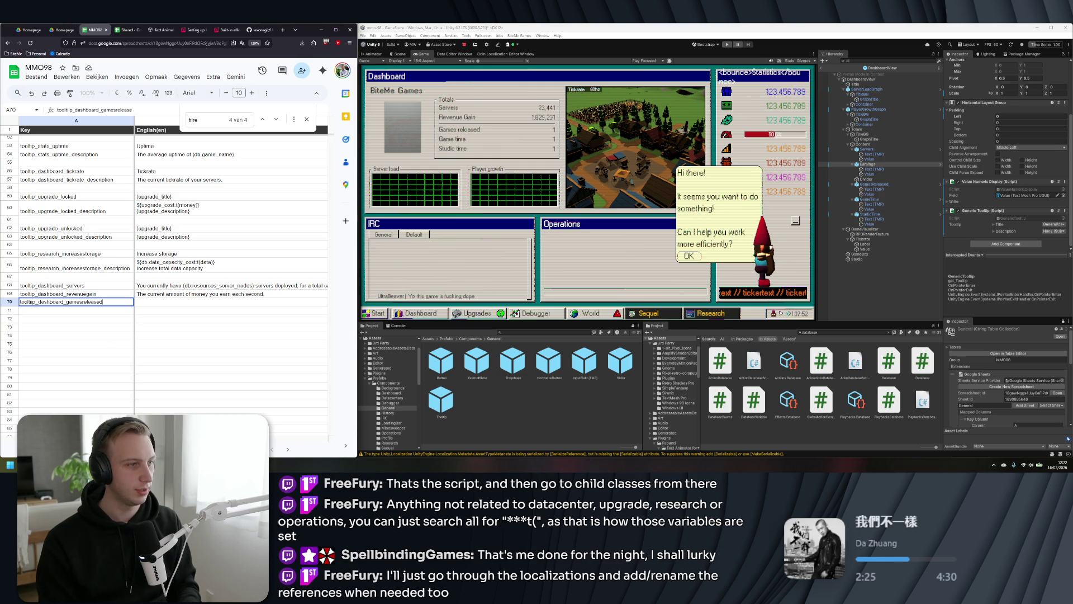
pyautogui.press('Tab')
pyautogui.write('T')
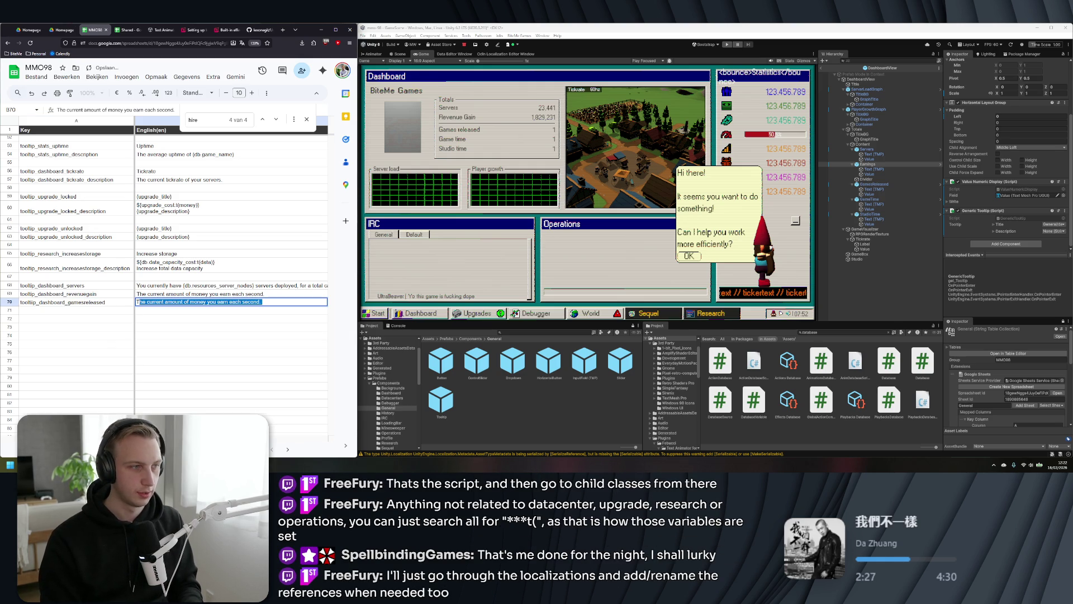
pyautogui.write('he amount of')
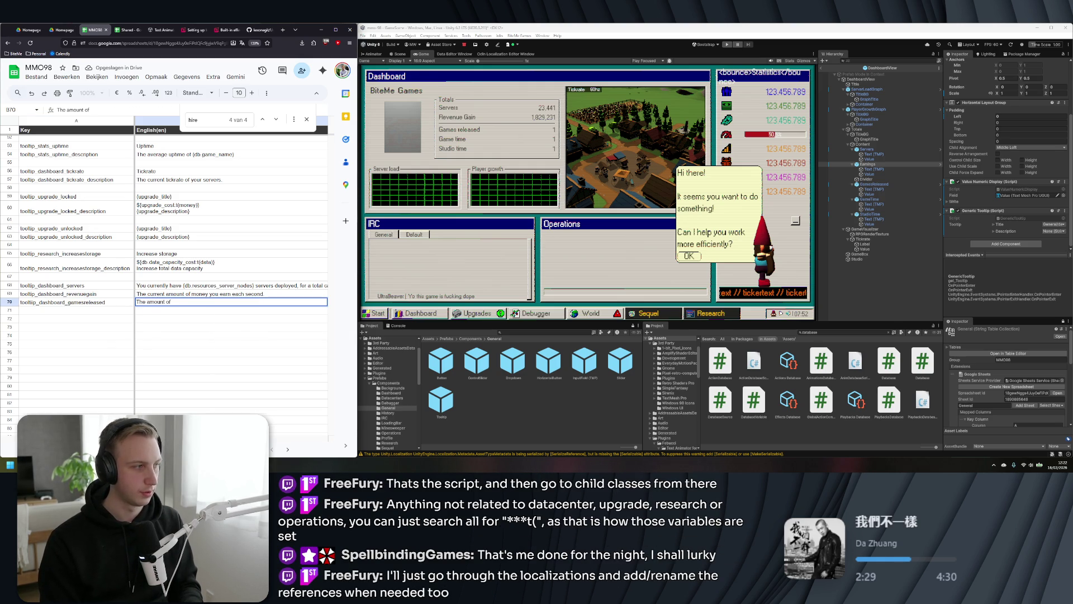
pyautogui.write('mes your studio ')
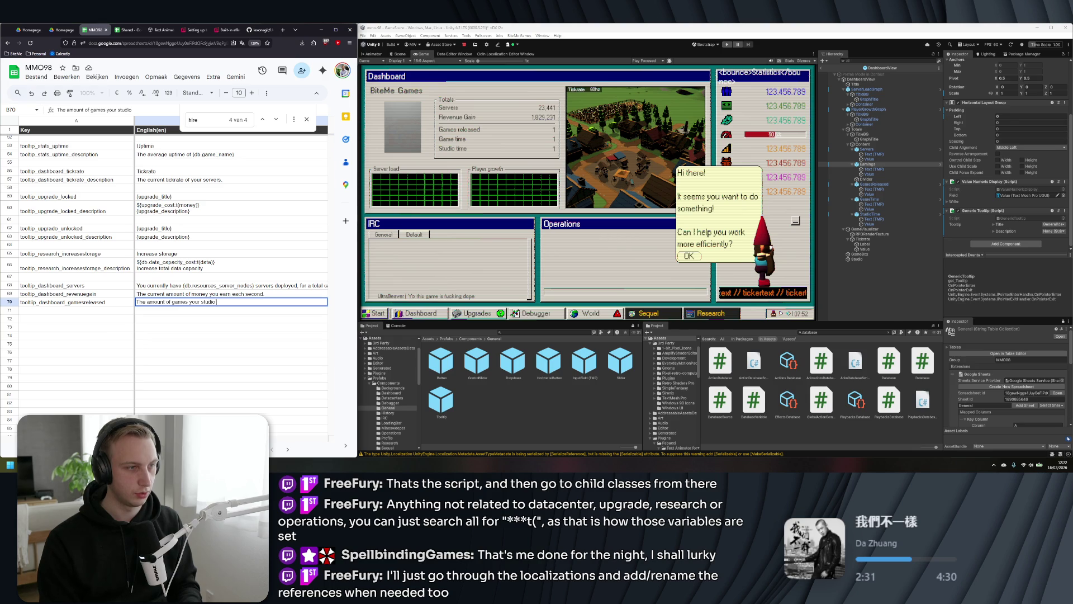
pyautogui.write('eleaseed')
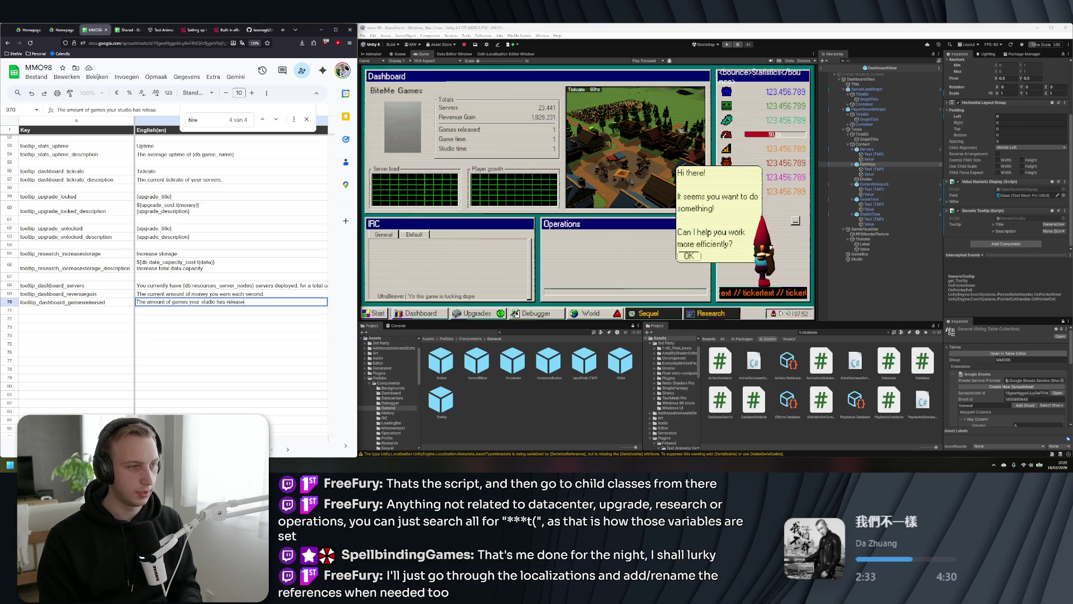
pyautogui.hotkey('shift', 'Tab')
# Replace 'your studio' in the gamesreleased text with a {db.} placeholder.
pyautogui.click(218, 301)
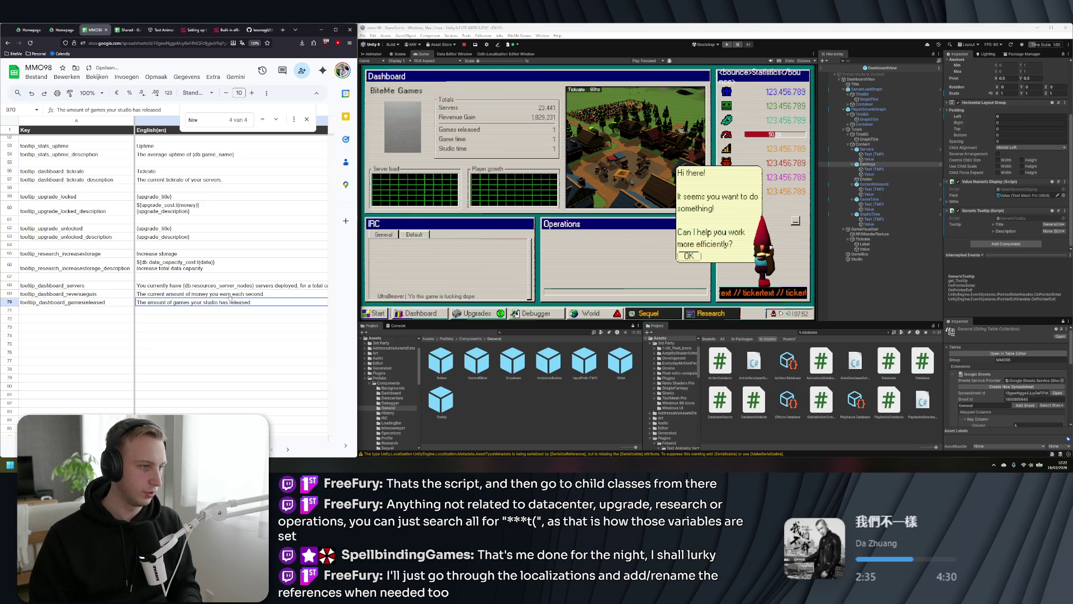
pyautogui.doubleClick(218, 302)
pyautogui.moveTo(218, 302); pyautogui.dragTo(189, 302)
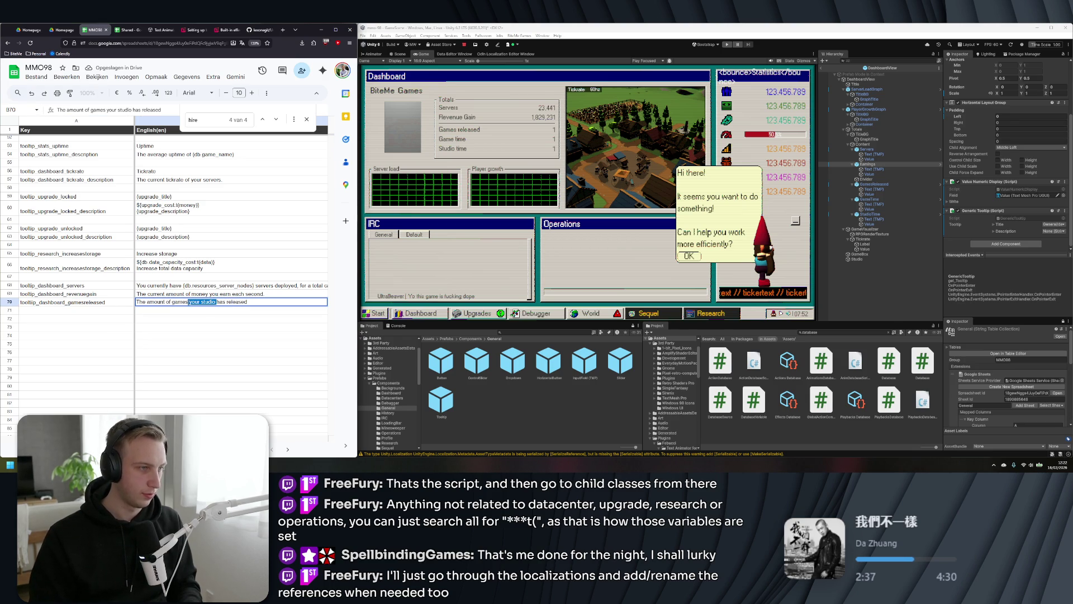
pyautogui.write('{}')
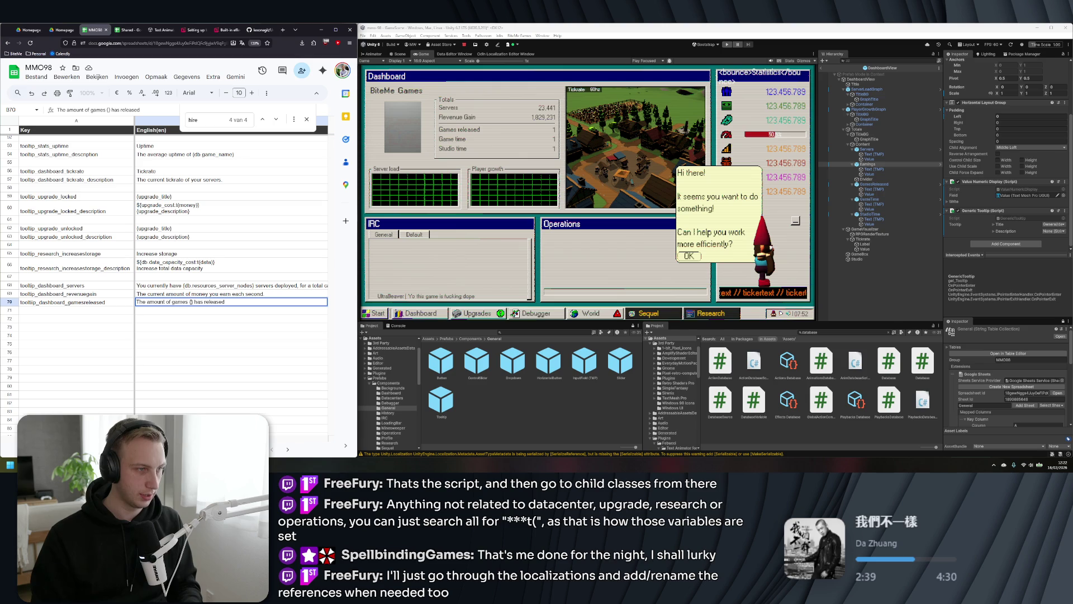
pyautogui.write('db.')
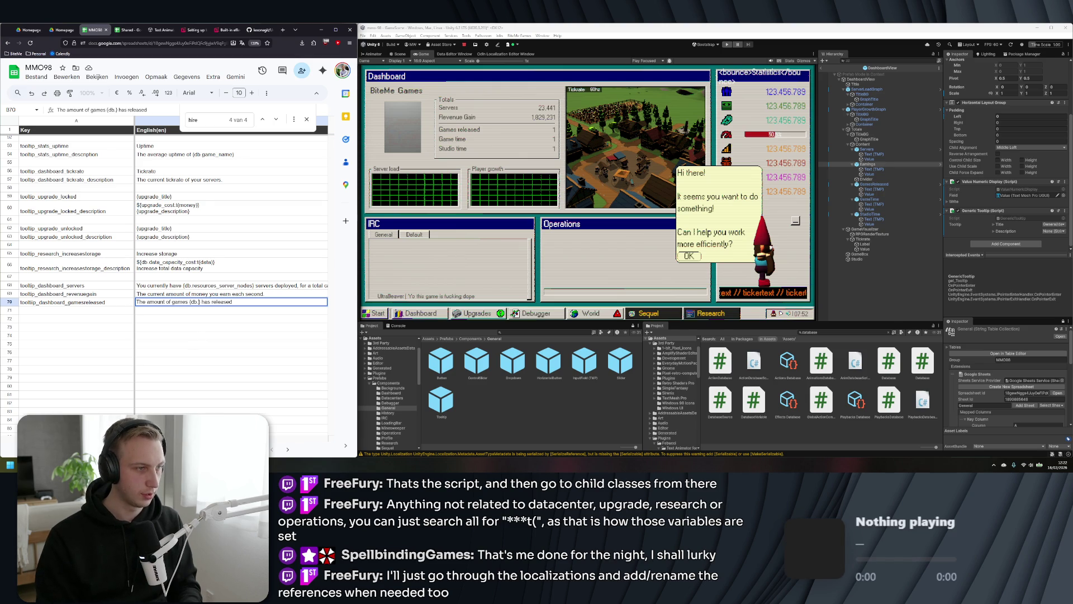
# Search the tooltip texts for 'studio', step to the next match, then switch to Database.cs in Rider.
pyautogui.scroll(10, 212, 249)
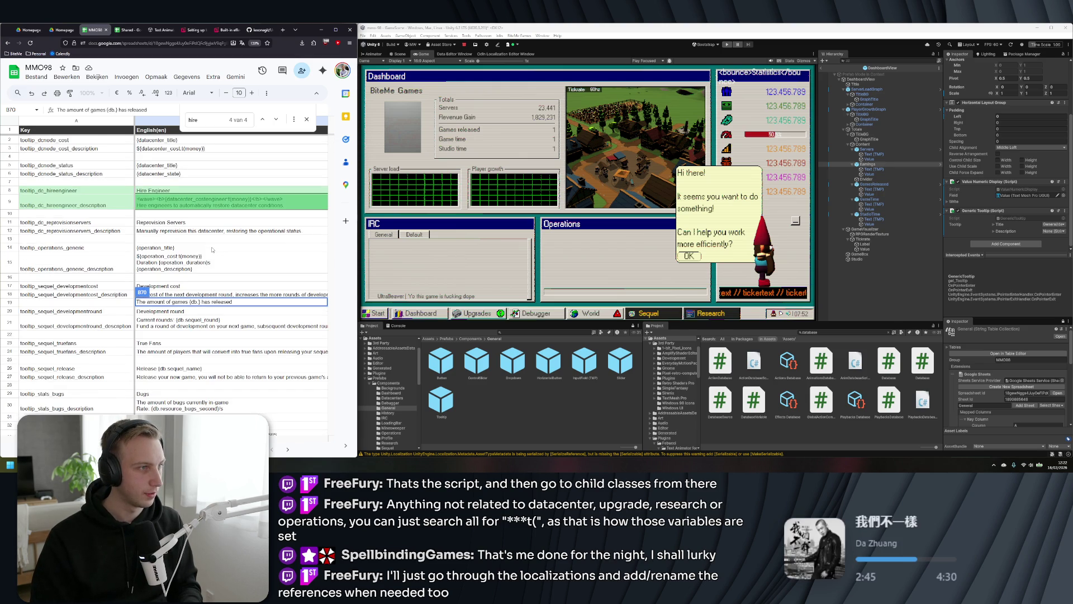
pyautogui.scroll(-2, 212, 249)
pyautogui.scroll(-2, 212, 250)
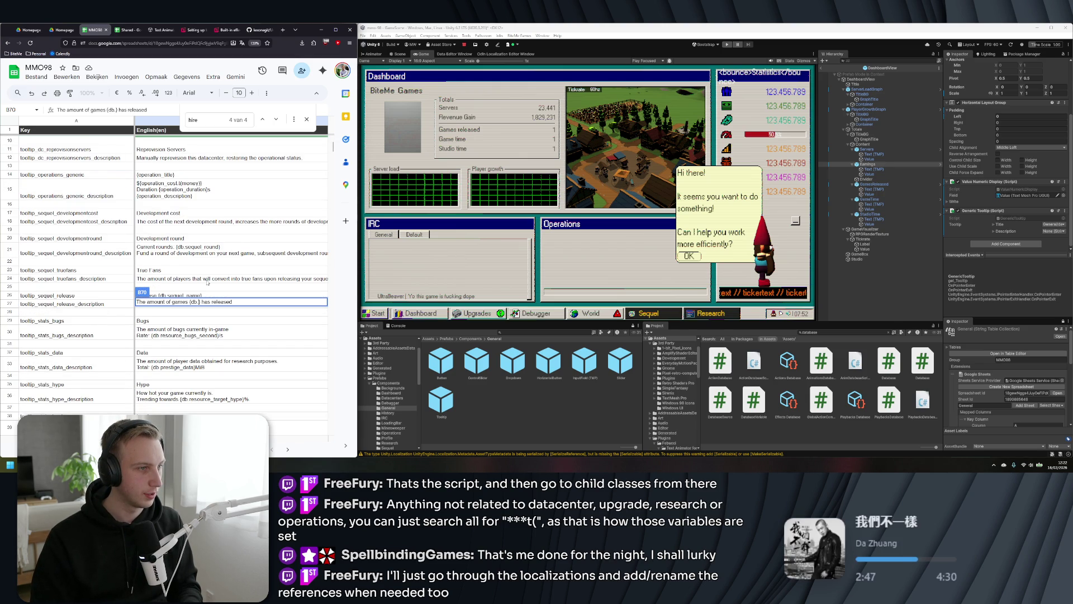
pyautogui.scroll(-2, 207, 283)
pyautogui.scroll(-5, 205, 277)
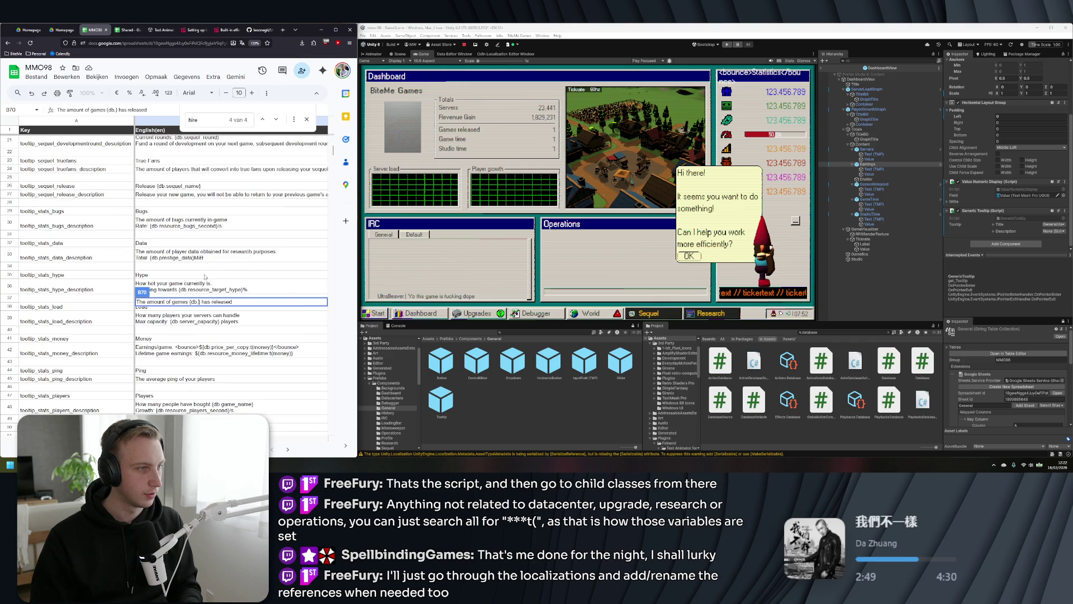
pyautogui.scroll(-3, 204, 276)
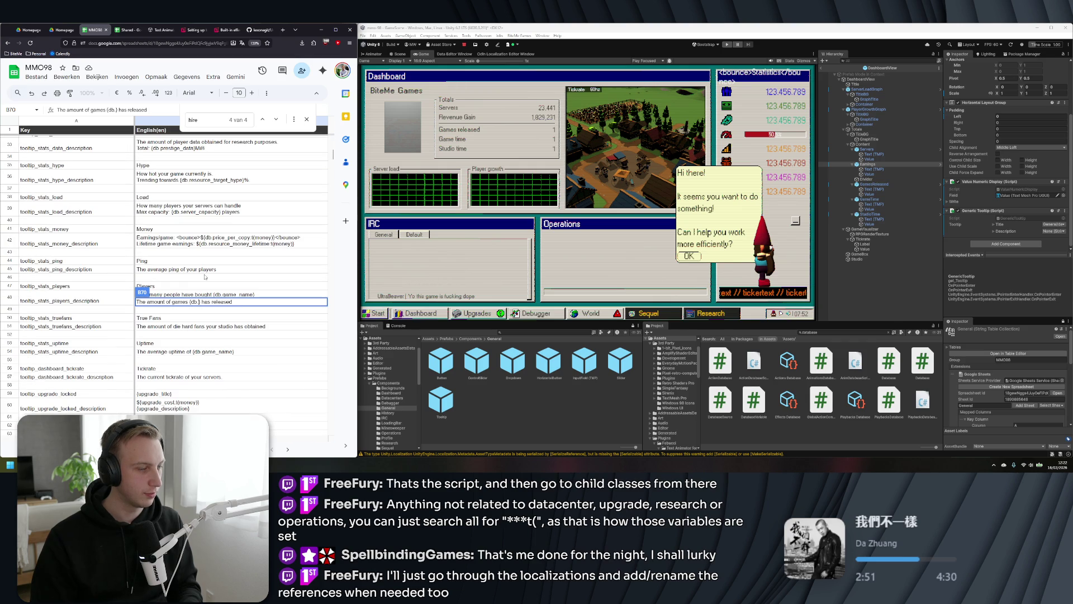
pyautogui.scroll(-2, 205, 276)
pyautogui.scroll(-4, 208, 248)
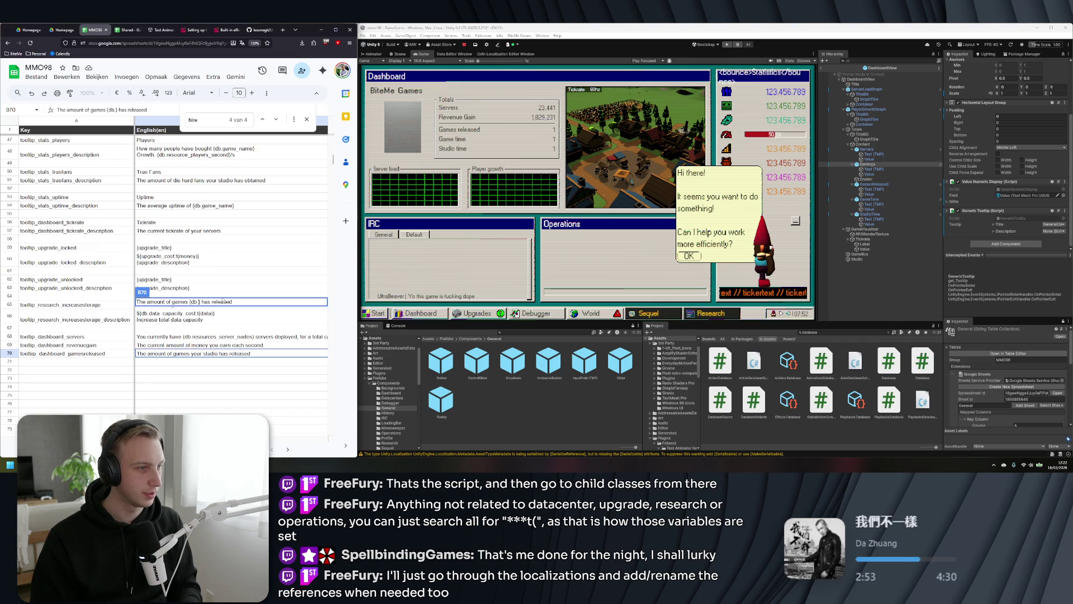
pyautogui.hotkey('ctrl', 'f')
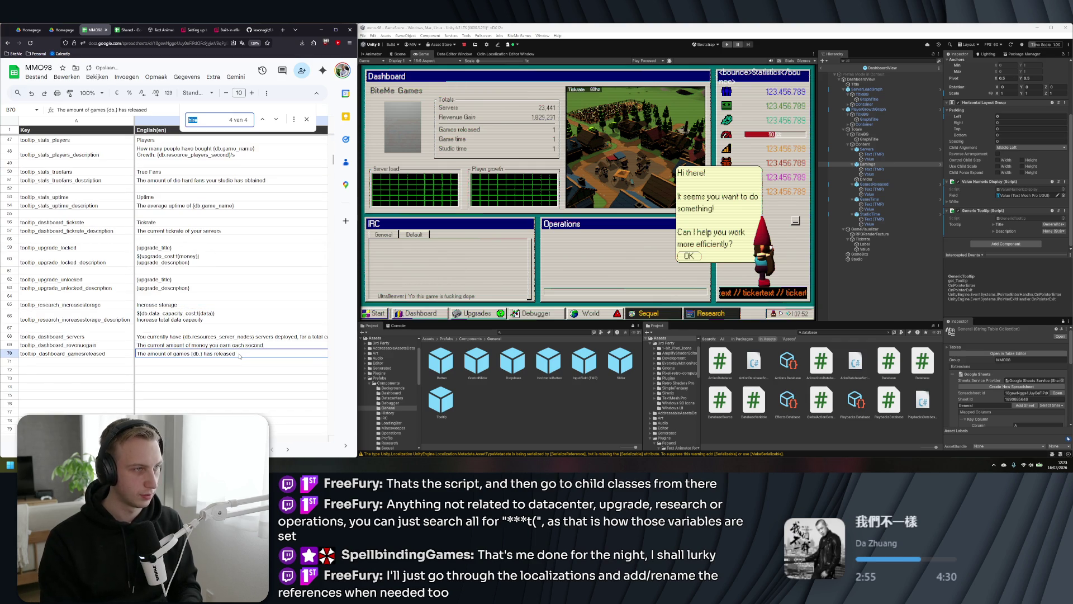
pyautogui.write('studio')
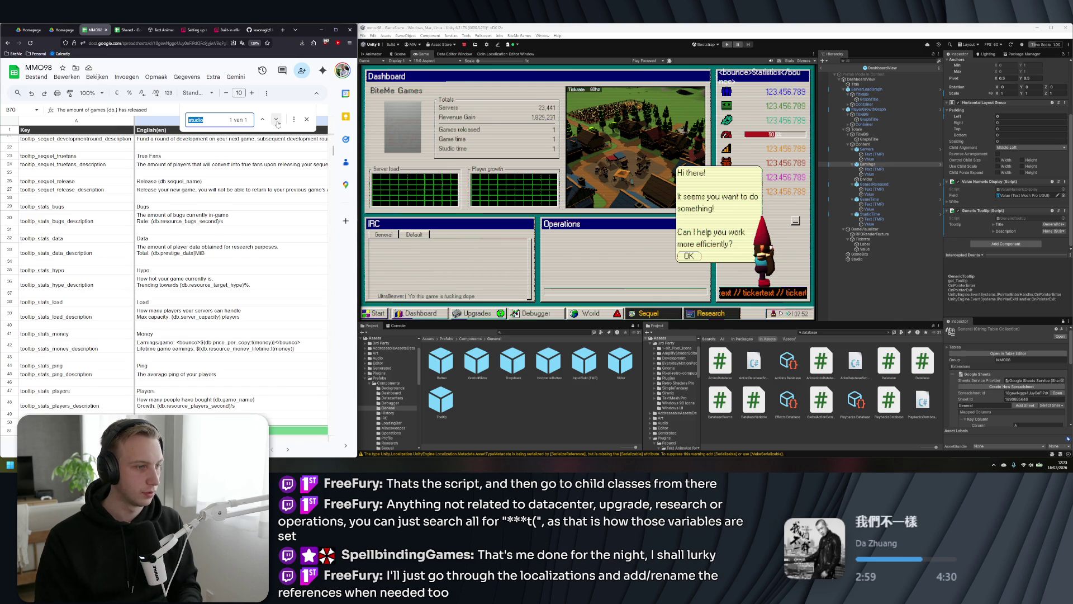
pyautogui.press('Return')
pyautogui.scroll(-5, 259, 262)
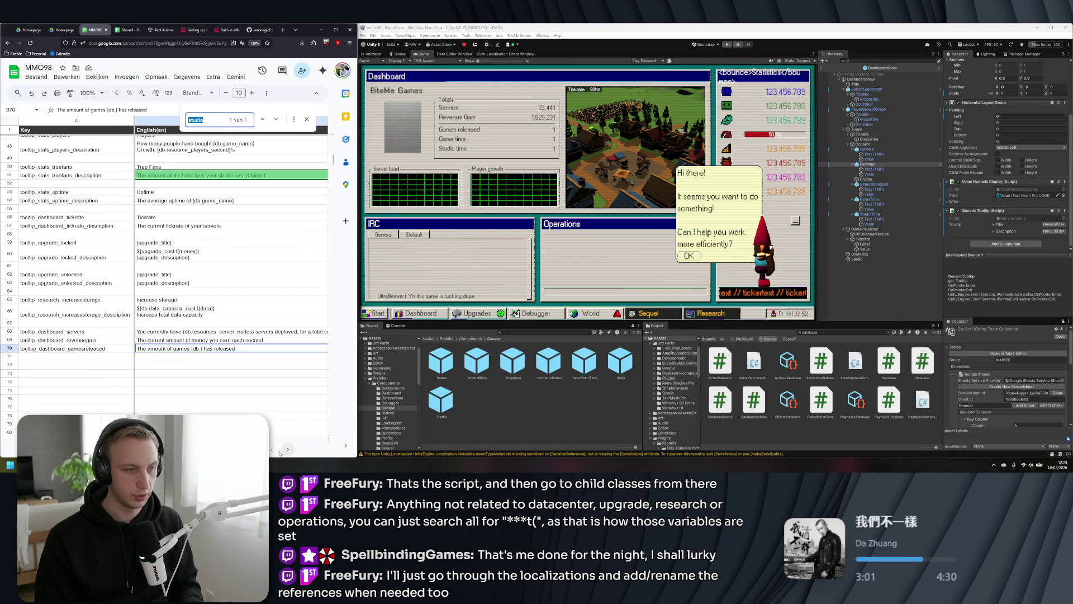
pyautogui.hotkey('alt', 'Tab')
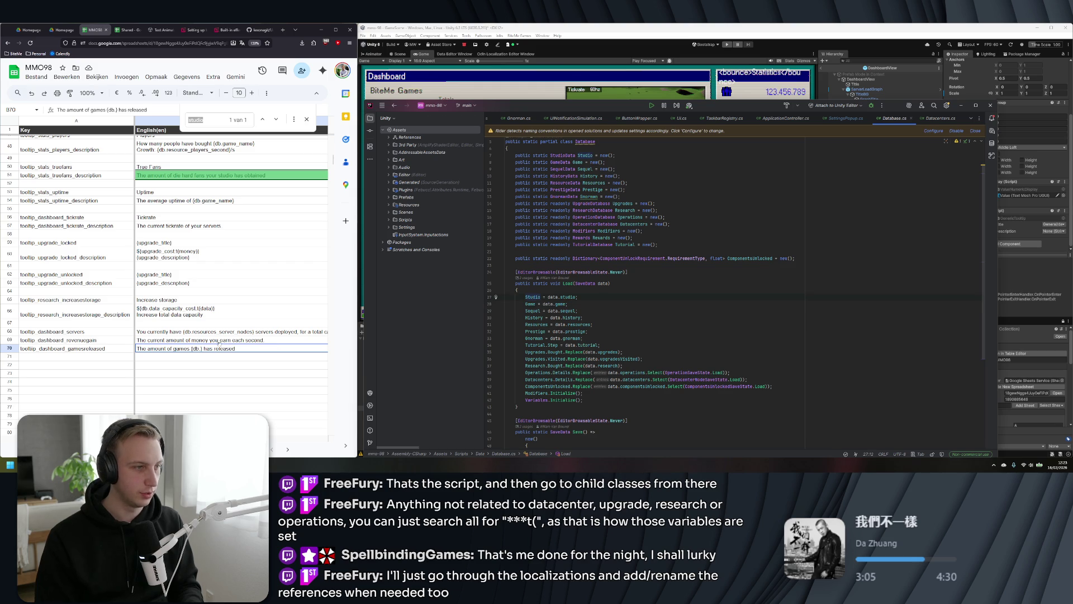
# Make the gamesreleased text read 'The amount of games <b>{db.studio}</b> has released'.
pyautogui.doubleClick(201, 348)
pyautogui.click(199, 348)
pyautogui.write('studio}')
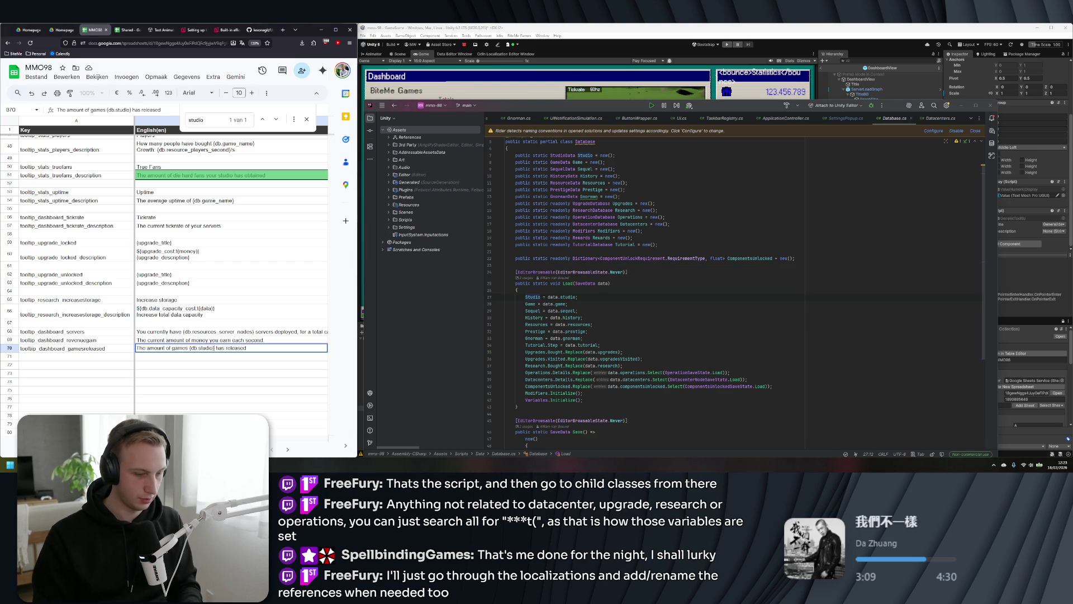
pyautogui.write('<>')
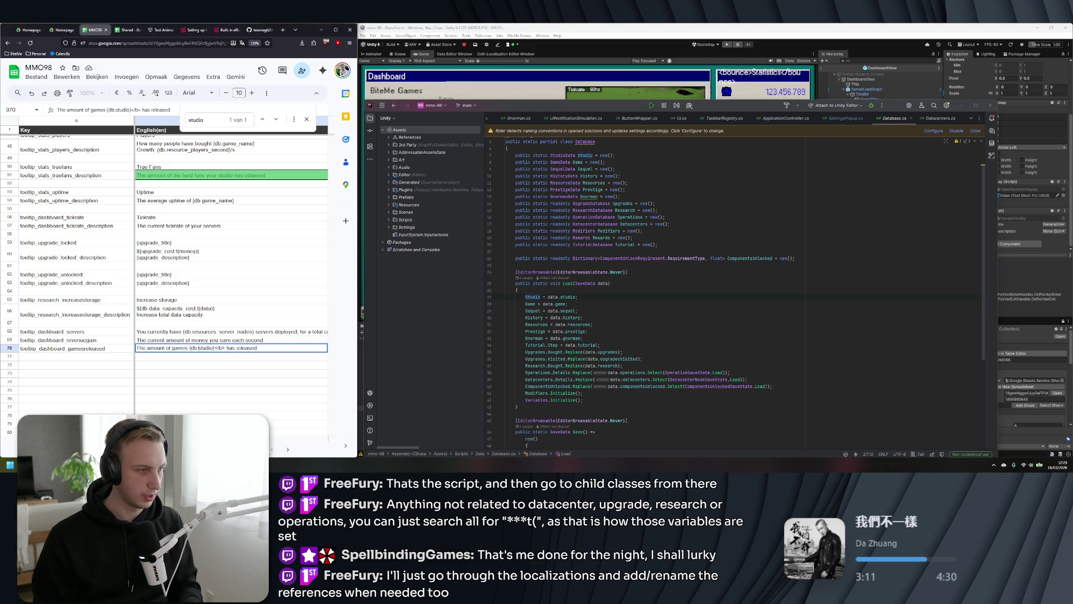
pyautogui.click(189, 348)
pyautogui.write('<b>')
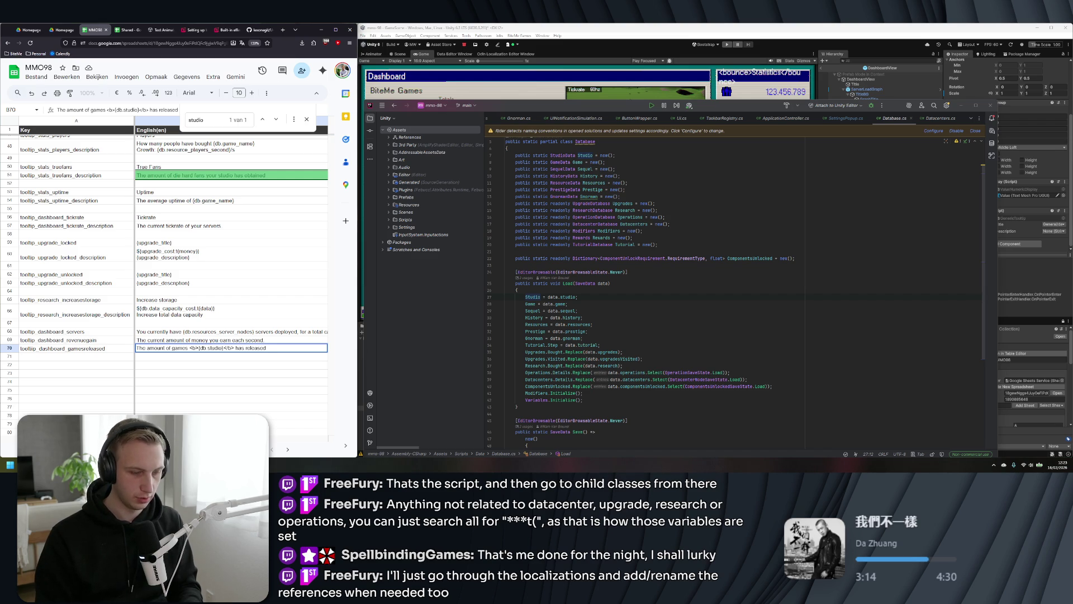
pyautogui.write(' so')
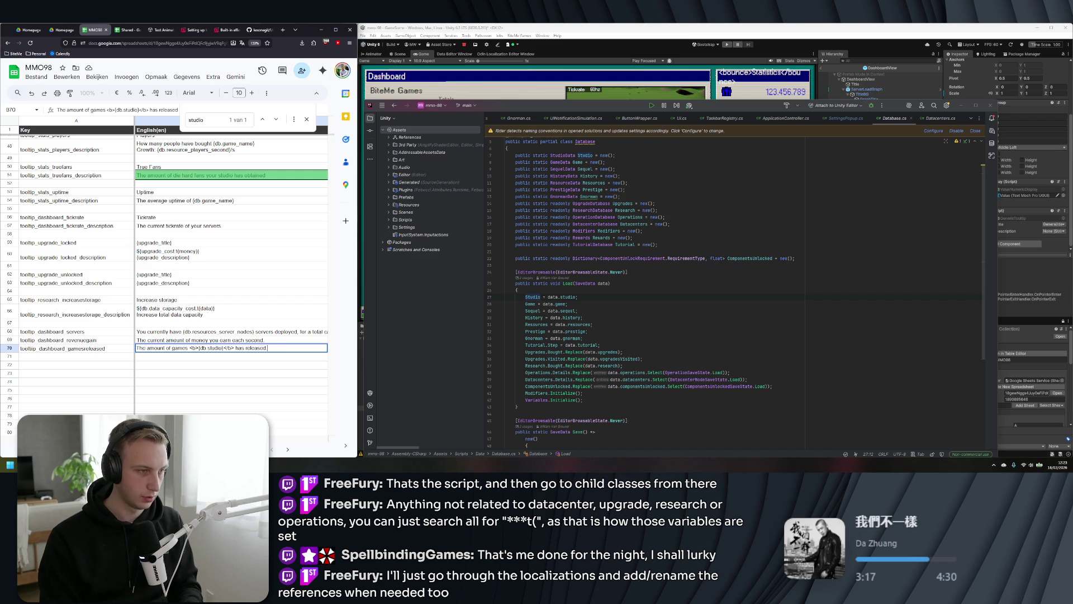
pyautogui.press('Return')
# Recommit the row 70 key cell and minimize Rider to show Unity again.
pyautogui.click(63, 348)
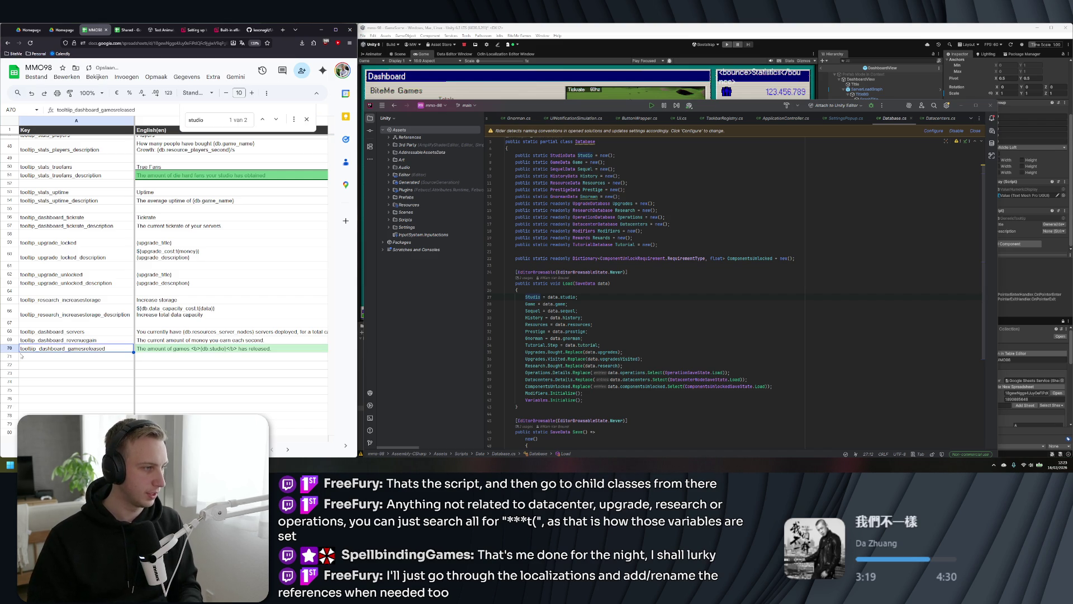
pyautogui.press('Return')
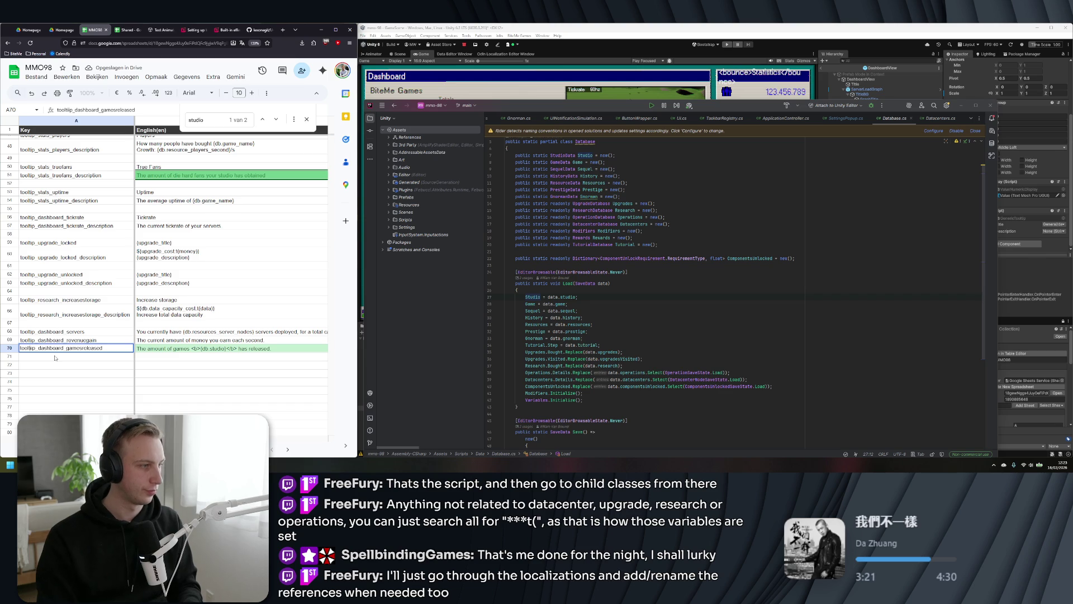
pyautogui.press('Return')
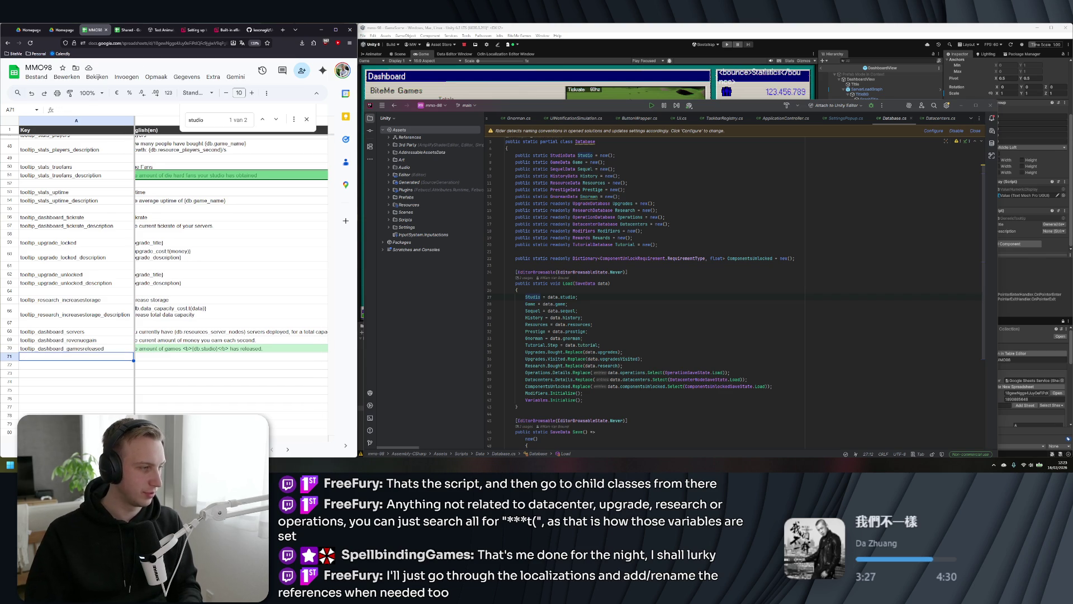
pyautogui.click(960, 105)
# Change the gamesreleased placeholder to {db.studio_name}.
pyautogui.doubleClick(219, 347)
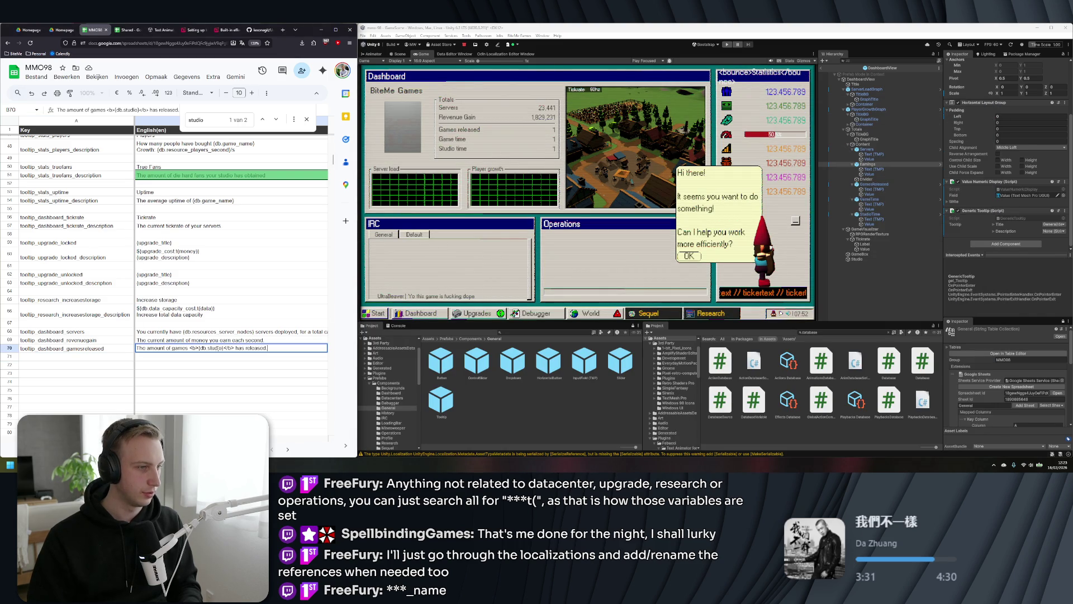
pyautogui.write('_name')
pyautogui.press('Return')
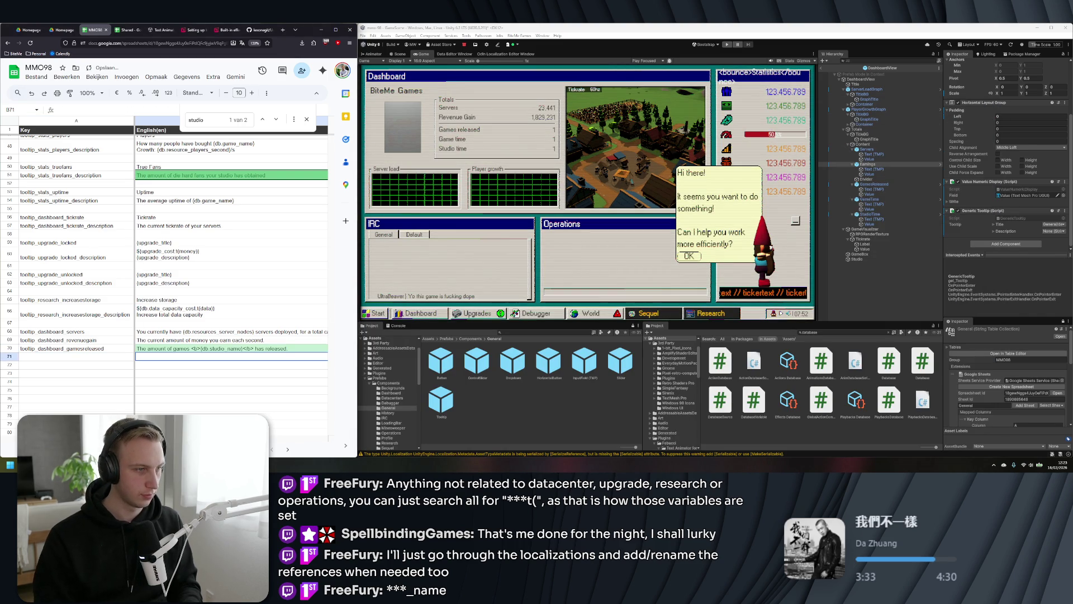
# Add tooltip_dashboard_gametime in row 71 with text 'How long you've been playing since releasing {}'.
pyautogui.click(116, 357)
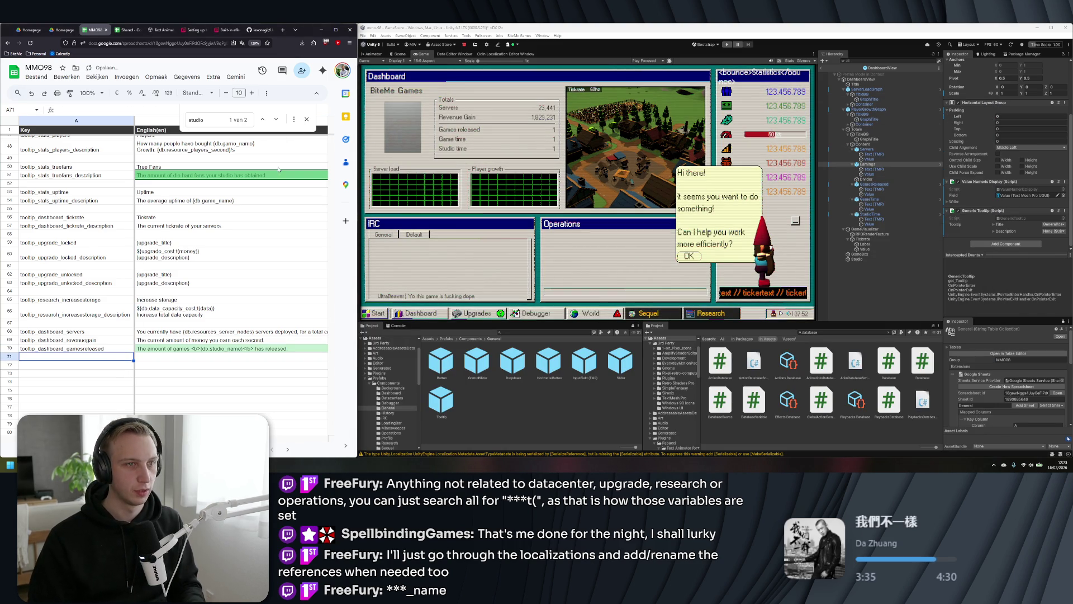
pyautogui.write('toolti')
pyautogui.write('p_dashboard_')
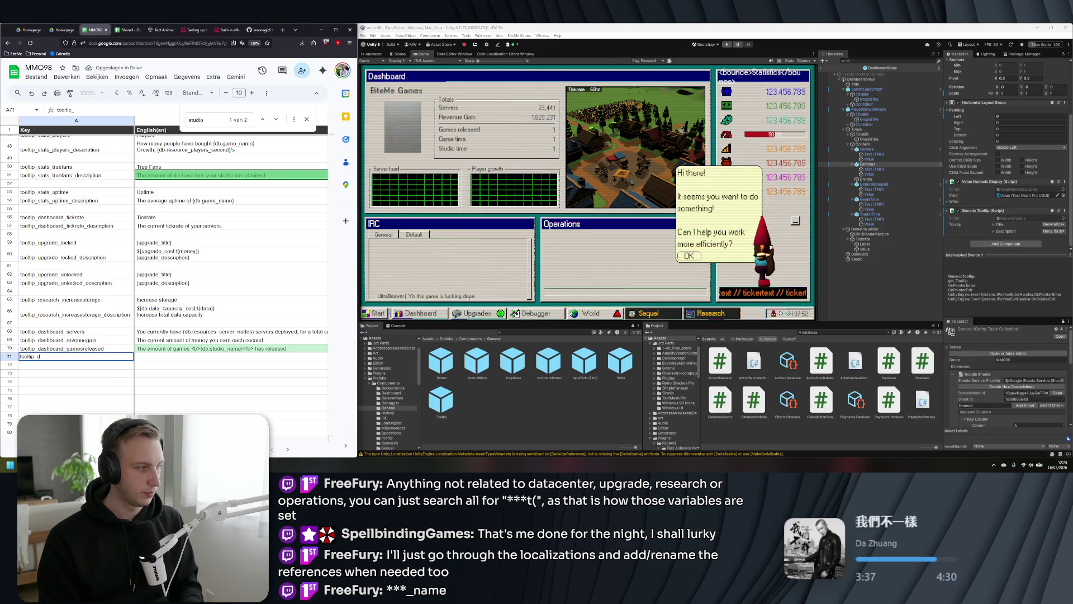
pyautogui.write('gametime')
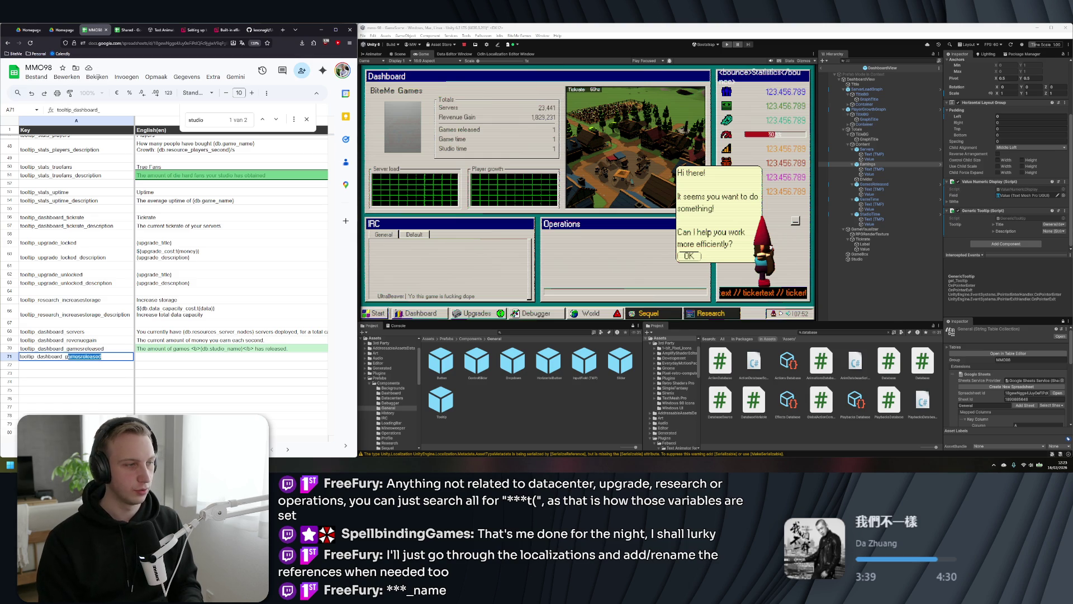
pyautogui.press('Tab')
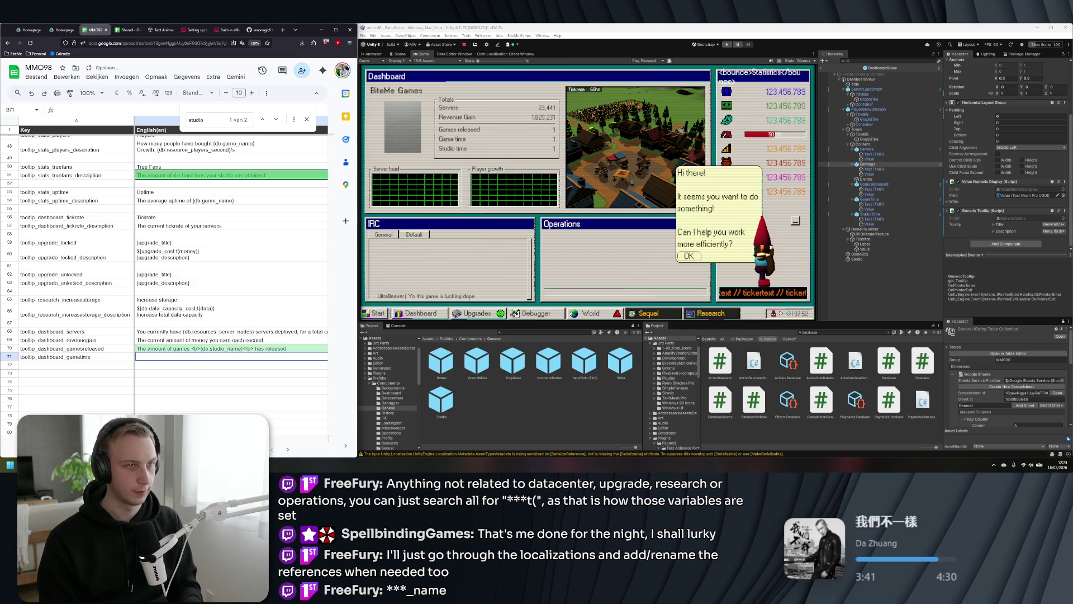
pyautogui.write('How lon')
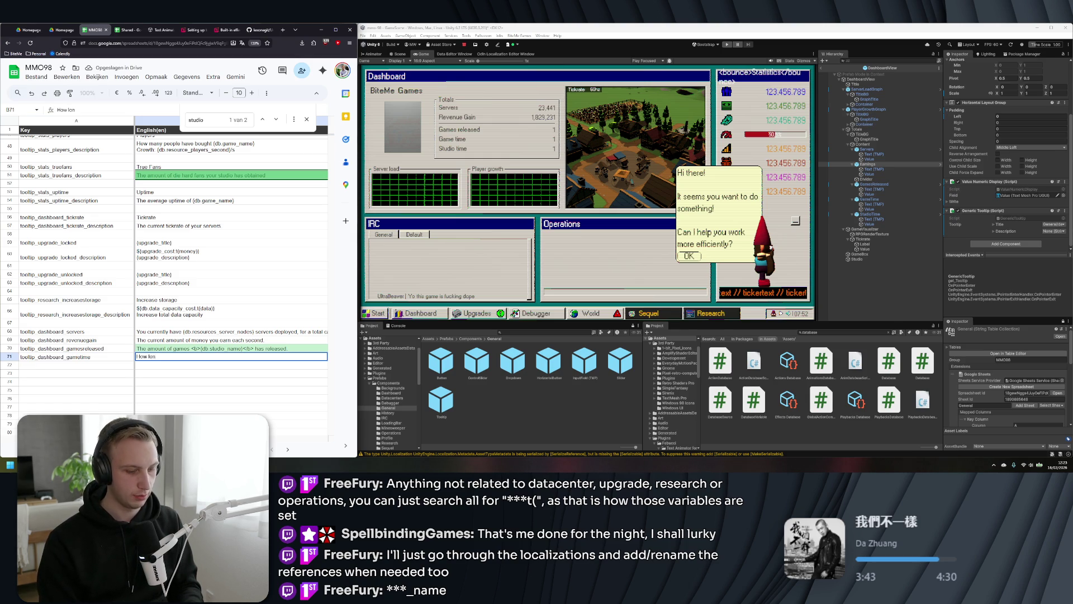
pyautogui.write("g you've been sus")
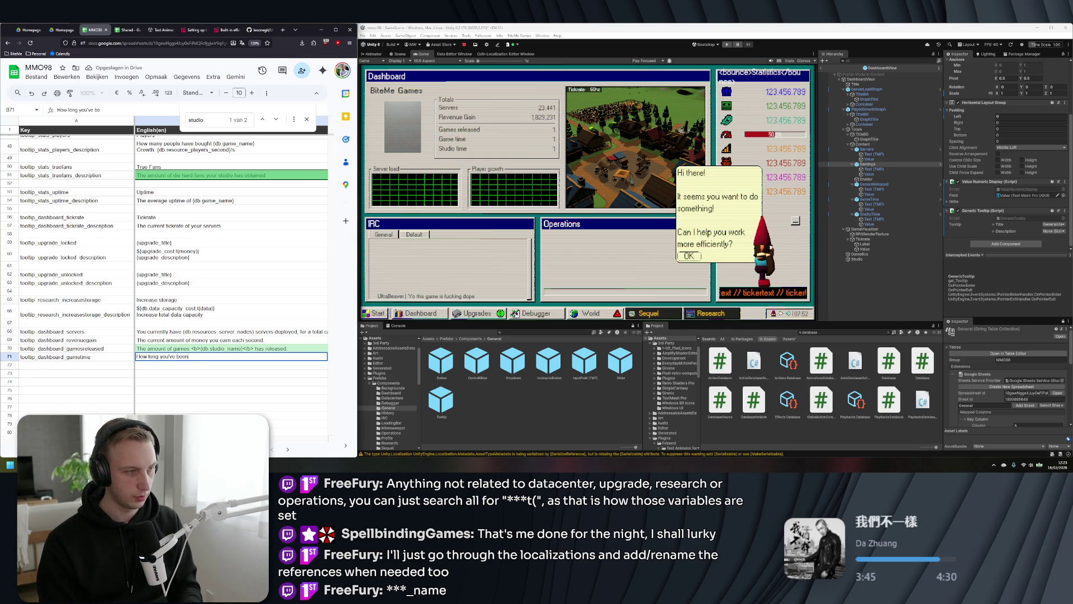
pyautogui.write('taining')
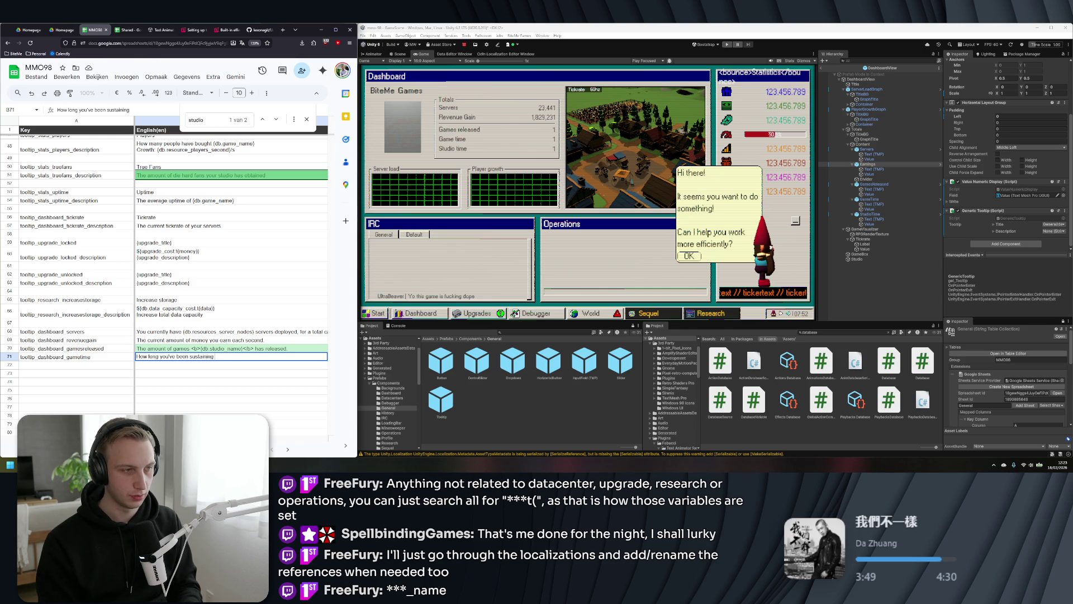
pyautogui.write(' supp')
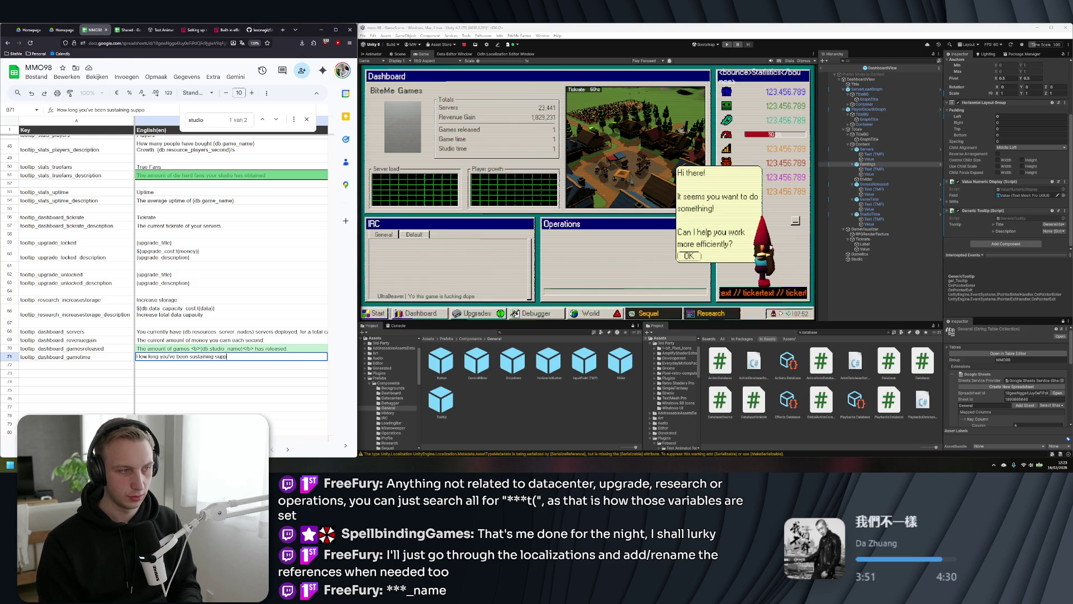
pyautogui.press('BackSpace')
pyautogui.press('BackSpace')
pyautogui.press('BackSpace')
pyautogui.press('BackSpace')
pyautogui.press('BackSpace')
pyautogui.press('BackSpace')
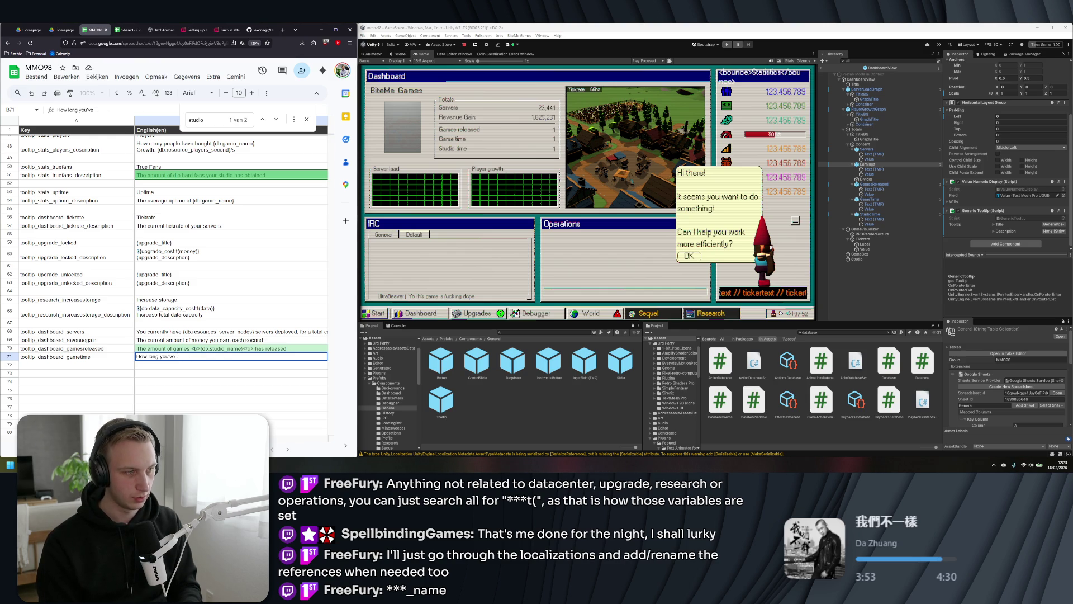
pyautogui.write('ng ssince')
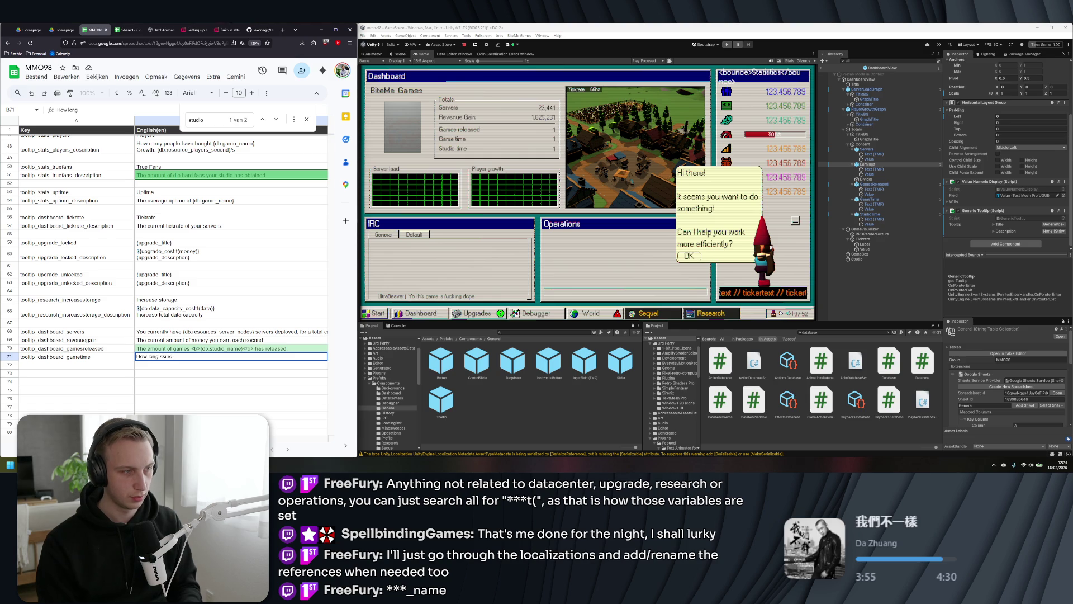
pyautogui.write('sin')
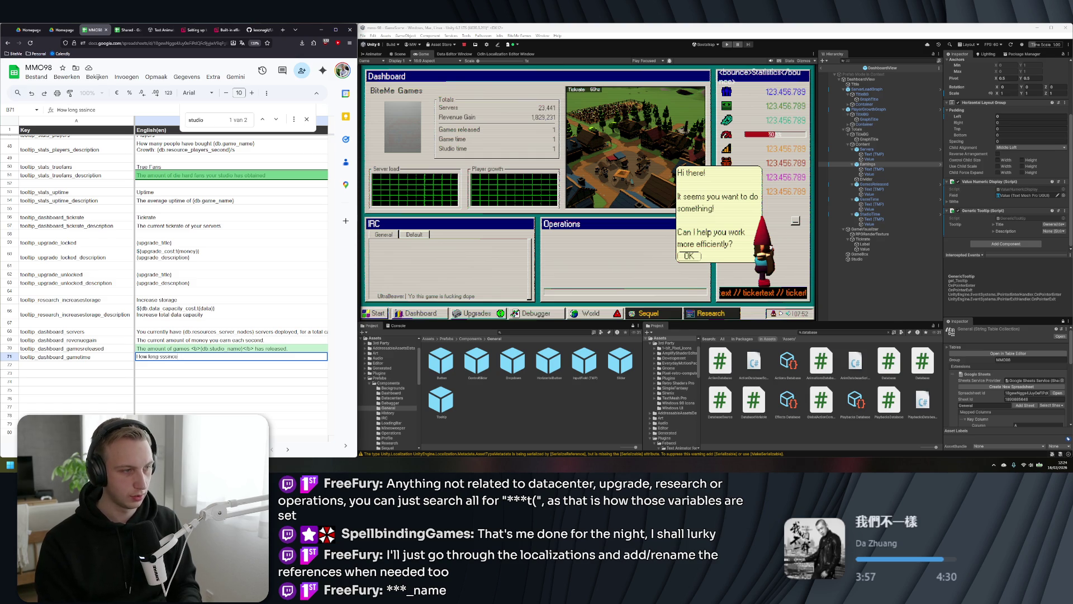
pyautogui.press('BackSpace')
pyautogui.press('BackSpace')
pyautogui.press('BackSpace')
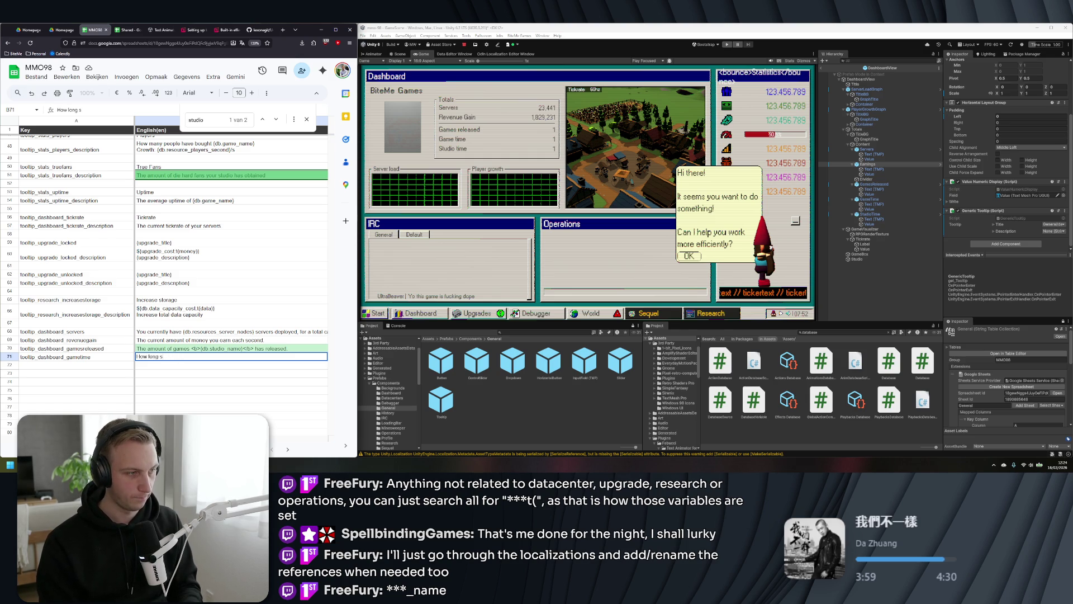
pyautogui.press('BackSpace')
pyautogui.write("you've been playing since reloa")
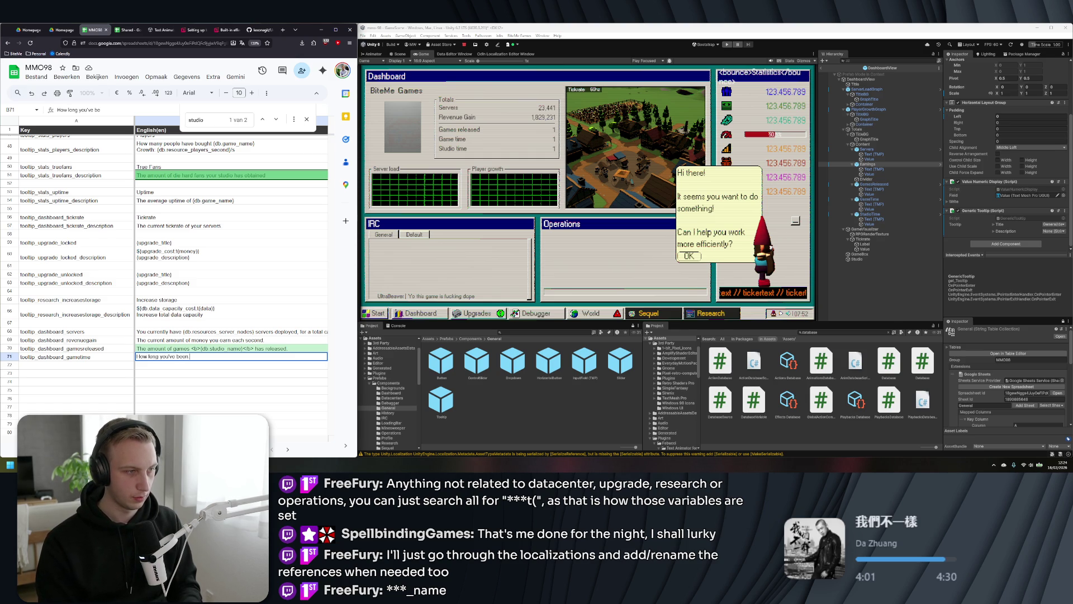
pyautogui.write('sing {}')
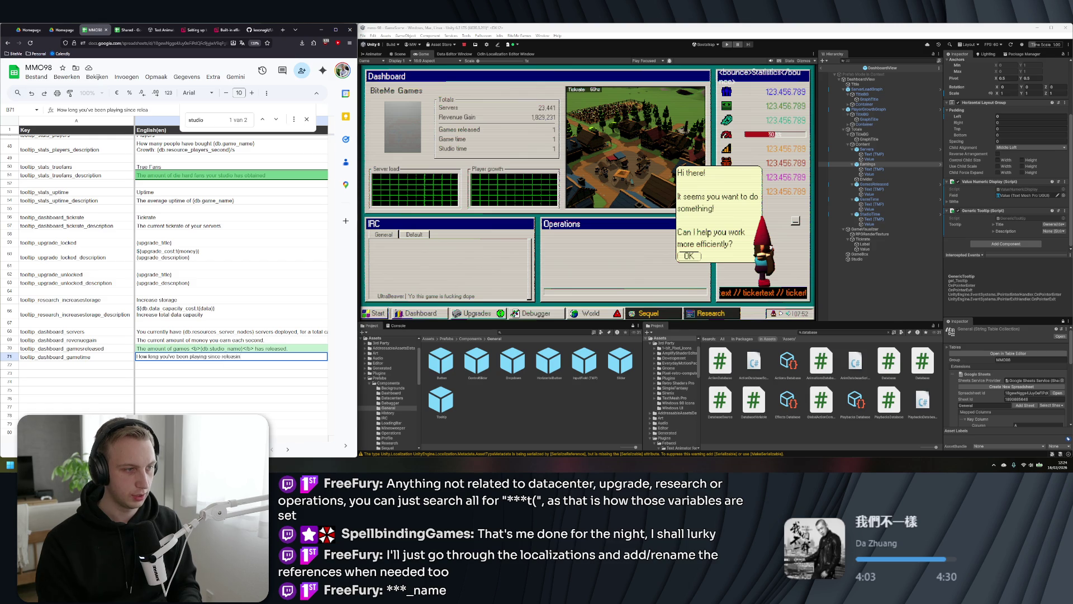
pyautogui.click(75, 357)
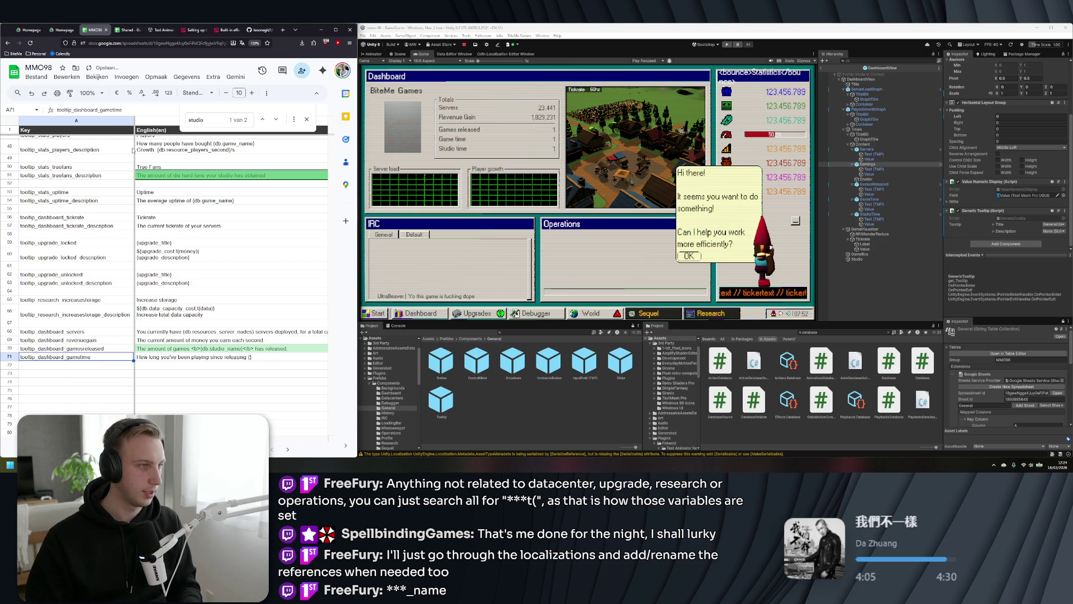
# Search the sheet for 'name' to check the game name placeholder used in row 48.
pyautogui.scroll(10, 226, 297)
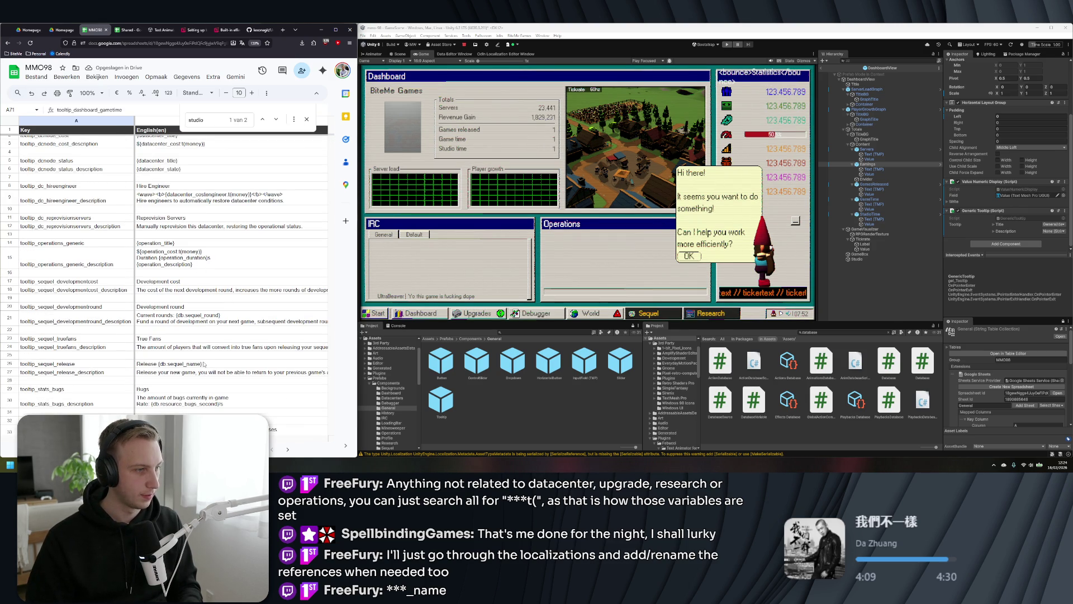
pyautogui.scroll(1, 204, 363)
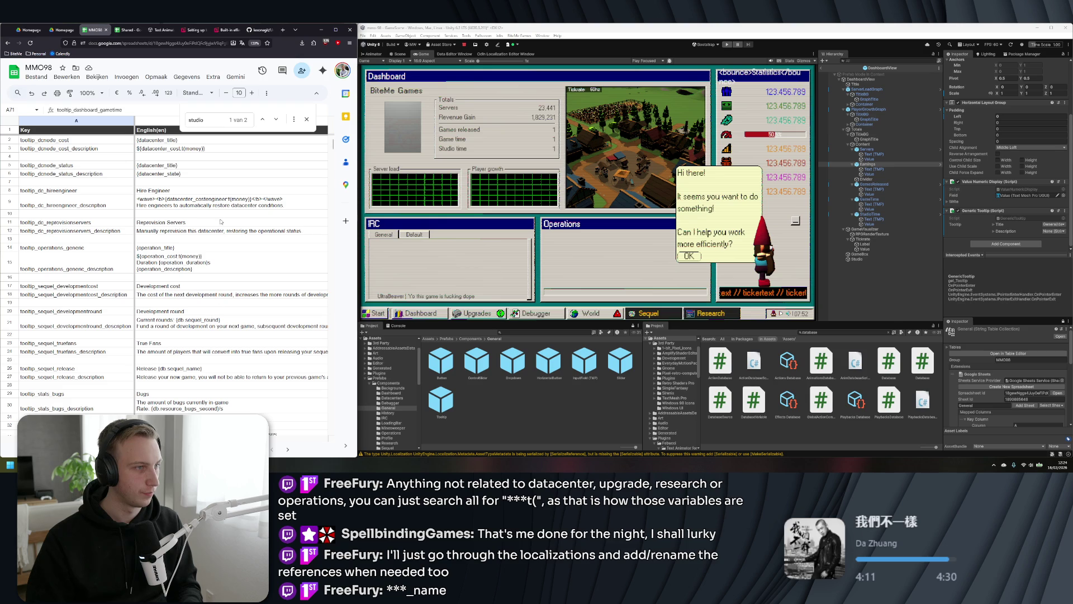
pyautogui.click(221, 214)
pyautogui.hotkey('ctrl', 'f')
pyautogui.write('nam')
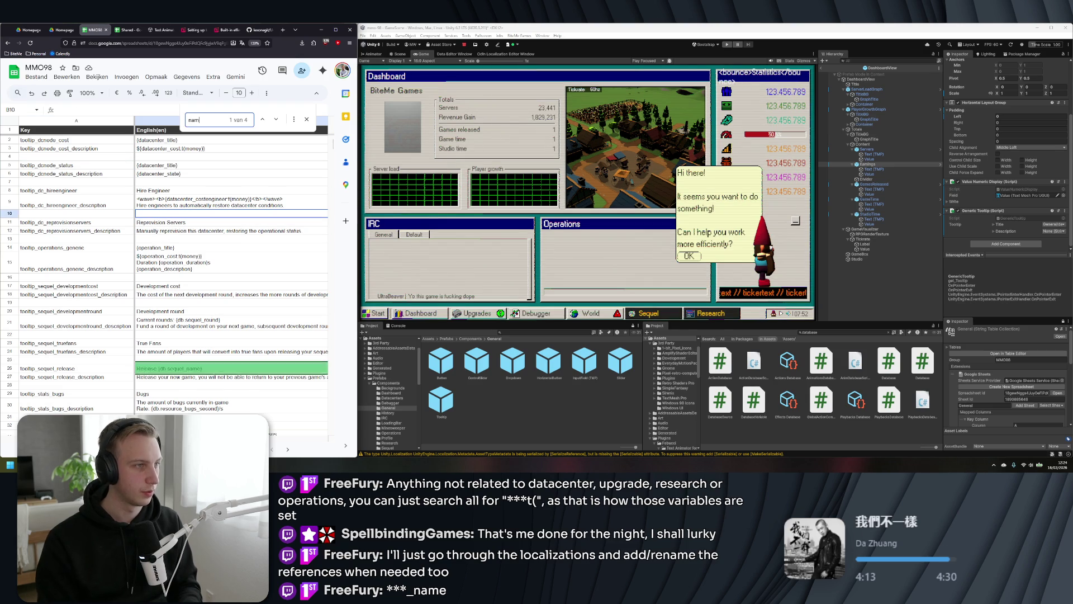
pyautogui.write('e')
pyautogui.click(275, 119)
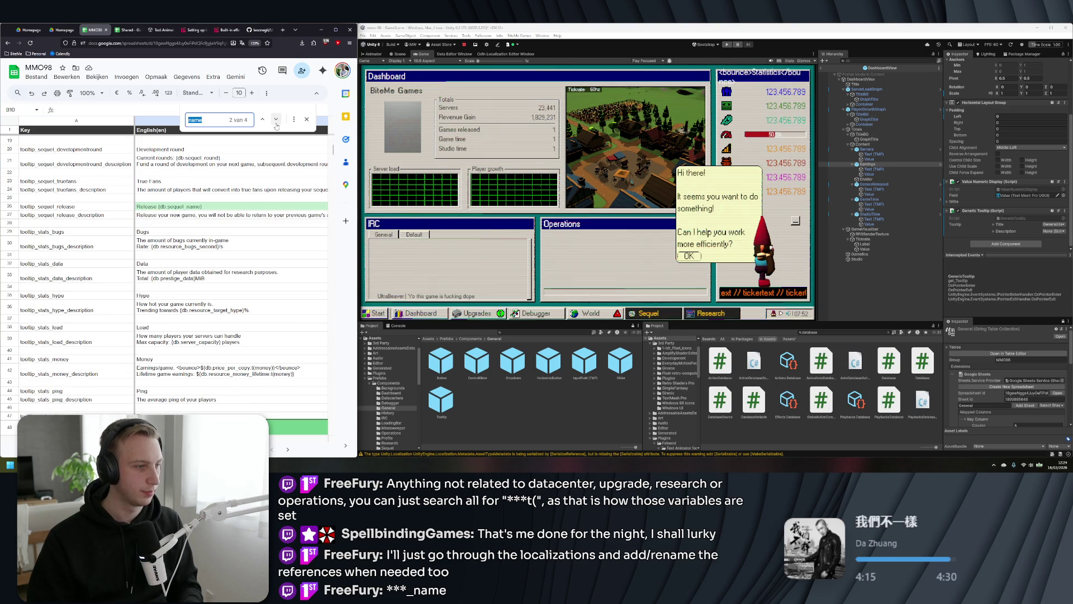
pyautogui.click(235, 426)
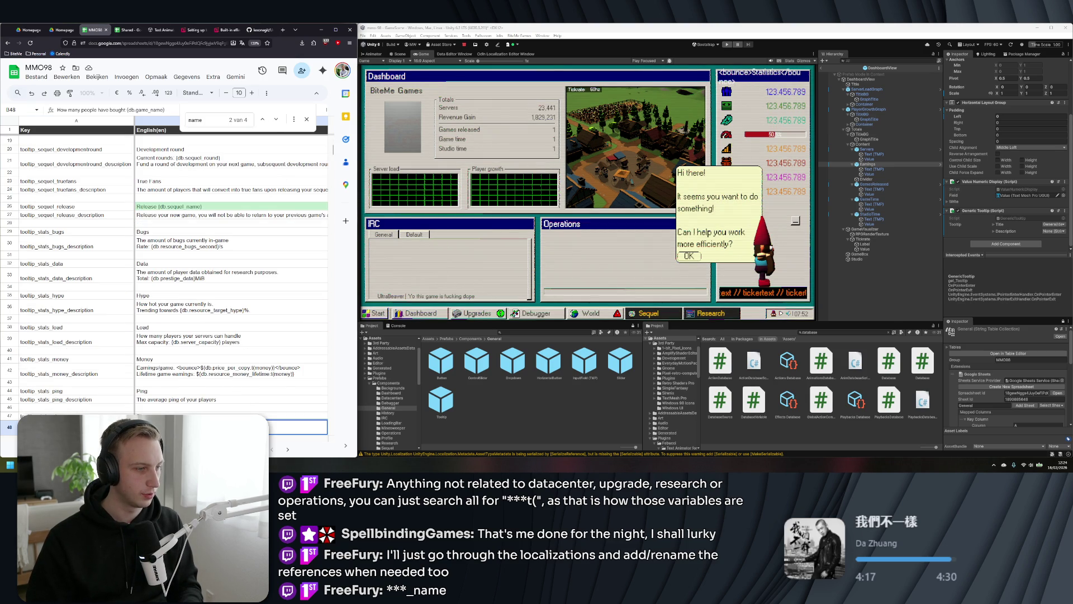
pyautogui.scroll(-15, 258, 399)
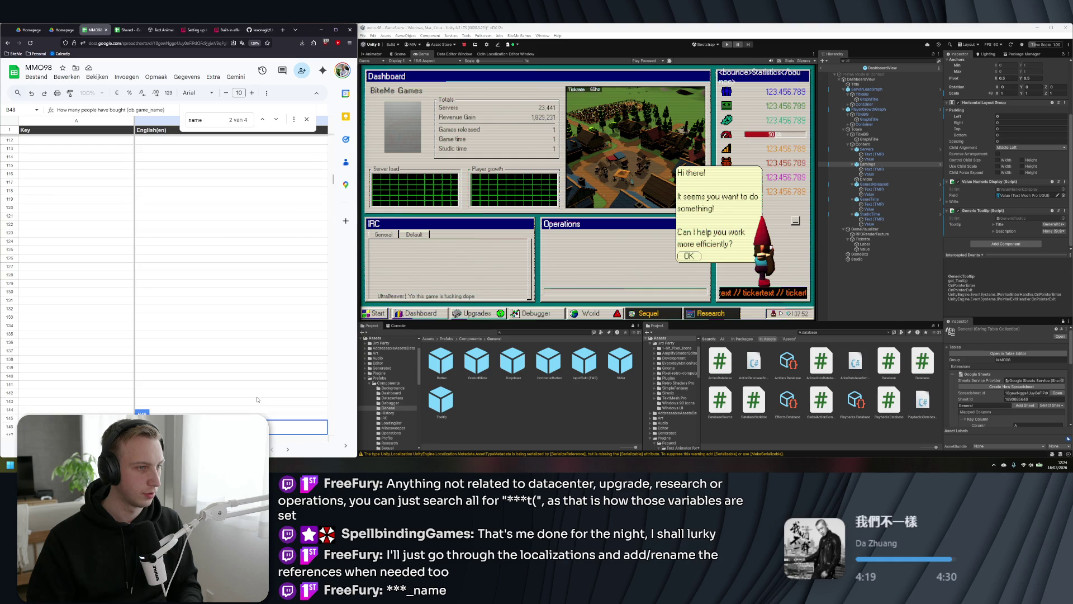
pyautogui.scroll(5, 258, 399)
# Finish the gametime text with <b>{db.game_name}</b>.
pyautogui.click(299, 234)
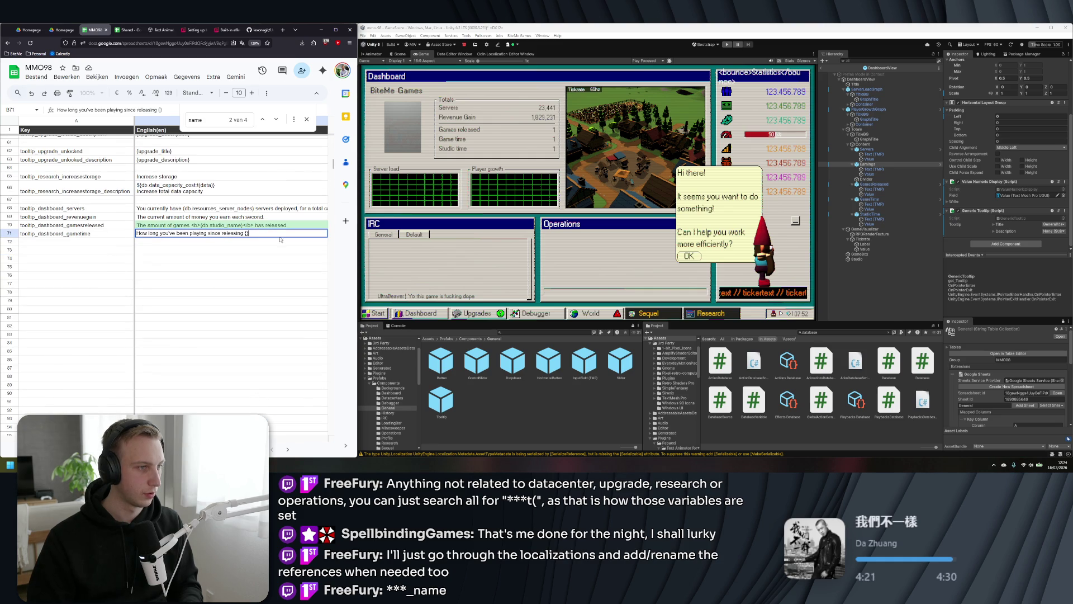
pyautogui.write('db.game_name')
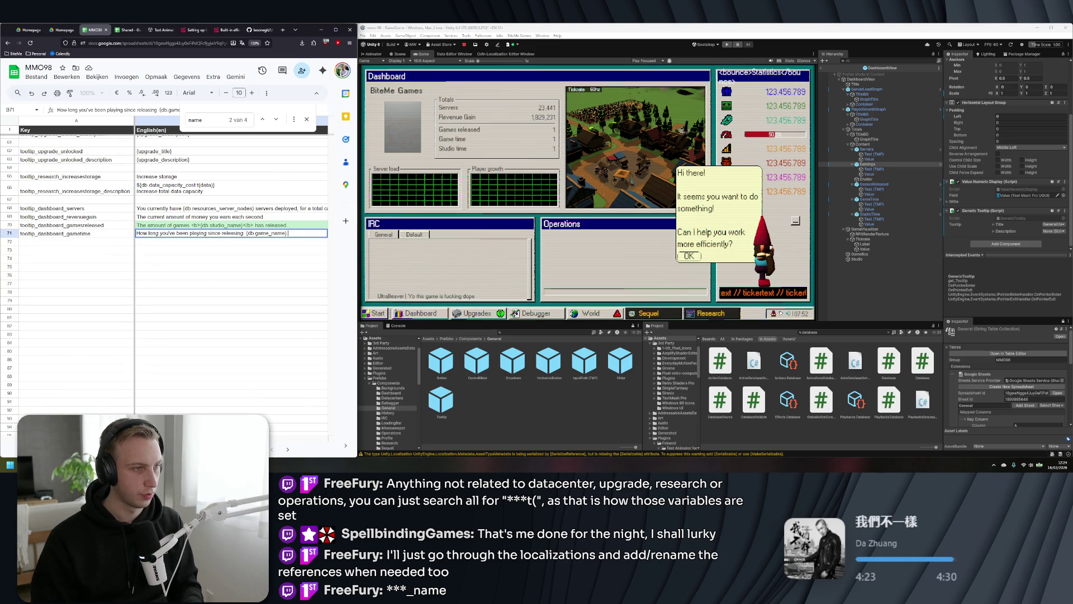
pyautogui.write('<>')
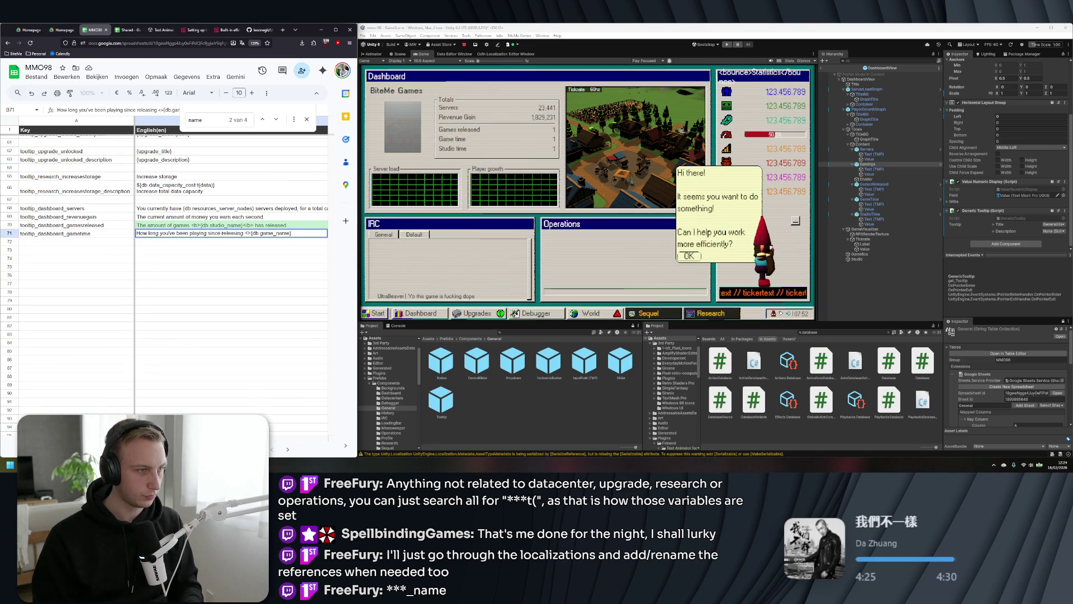
pyautogui.write('b')
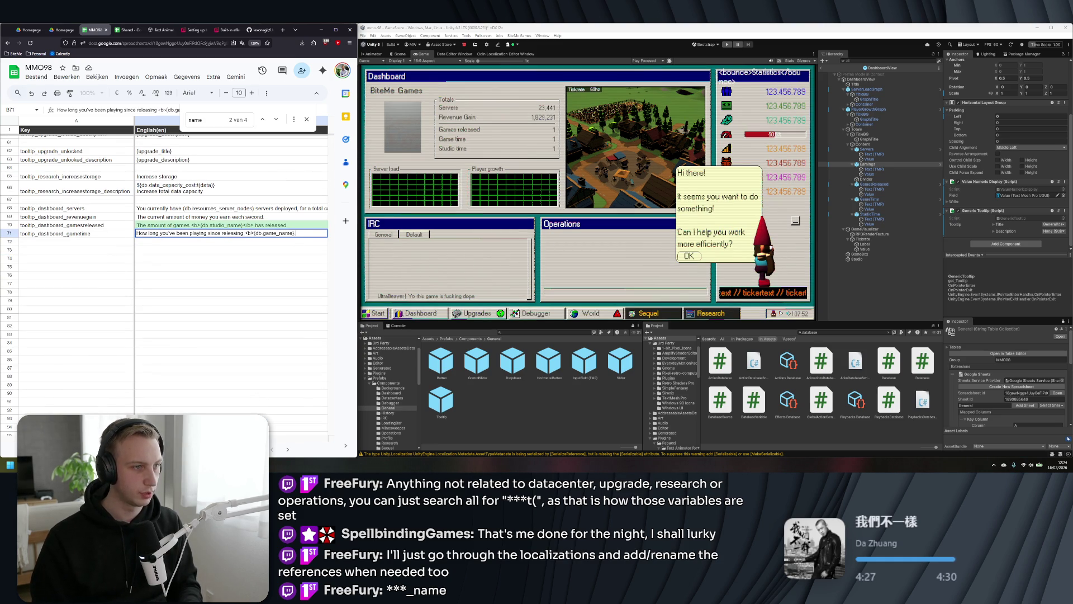
pyautogui.write('<>')
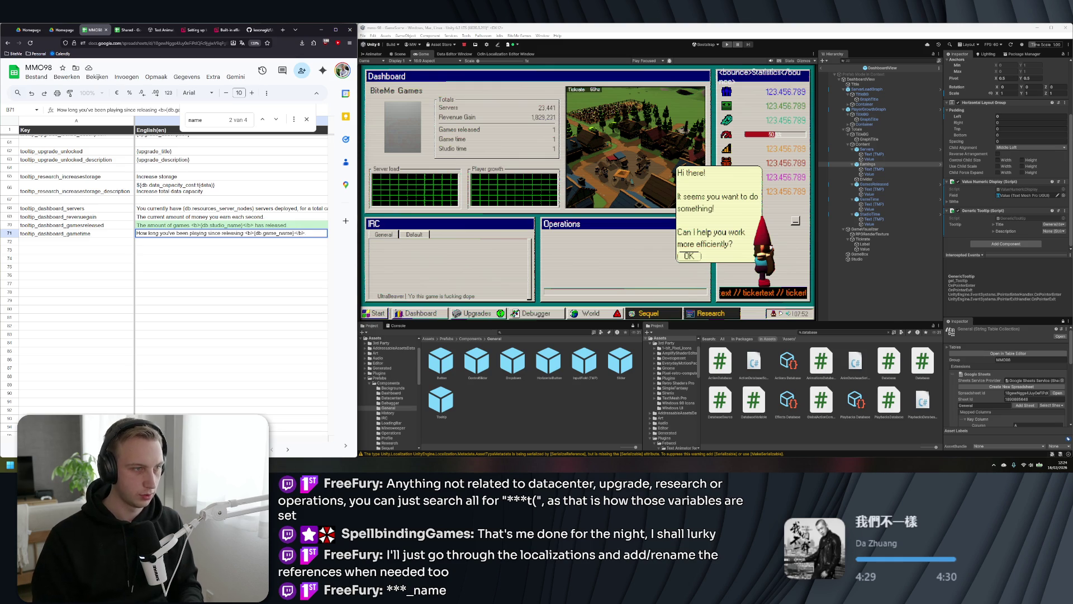
pyautogui.press('Return')
pyautogui.click(75, 242)
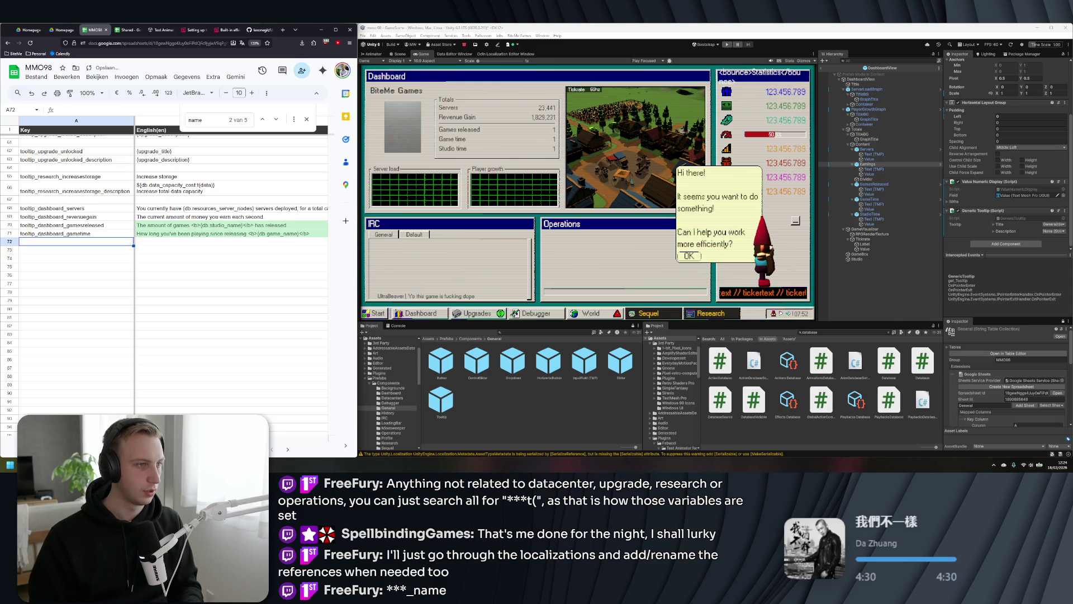
pyautogui.write('tooltip_dashboard')
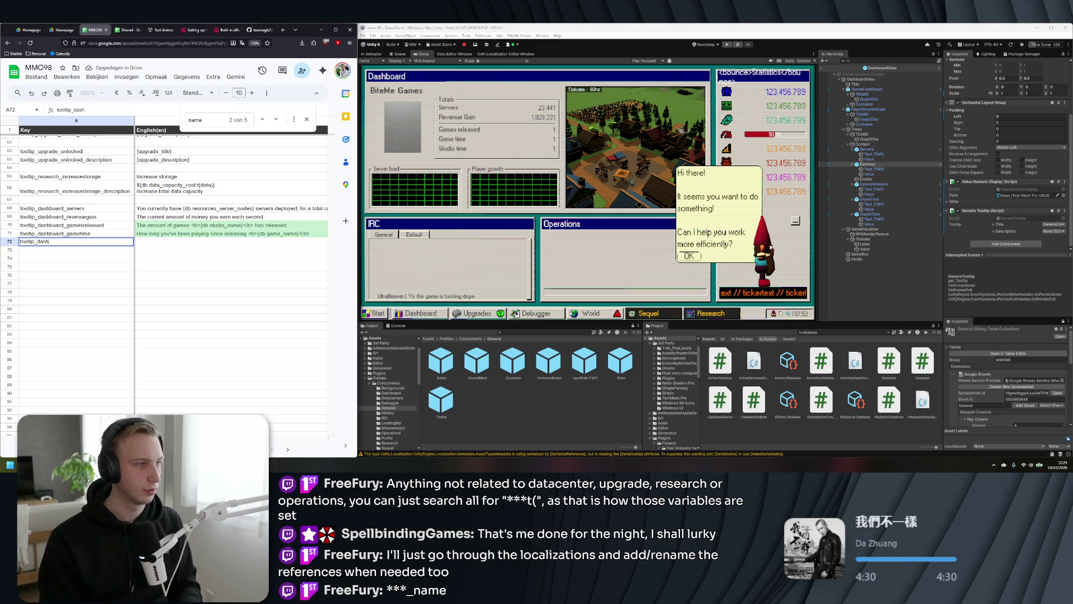
pyautogui.write('_gametimei')
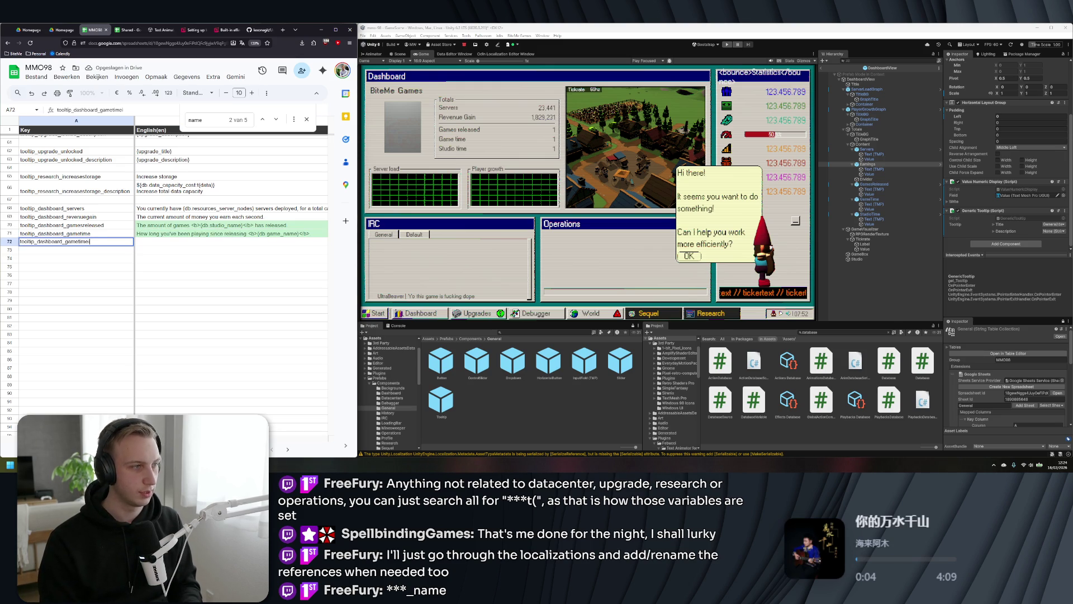
pyautogui.press('BackSpace')
pyautogui.write('studio')
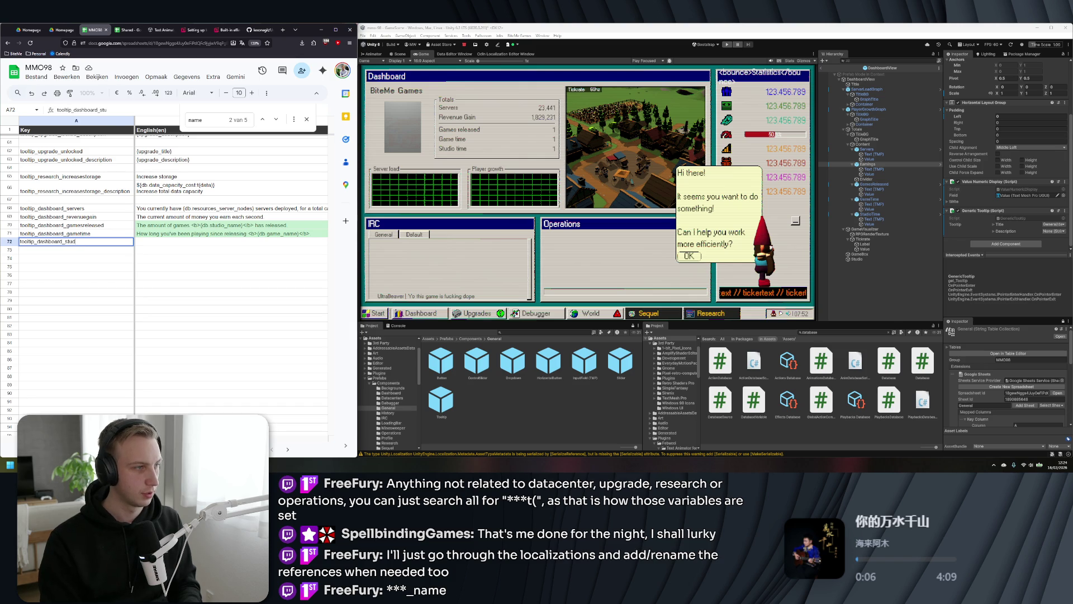
pyautogui.press('Tab')
pyautogui.write('The amoun')
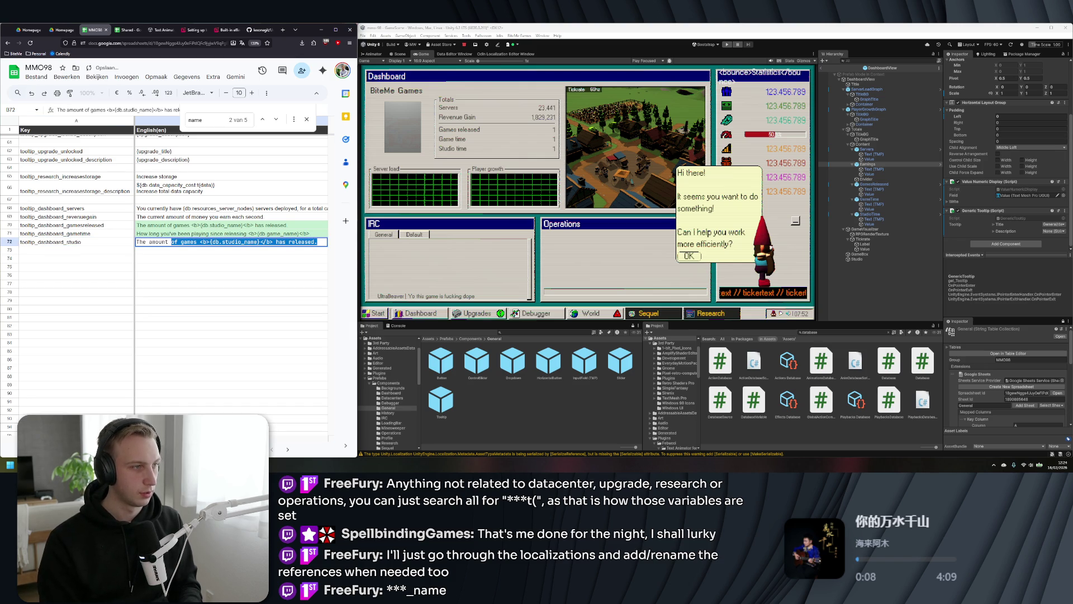
pyautogui.press('Escape')
pyautogui.press('Down')
pyautogui.click(231, 241)
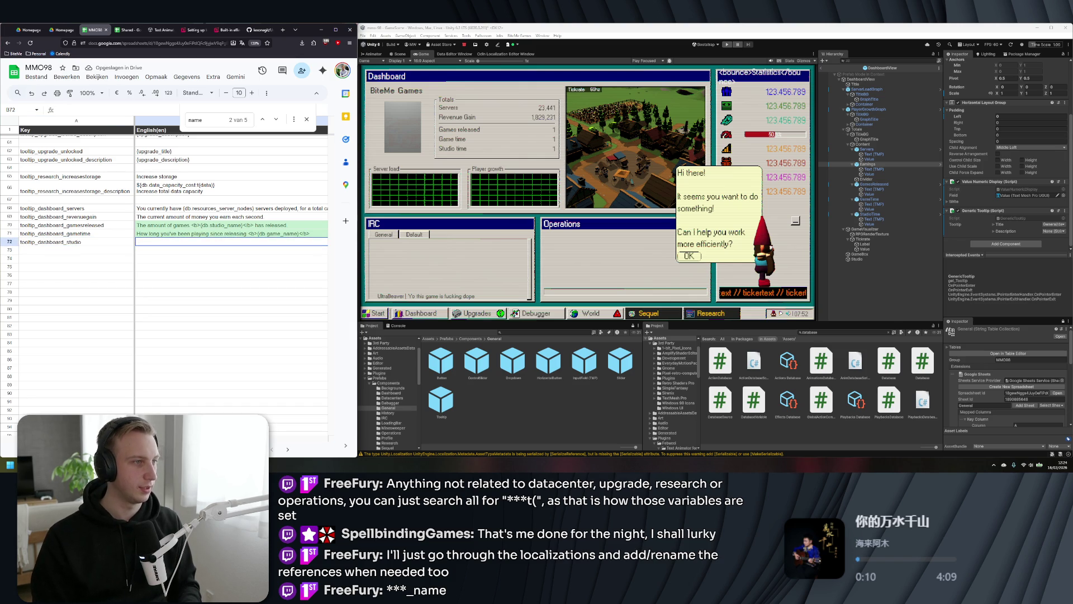
pyautogui.write('THow long ')
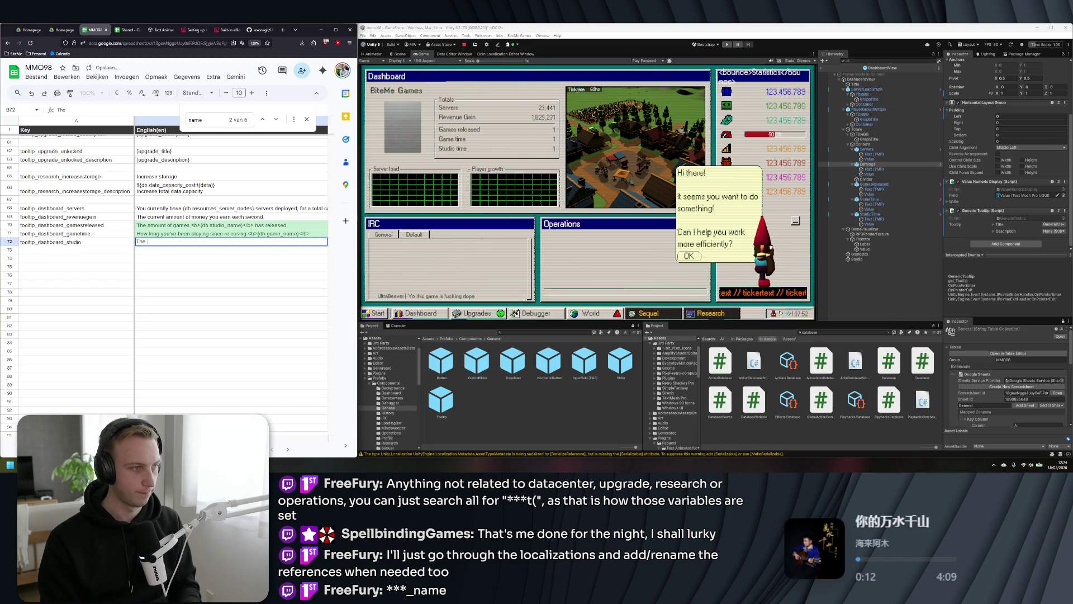
pyautogui.write("you've been pla")
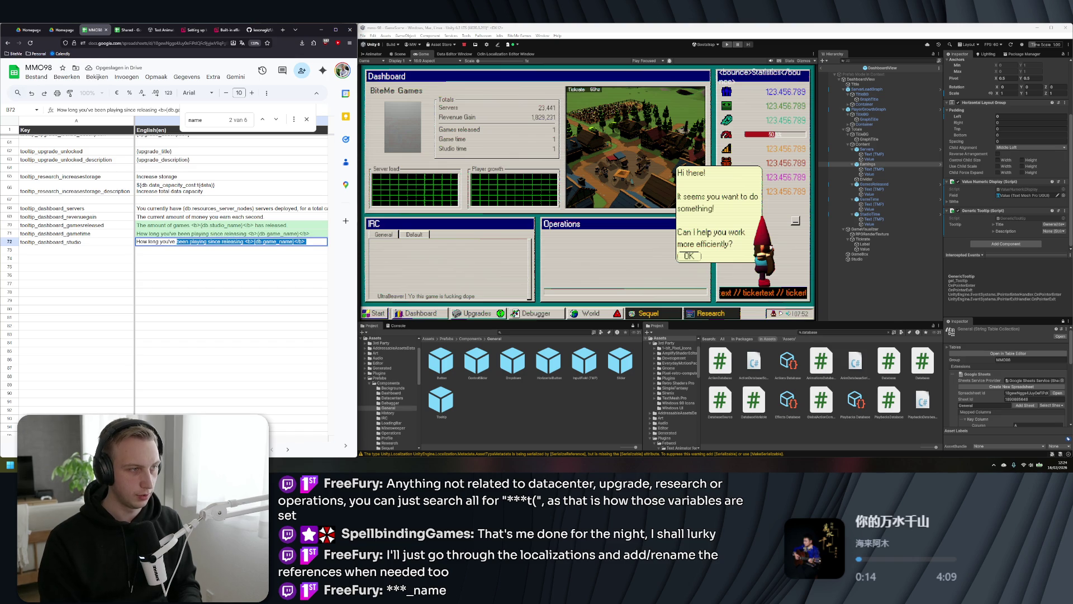
pyautogui.write('yinhg')
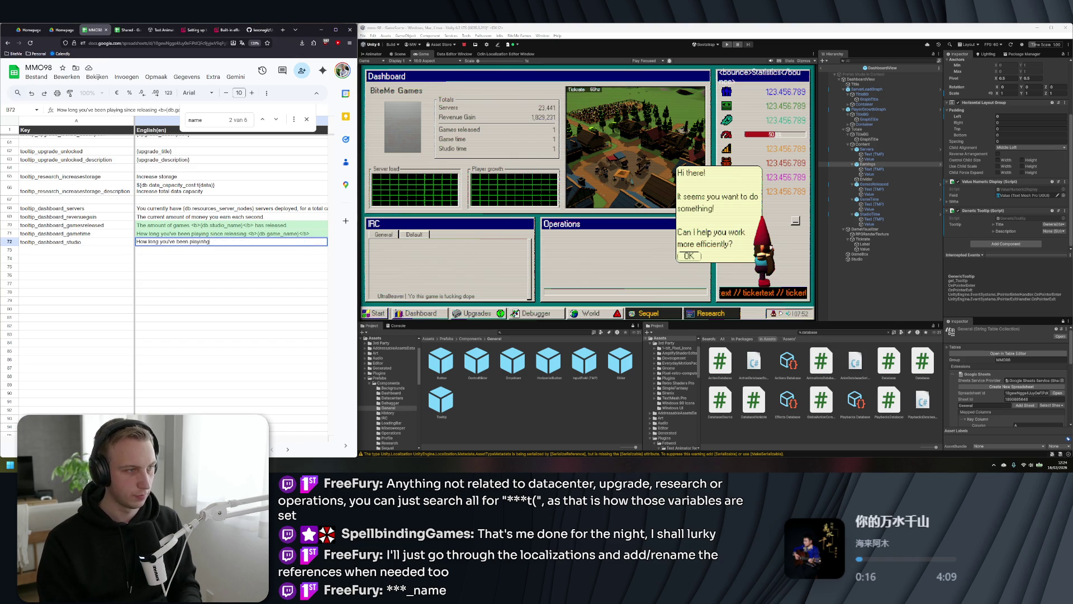
pyautogui.write('g ')
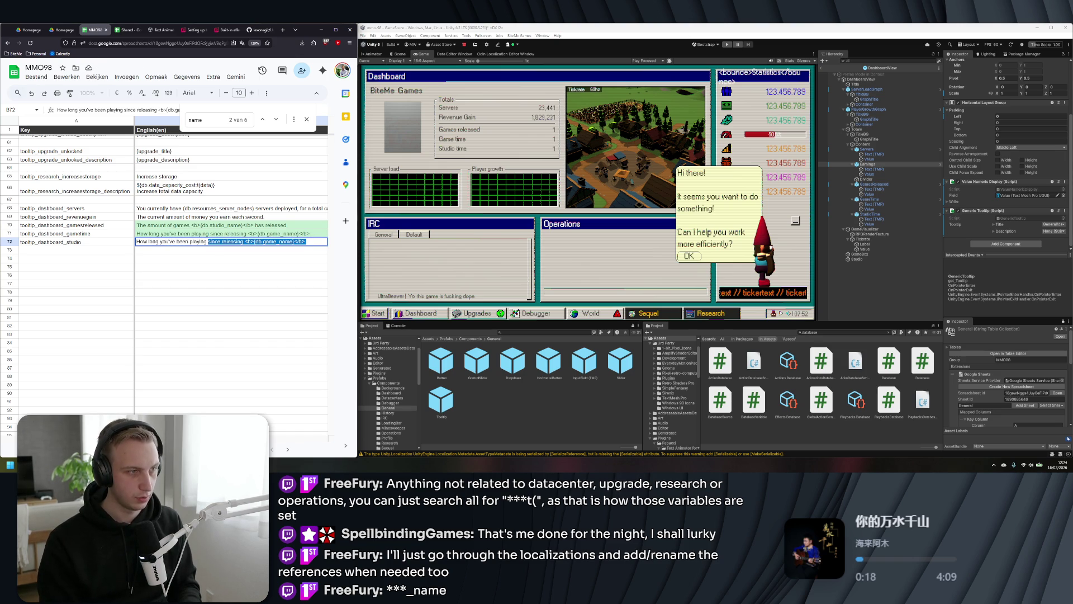
pyautogui.write('as')
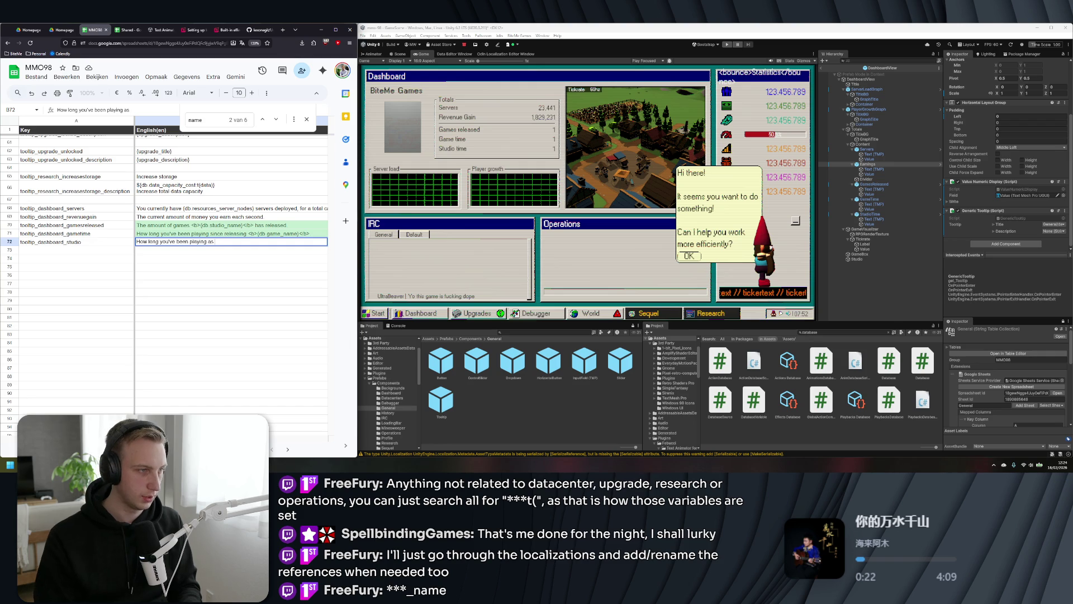
pyautogui.doubleClick(195, 225)
pyautogui.moveTo(190, 224)
pyautogui.mouseDown()
pyautogui.moveTo(261, 224)
pyautogui.moveTo(251, 224)
pyautogui.mouseUp()
pyautogui.hotkey('ctrl', 'c')
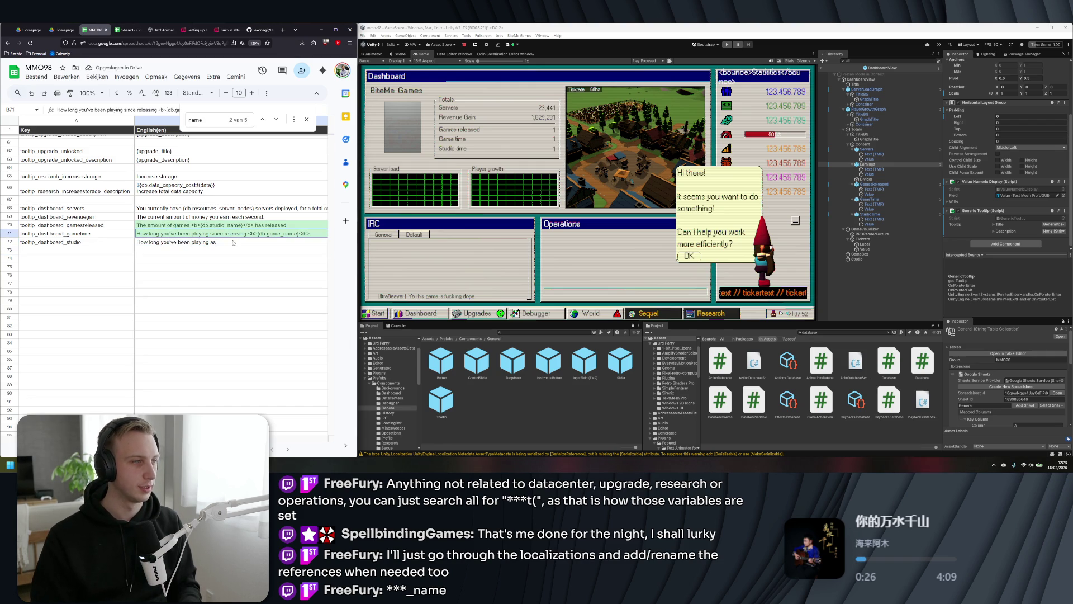
pyautogui.doubleClick(233, 242)
pyautogui.hotkey('ctrl', 'v')
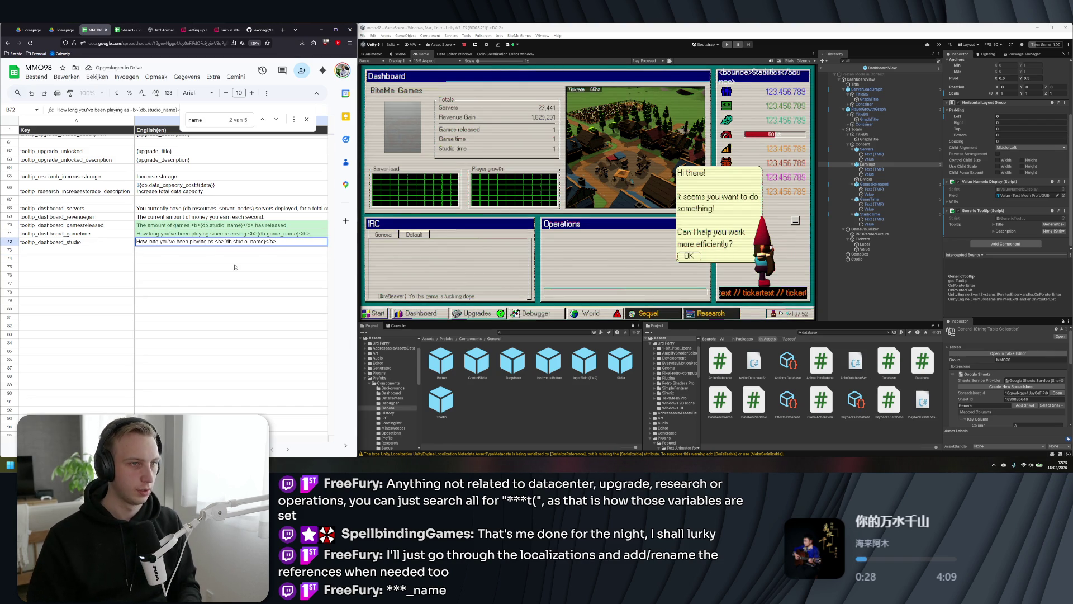
pyautogui.click(235, 267)
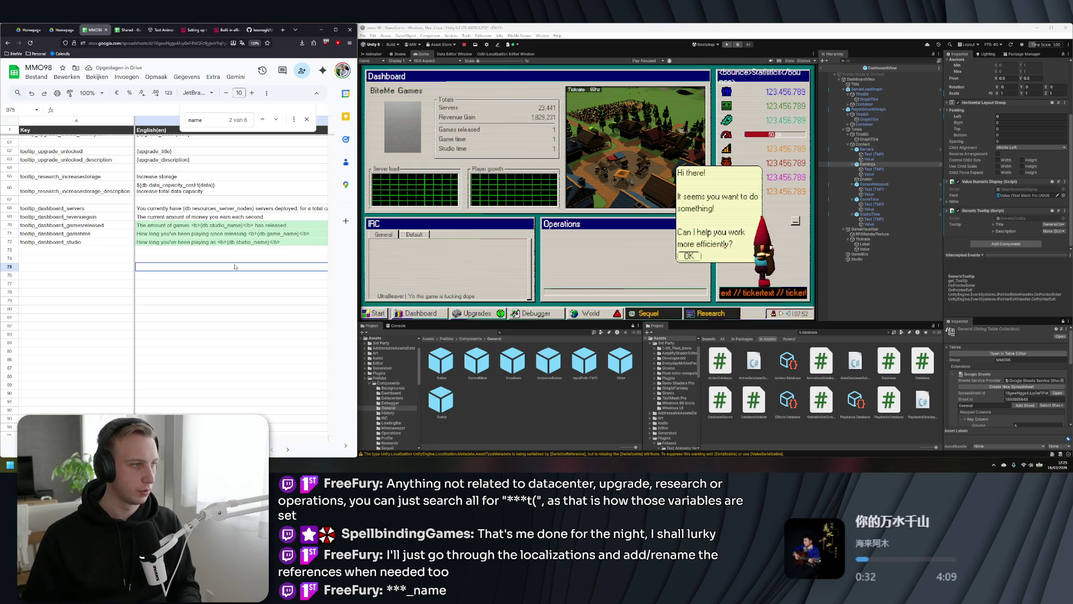
pyautogui.click(102, 259)
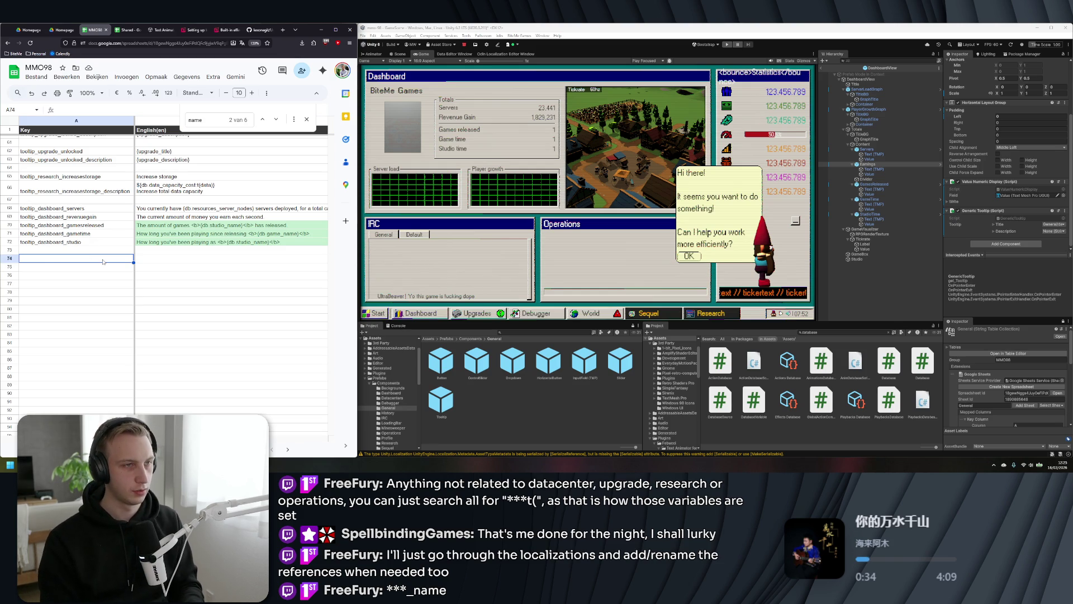
# Add the tooltip_dashboard_serverload key in row 74.
pyautogui.write('too')
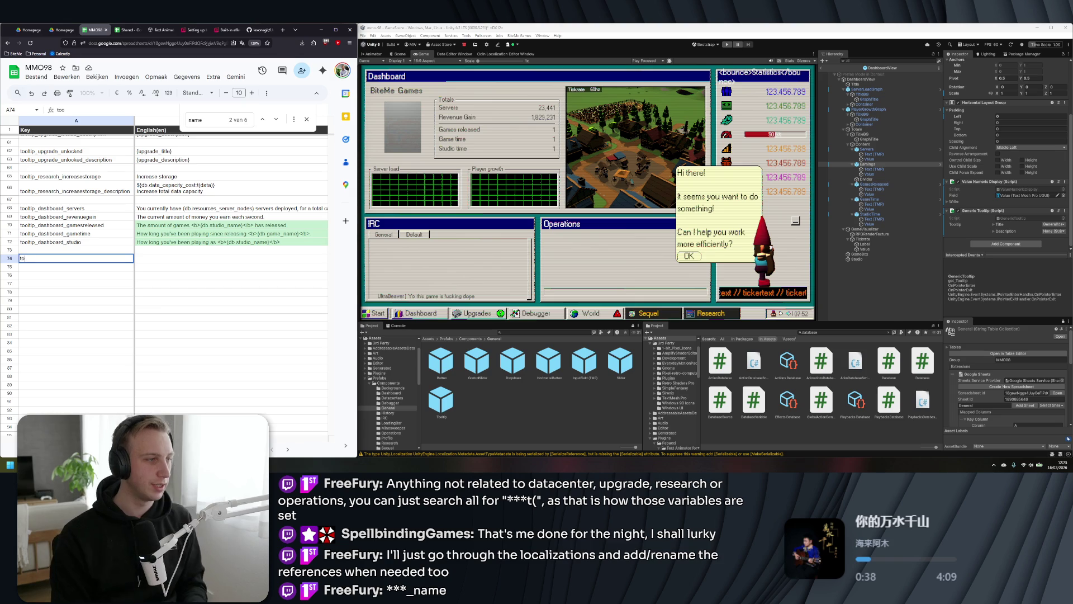
pyautogui.press('Escape')
pyautogui.write('olt')
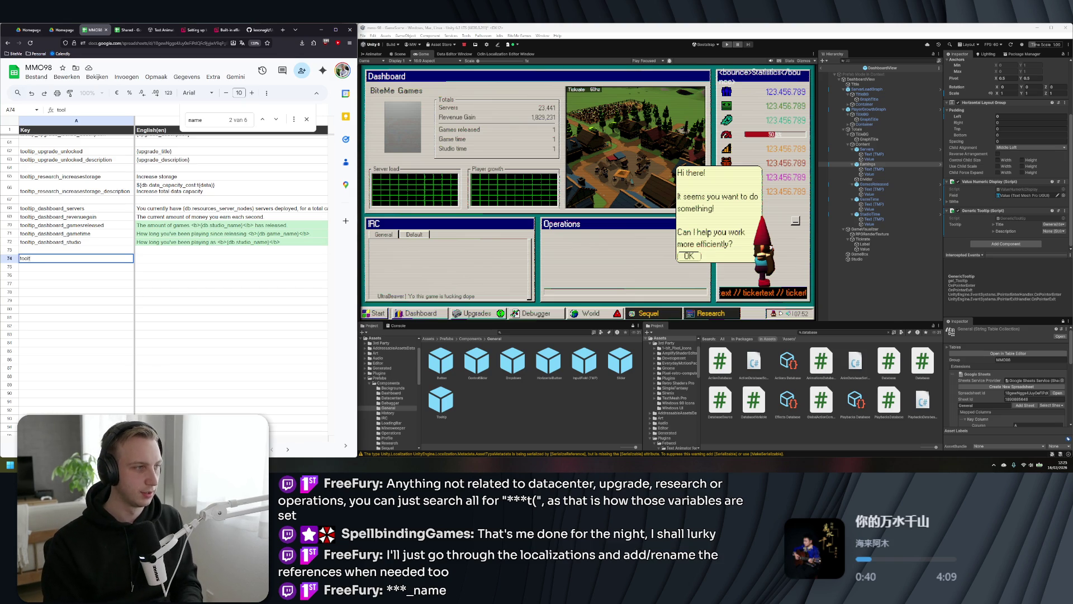
pyautogui.write('board_server')
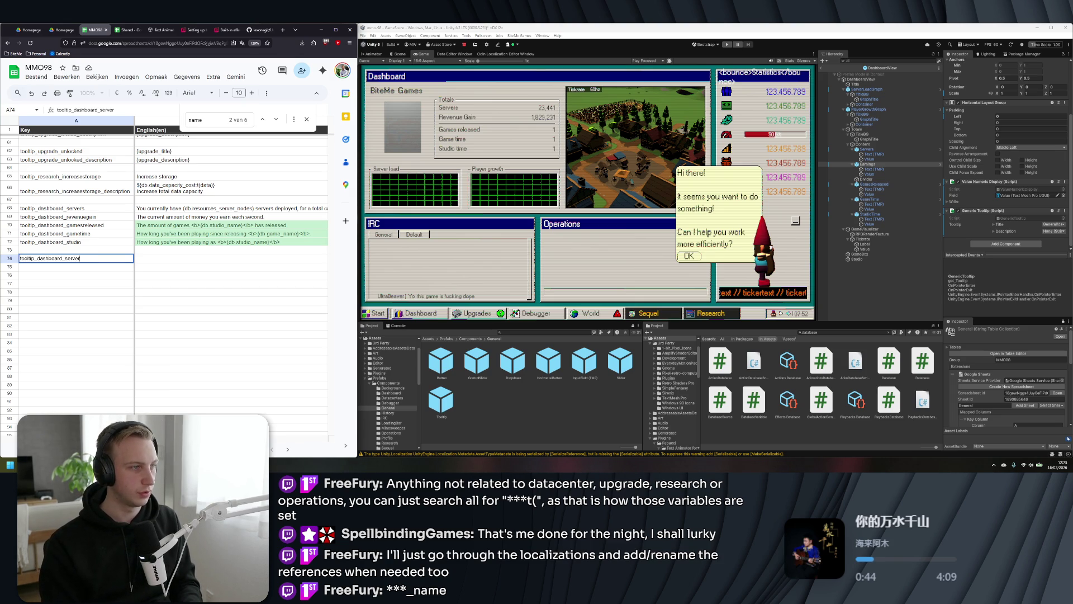
pyautogui.write('load')
pyautogui.press('Tab')
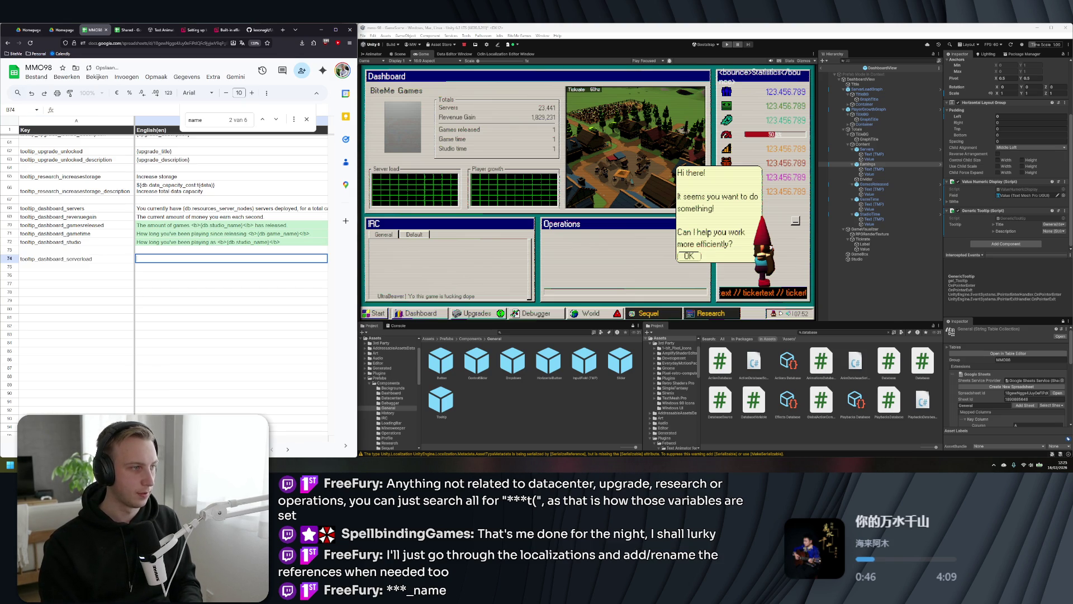
pyautogui.press('Return')
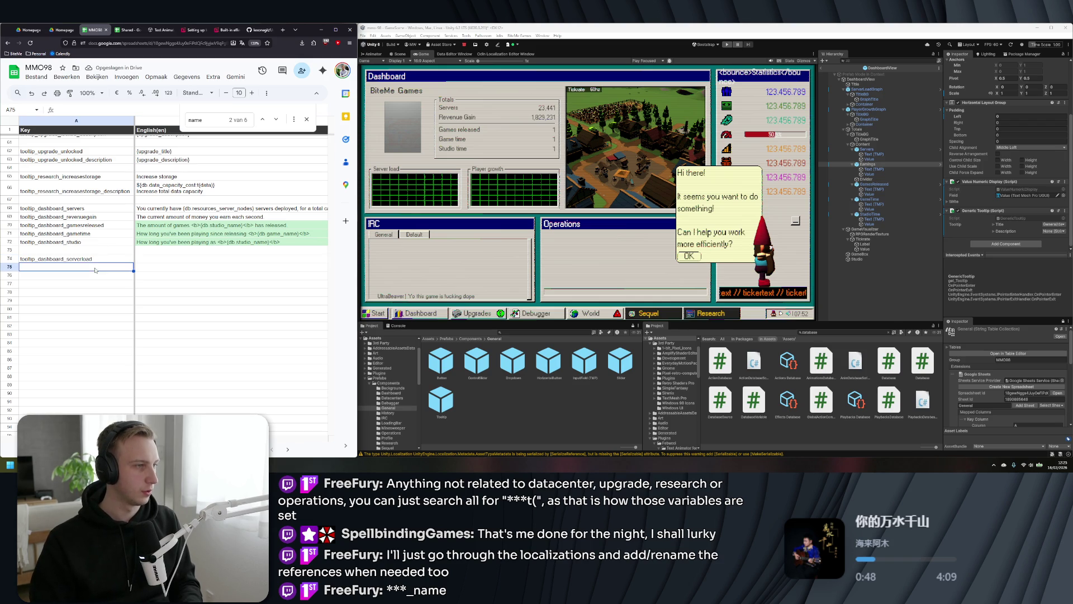
# Add tooltip_dashboard_playergrowth with the placeholder English text 'Visualization'.
pyautogui.write('tooltip_dashb')
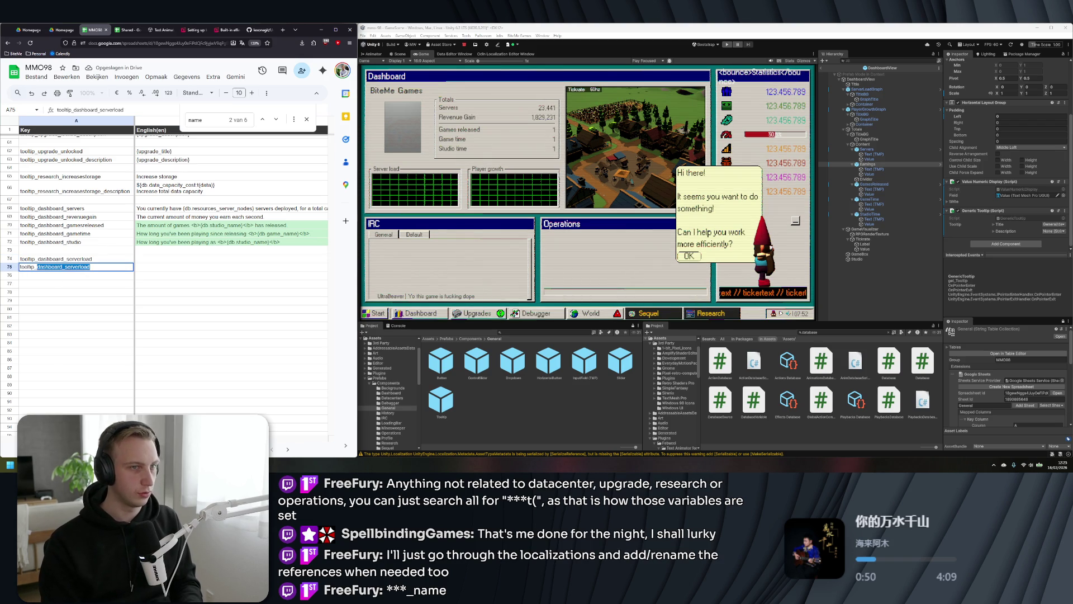
pyautogui.write('oard_player')
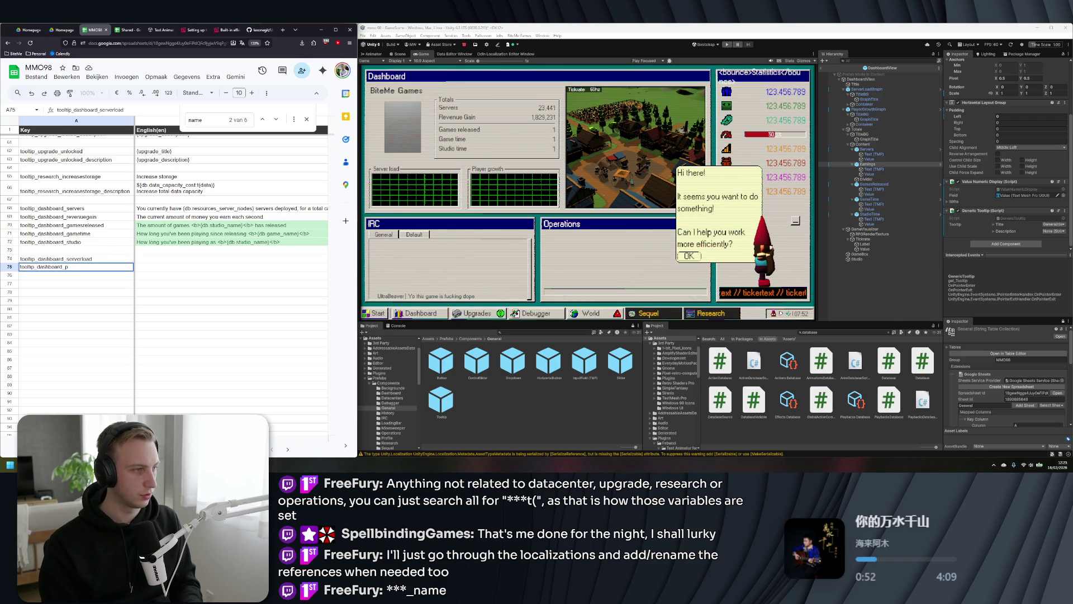
pyautogui.write('growth')
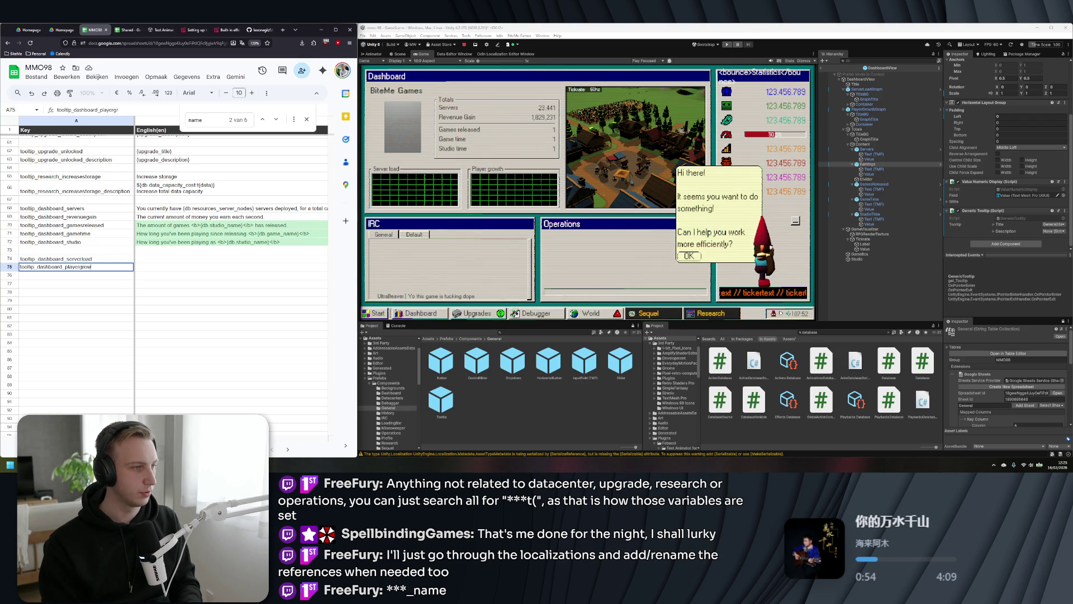
pyautogui.press('Tab')
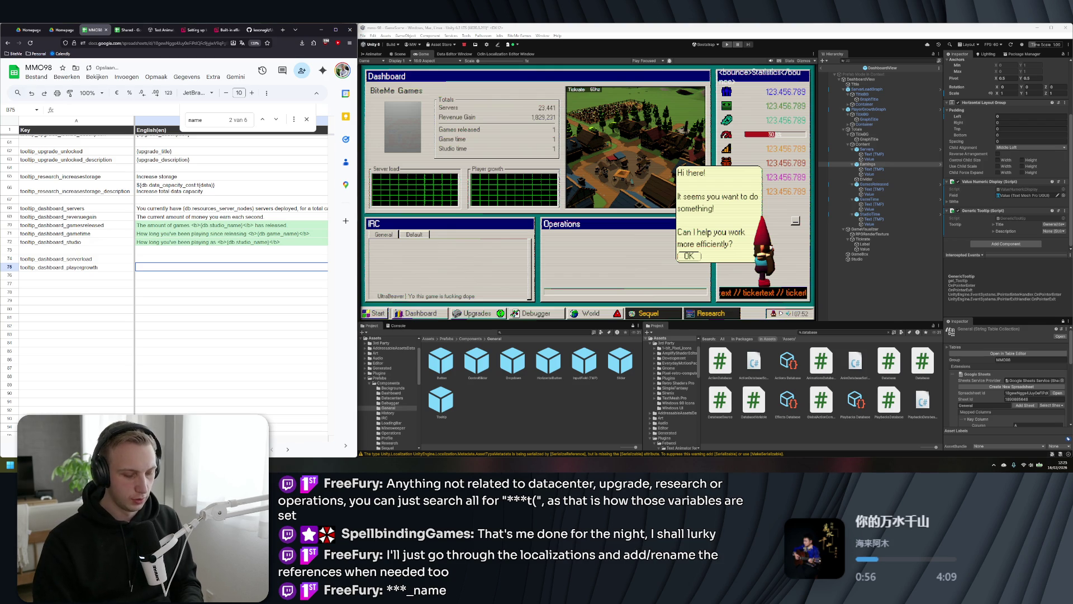
pyautogui.write('Visualiz')
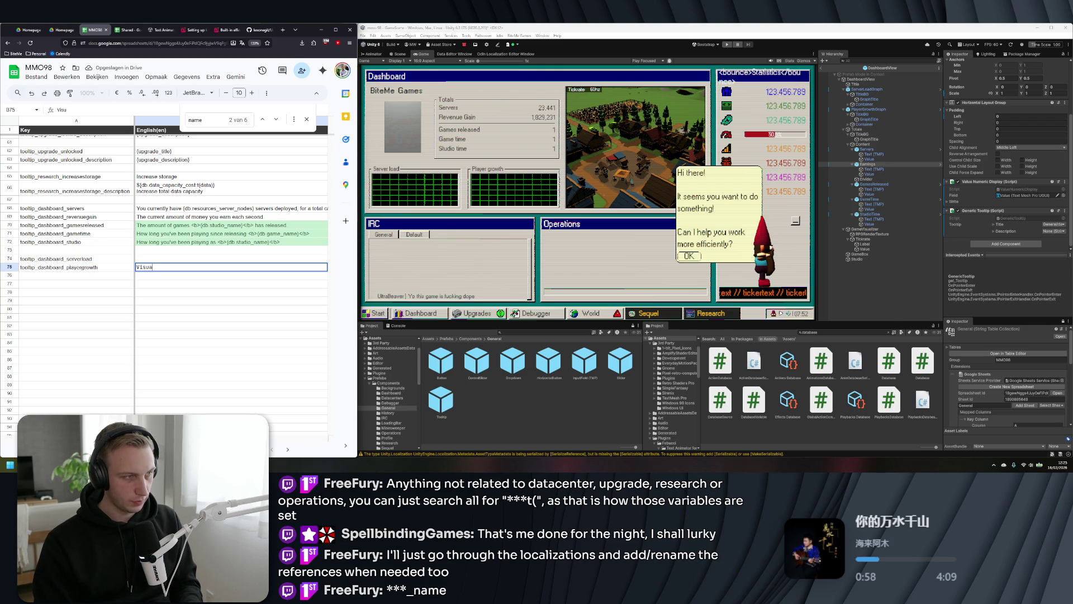
pyautogui.write('atioin')
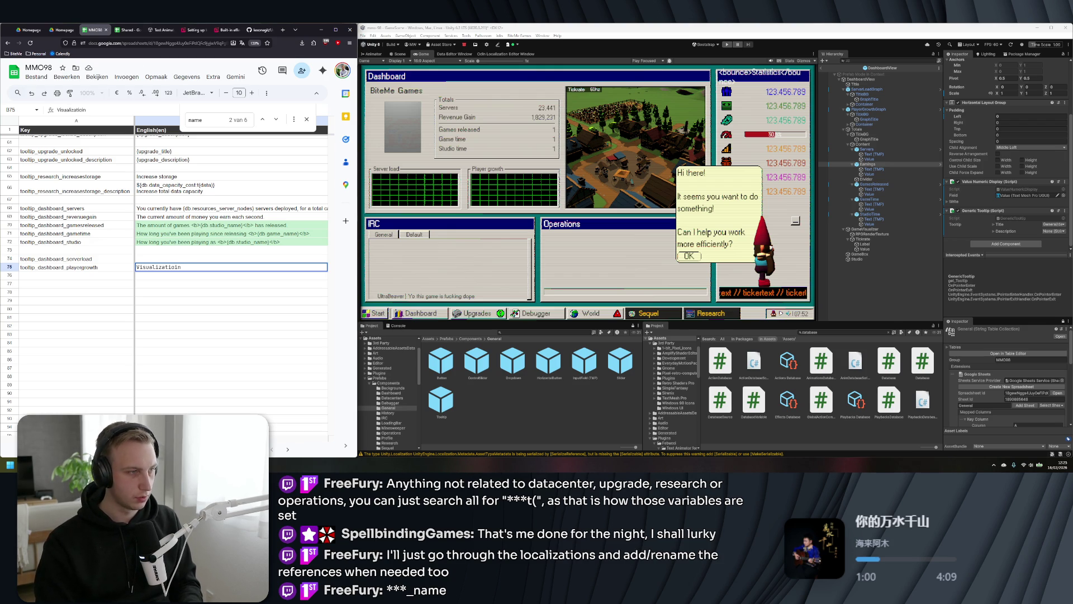
pyautogui.click(195, 242)
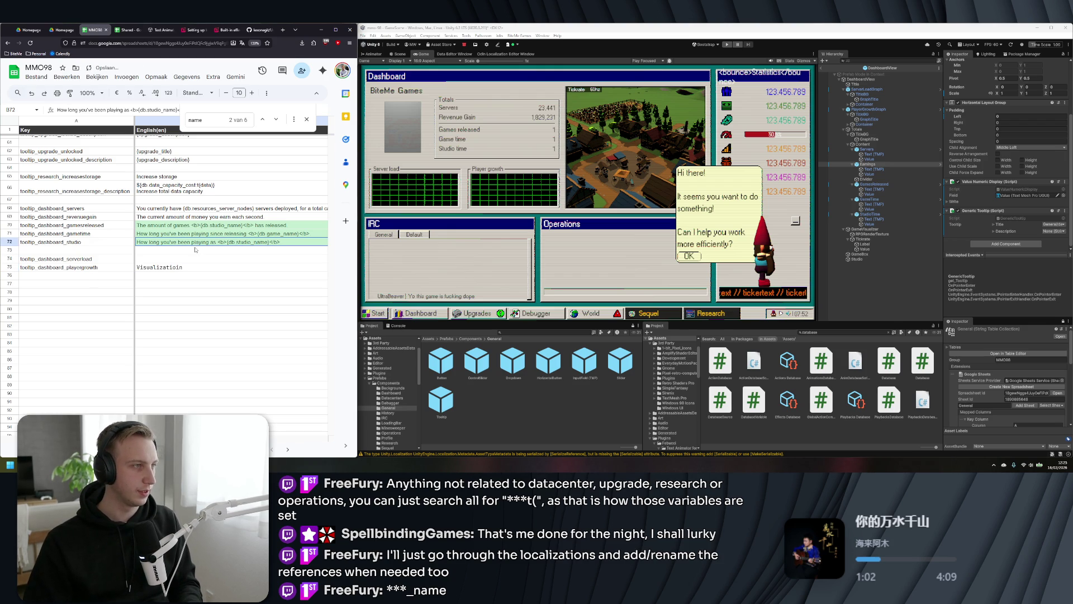
pyautogui.moveTo(215, 259); pyautogui.dragTo(224, 414)
pyautogui.click(195, 200)
pyautogui.click(195, 217)
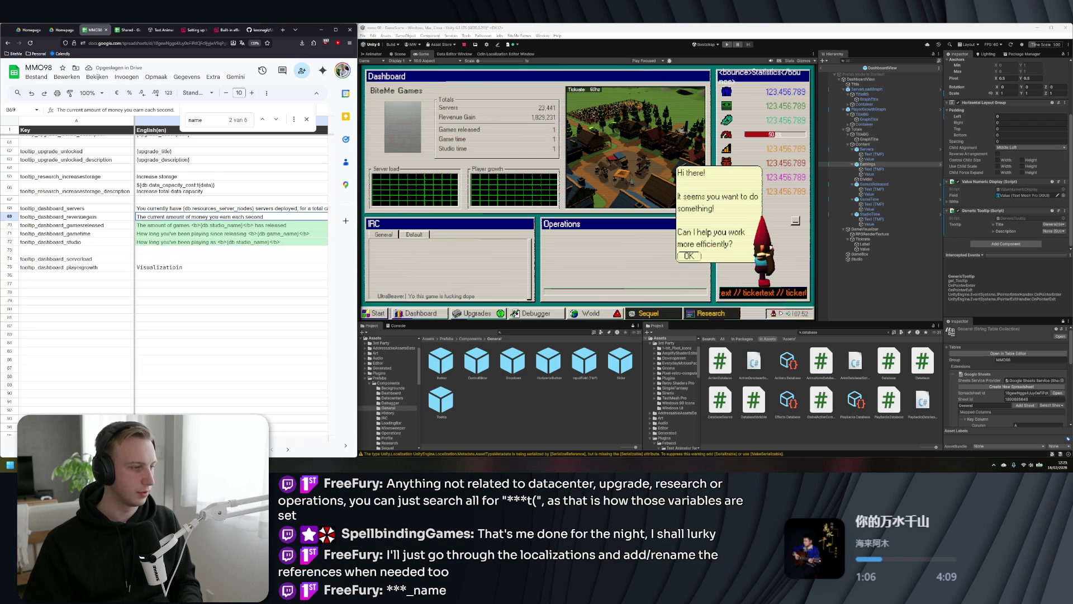
# Play 'Need To Feel Loved' from Spotify's home page, then minimise the player.
pyautogui.hotkey('alt', 'Tab')
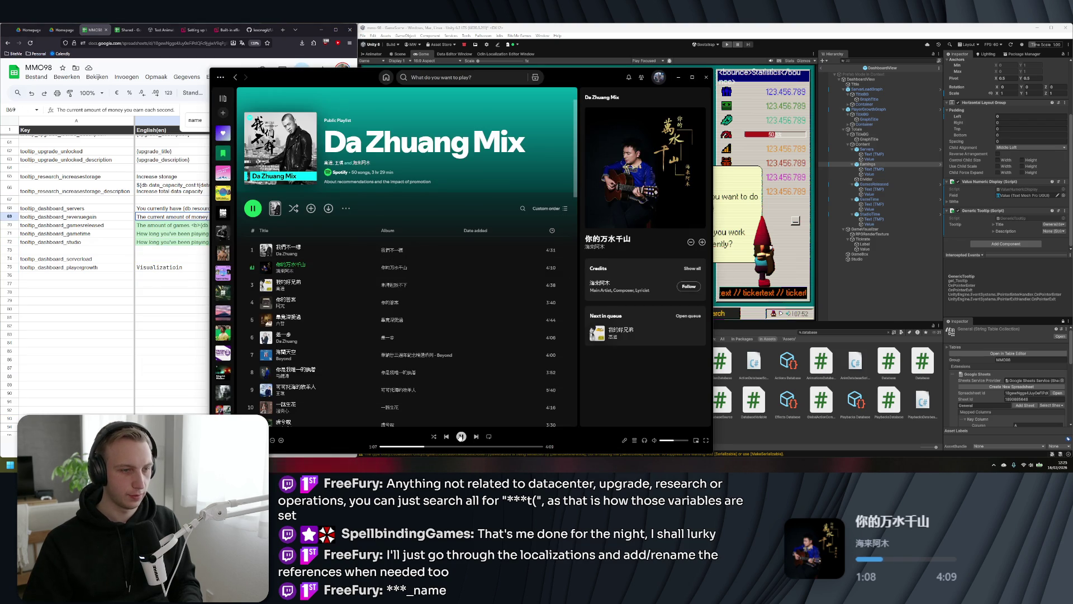
pyautogui.click(234, 77)
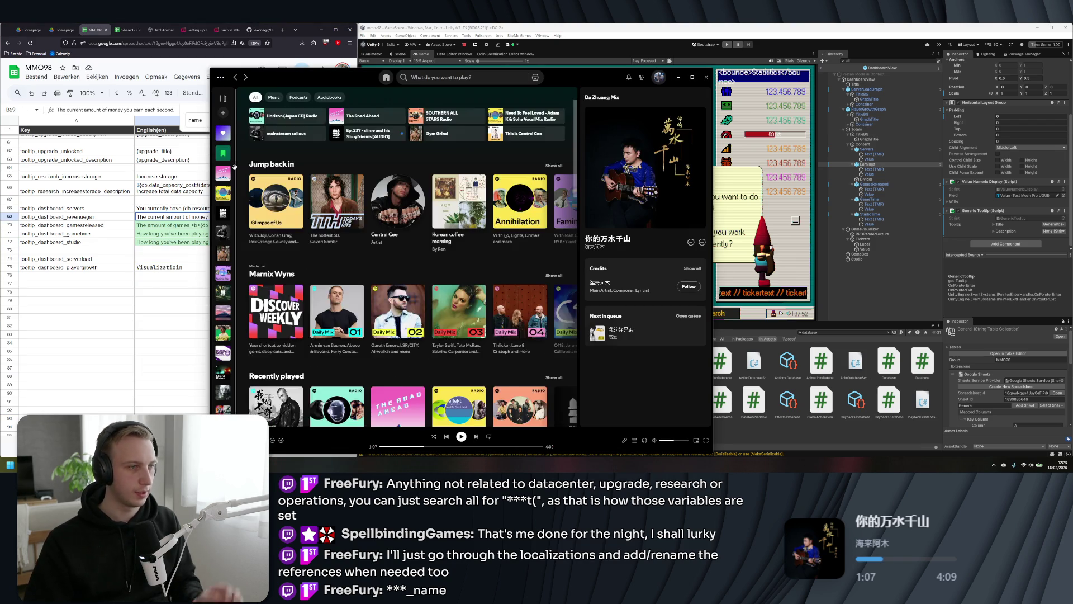
pyautogui.moveTo(313, 77); pyautogui.dragTo(393, 70)
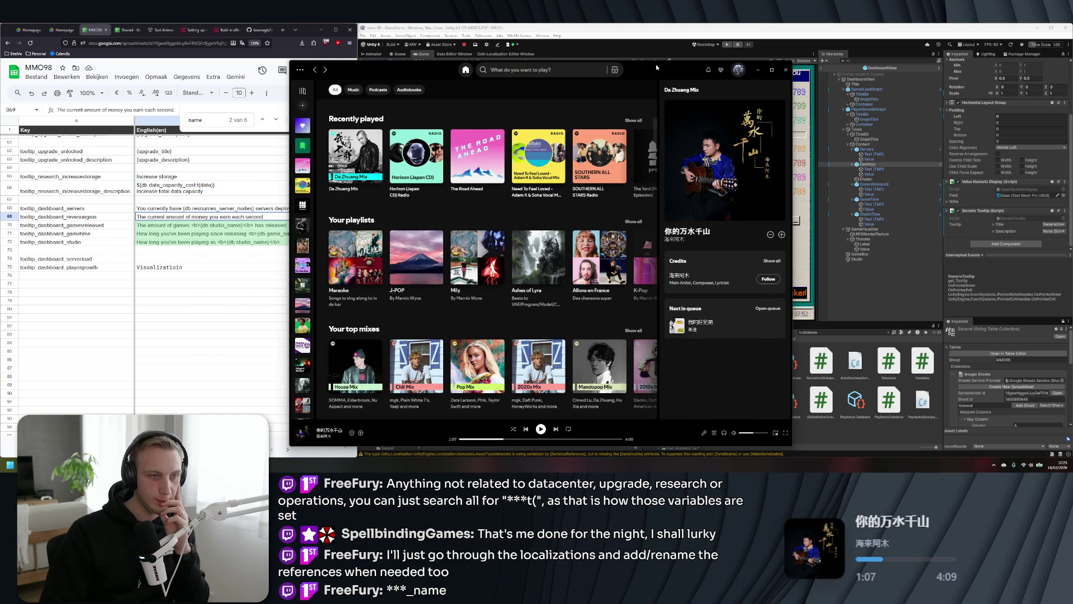
pyautogui.scroll(5, 416, 279)
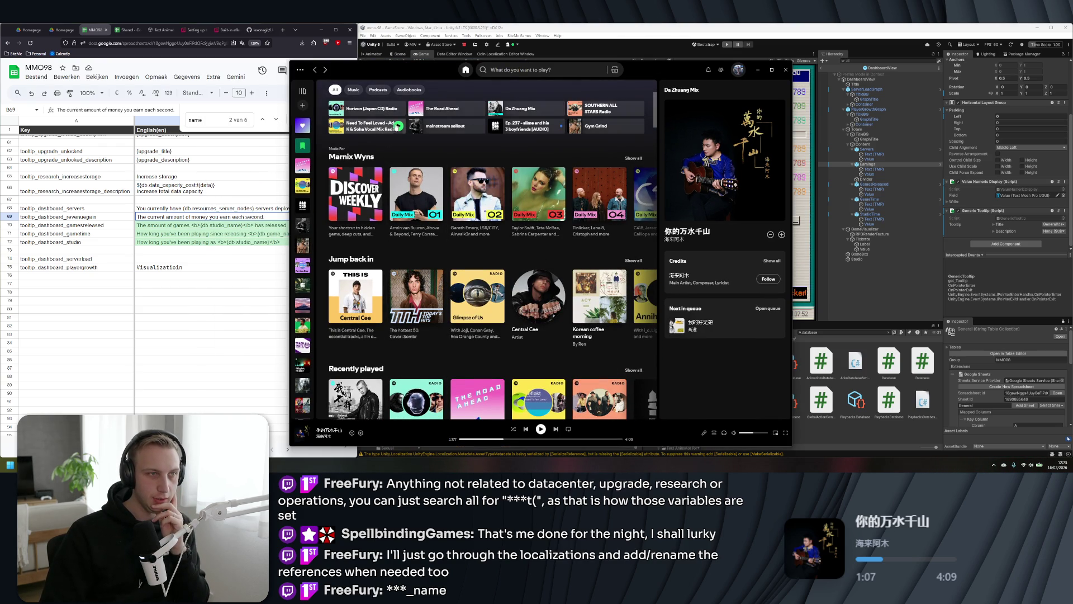
pyautogui.click(398, 126)
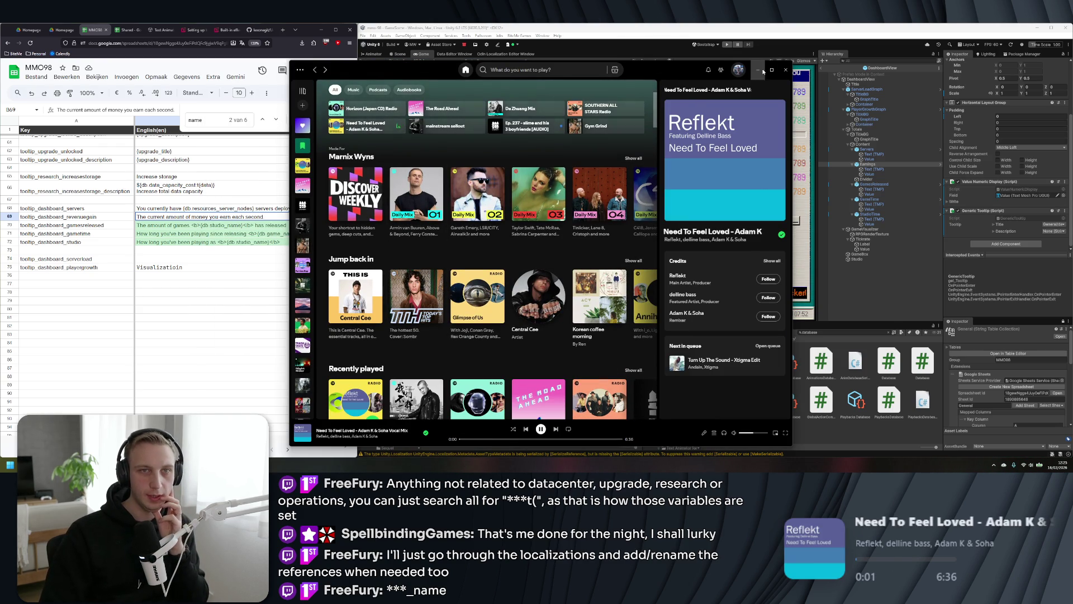
pyautogui.press('super+Down')
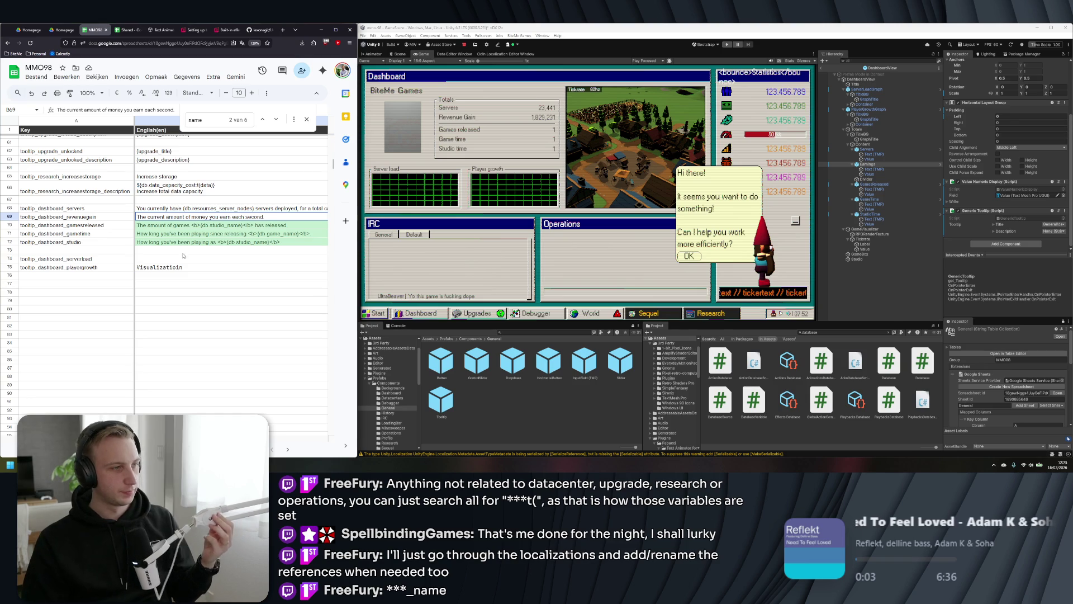
# Set the English column from row 72 downward to the Standaard (Arial) font.
pyautogui.click(190, 250)
pyautogui.click(191, 263)
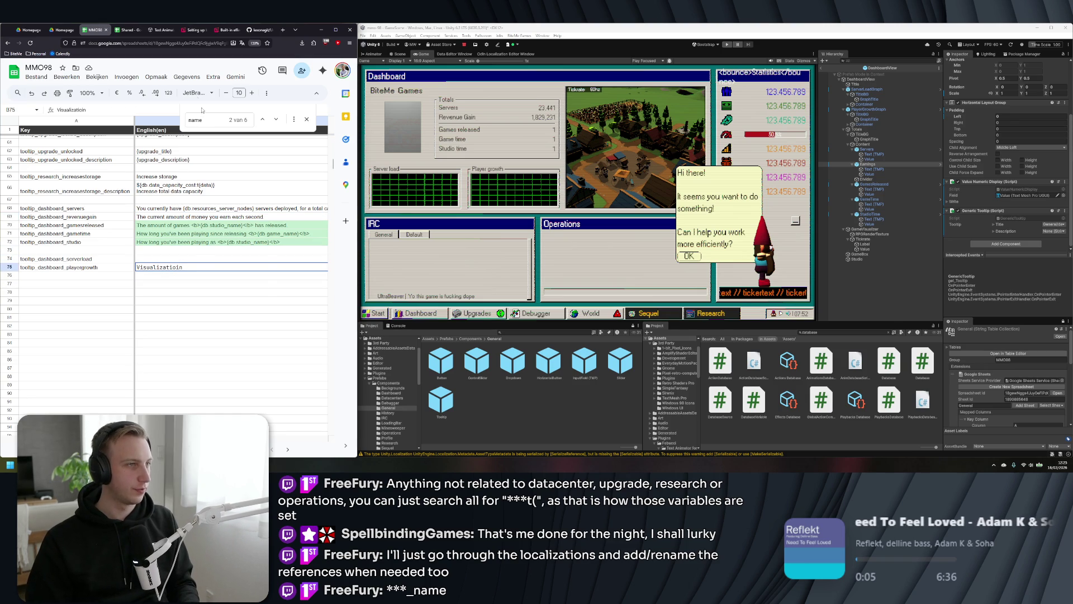
pyautogui.click(194, 93)
pyautogui.click(195, 94)
pyautogui.press('Up')
pyautogui.press('Up')
pyautogui.press('Up')
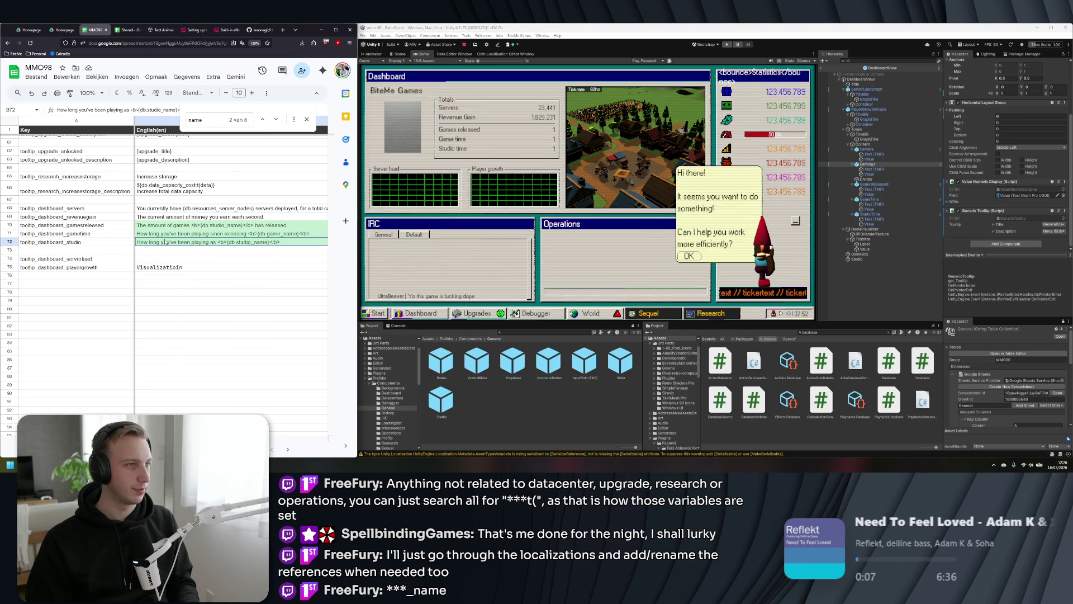
pyautogui.click(190, 93)
pyautogui.moveTo(180, 241)
pyautogui.mouseDown()
pyautogui.moveTo(203, 380)
pyautogui.moveTo(199, 193)
pyautogui.mouseUp()
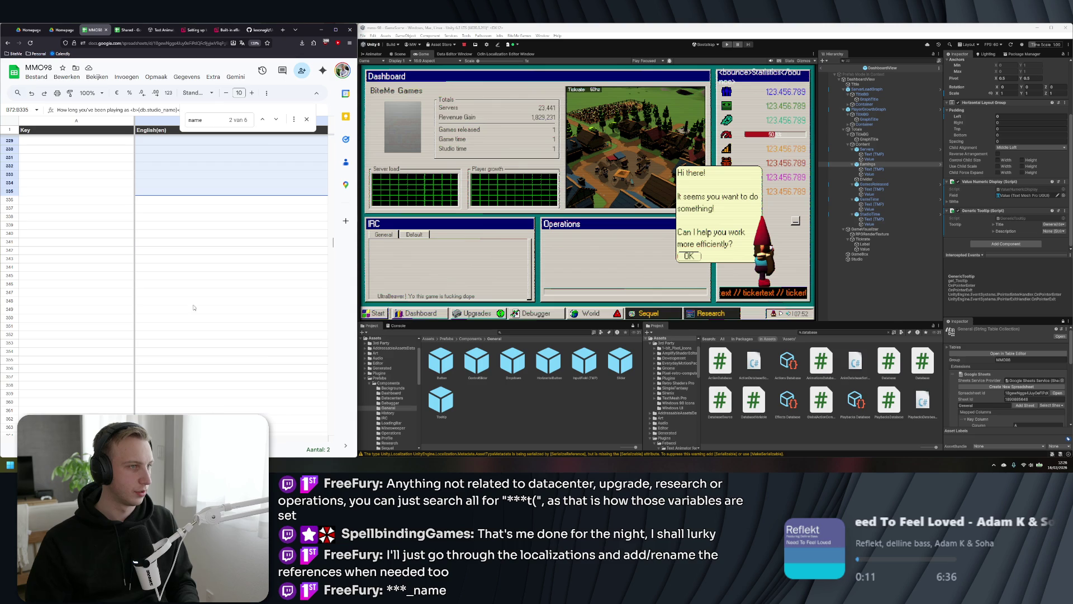
pyautogui.click(207, 94)
pyautogui.click(213, 141)
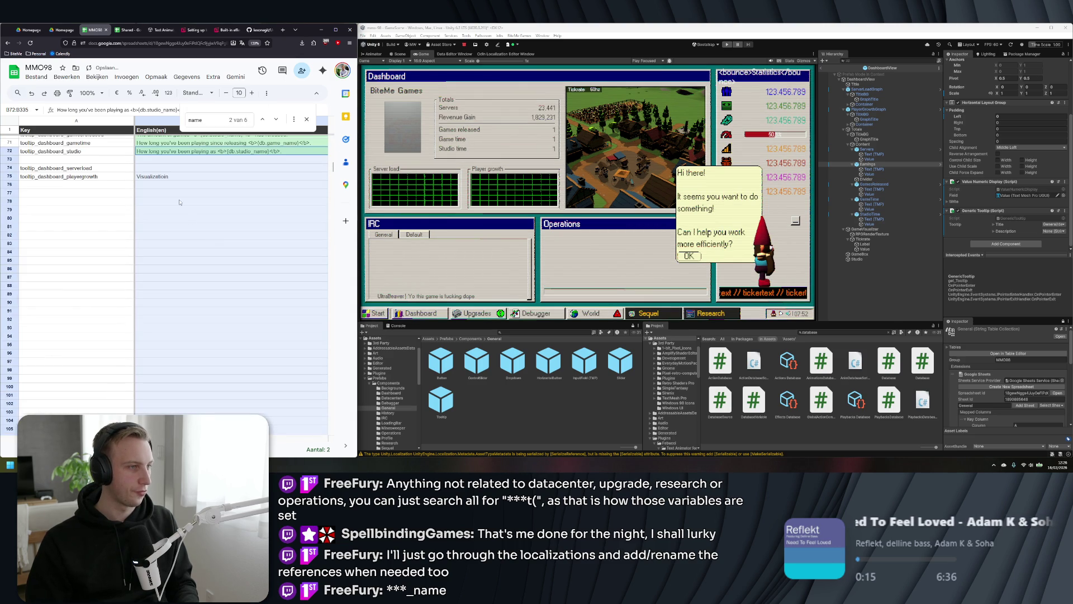
# Replace the playergrowth placeholder with 'Your player's growth over time'.
pyautogui.click(177, 176)
pyautogui.write('Visualizatioin')
pyautogui.press('BackSpace')
pyautogui.press('BackSpace')
pyautogui.press('BackSpace')
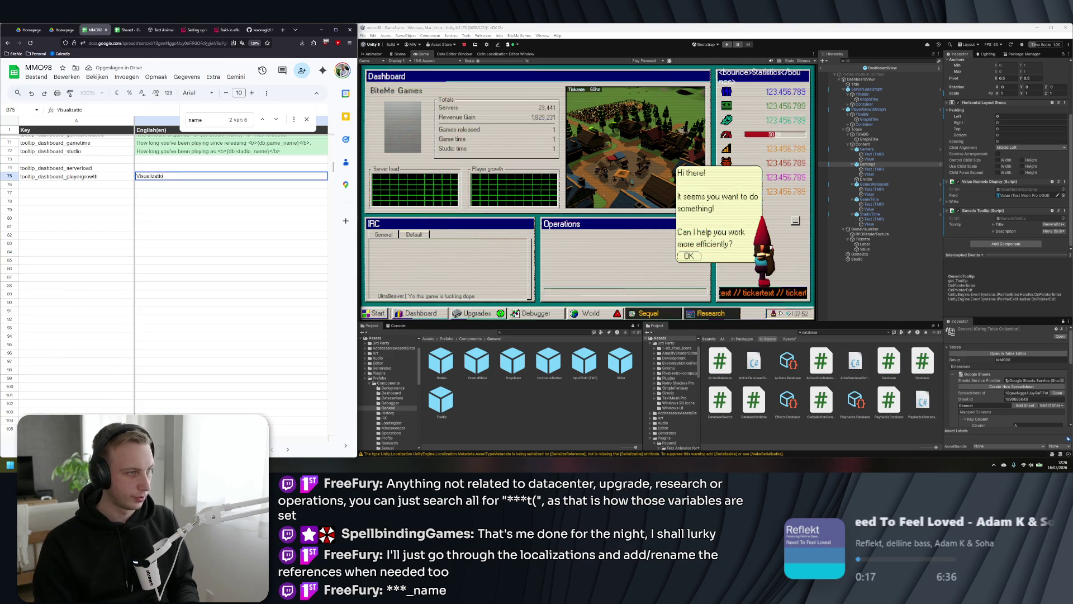
pyautogui.press('BackSpace')
pyautogui.press('BackSpace')
pyautogui.press('BackSpace')
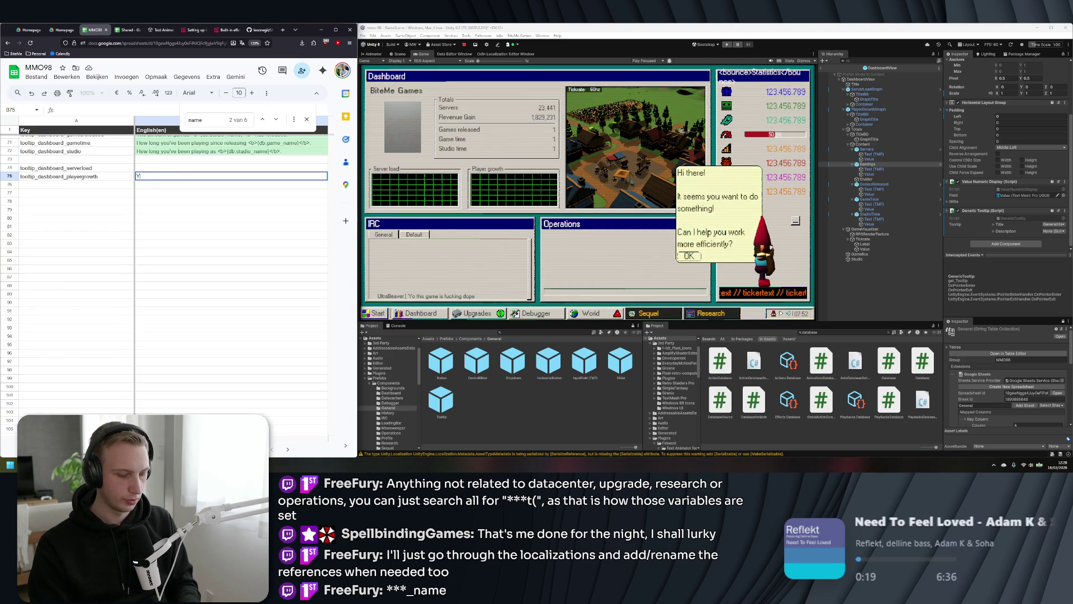
pyautogui.write('Your play')
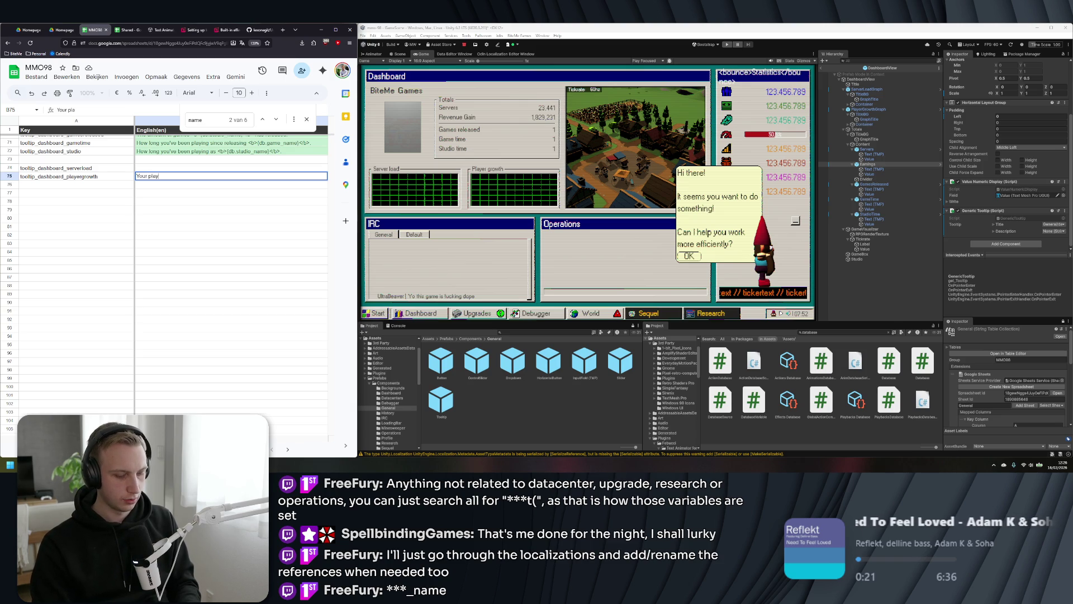
pyautogui.write("er's grow")
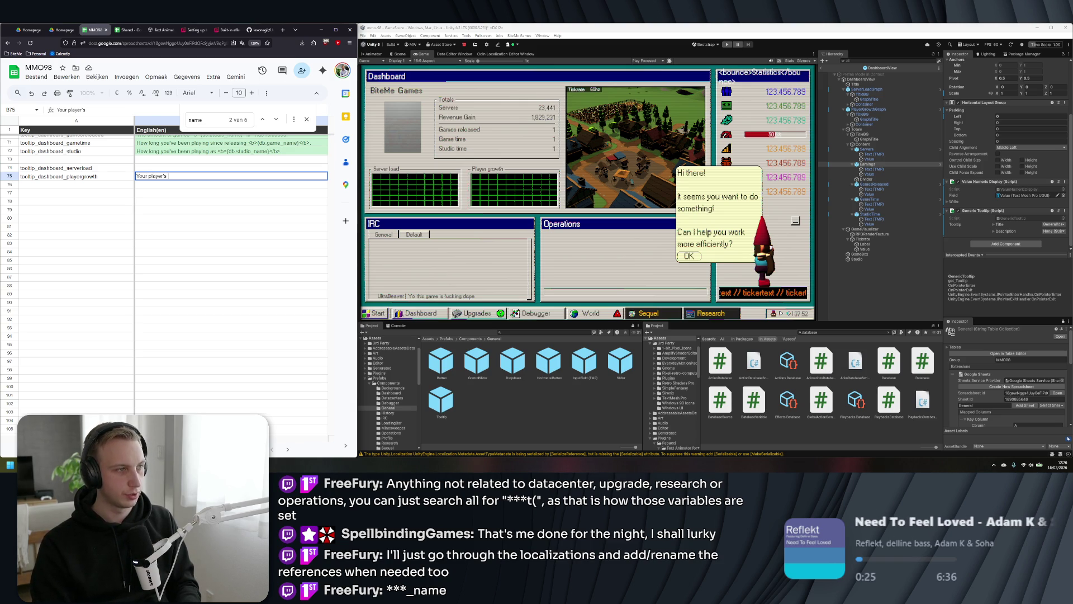
pyautogui.write('th over time')
pyautogui.press('Return')
# Give serverload the English text 'Your game's serverload over time'.
pyautogui.press('Up')
pyautogui.press('Up')
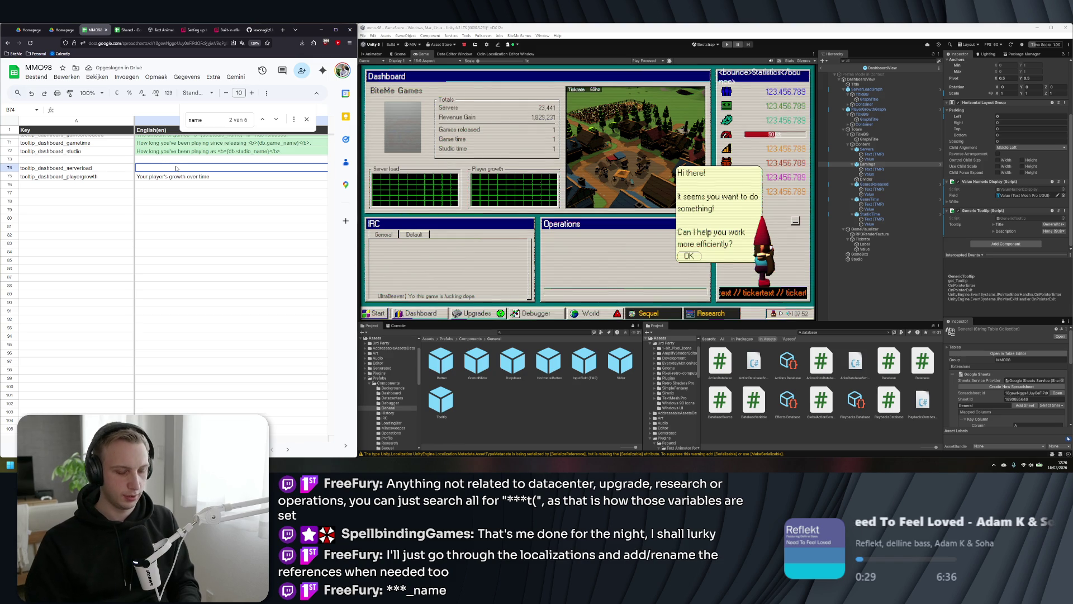
pyautogui.write("Your game's")
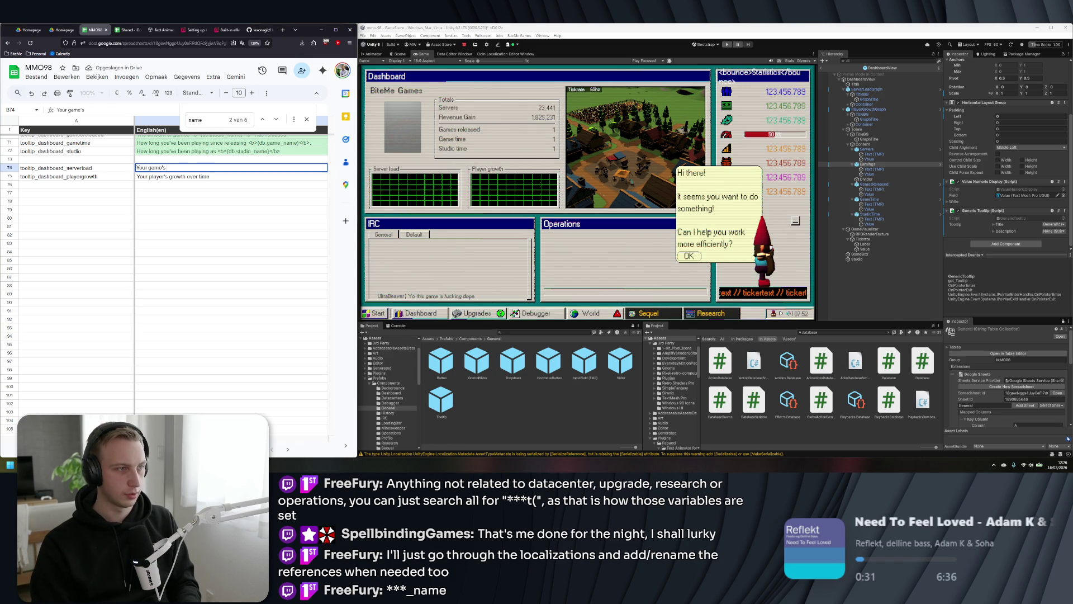
pyautogui.write(' serverload o')
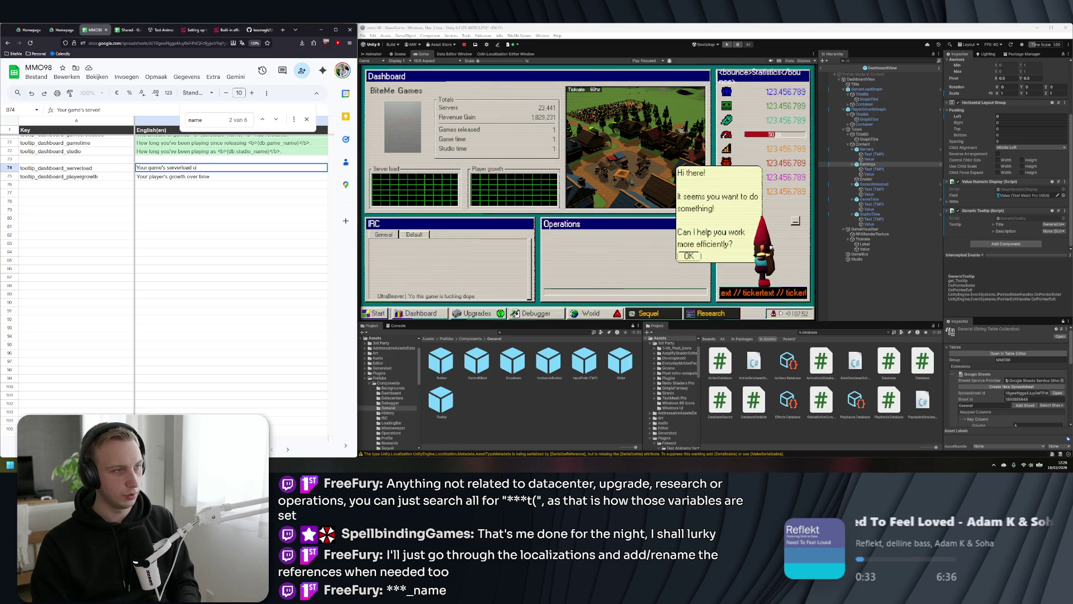
pyautogui.write('ver time')
pyautogui.press('Return')
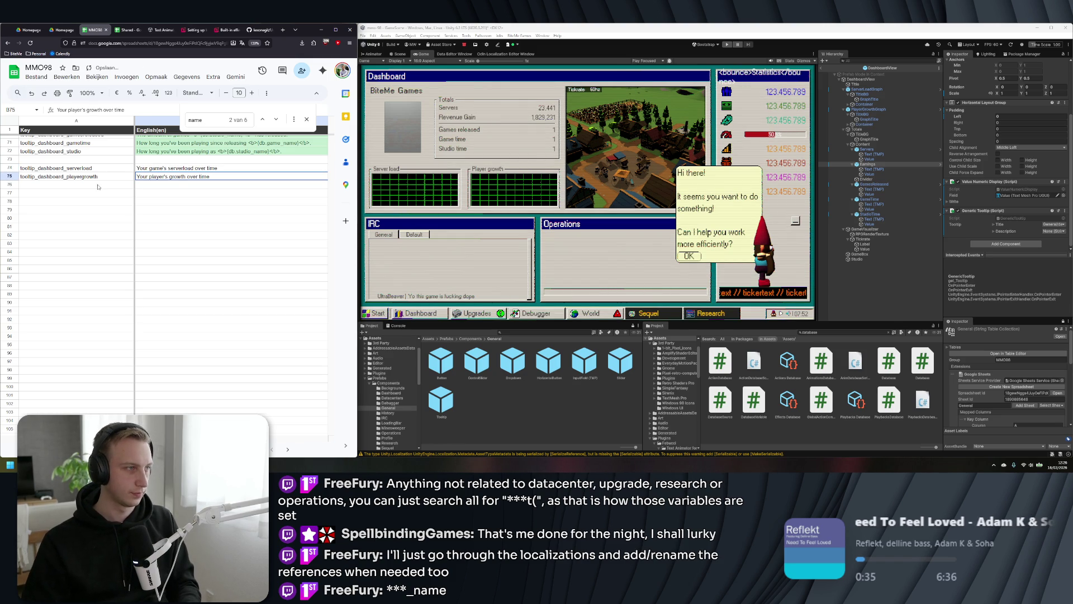
pyautogui.press('Return')
pyautogui.scroll(2, 99, 190)
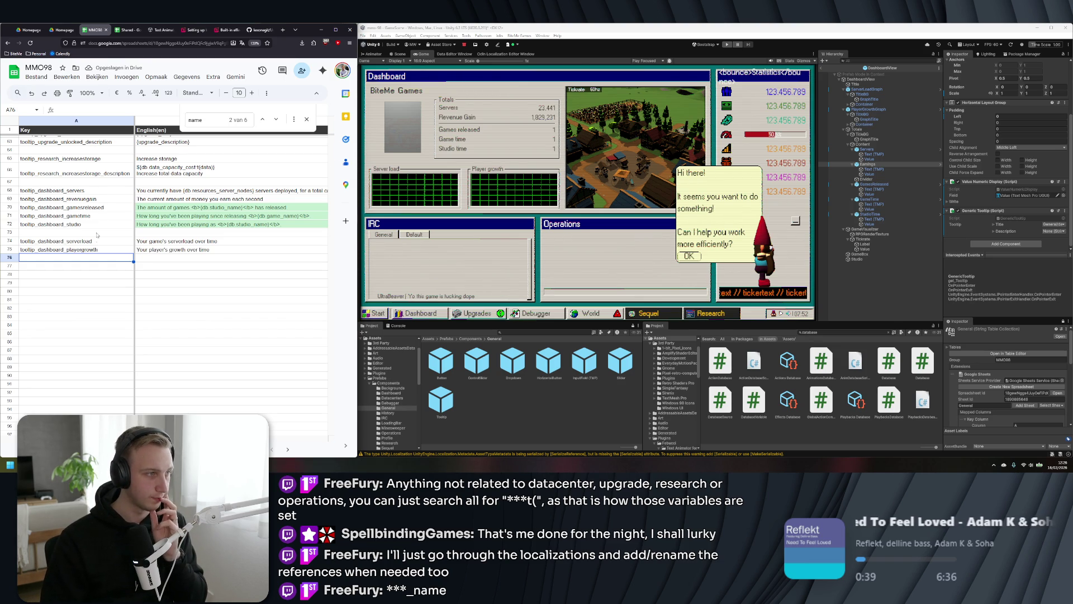
# Add tooltip_dashboard_studioname in row 77 with English text 'The name of your game studio'.
pyautogui.scroll(-1, 95, 237)
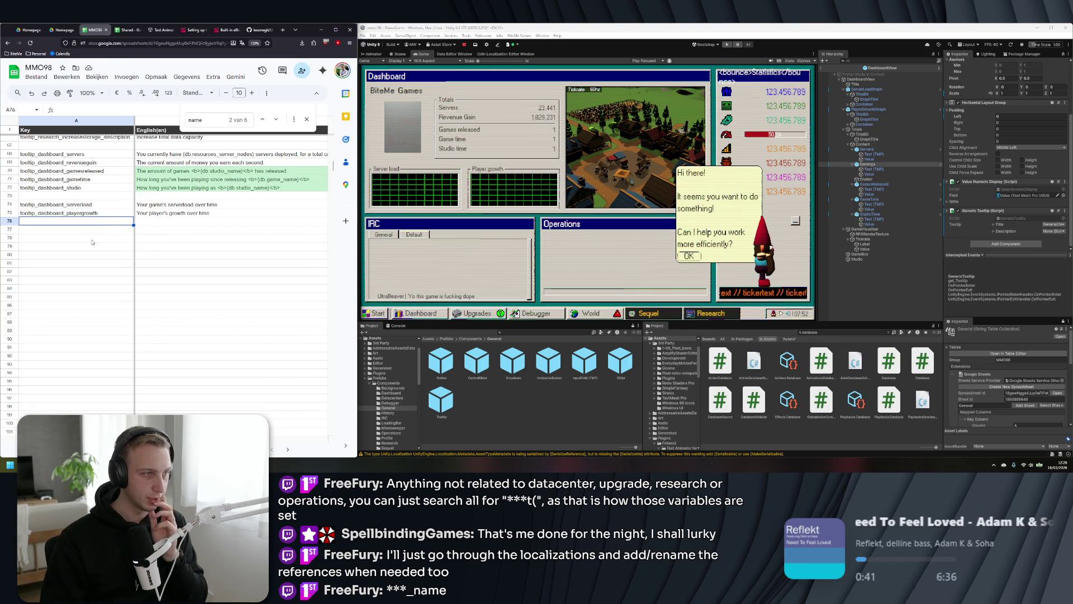
pyautogui.click(40, 229)
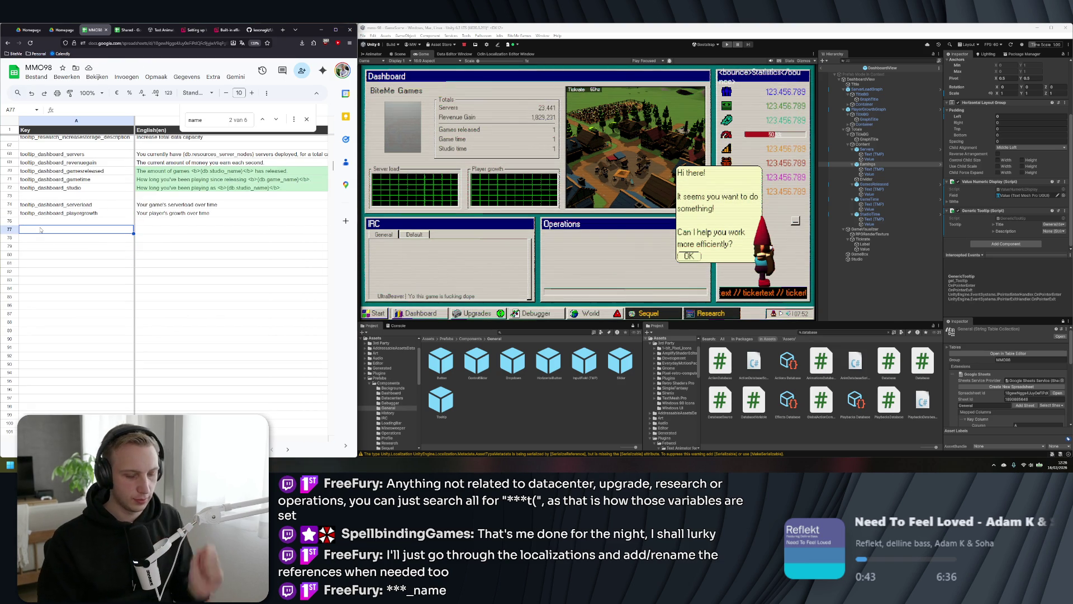
pyautogui.write('tooltip_dashboar')
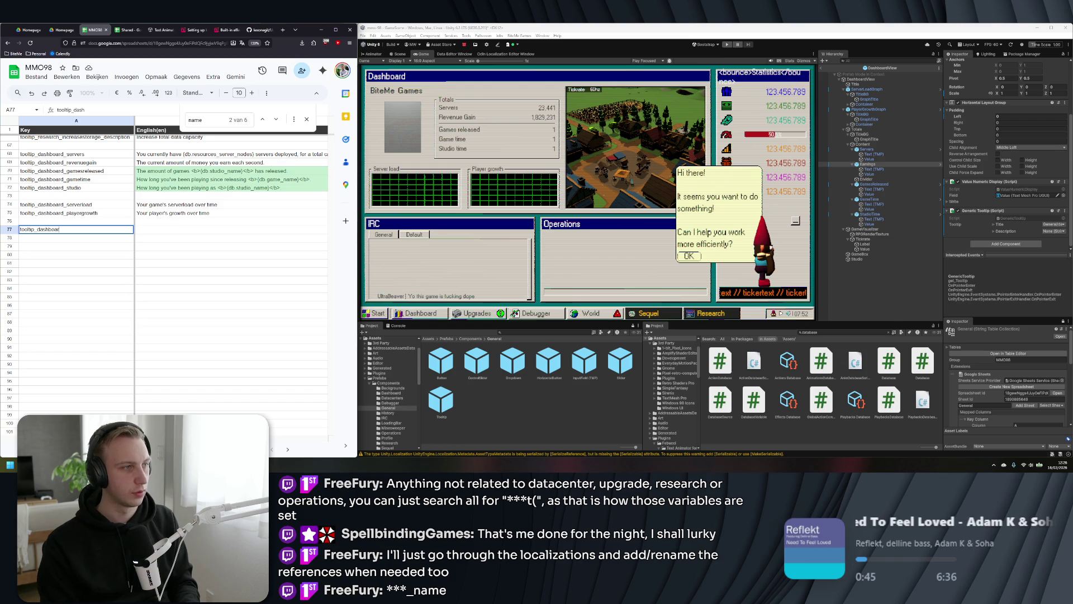
pyautogui.write('d_studioname')
pyautogui.press('Tab')
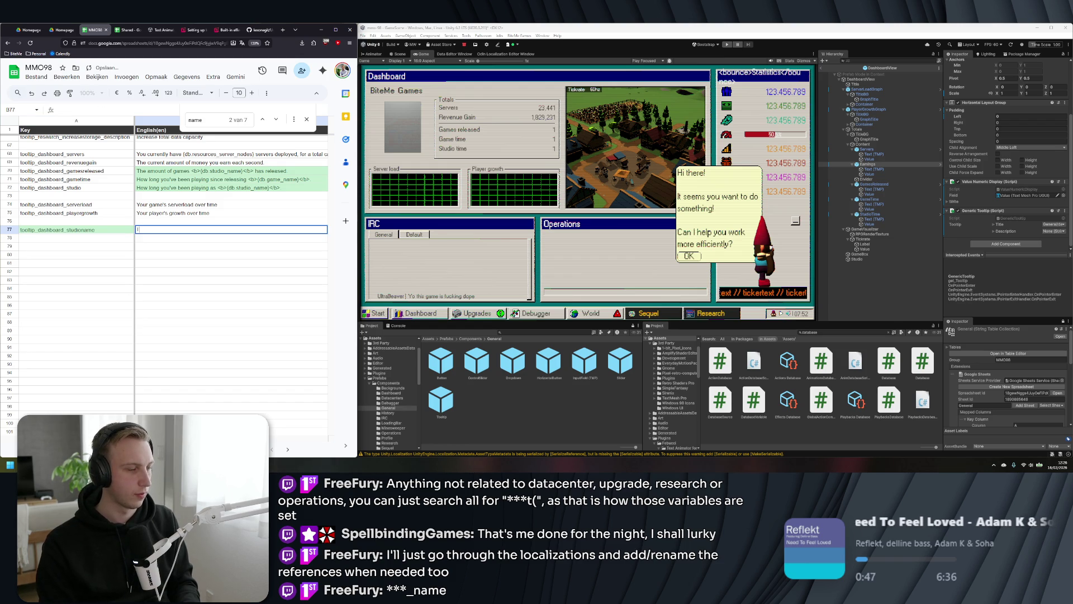
pyautogui.write('of your game studio')
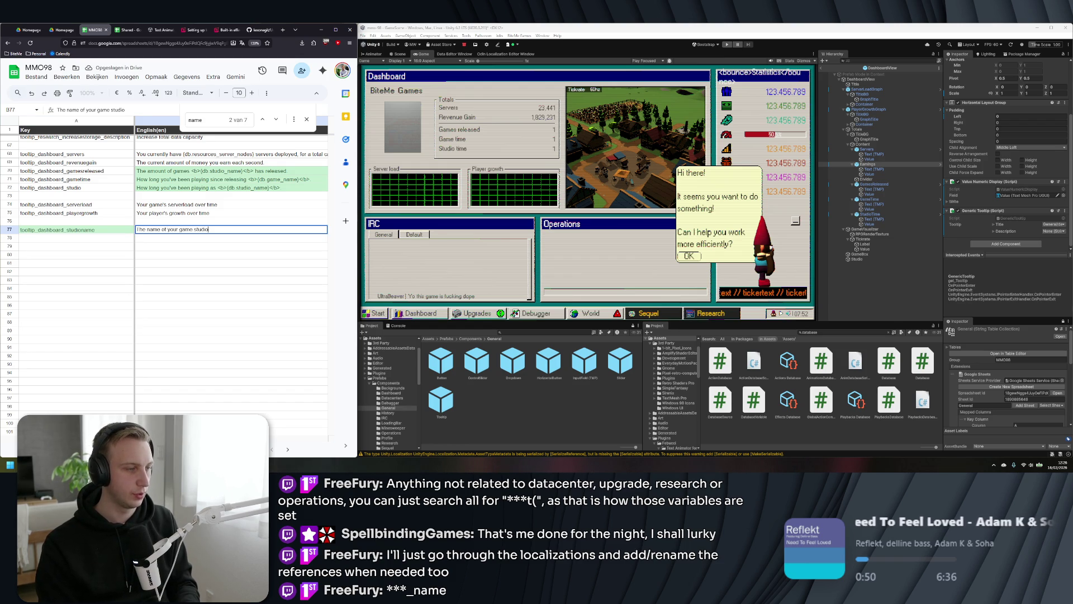
pyautogui.press('Return')
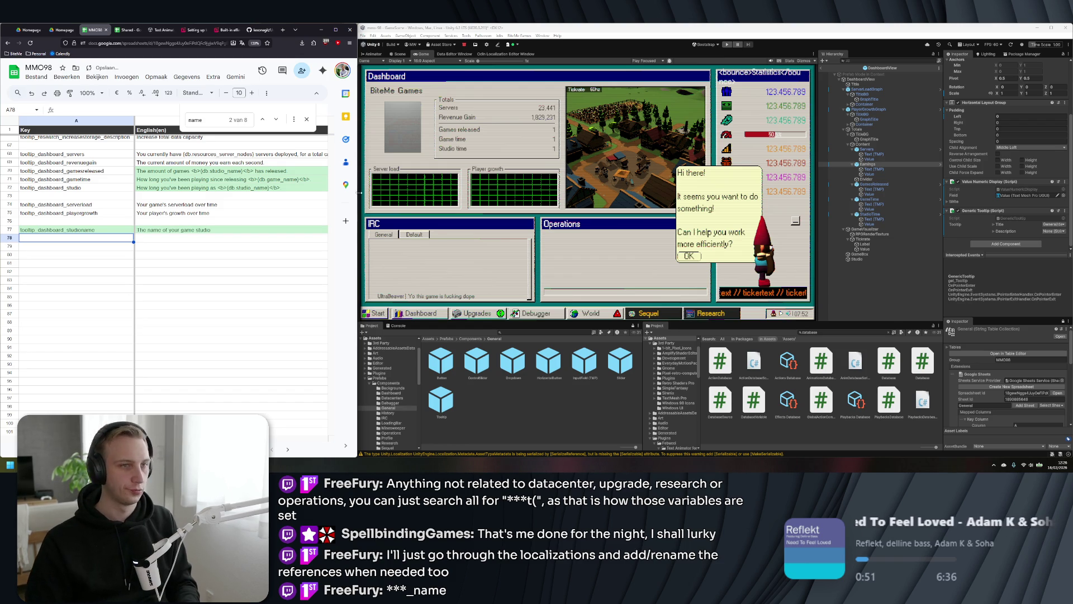
pyautogui.click(246, 206)
pyautogui.click(250, 221)
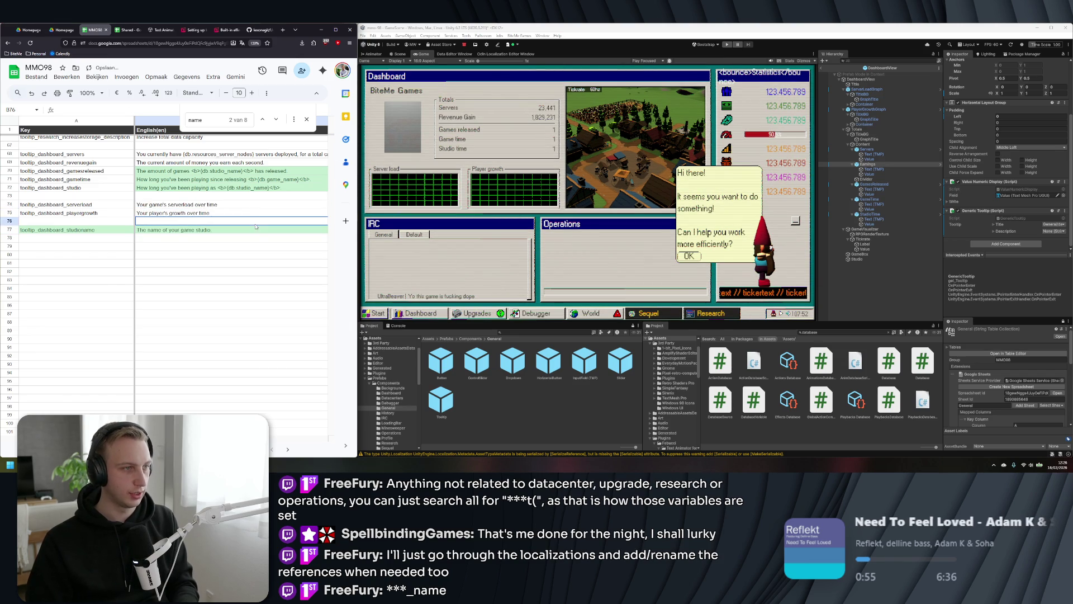
pyautogui.scroll(5, 252, 213)
pyautogui.scroll(-4, 252, 213)
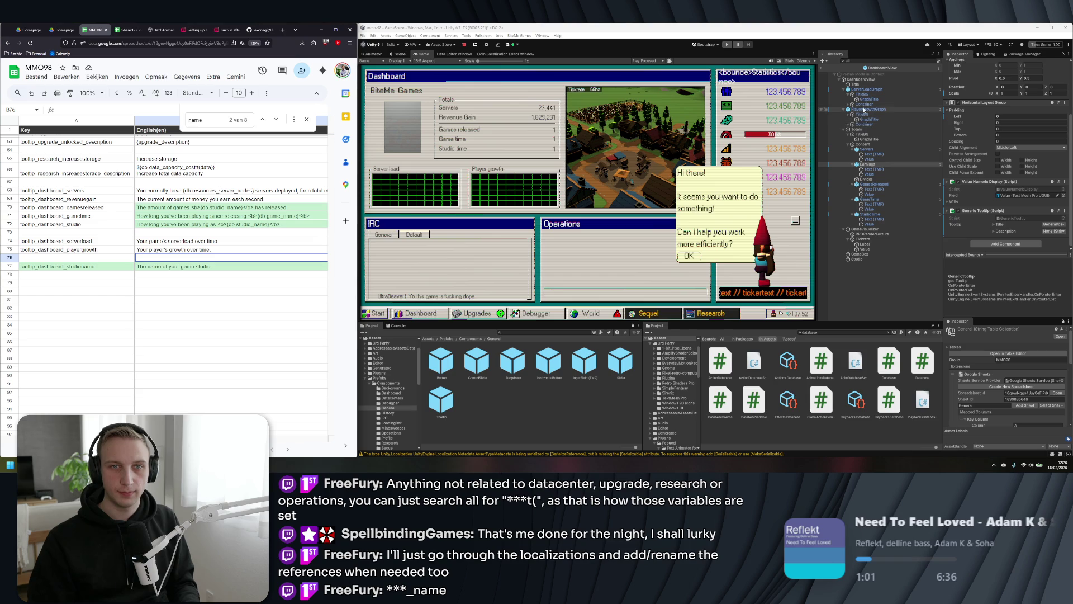
pyautogui.click(855, 83)
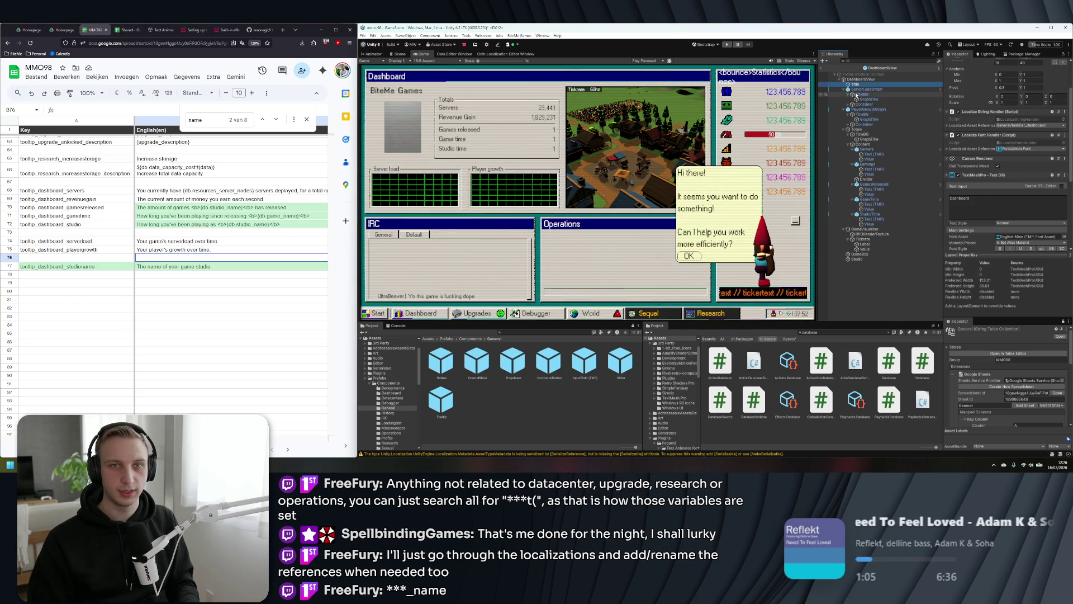
# Select the Studio stat and open the string entry picker for its Generic Tooltip title.
pyautogui.click(854, 259)
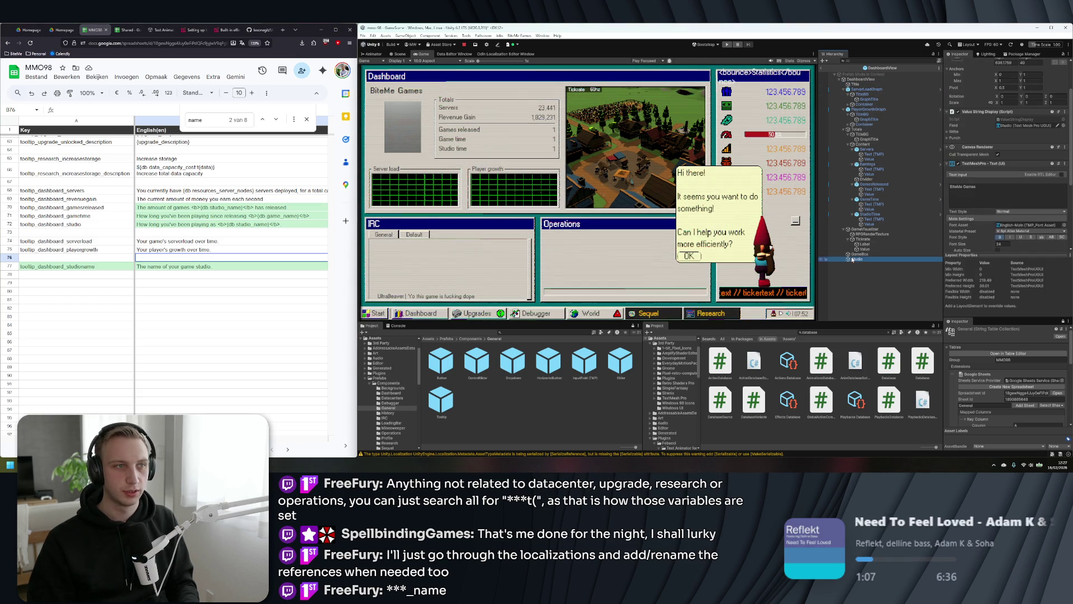
pyautogui.scroll(4, 991, 199)
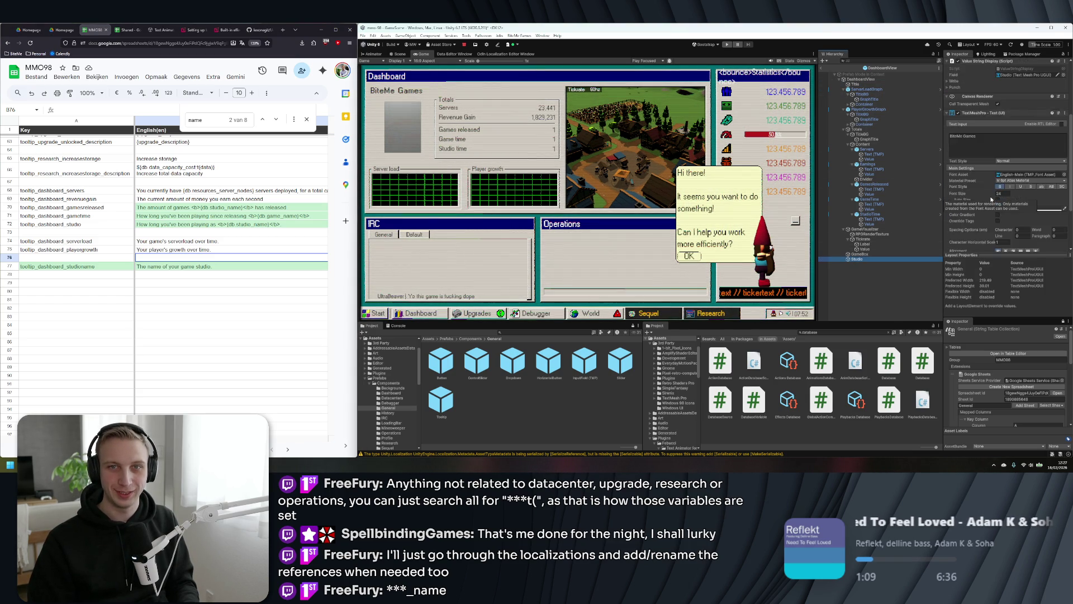
pyautogui.scroll(-5, 1031, 183)
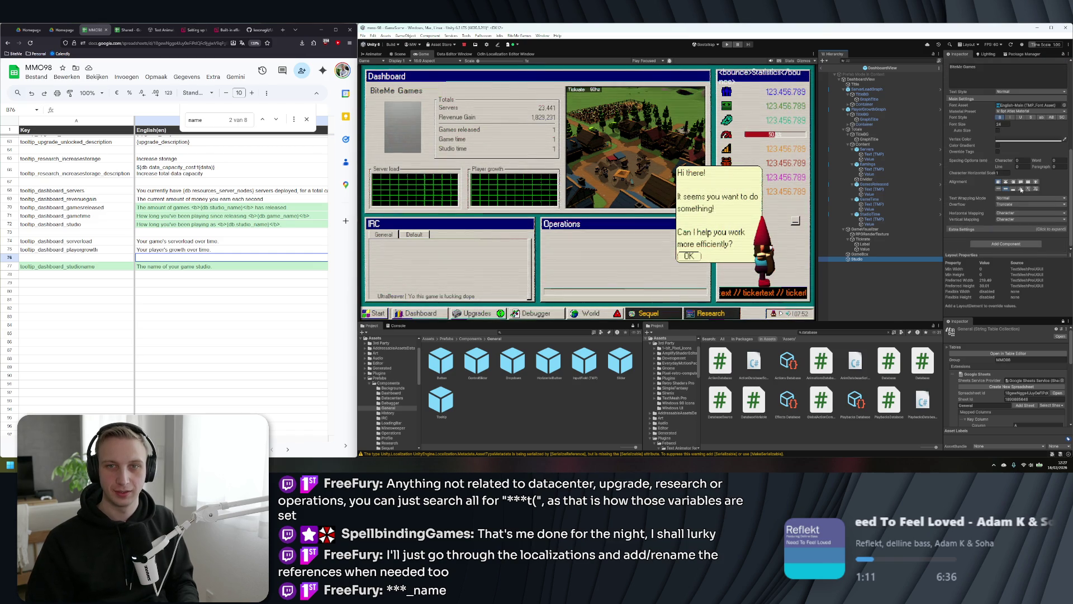
pyautogui.scroll(-2, 997, 272)
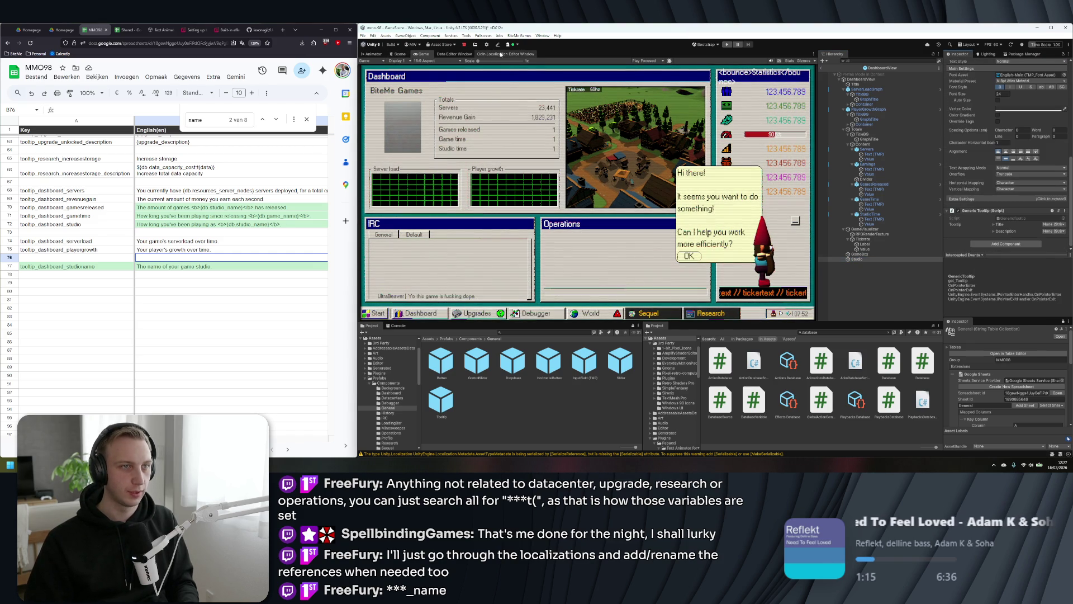
pyautogui.click(1040, 223)
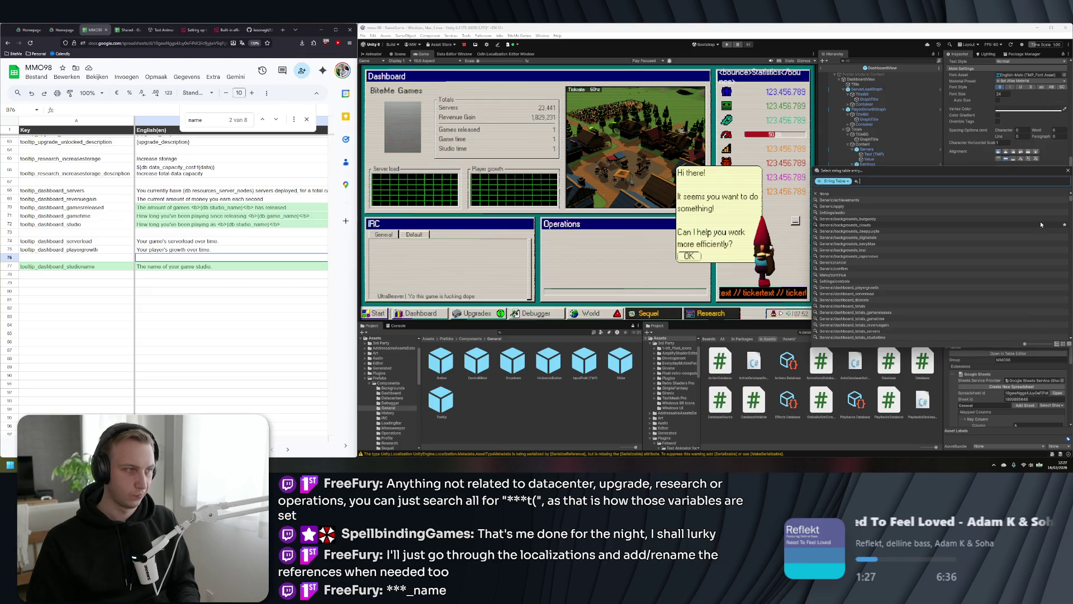
# Check the tooltip_dashboard_studioname key in sheet row 77, then open the description entry picker.
pyautogui.click(143, 268)
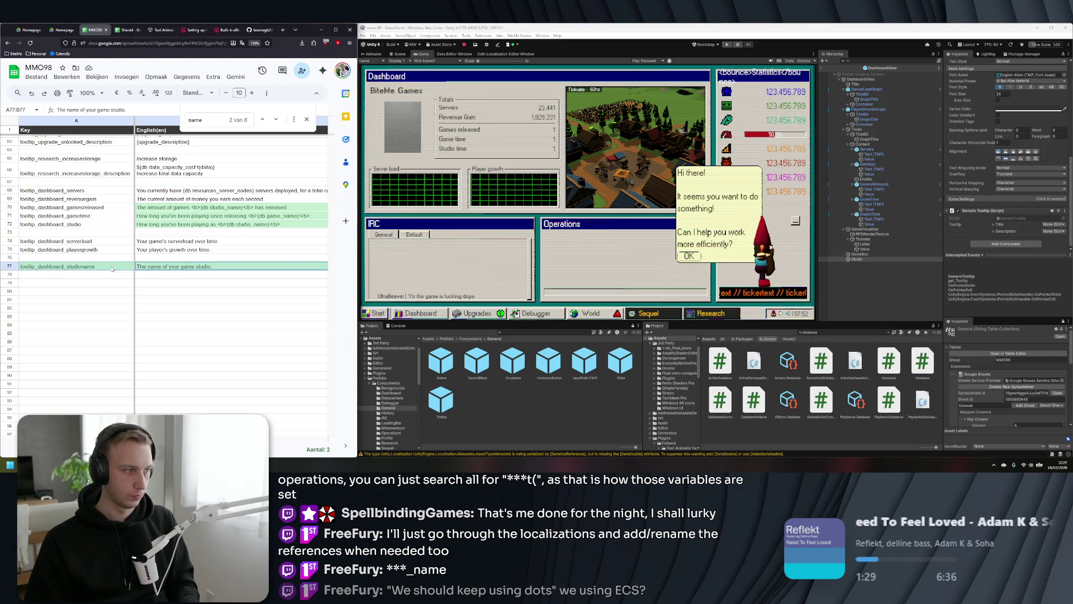
pyautogui.keyDown('shift'); pyautogui.click(112, 269); pyautogui.keyUp('shift')
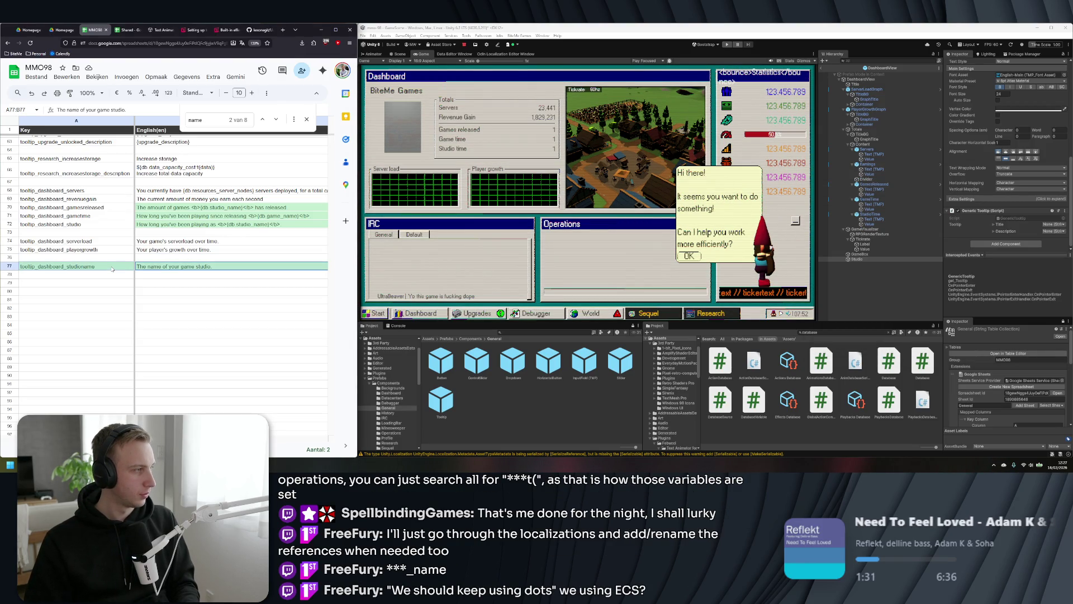
pyautogui.click(110, 270)
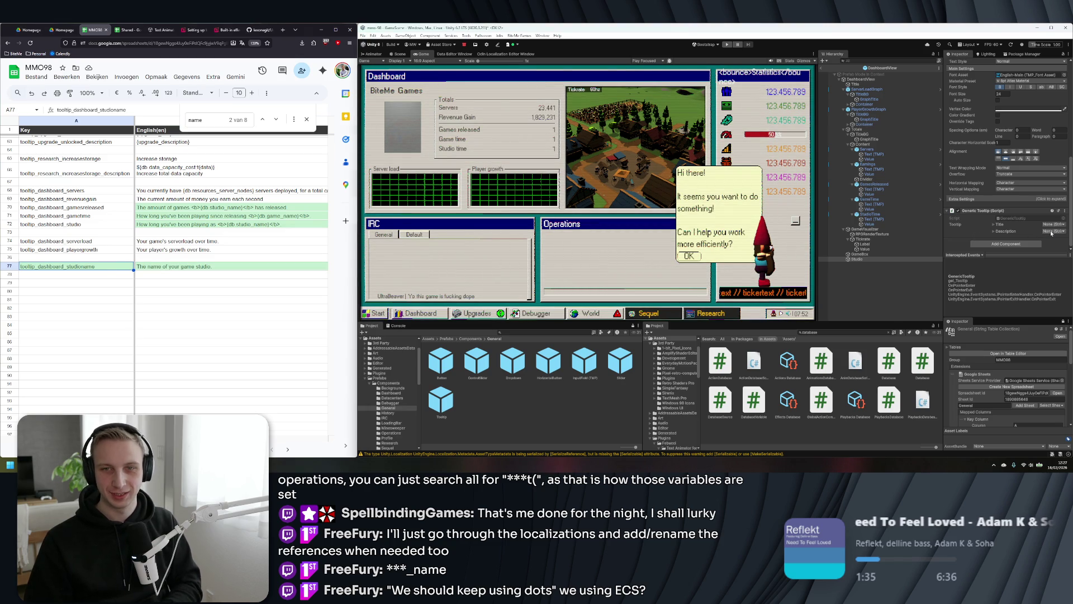
pyautogui.click(1043, 231)
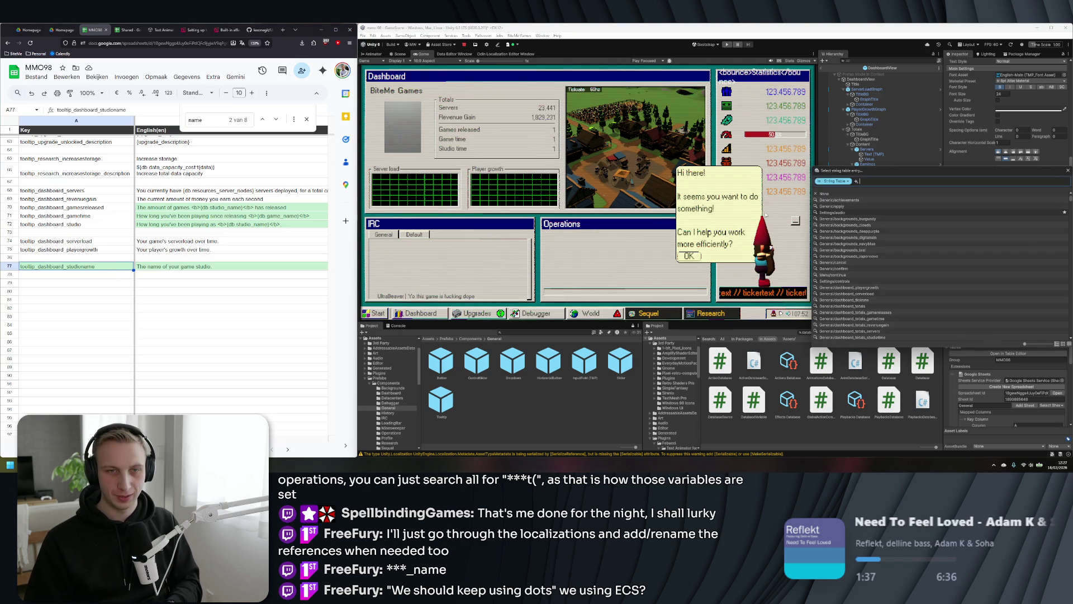
# Enter the key tooltip_dashboard_studioname_title in cell A78.
pyautogui.click(107, 277)
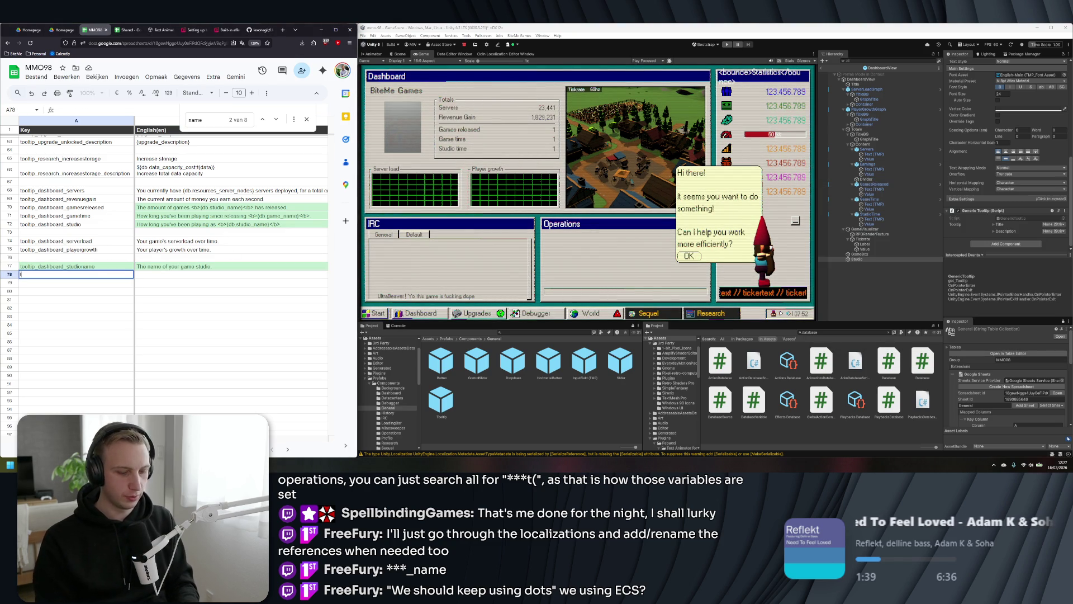
pyautogui.write('tooltip_dash')
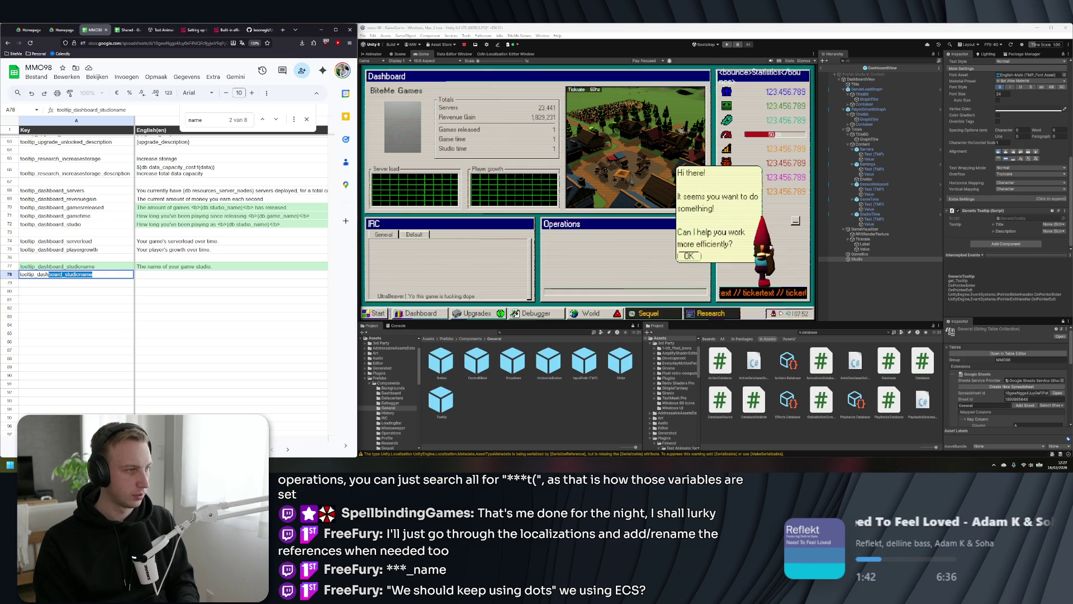
pyautogui.press('Tab')
pyautogui.hotkey('shift', 'Tab')
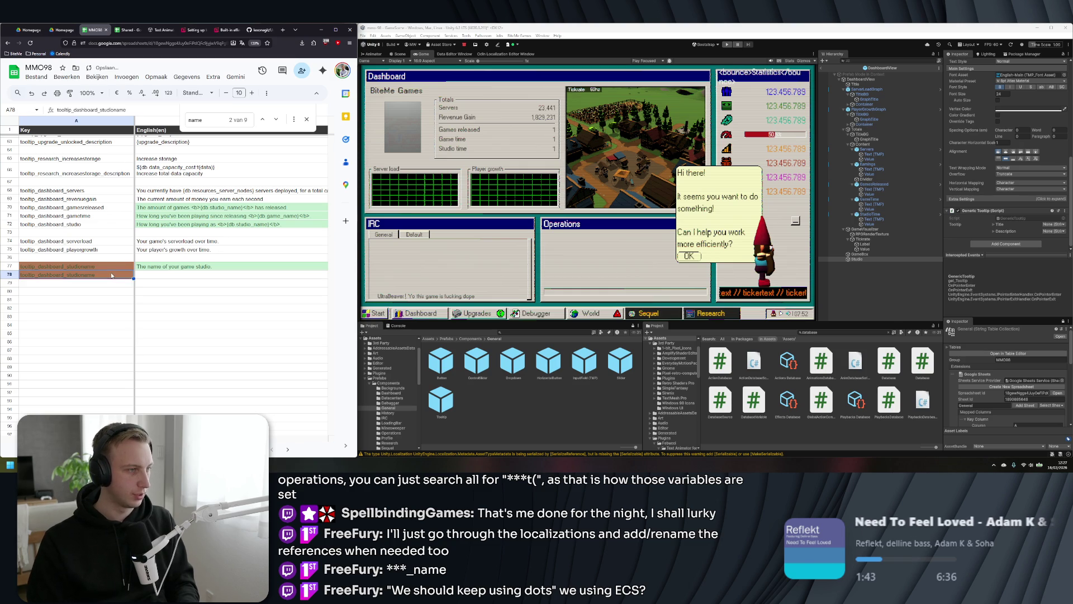
pyautogui.press('Return')
pyautogui.write('_title')
pyautogui.press('Tab')
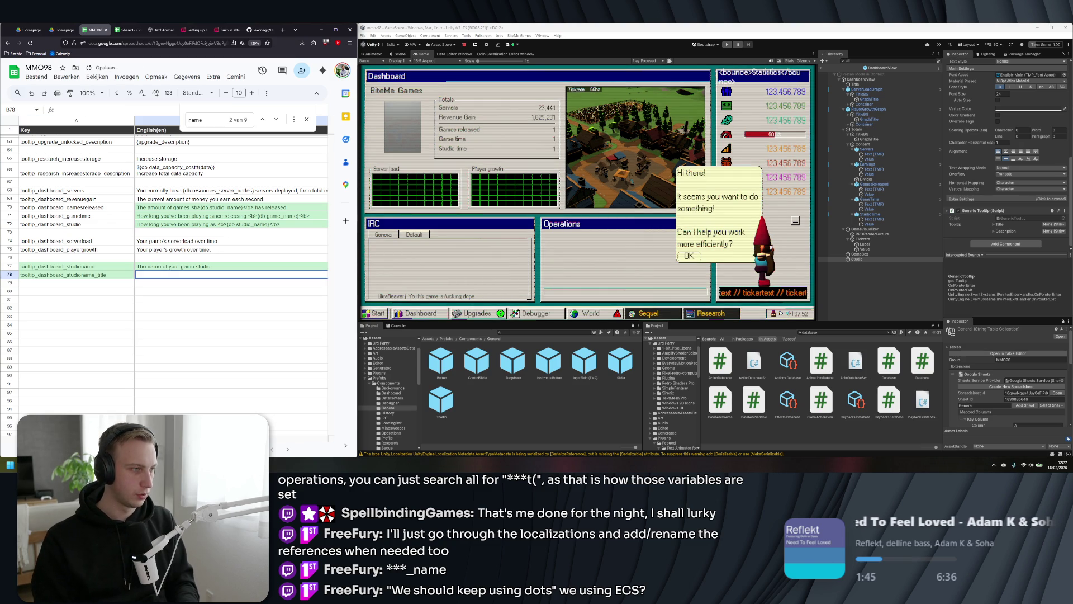
# Copy the {db.studio_name} placeholder from B70 into B78.
pyautogui.click(204, 210)
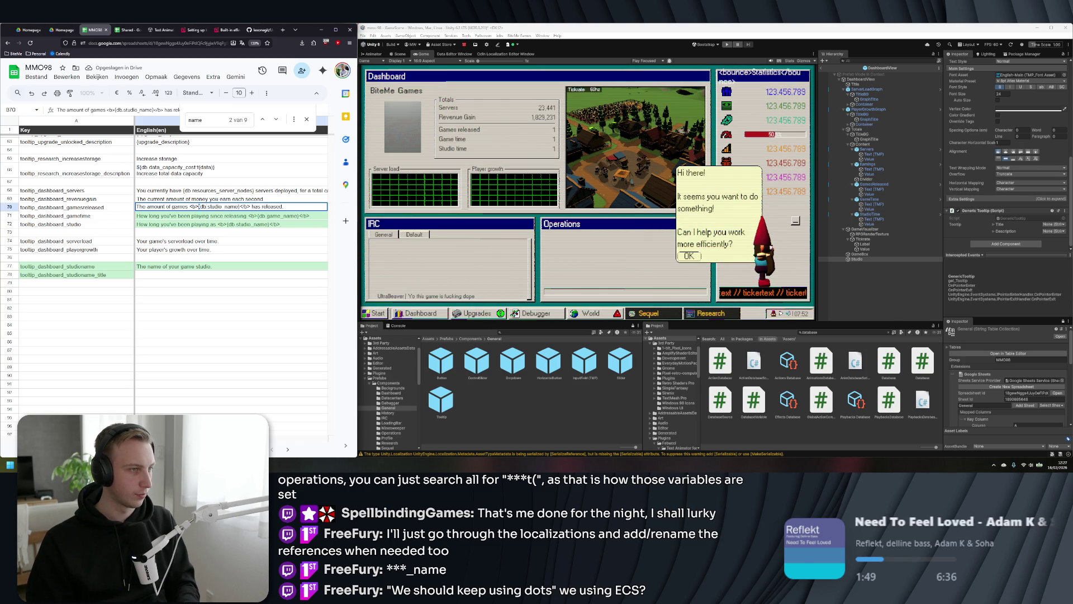
pyautogui.moveTo(200, 207); pyautogui.dragTo(244, 207)
pyautogui.hotkey('ctrl', 'c')
pyautogui.click(217, 274)
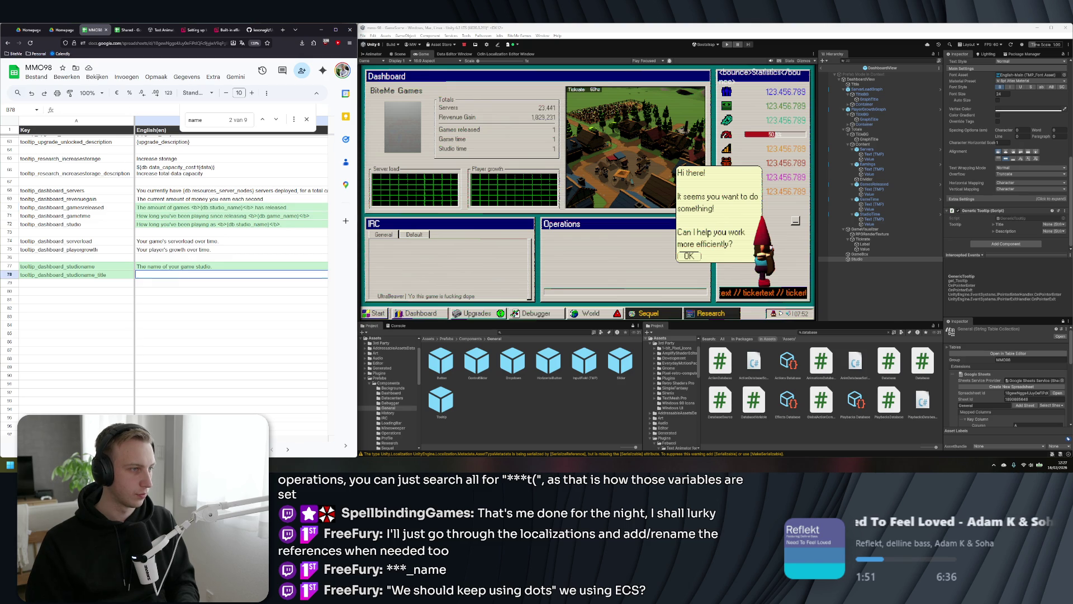
pyautogui.hotkey('ctrl', 'v')
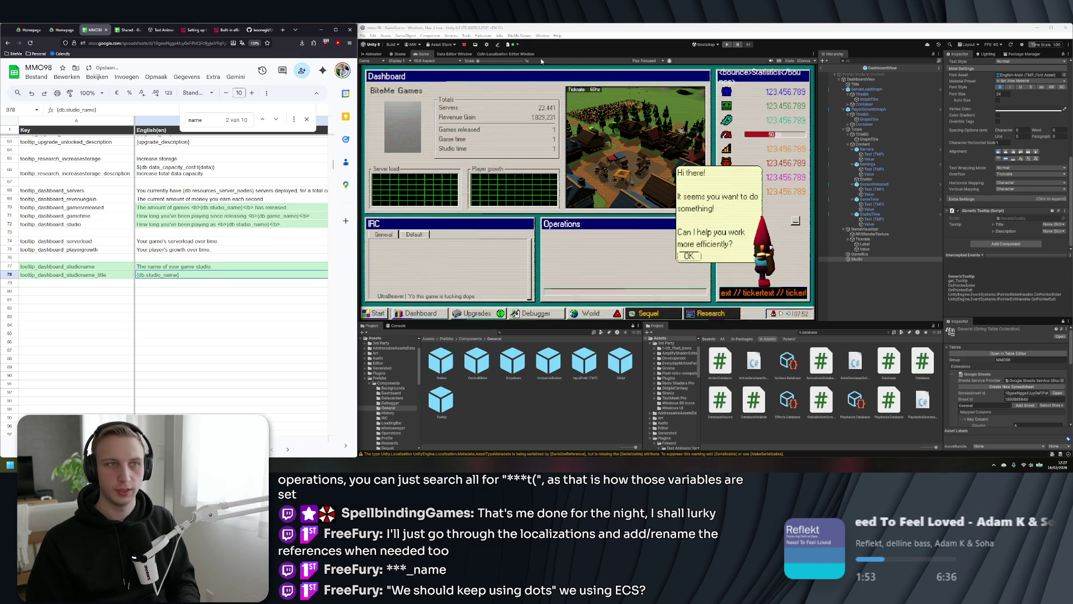
# Pull the latest sheet entries into the Odin localization tables and review the dashboard keys.
pyautogui.click(492, 53)
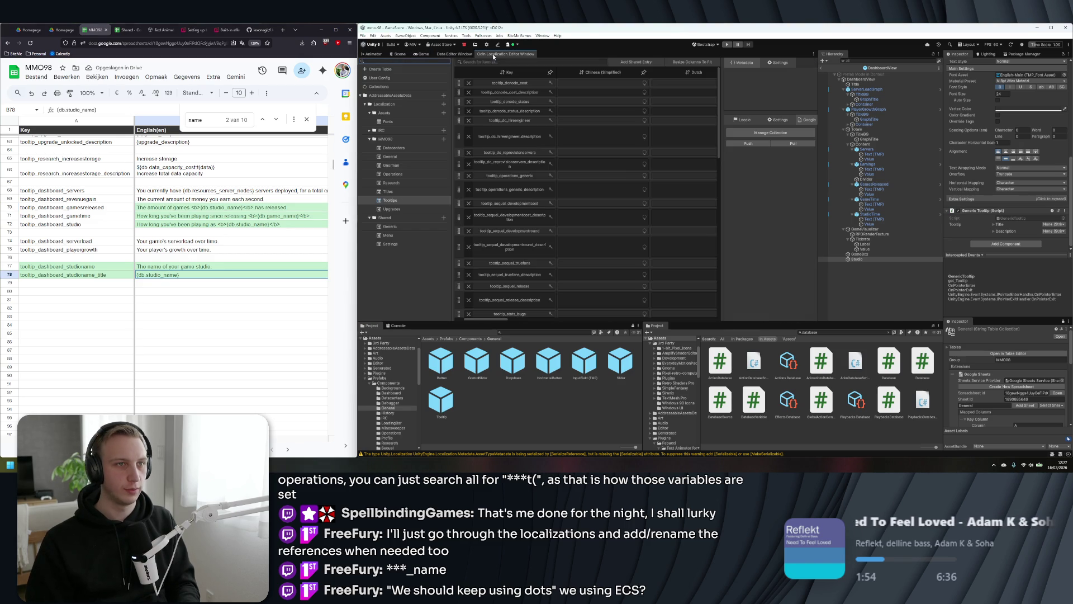
pyautogui.click(794, 143)
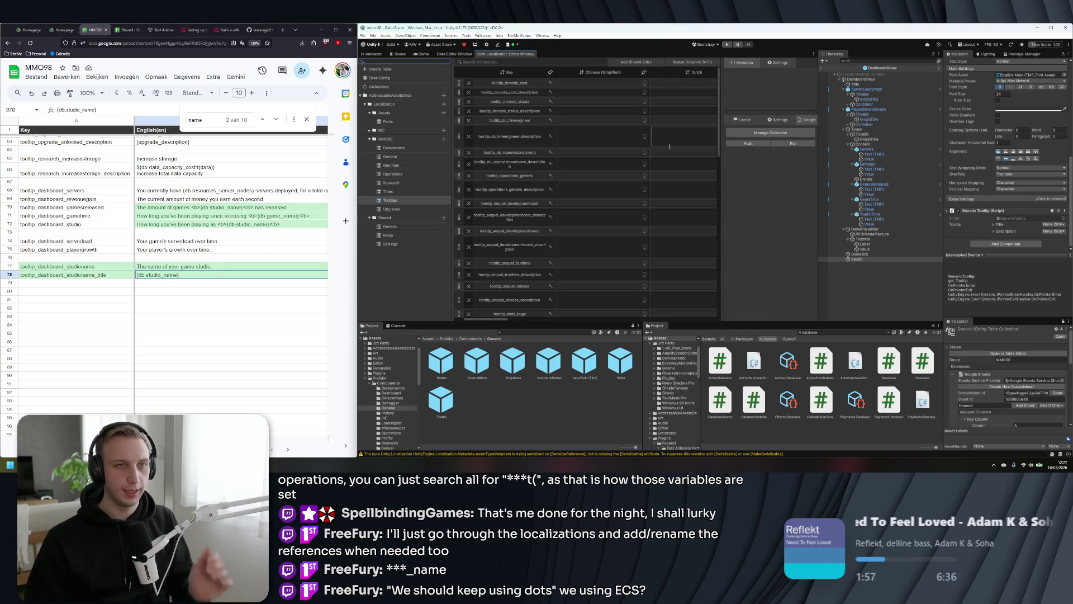
pyautogui.scroll(-10, 654, 188)
pyautogui.scroll(-2, 654, 186)
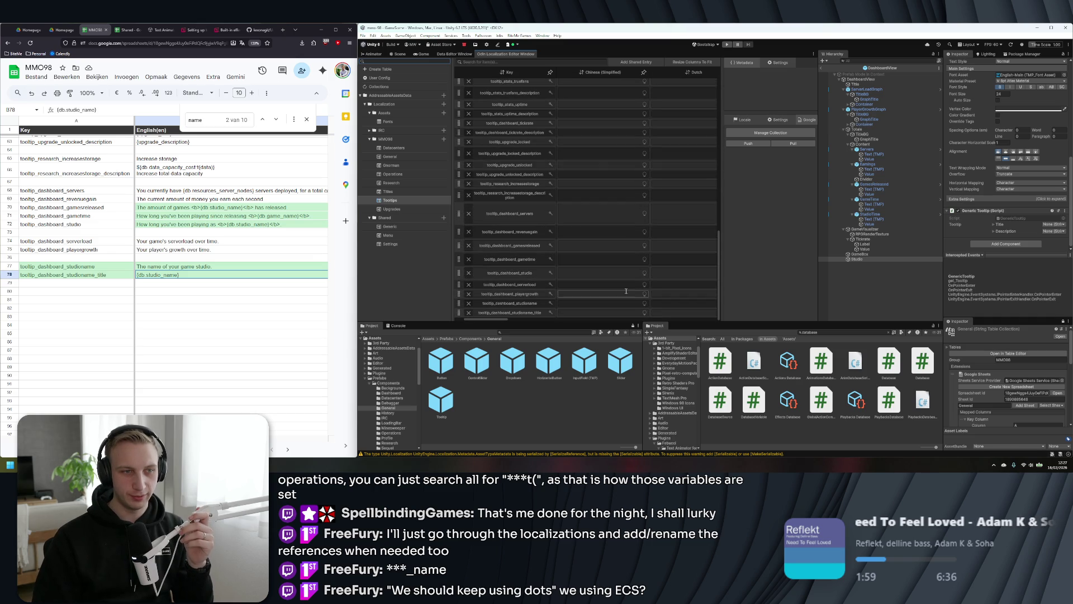
pyautogui.moveTo(470, 320); pyautogui.dragTo(517, 323)
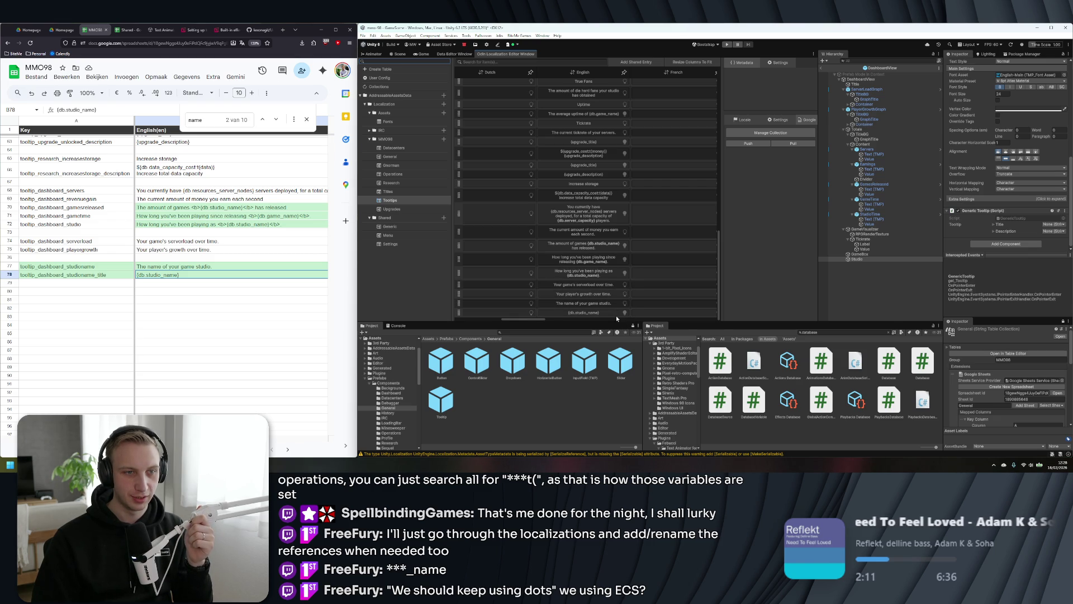
# Start the game in Play mode and show the Game view.
pyautogui.click(726, 44)
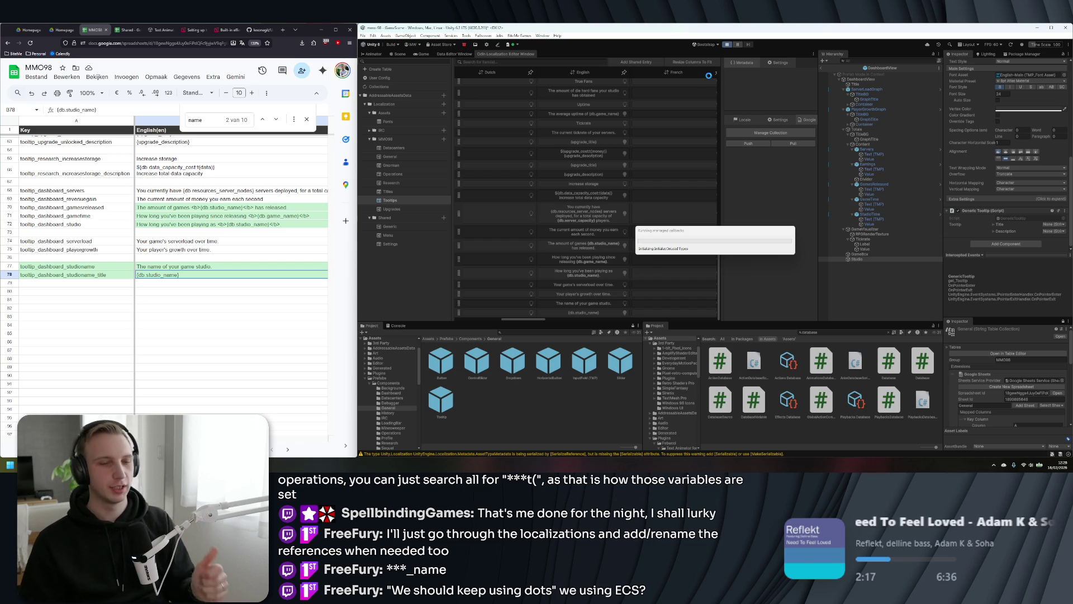
pyautogui.click(723, 48)
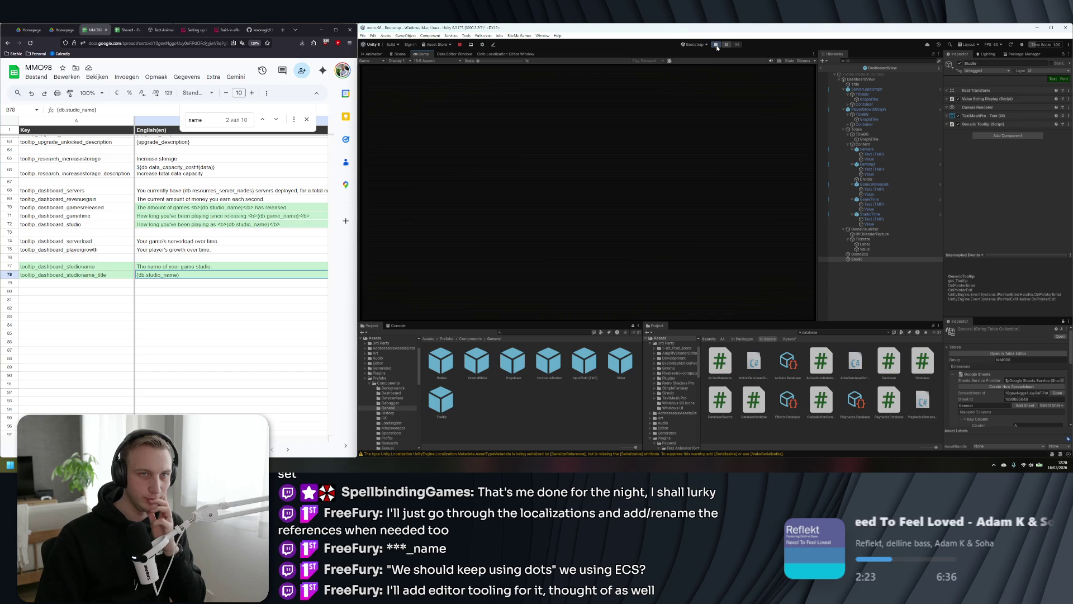
pyautogui.click(717, 48)
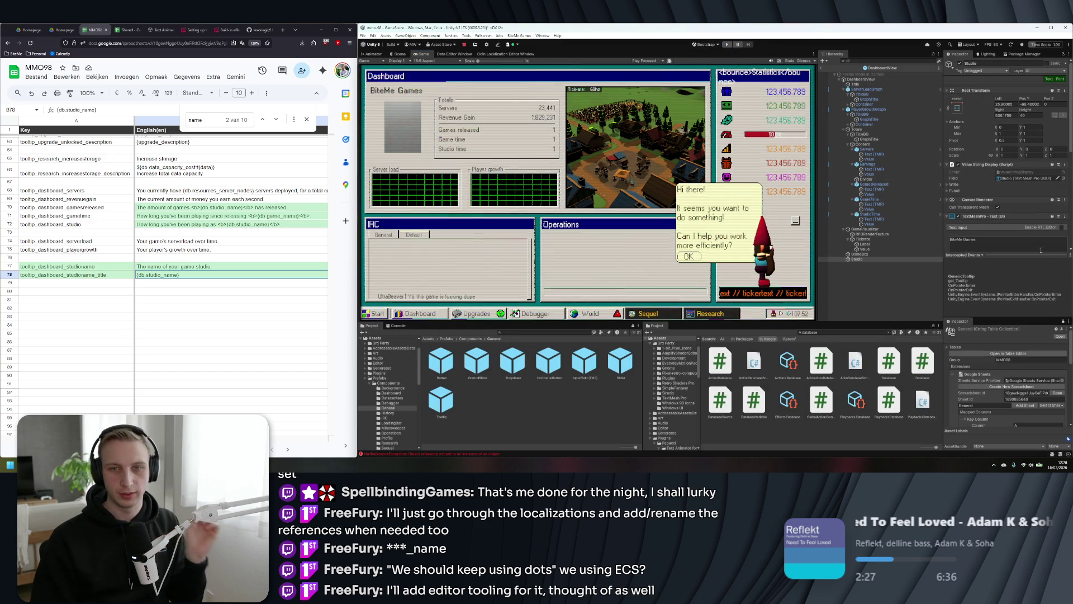
# Set the Studio tooltip Title to the Tooltips dashboard studio entry and Description to General studioname.
pyautogui.scroll(-5, 1016, 232)
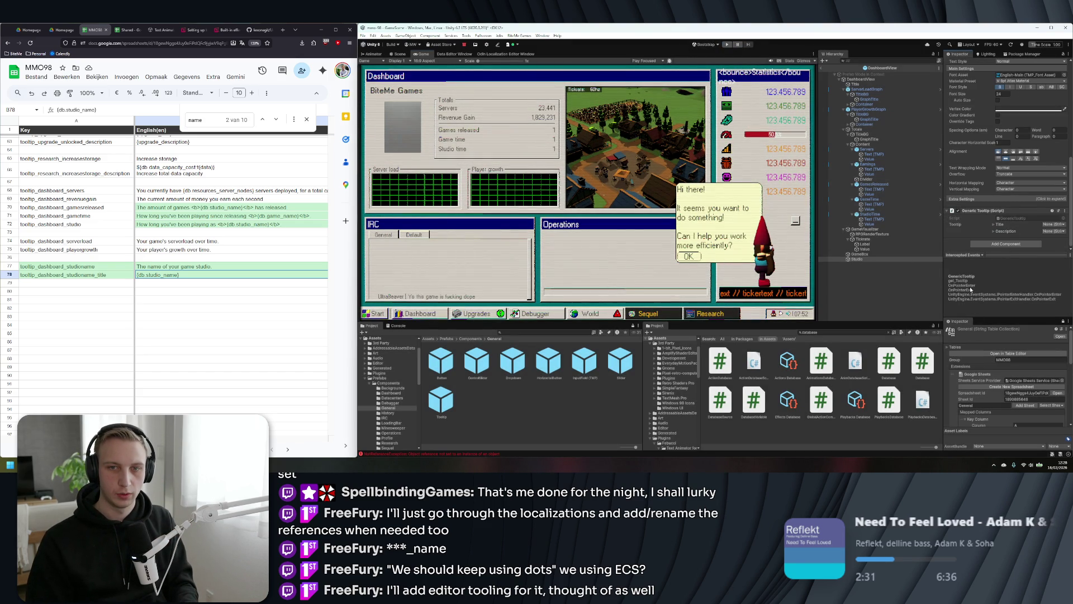
pyautogui.scroll(2, 994, 256)
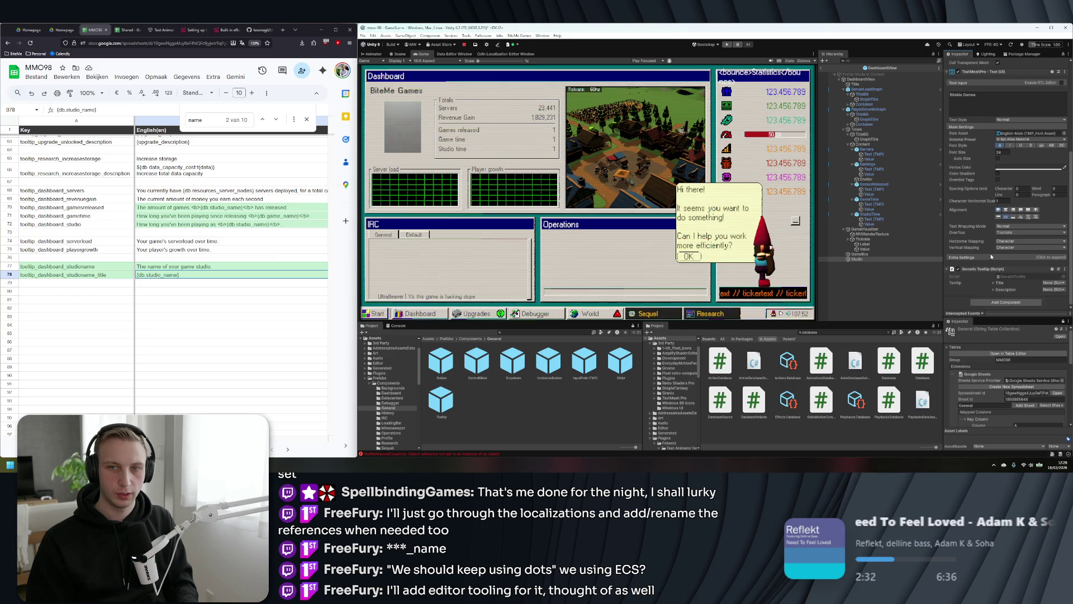
pyautogui.click(1053, 283)
pyautogui.write('tooltip')
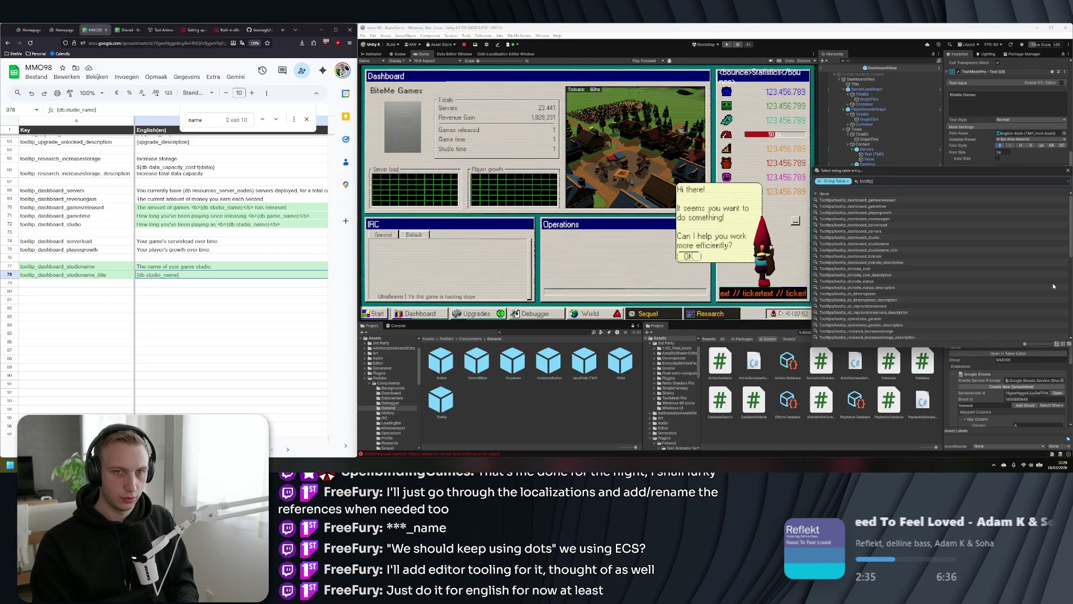
pyautogui.write('da')
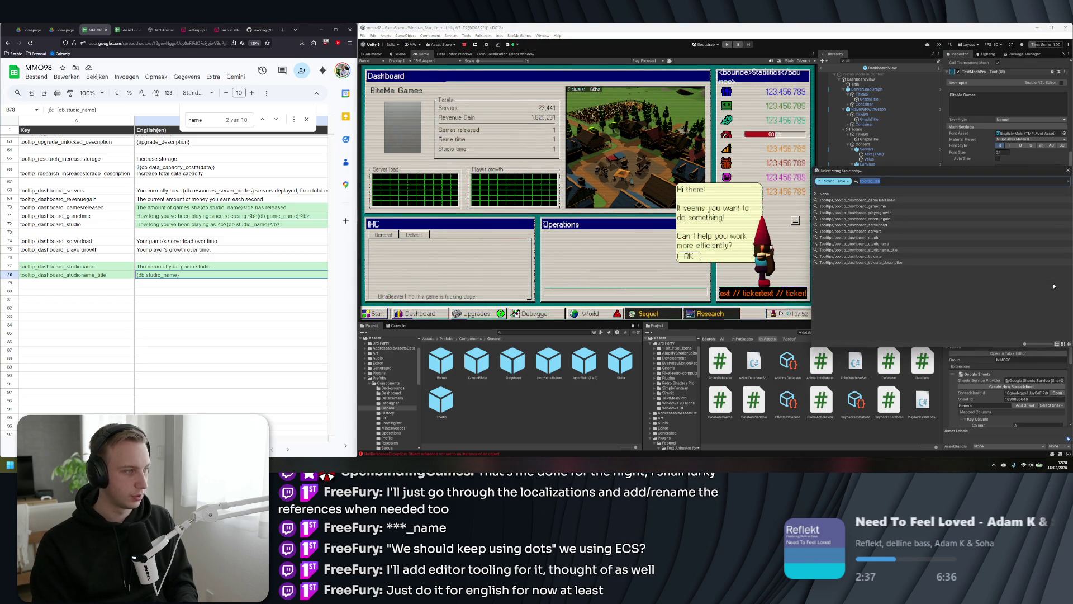
pyautogui.write('dashboard_stu')
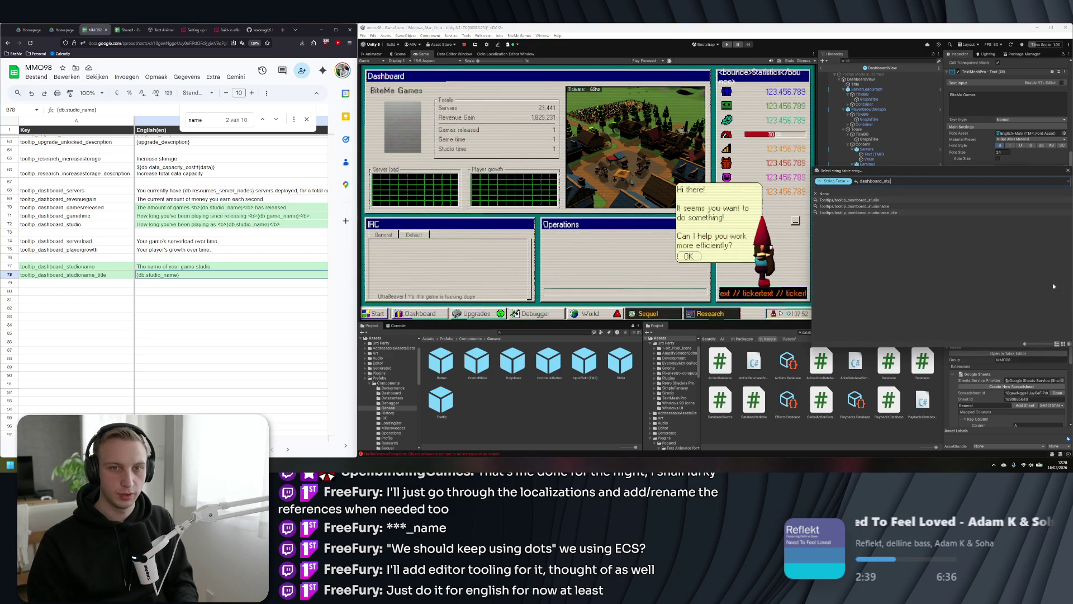
pyautogui.click(895, 213)
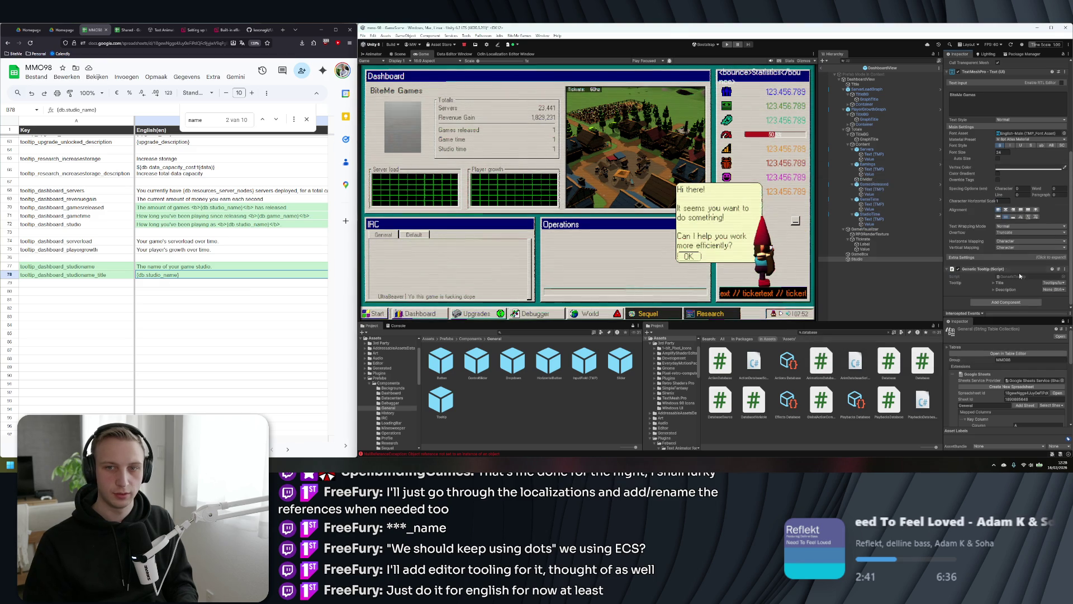
pyautogui.click(1056, 289)
pyautogui.write('studioname')
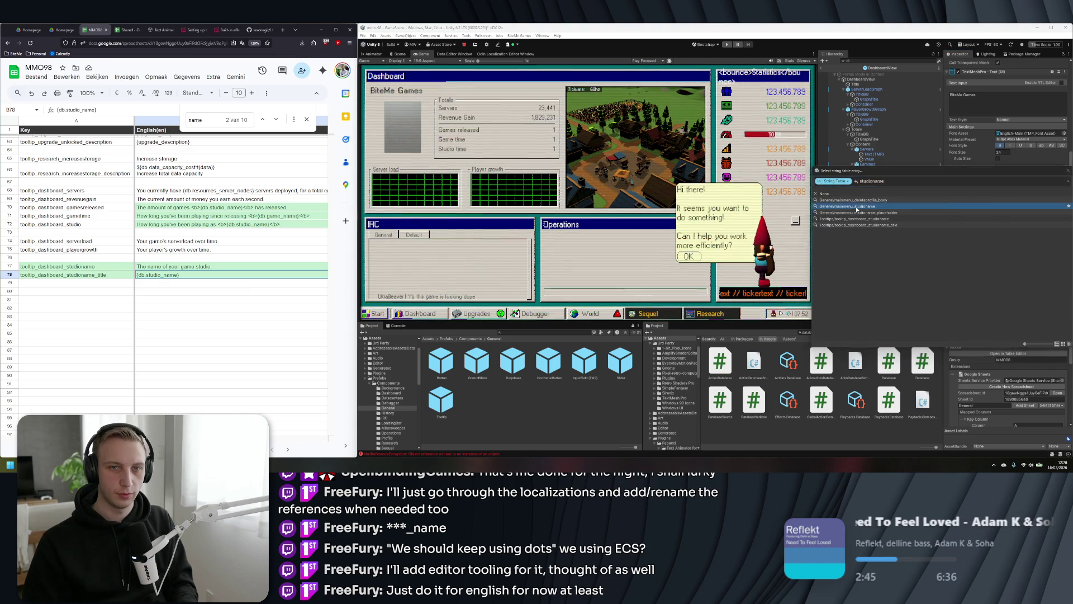
pyautogui.click(844, 207)
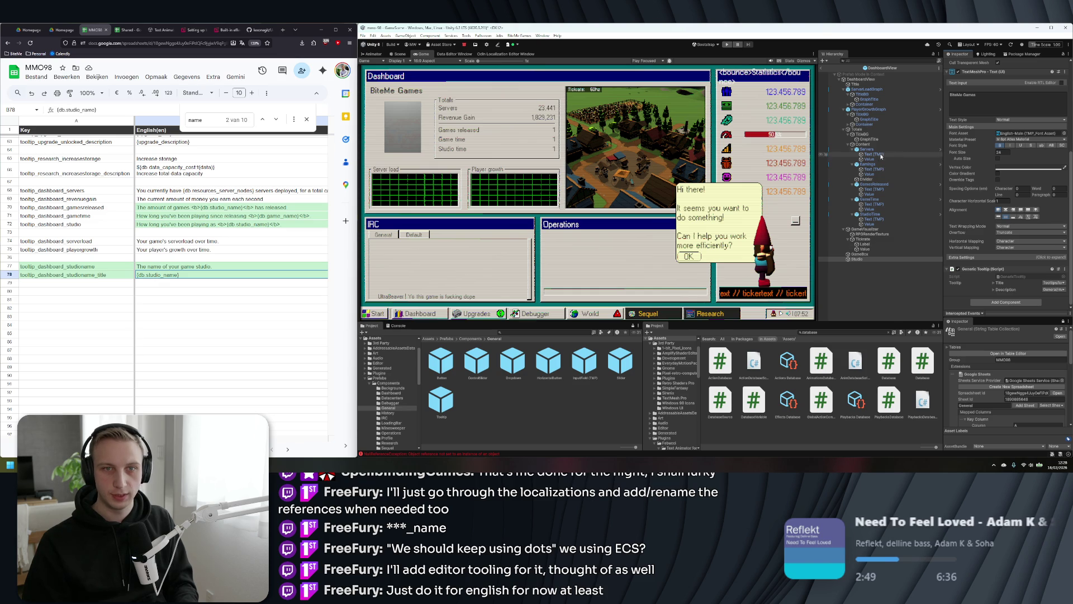
# Inspect the stat rows and add a Generic Tooltip component to the TotalsEntry prefab.
pyautogui.click(867, 165)
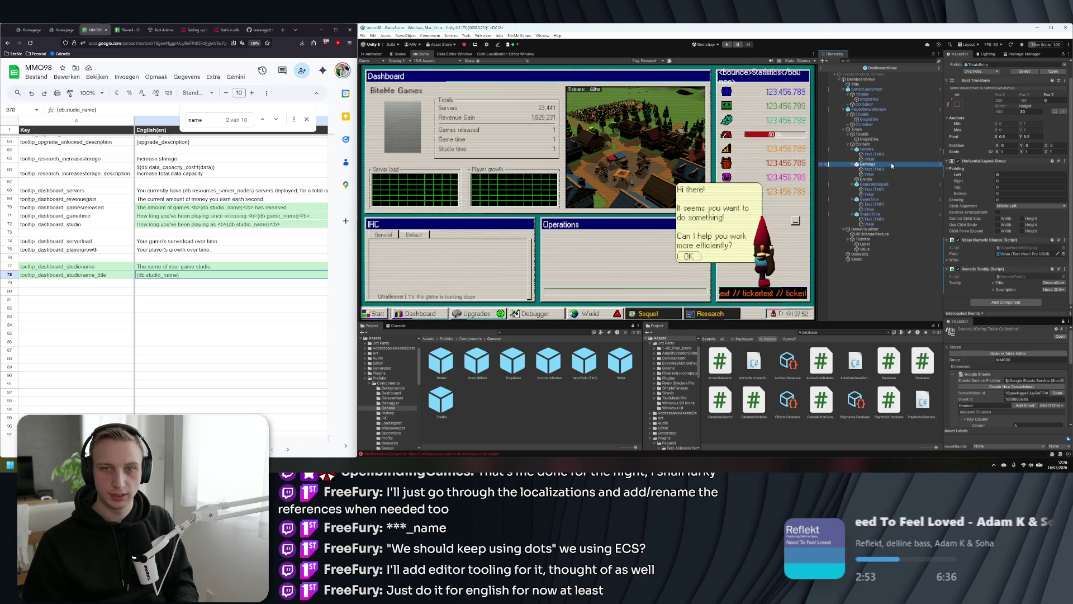
pyautogui.click(888, 184)
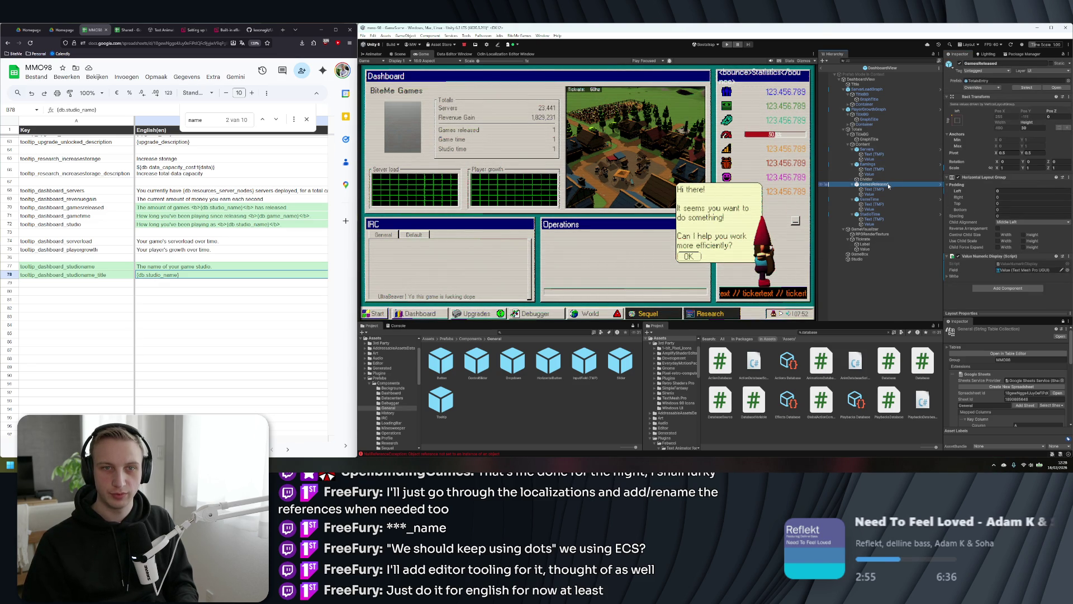
pyautogui.click(872, 199)
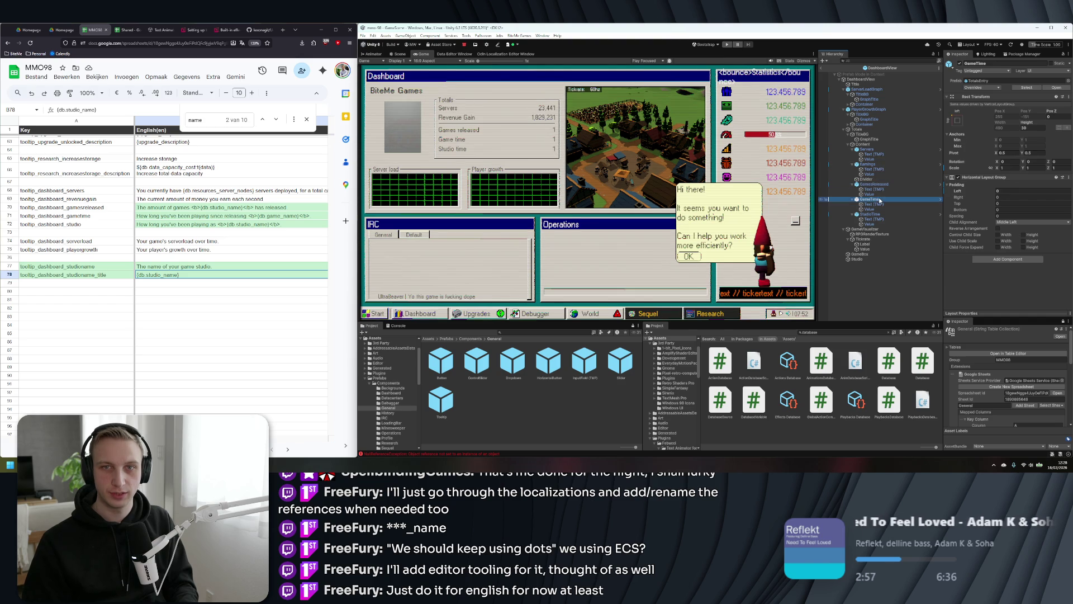
pyautogui.click(876, 213)
pyautogui.click(1056, 88)
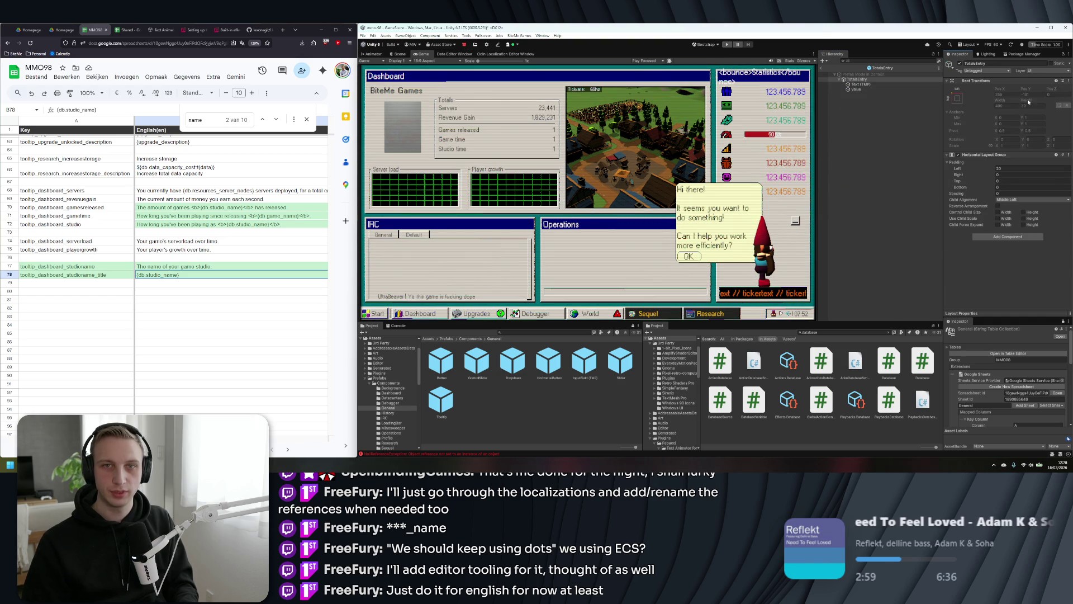
pyautogui.click(1025, 239)
pyautogui.click(1022, 242)
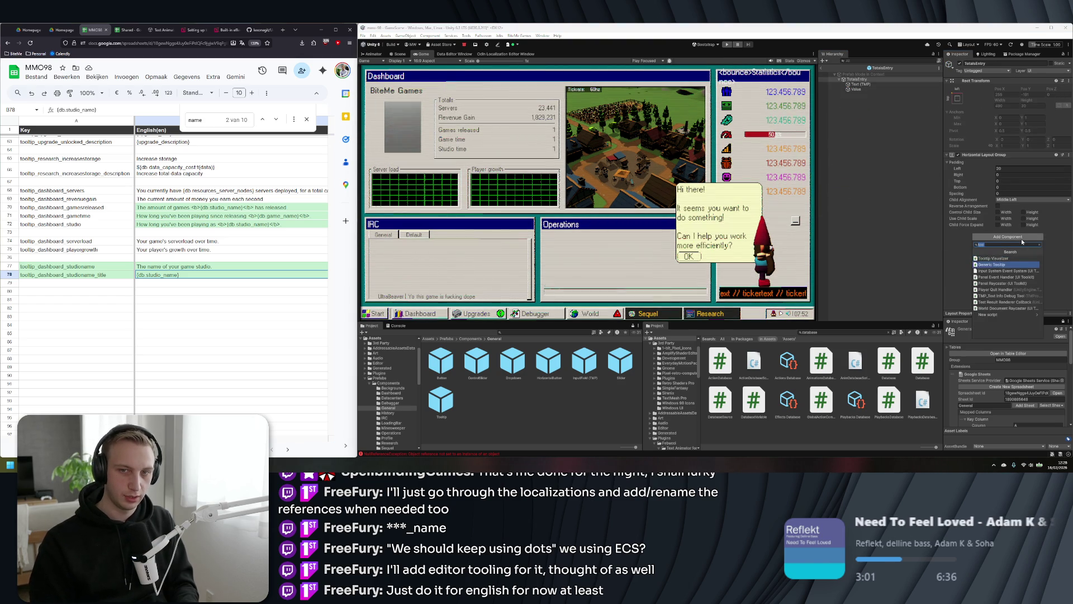
pyautogui.click(820, 68)
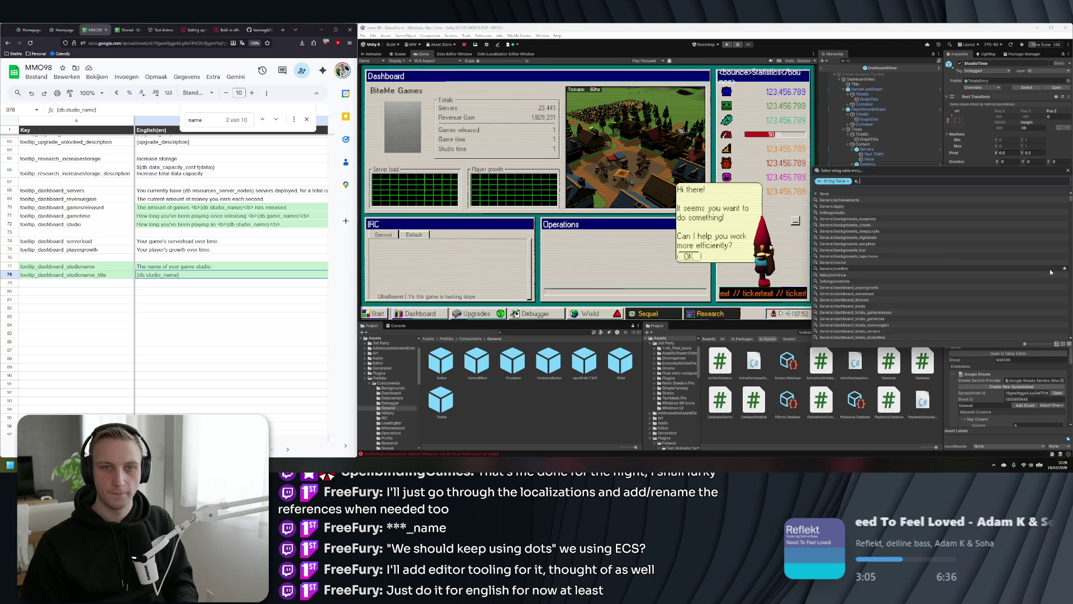
# Search 'studio' in the StudioTime tooltip title's entry picker.
pyautogui.click(1050, 270)
pyautogui.moveTo(825, 310)
pyautogui.mouseDown()
pyautogui.moveTo(886, 201)
pyautogui.moveTo(875, 201)
pyautogui.mouseUp()
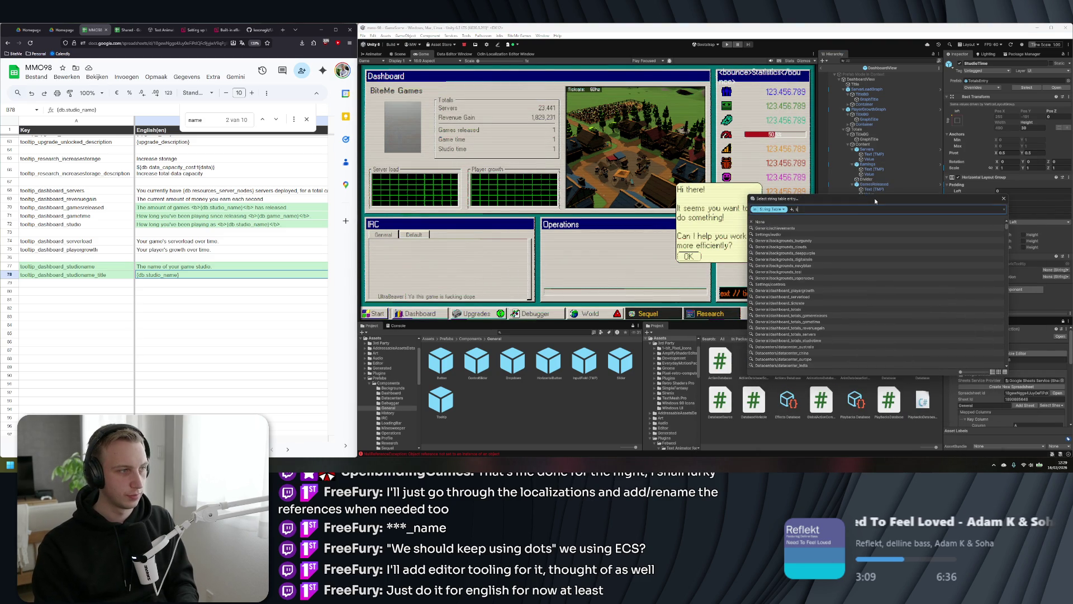
pyautogui.write('tudio')
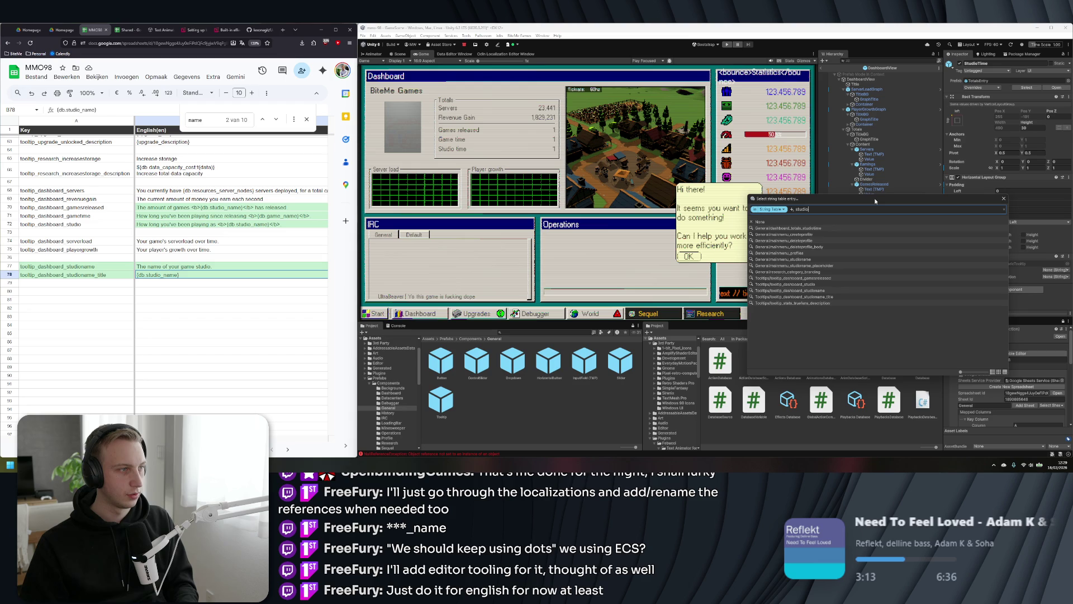
pyautogui.hotkey('ctrl', 'a')
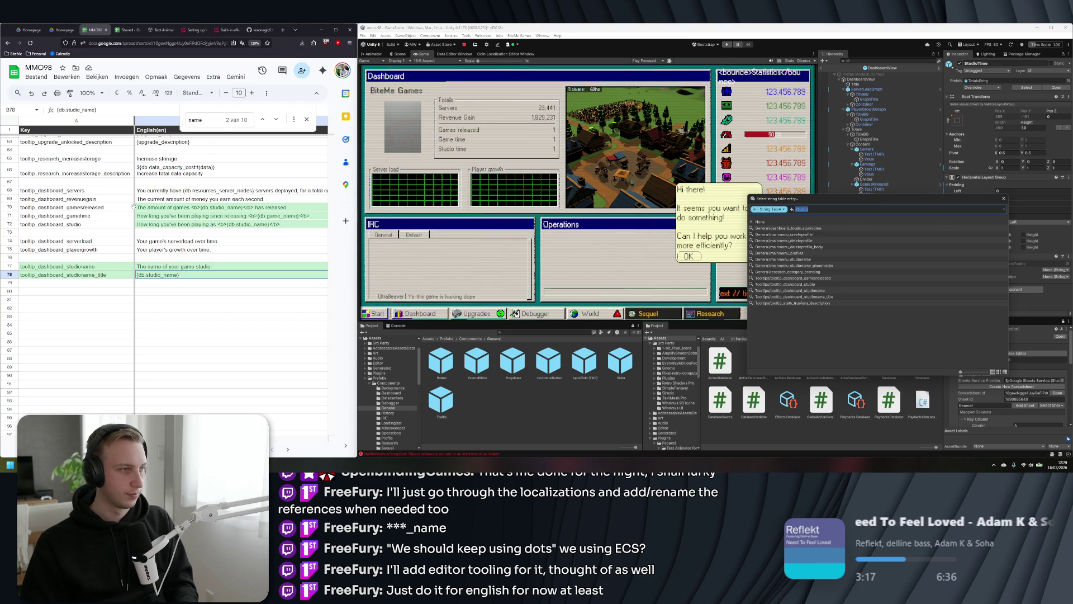
# Rename the A72 key to tooltip_dashboard_studiotime and reopen the localization editor's sync options.
pyautogui.click(76, 223)
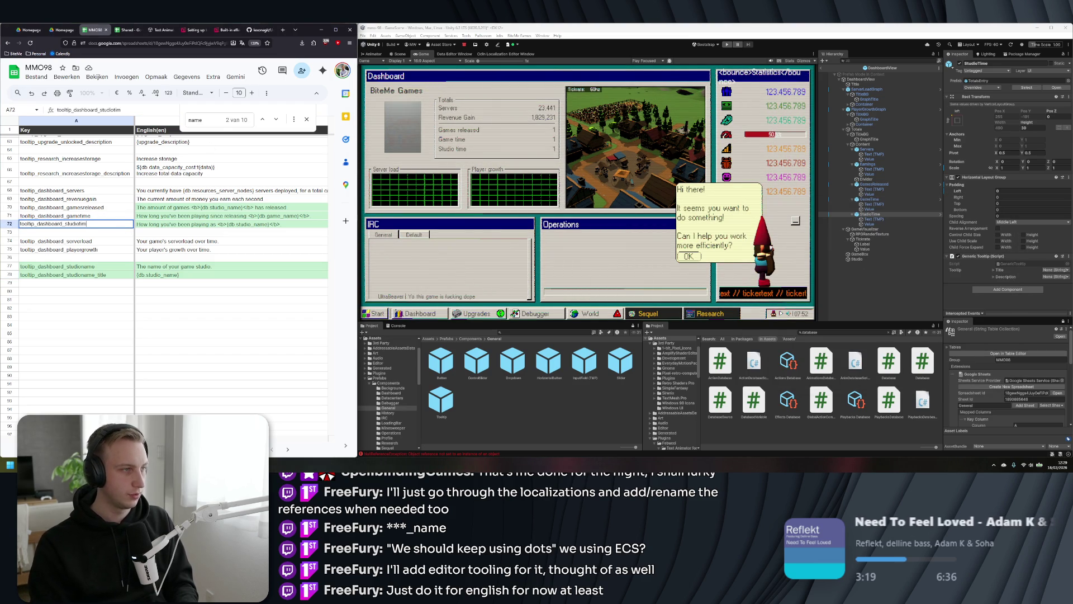
pyautogui.press('Return')
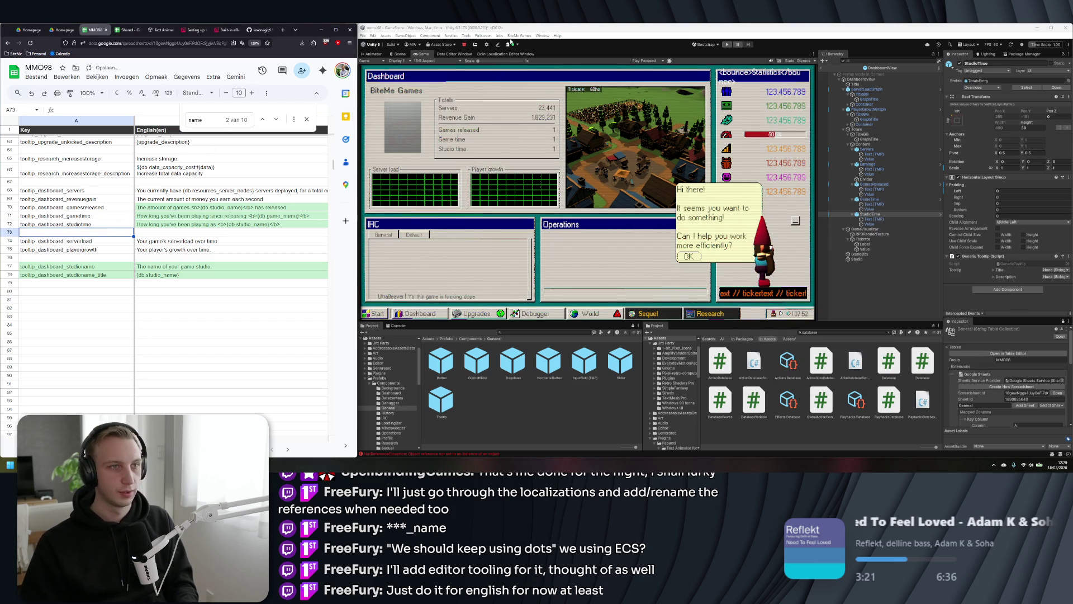
pyautogui.click(505, 53)
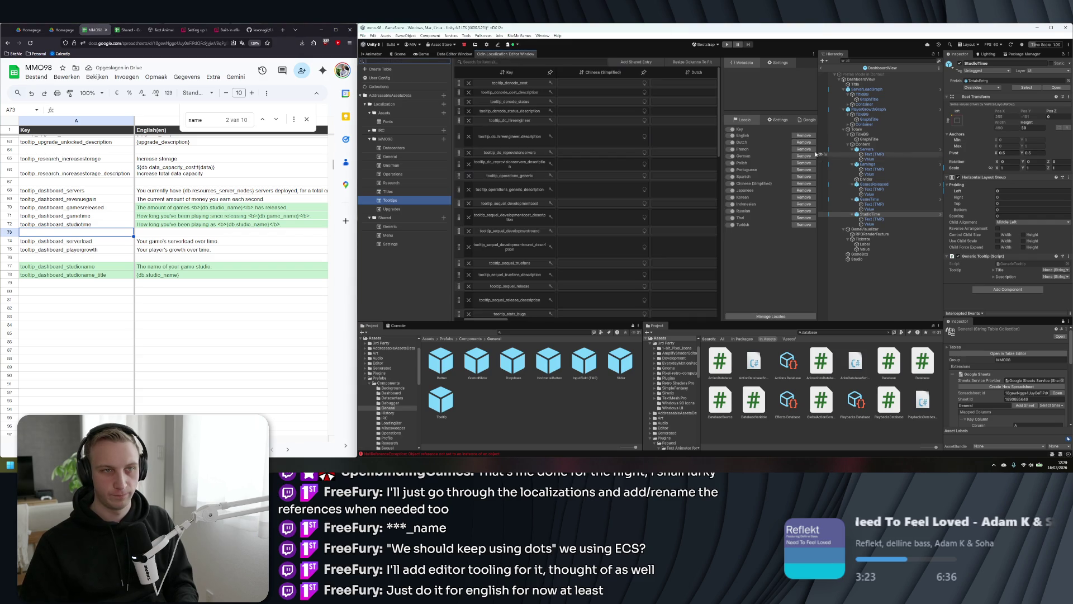
pyautogui.click(805, 120)
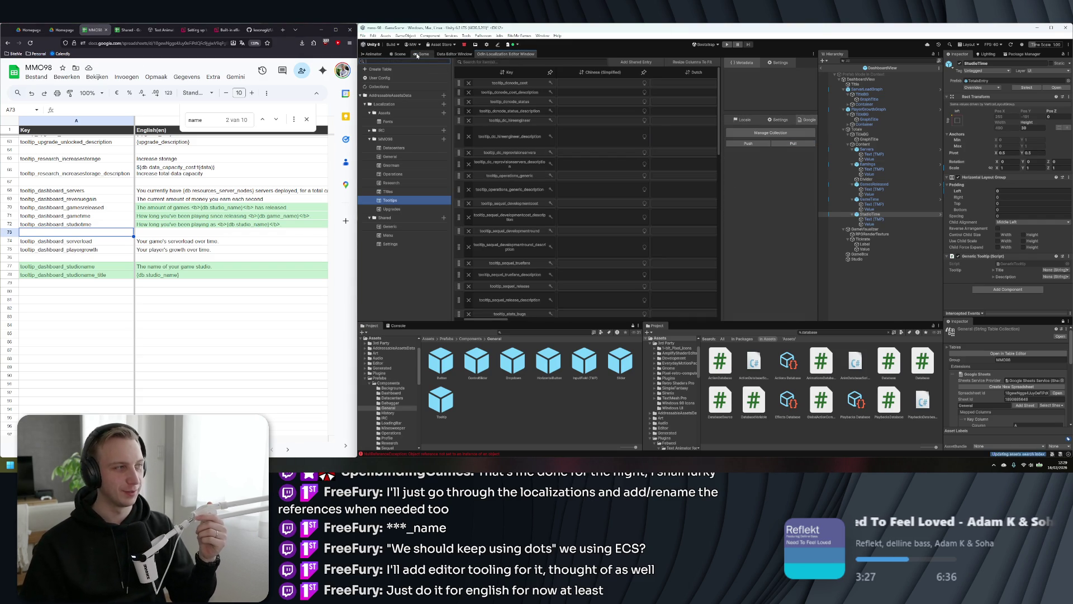
# Move the tooltip_dashboard_studioname row below the _title row in the sheet.
pyautogui.click(417, 55)
pyautogui.click(408, 55)
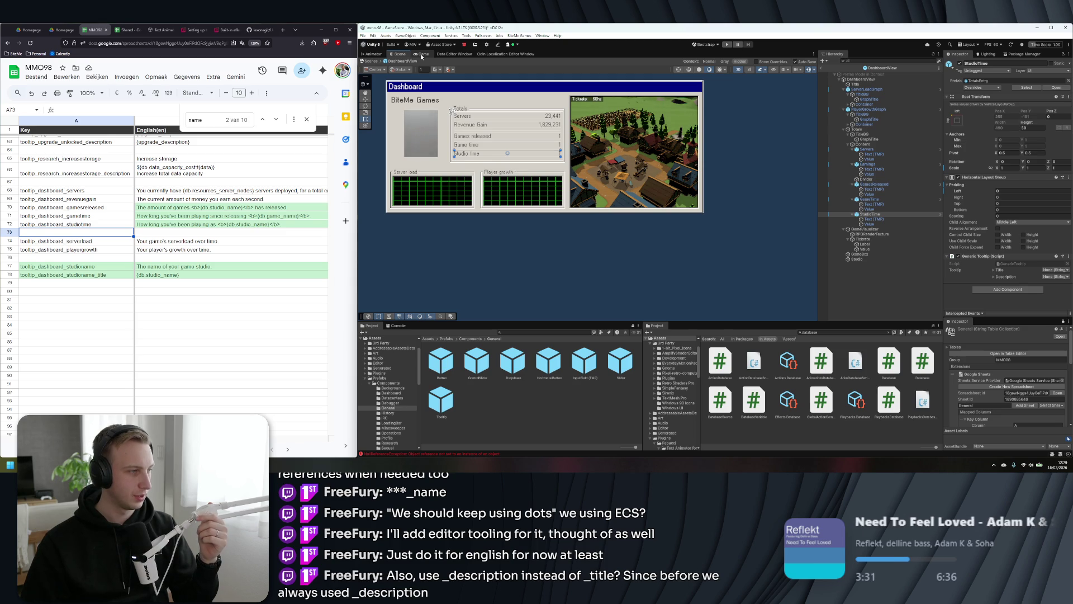
pyautogui.click(112, 267)
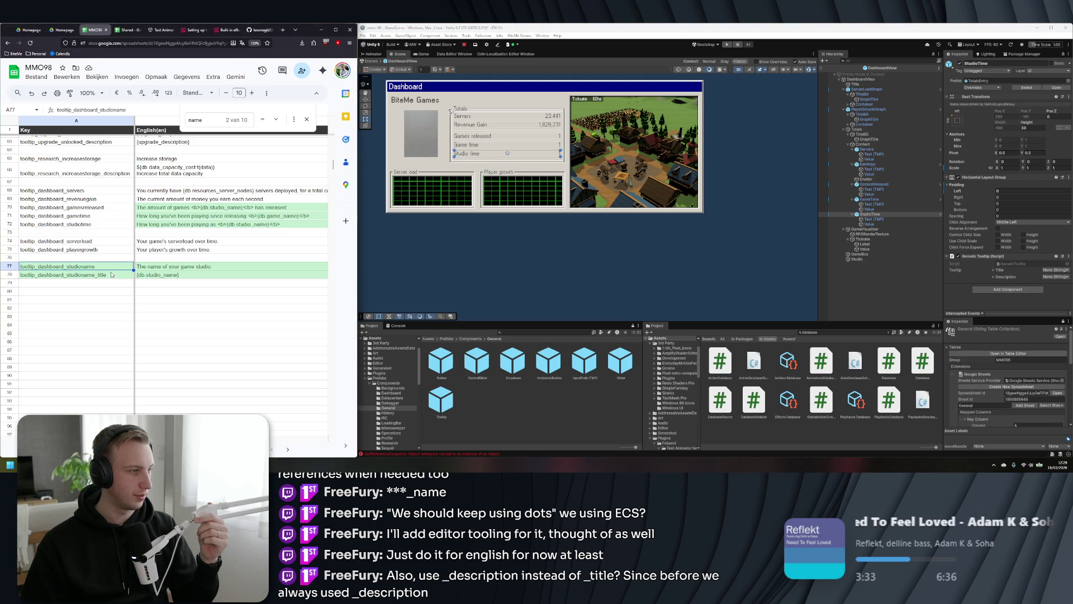
pyautogui.moveTo(115, 274); pyautogui.dragTo(144, 274)
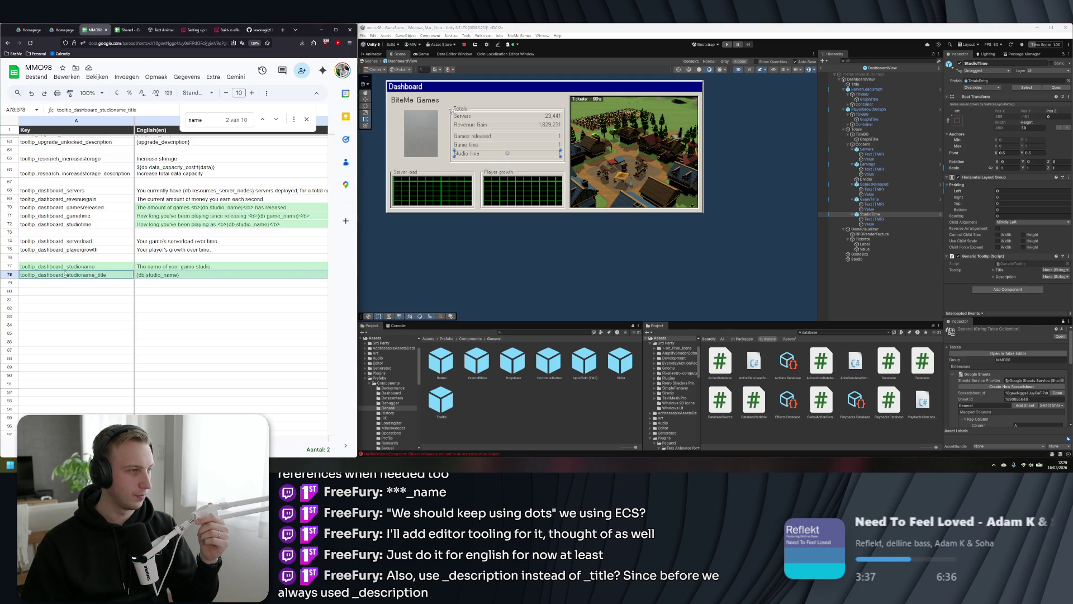
pyautogui.moveTo(67, 266); pyautogui.dragTo(144, 266)
pyautogui.hotkey('ctrl', 'c')
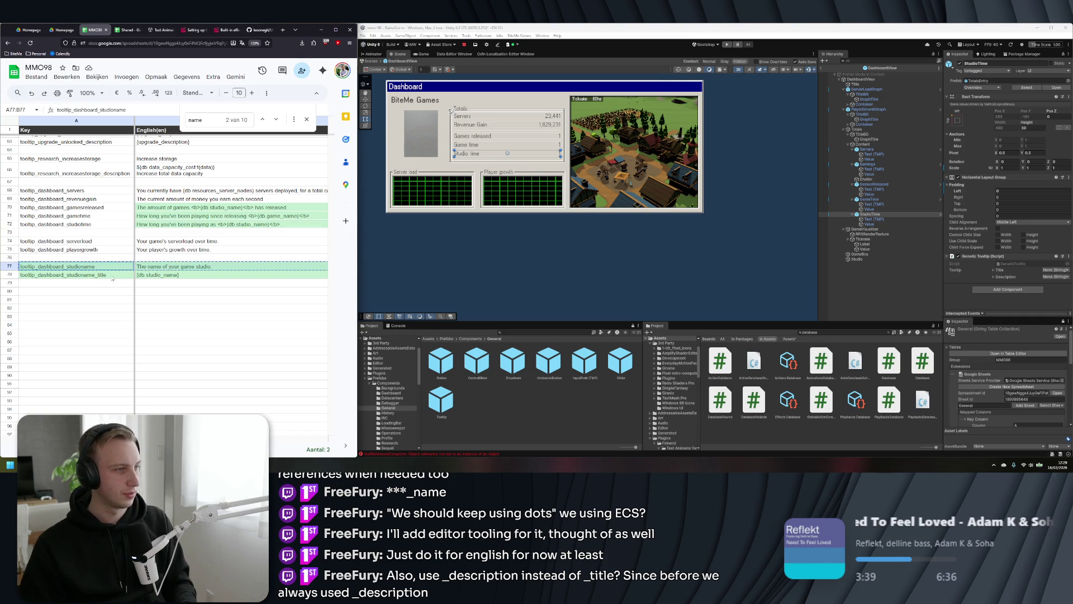
pyautogui.click(112, 283)
pyautogui.hotkey('ctrl', 'v')
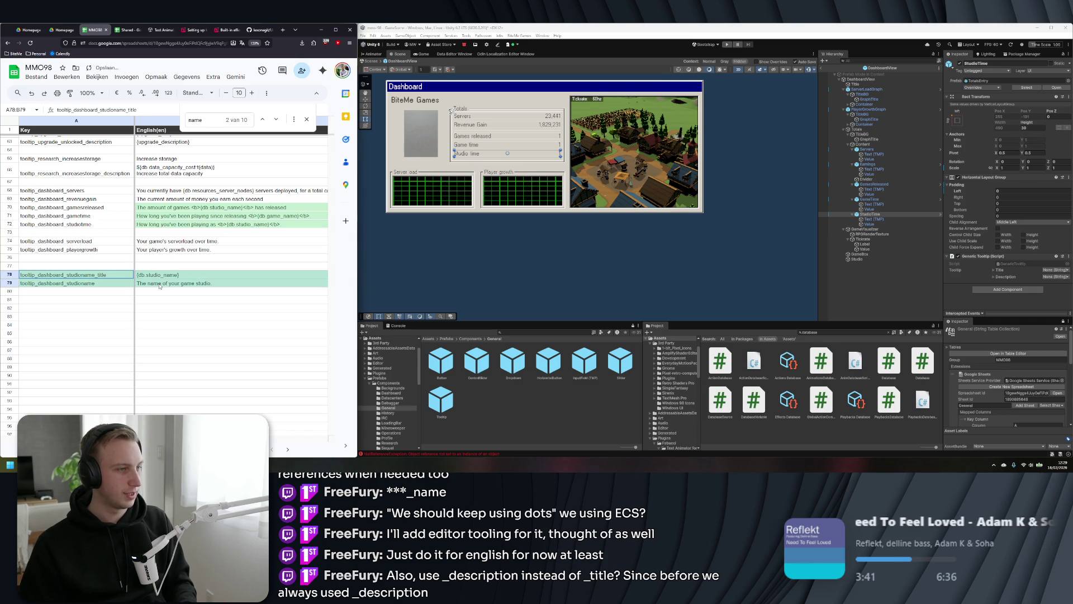
pyautogui.hotkey('ctrl', 'z')
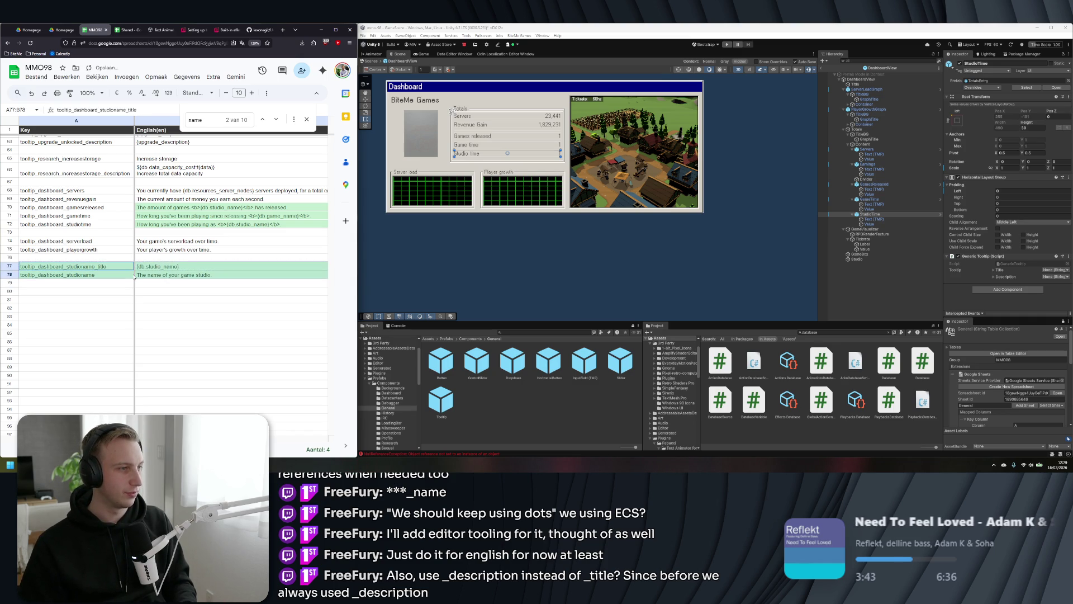
# Rename row 78's key to studioname_description and drop the _title suffix from row 77's key.
pyautogui.click(108, 268)
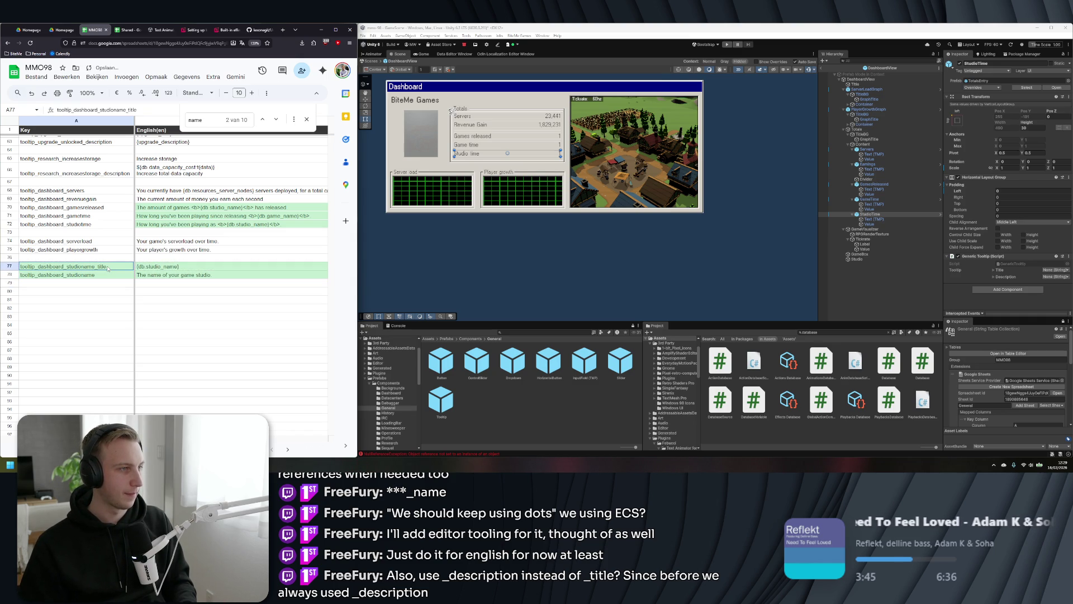
pyautogui.doubleClick(108, 274)
pyautogui.write('_de')
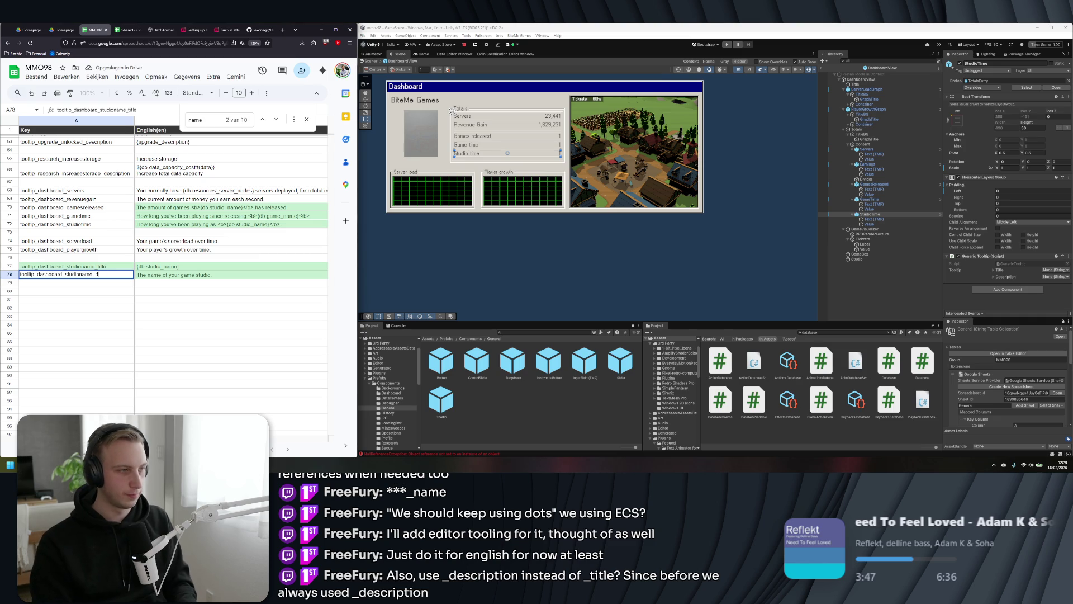
pyautogui.write('scripti')
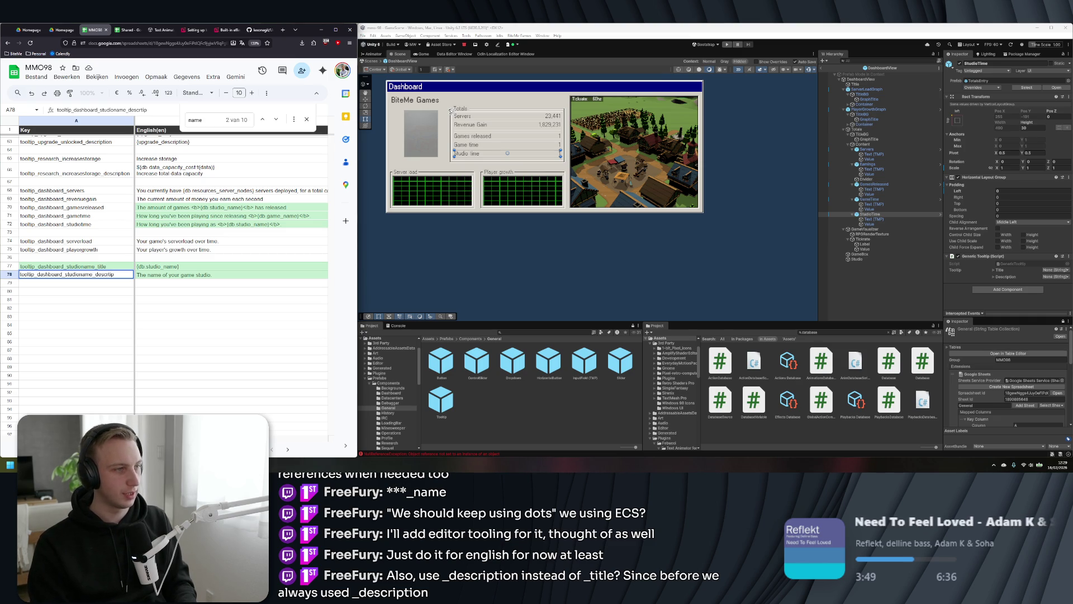
pyautogui.write('on')
pyautogui.press('Return')
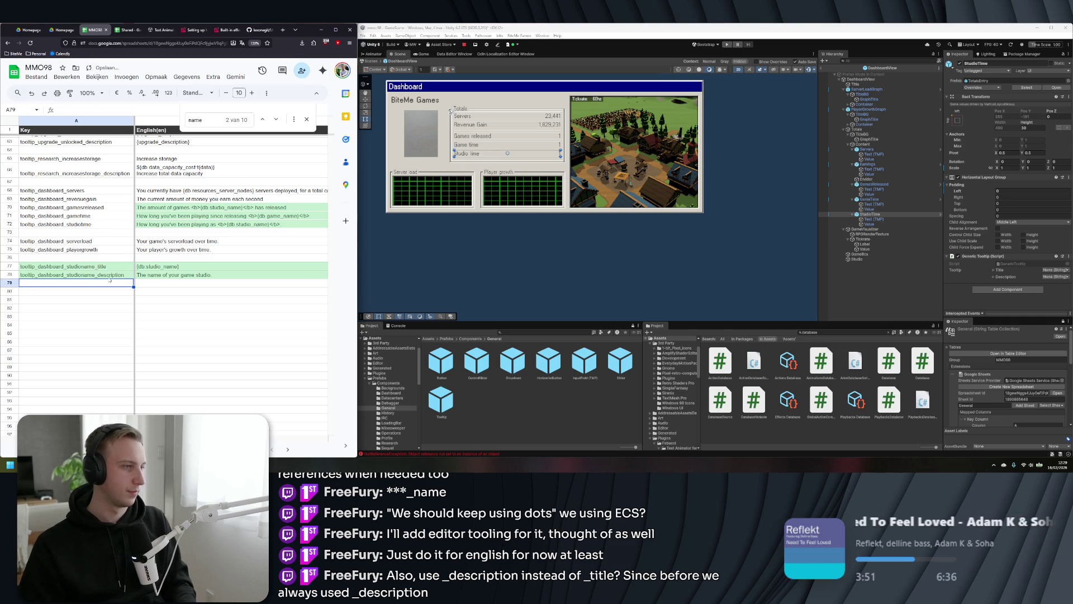
pyautogui.doubleClick(110, 266)
pyautogui.press('BackSpace')
pyautogui.press('BackSpace')
pyautogui.press('Return')
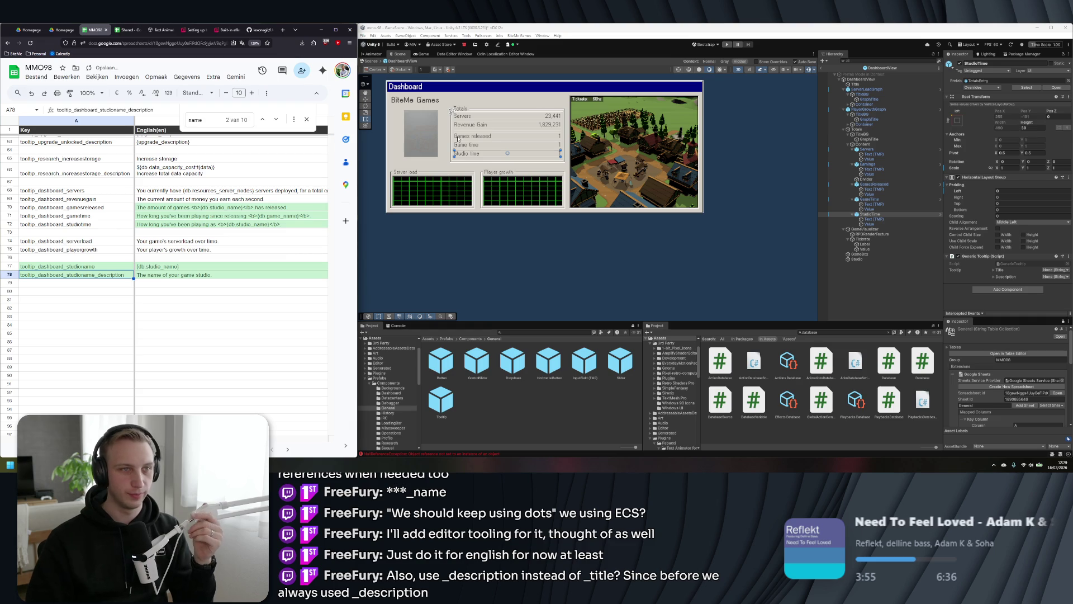
# Pull the Google Sheet entries in the Odin Localization Editor, then return to the Game view.
pyautogui.click(500, 54)
pyautogui.click(795, 144)
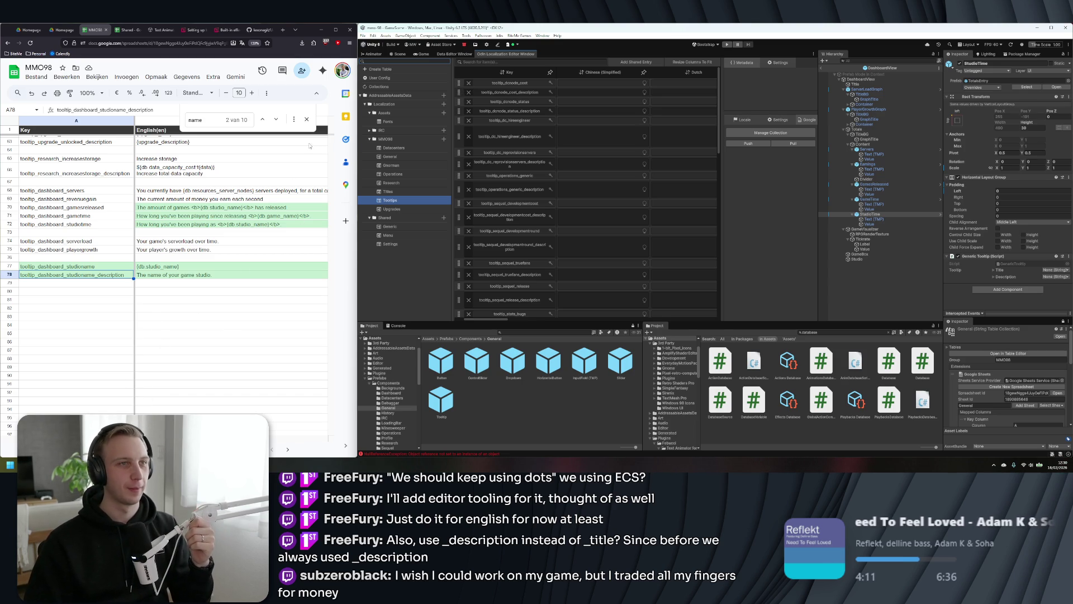
pyautogui.click(422, 53)
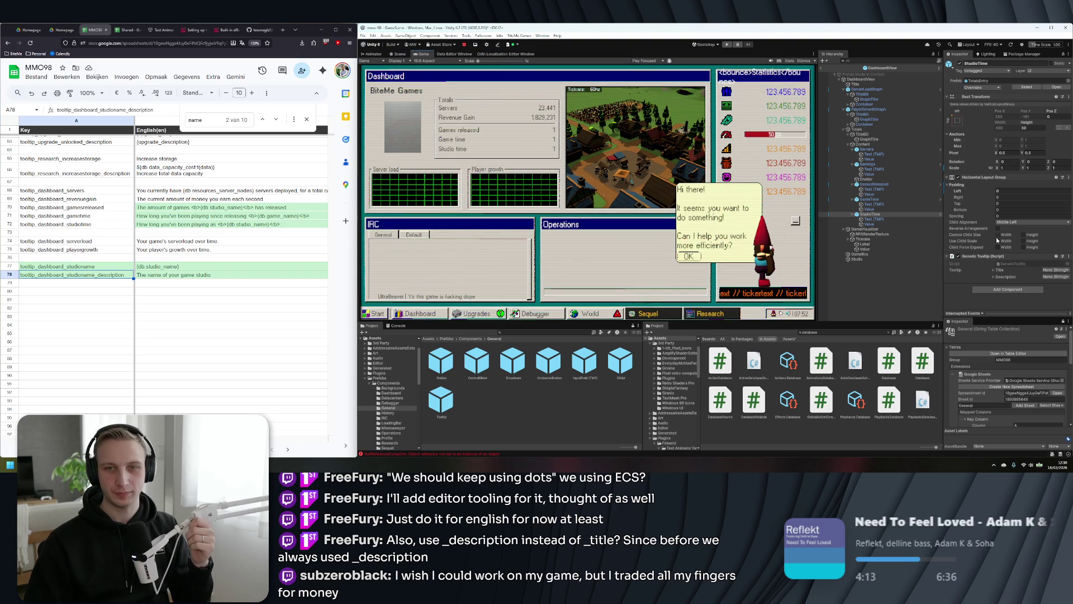
# Set the StudioTime tooltip Title to General/dashboard_totals_studiotime.
pyautogui.click(1051, 271)
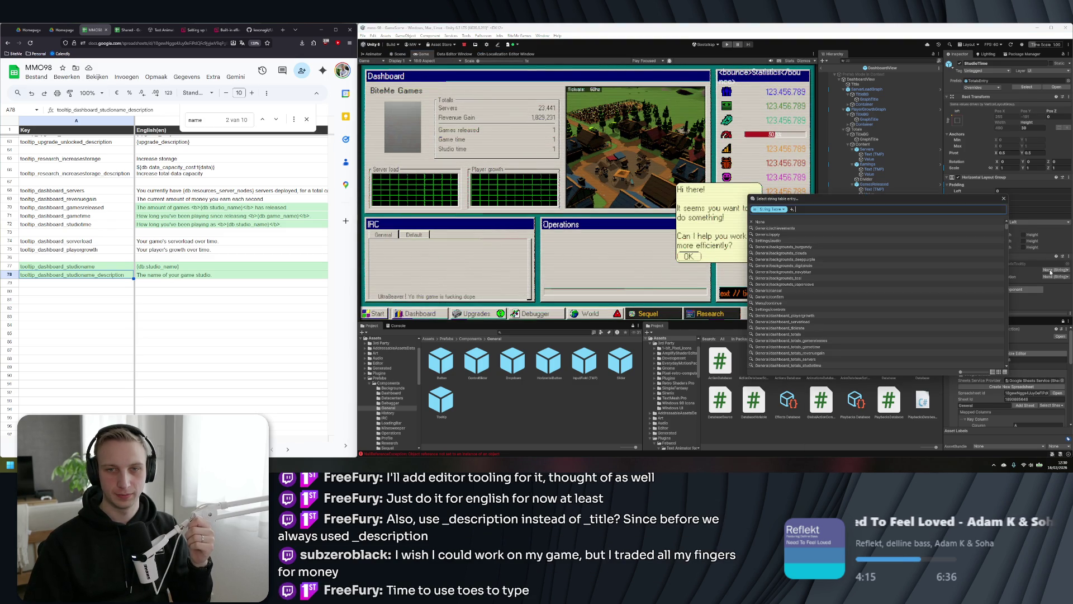
pyautogui.write('studio')
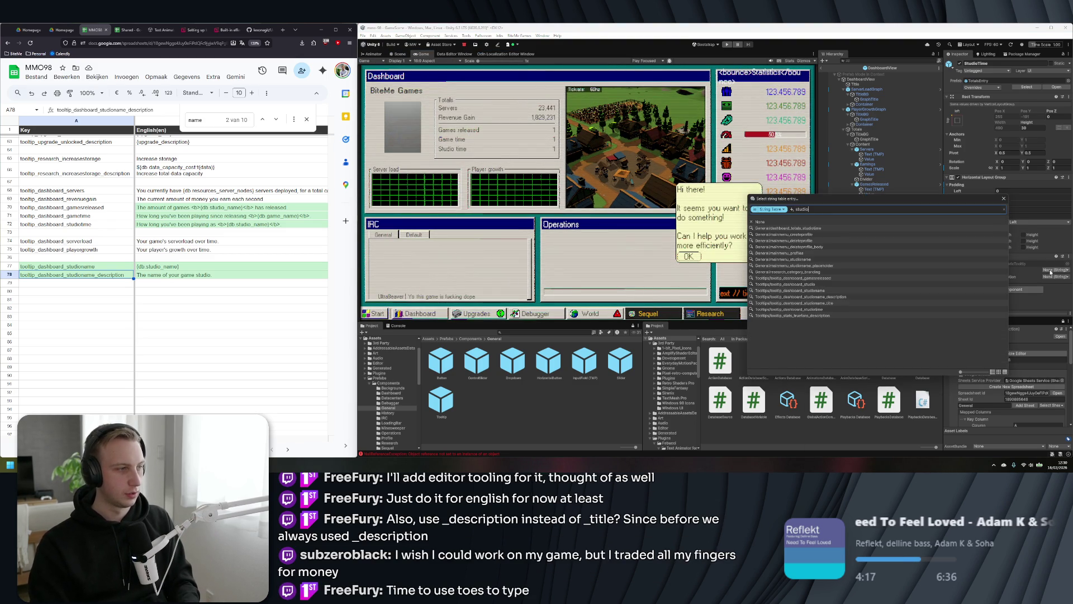
pyautogui.write('tim')
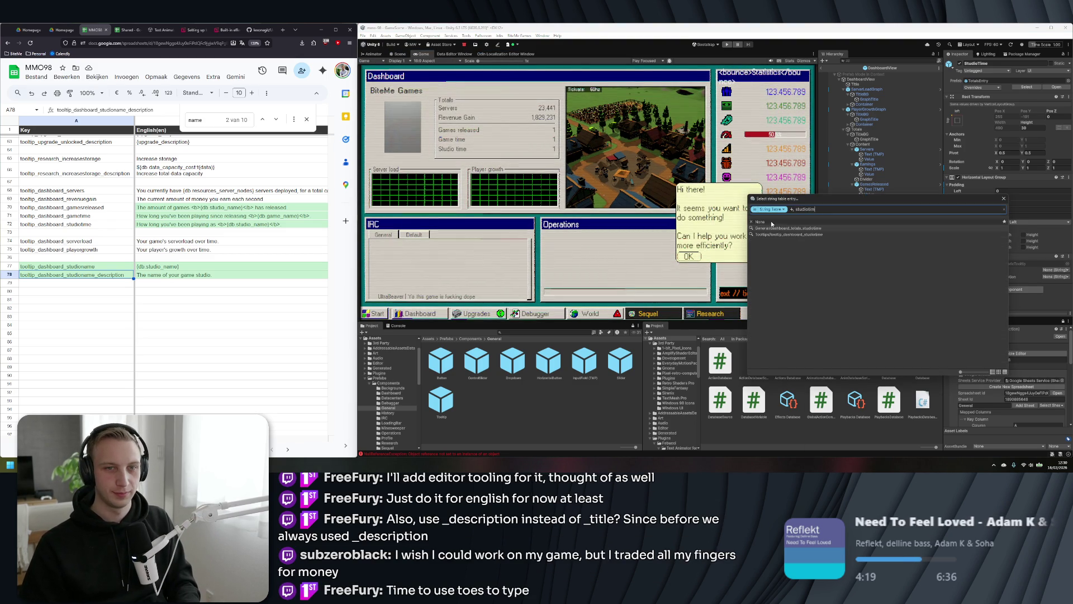
pyautogui.press('Down')
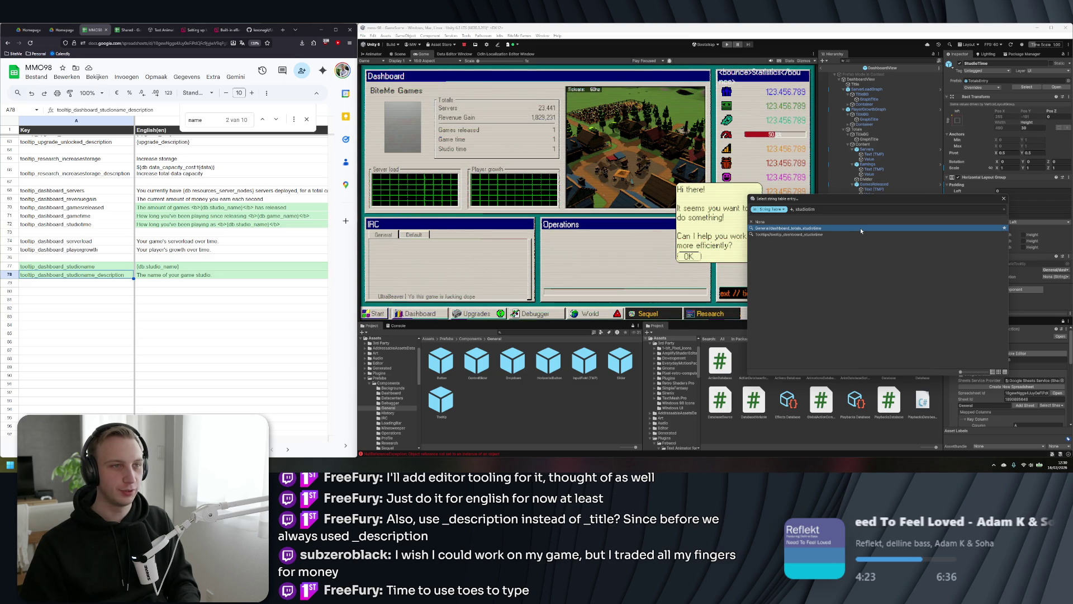
pyautogui.click(859, 235)
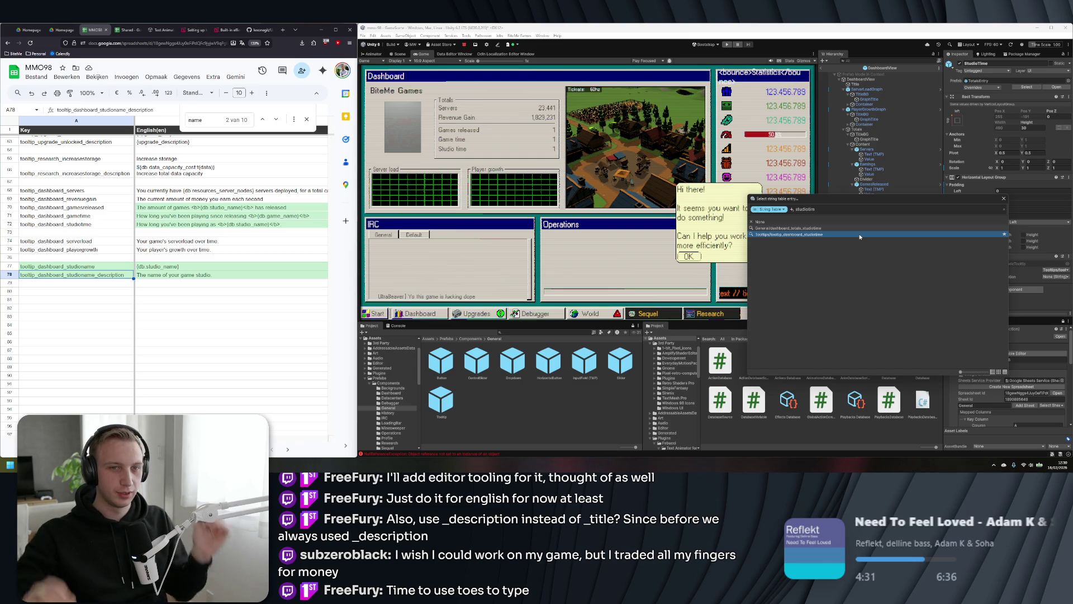
pyautogui.click(792, 236)
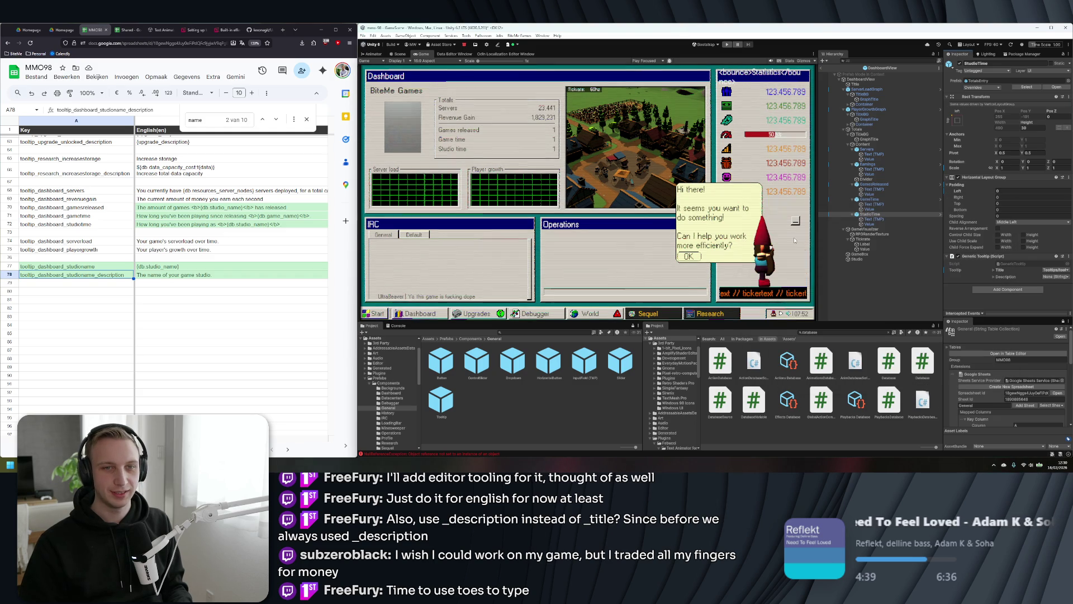
pyautogui.click(1058, 270)
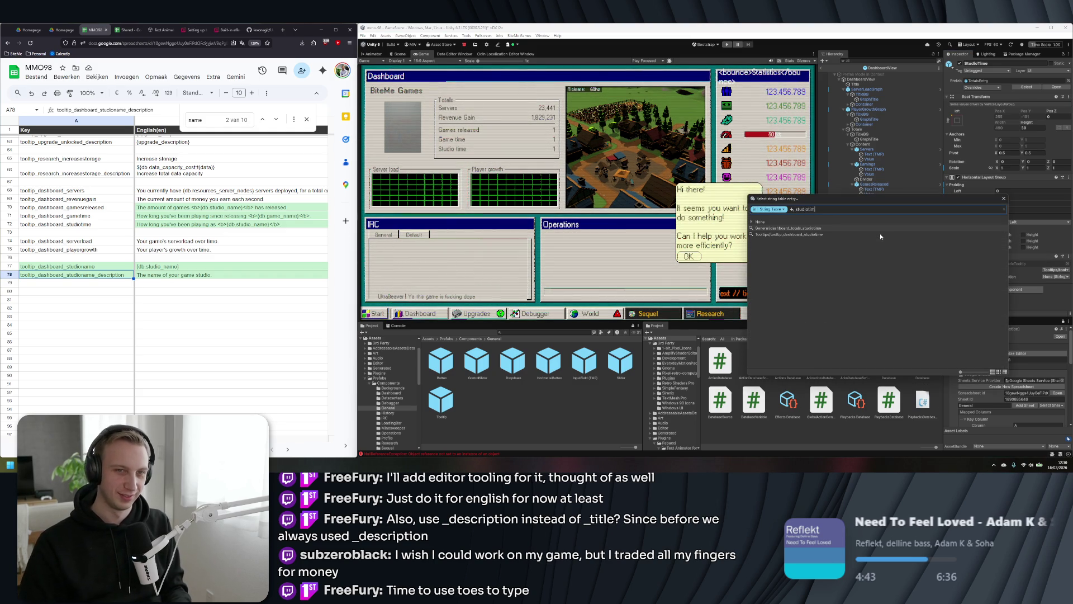
pyautogui.click(874, 228)
# Set the StudioTime tooltip Description to Tooltips/tooltip_dashboard_studiotime.
pyautogui.click(1055, 276)
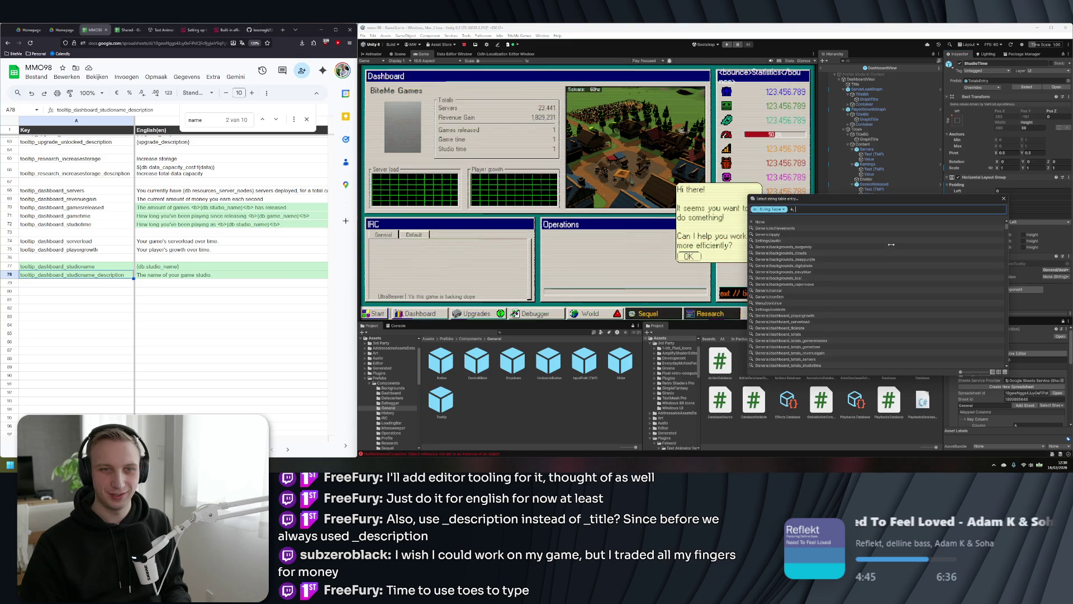
pyautogui.write('sstudio')
pyautogui.hotkey('ctrl', 'a')
pyautogui.write('studiotim')
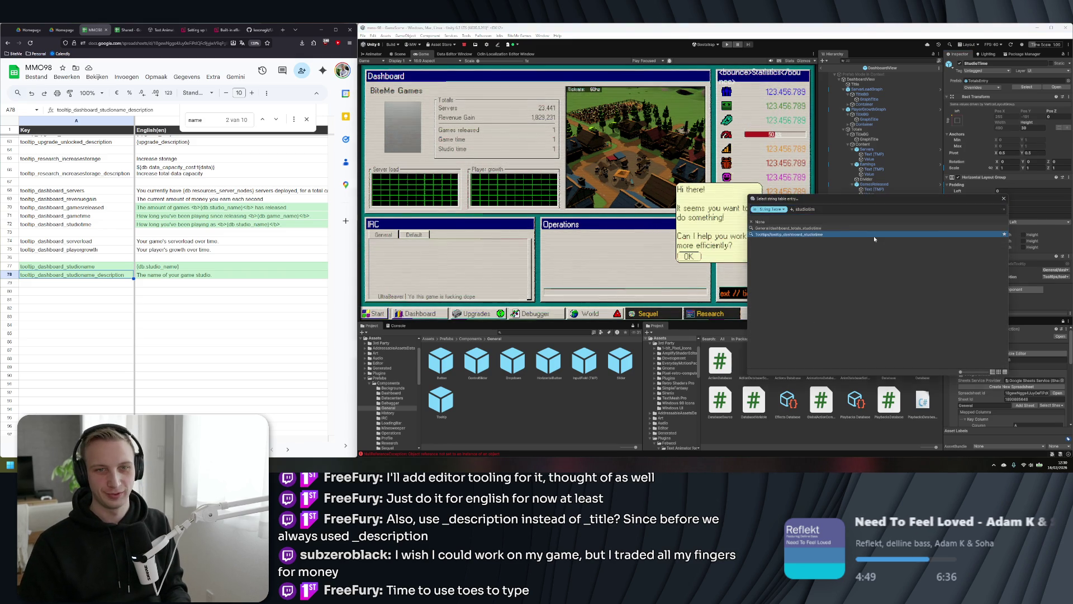
pyautogui.click(874, 234)
pyautogui.click(893, 199)
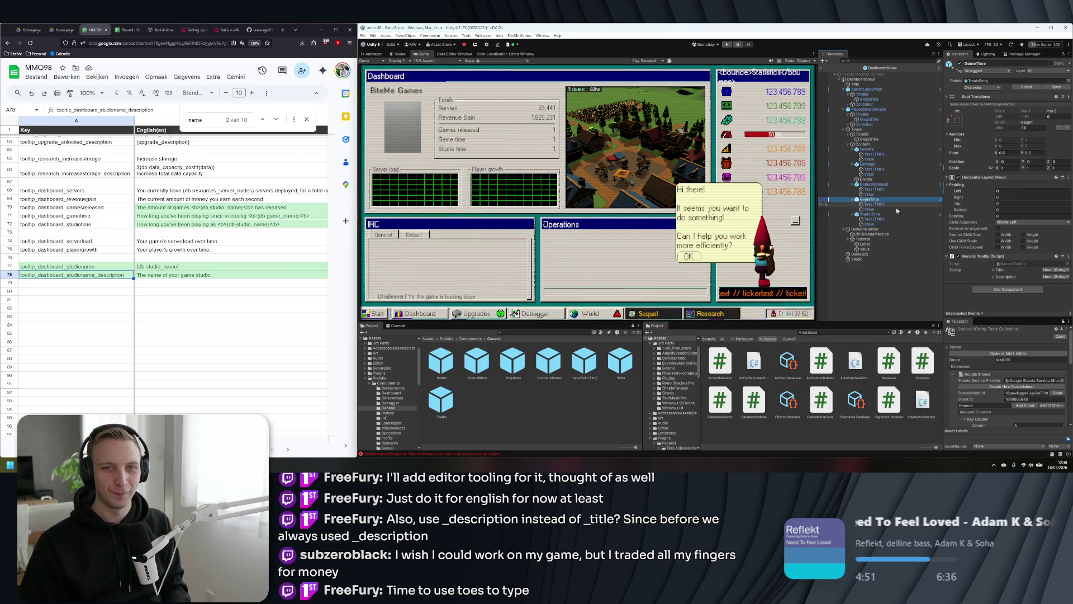
# Assign the tooltip gametime entry to the GameTime stat's Generic Tooltip.
pyautogui.click(1044, 270)
pyautogui.click(1048, 271)
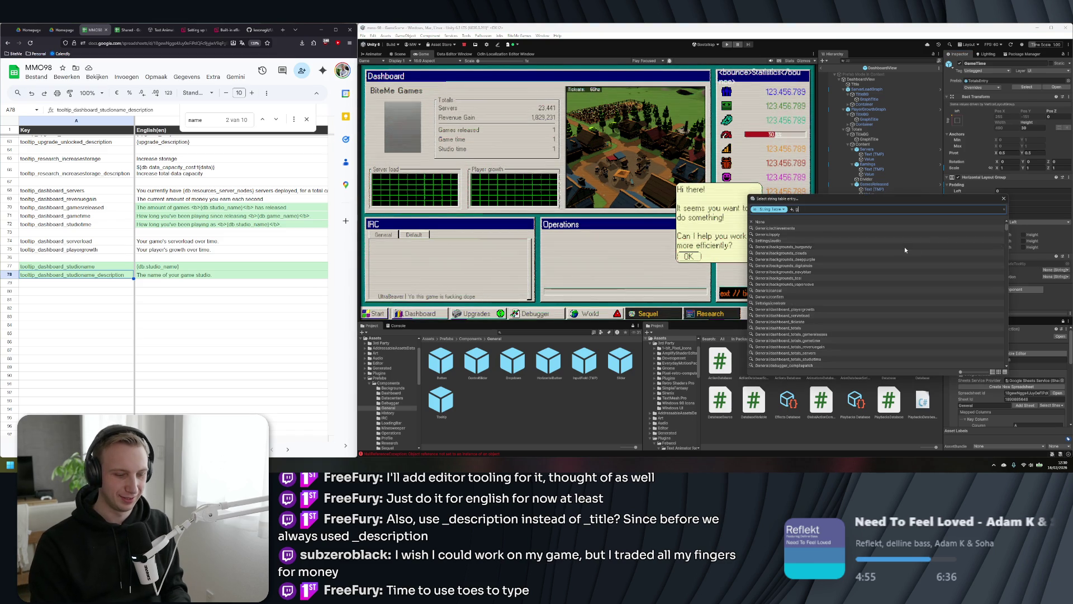
pyautogui.write('game')
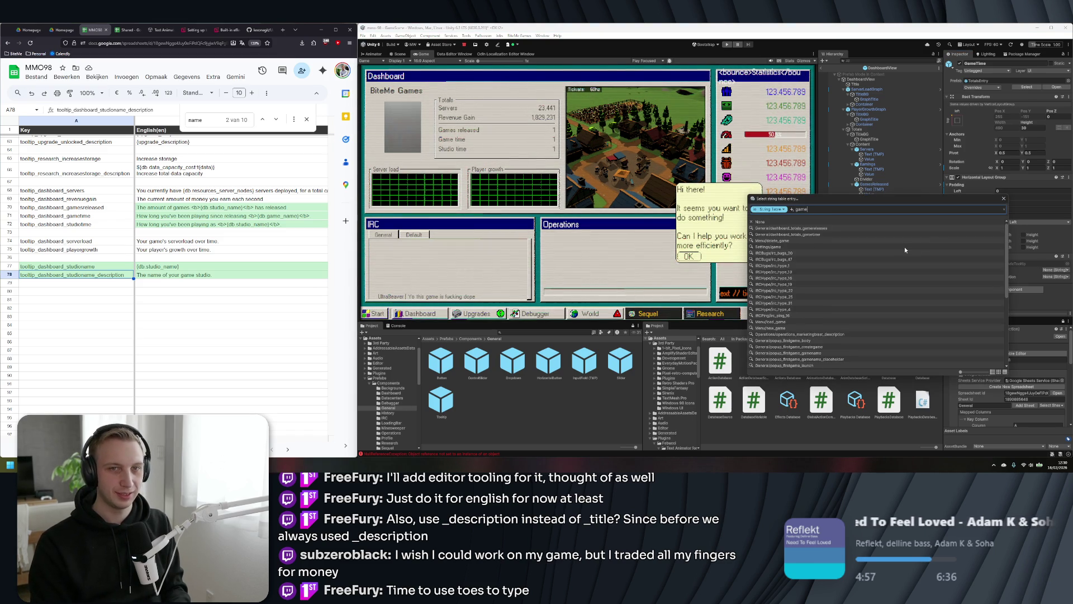
pyautogui.write('ti')
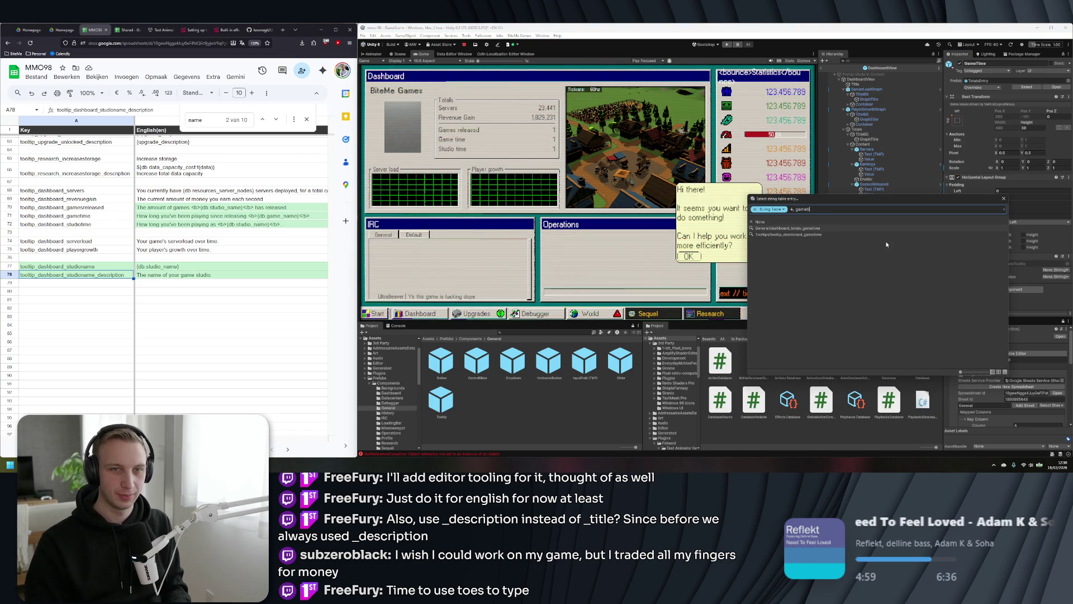
pyautogui.press('BackSpace')
pyautogui.press('BackSpace')
pyautogui.press('BackSpace')
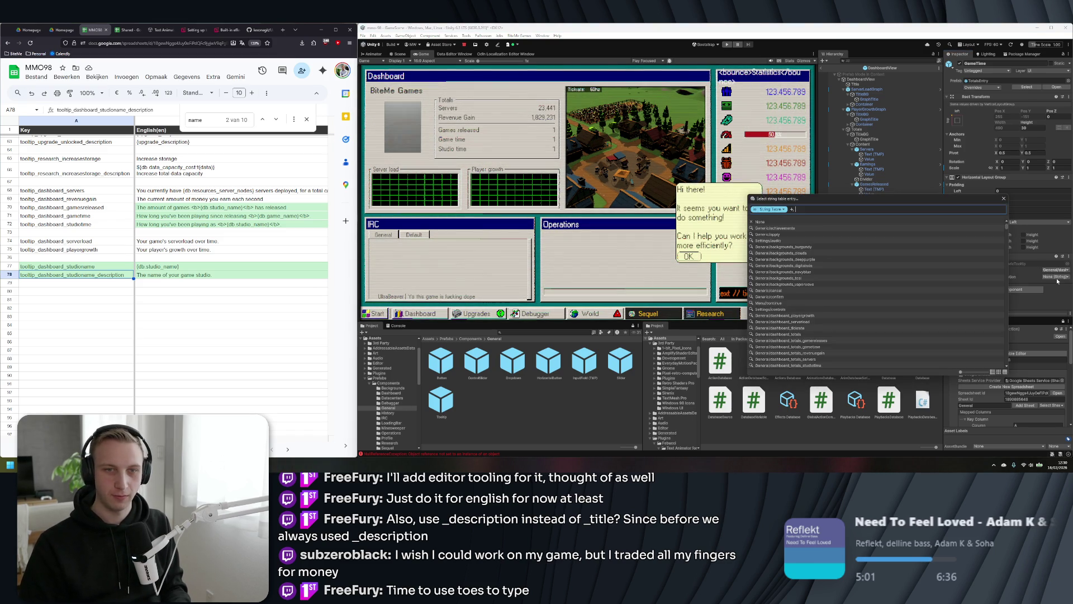
pyautogui.write('gametime')
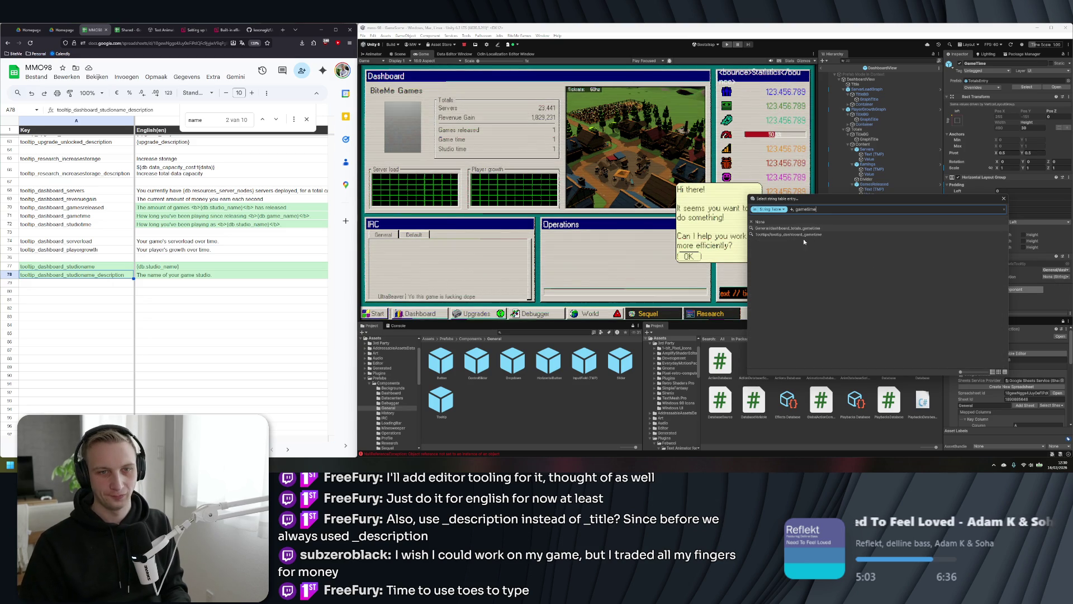
pyautogui.click(894, 234)
# Set GamesReleased's tooltip title to the games released label and description to tooltip gamesreleased.
pyautogui.click(875, 184)
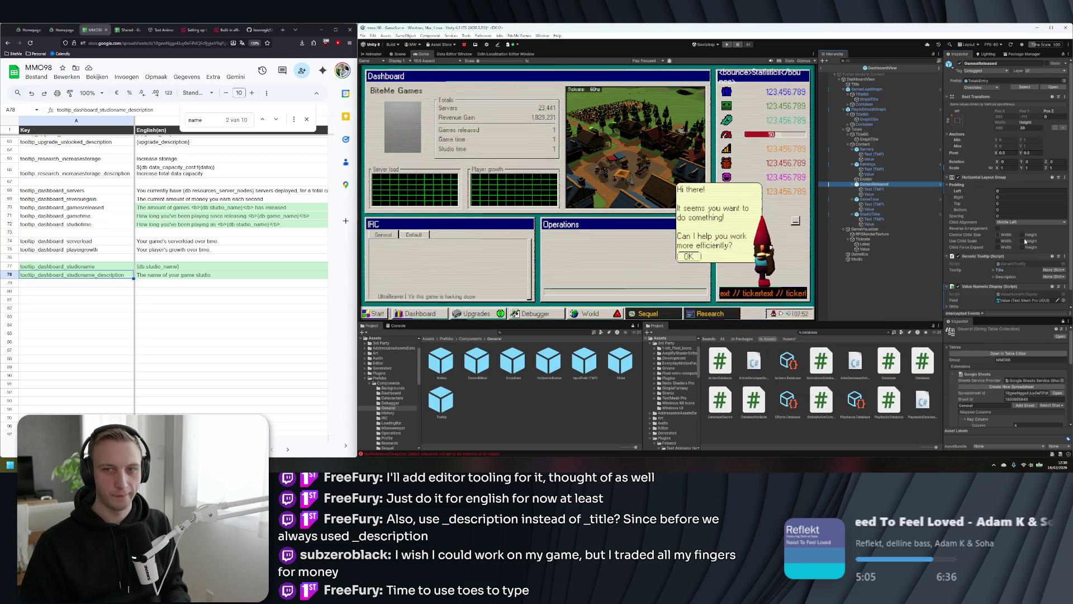
pyautogui.click(1061, 270)
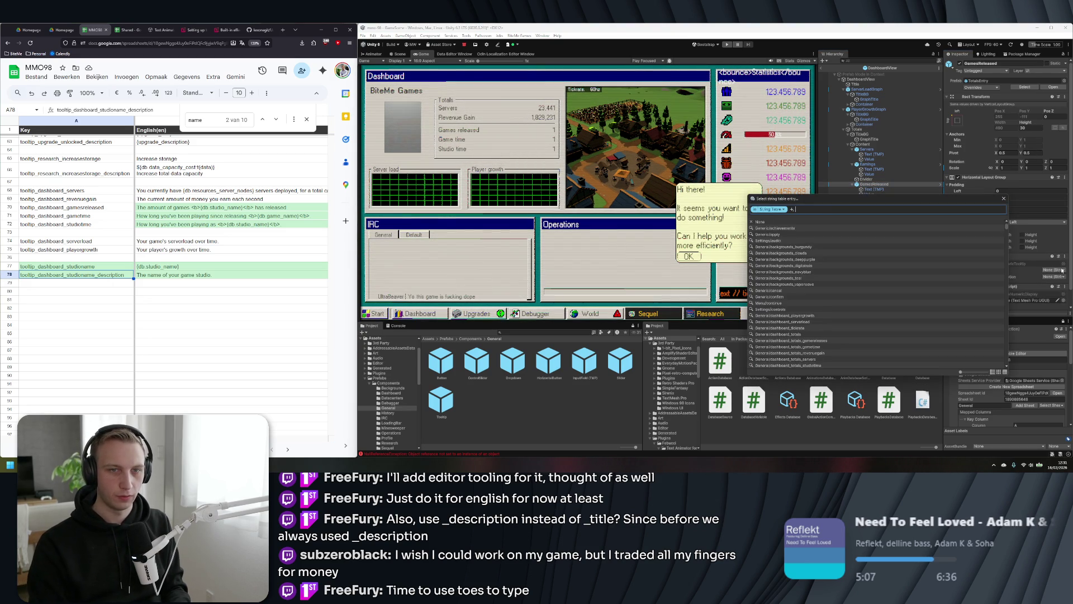
pyautogui.write('gamesre')
pyautogui.press('BackSpace')
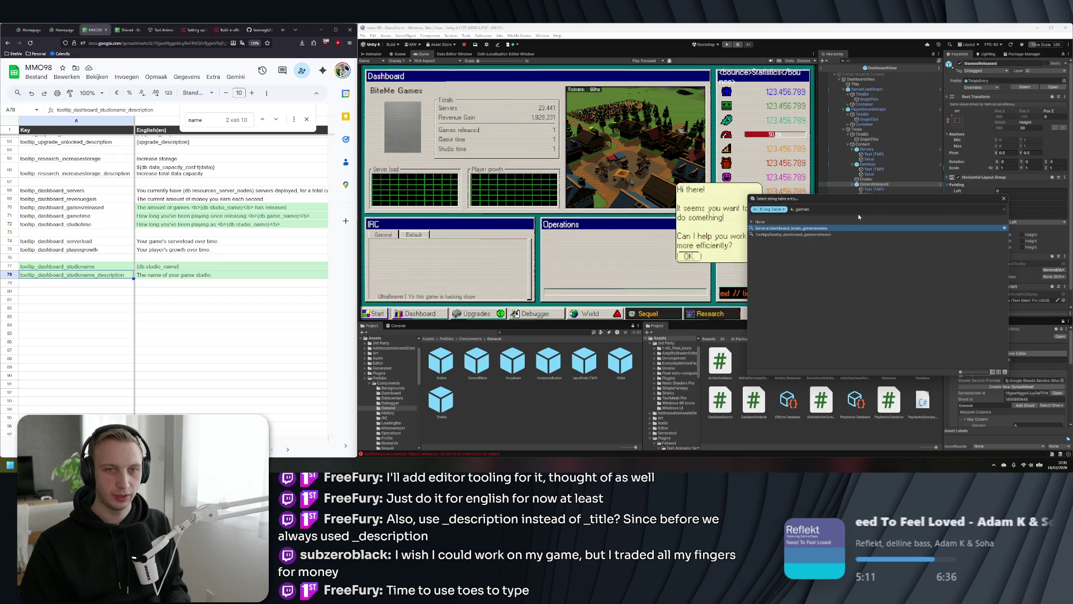
pyautogui.click(857, 228)
pyautogui.click(1060, 276)
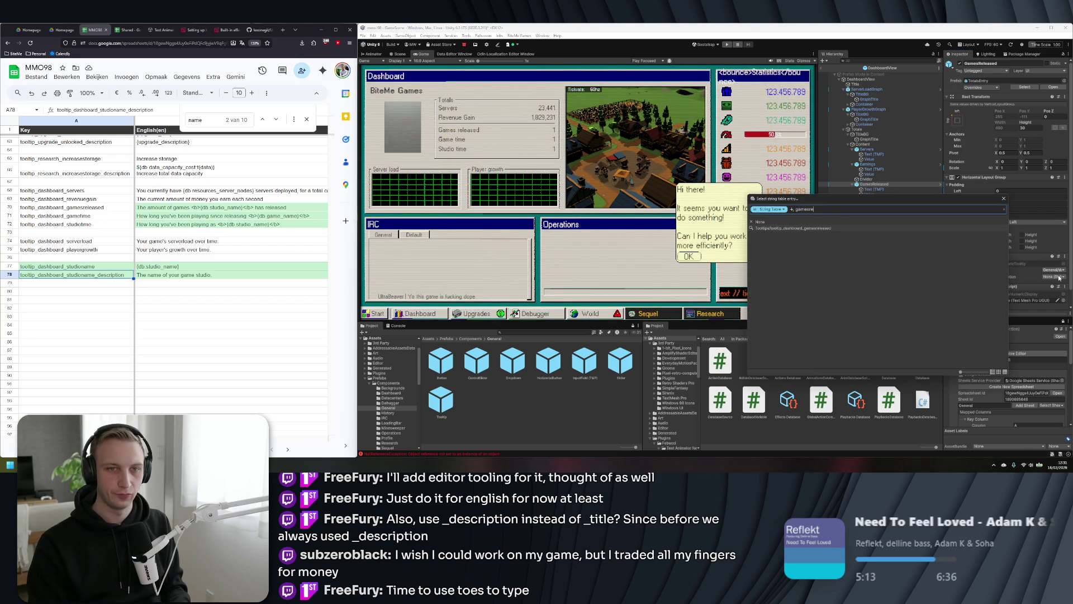
pyautogui.click(887, 228)
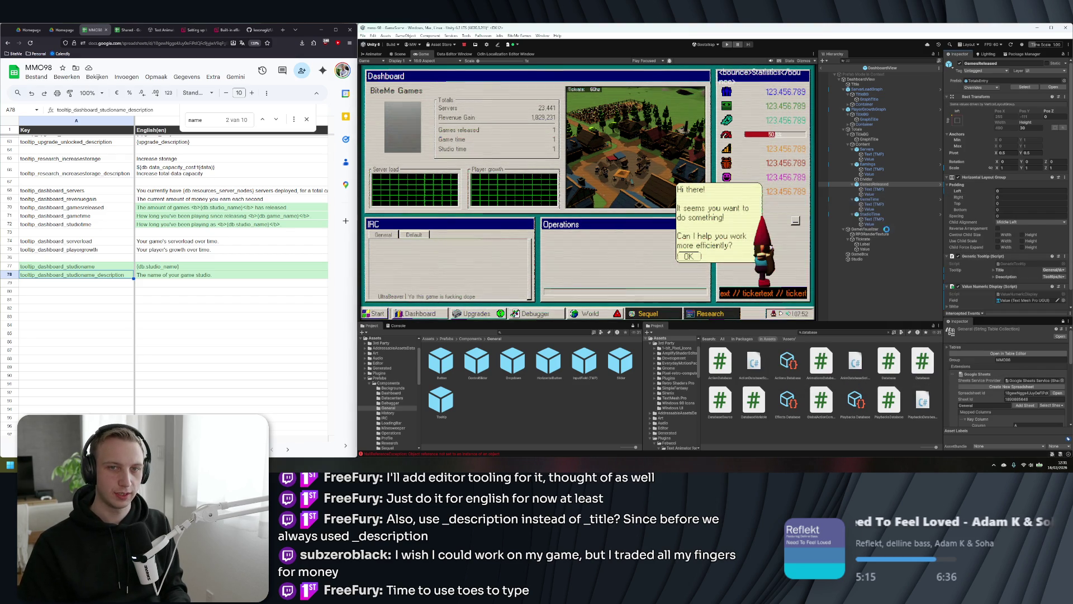
pyautogui.click(866, 164)
pyautogui.click(1053, 271)
# Set Earnings' tooltip to dashboard_totals_revenuegain title and tooltip_dashboard_revenuegain description.
pyautogui.write('earnign')
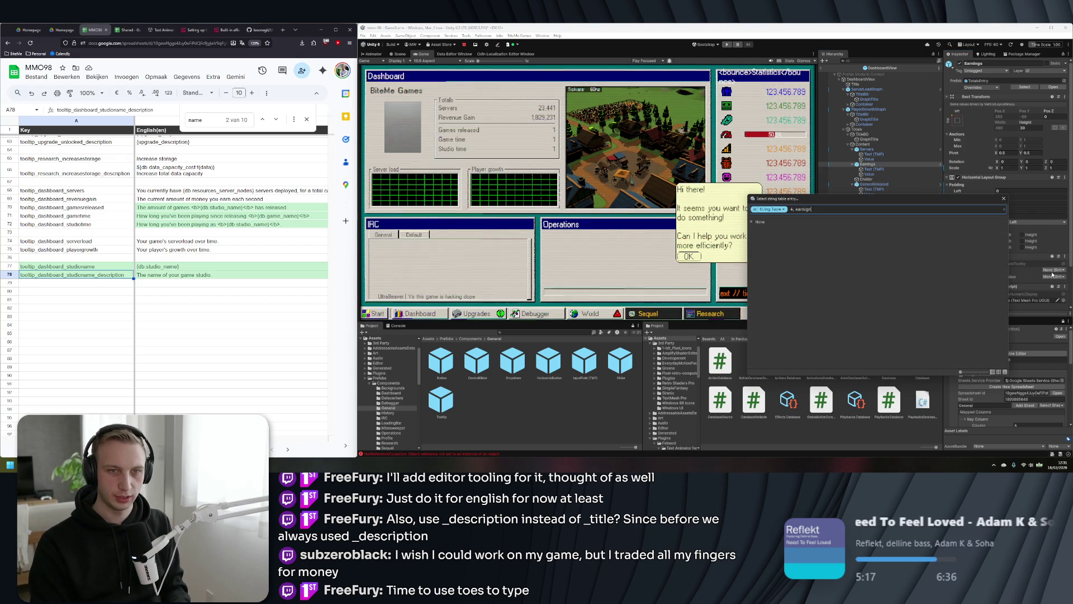
pyautogui.press('BackSpace')
pyautogui.press('BackSpace')
pyautogui.press('BackSpace')
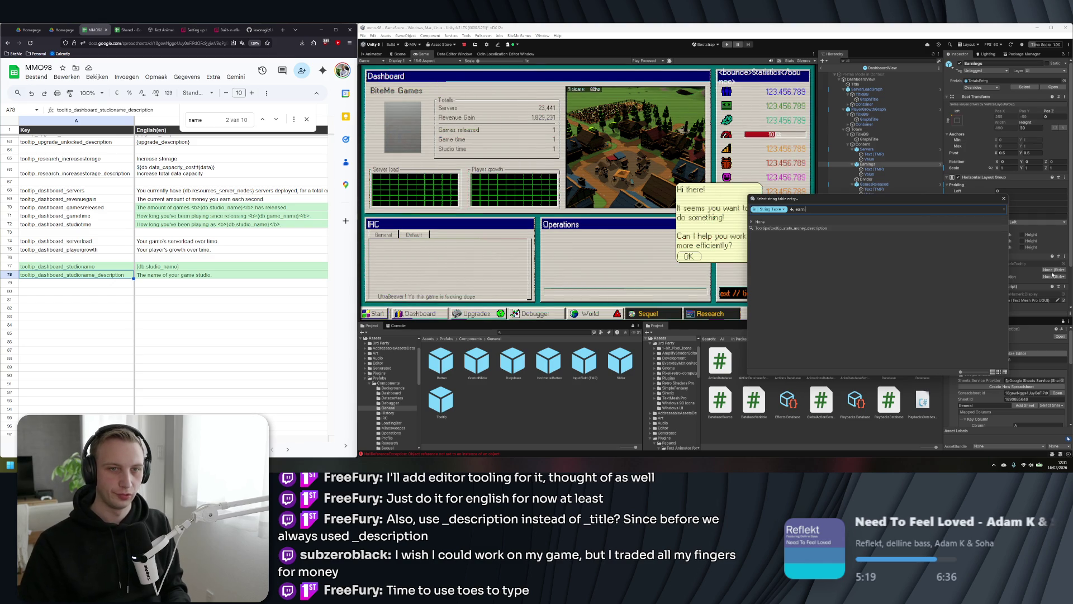
pyautogui.press('BackSpace')
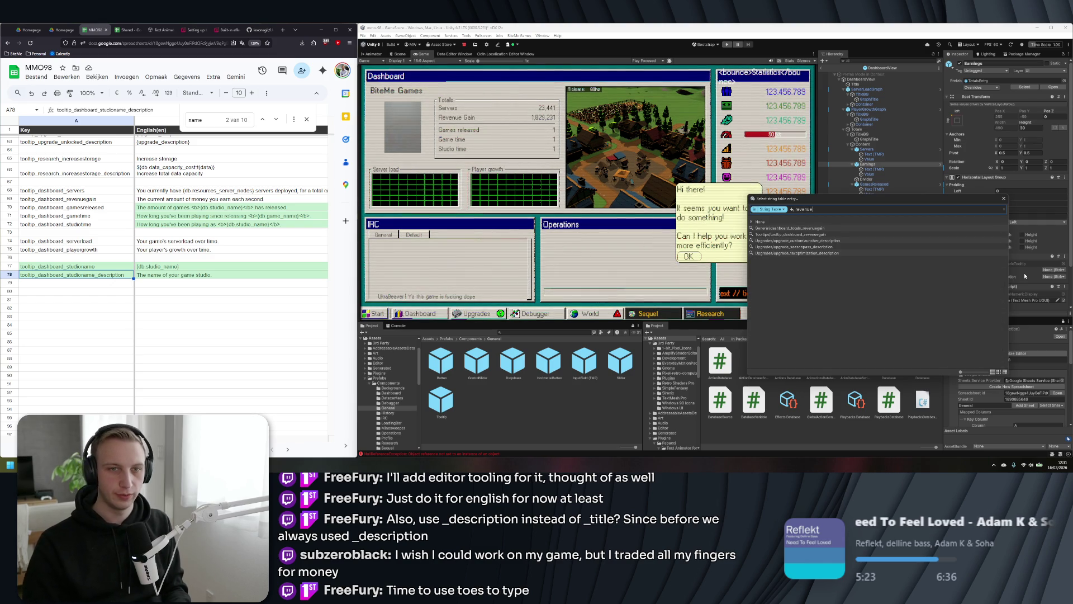
pyautogui.write('revenue')
pyautogui.click(831, 228)
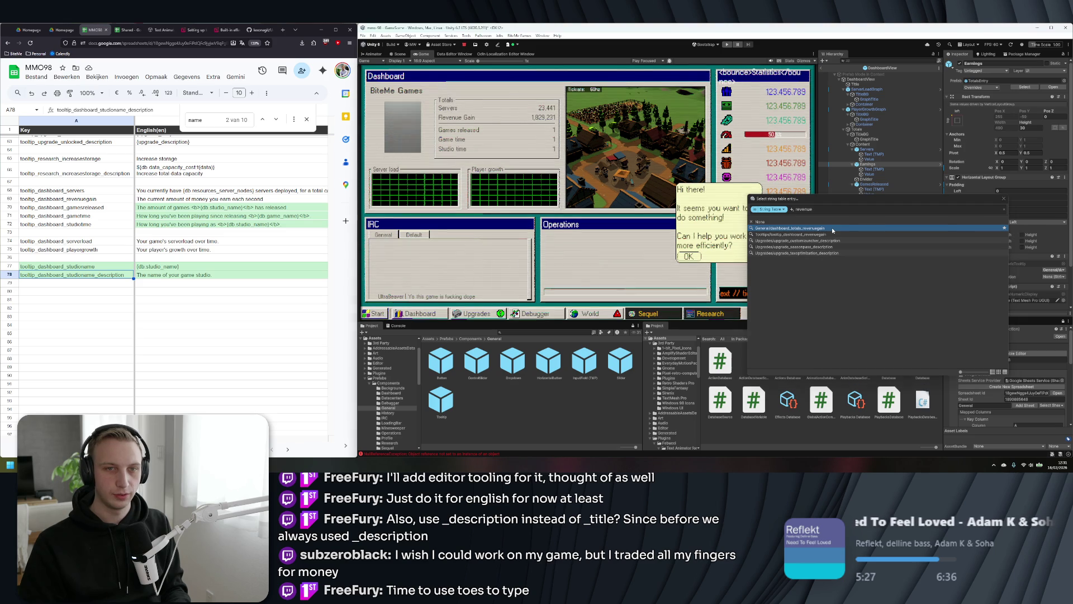
pyautogui.press('BackSpace')
pyautogui.press('BackSpace')
pyautogui.press('BackSpace')
pyautogui.write('venue')
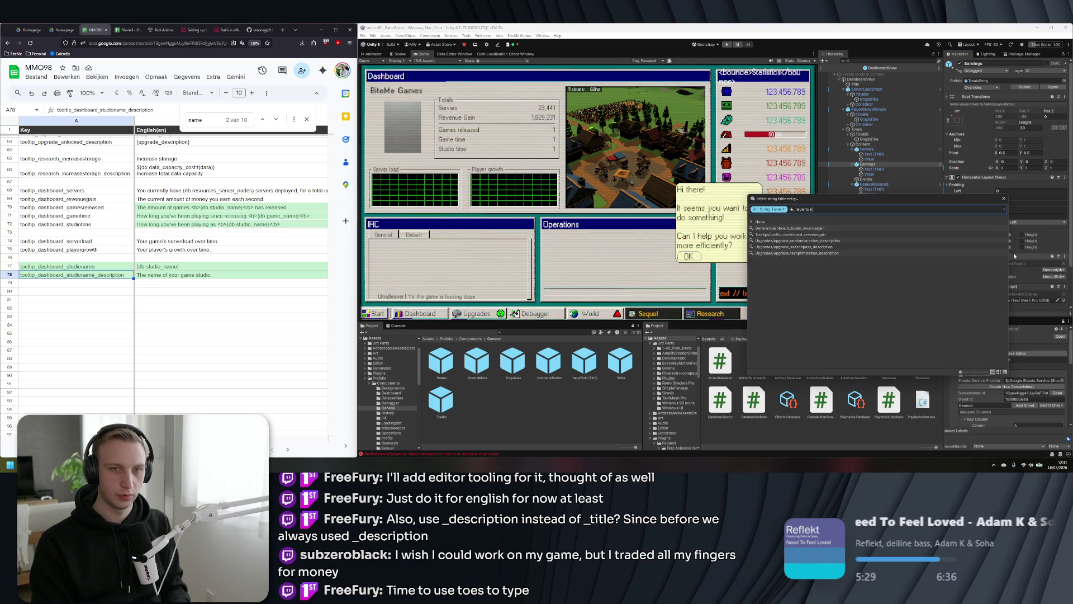
pyautogui.click(833, 236)
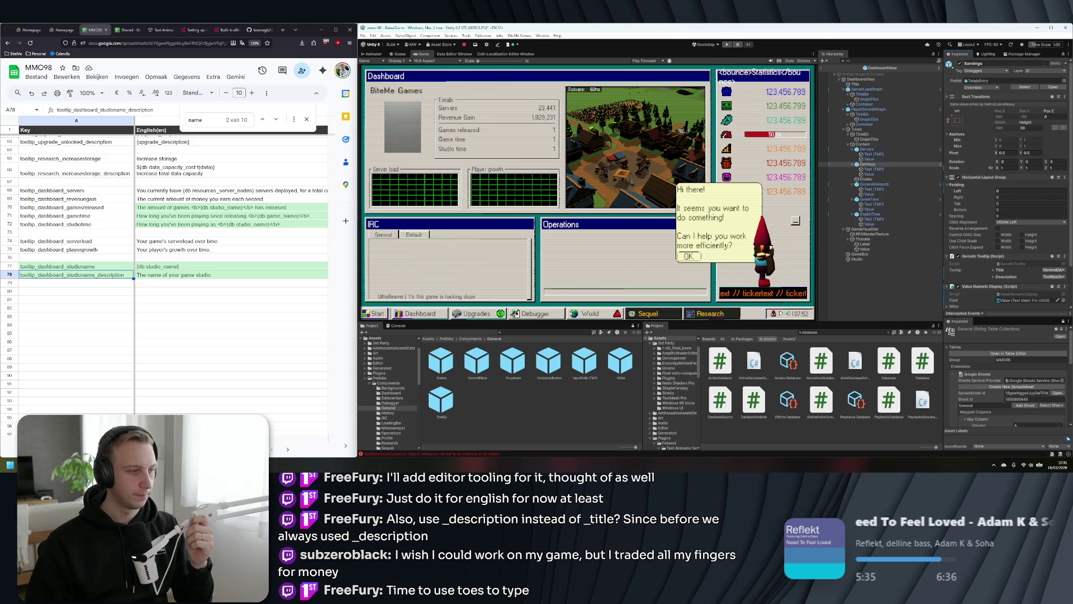
# Add a Generic Tooltip component to the player growth graph's title background.
pyautogui.scroll(-2, 1025, 270)
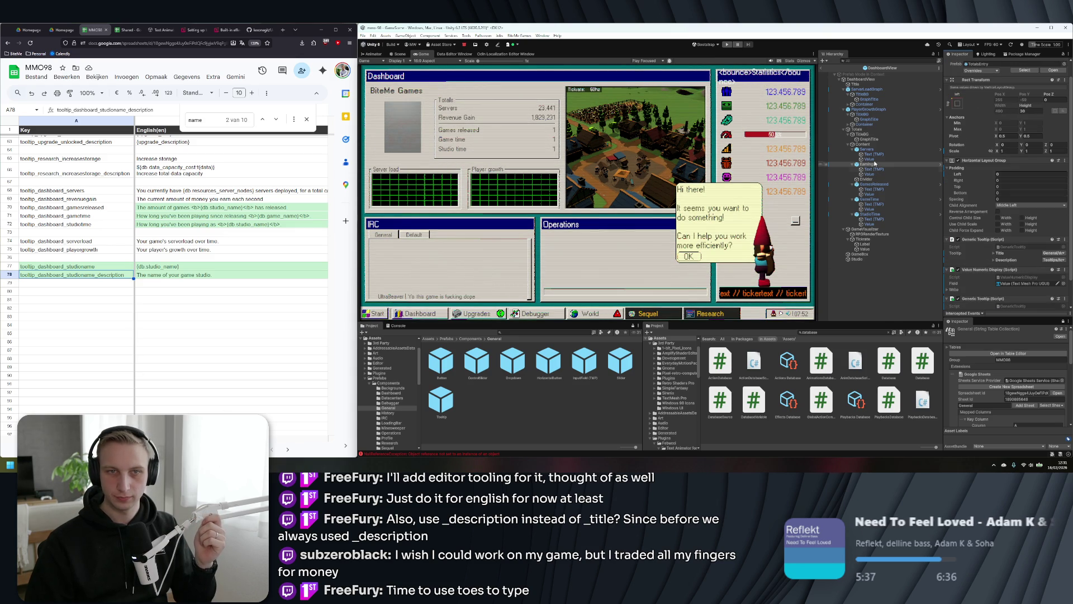
pyautogui.click(861, 119)
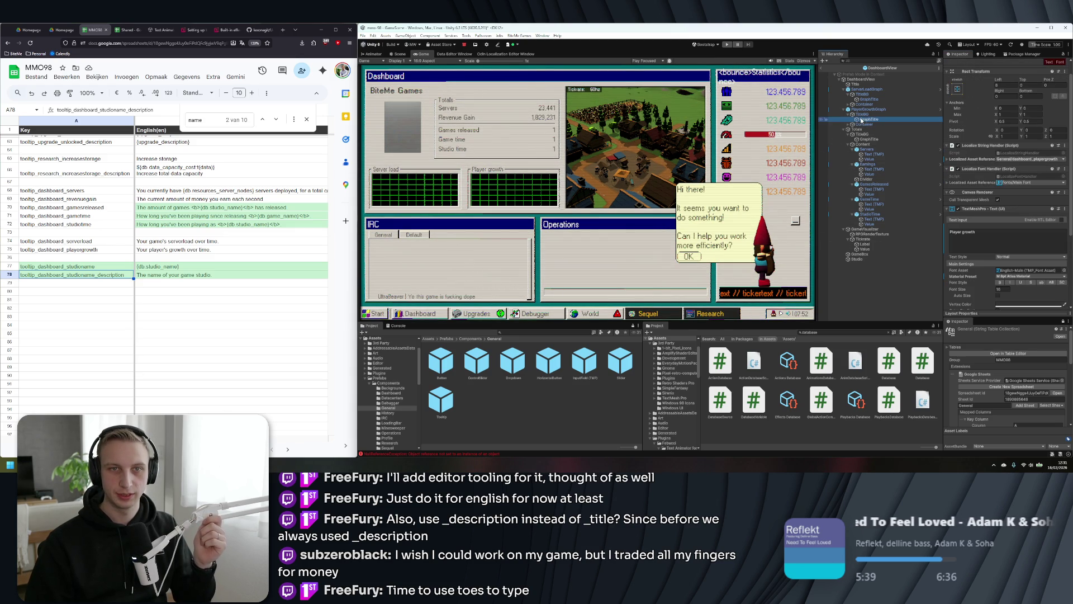
pyautogui.click(865, 114)
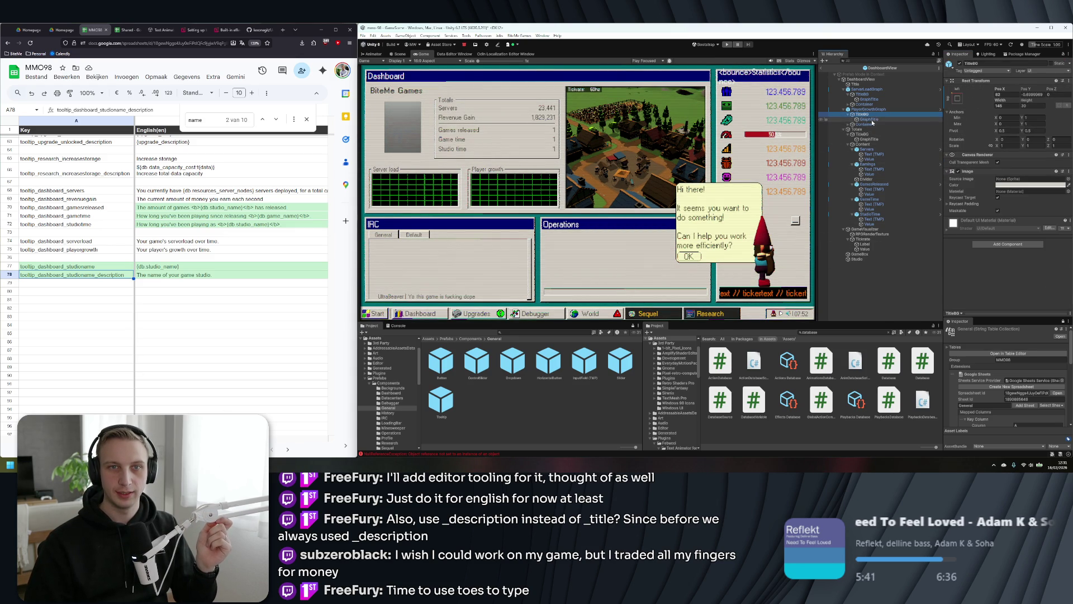
pyautogui.click(871, 121)
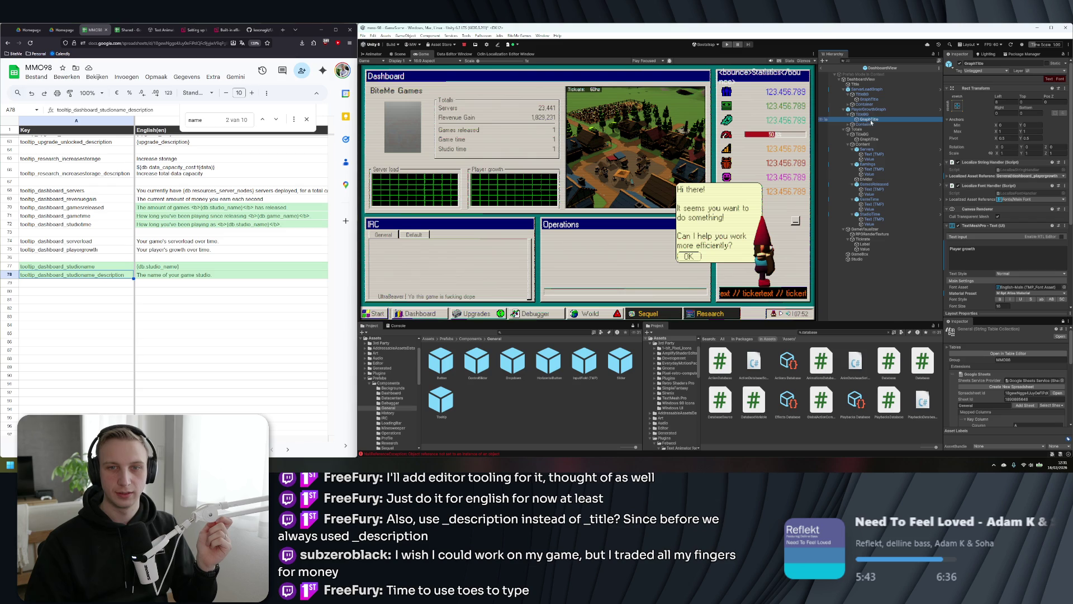
pyautogui.click(871, 115)
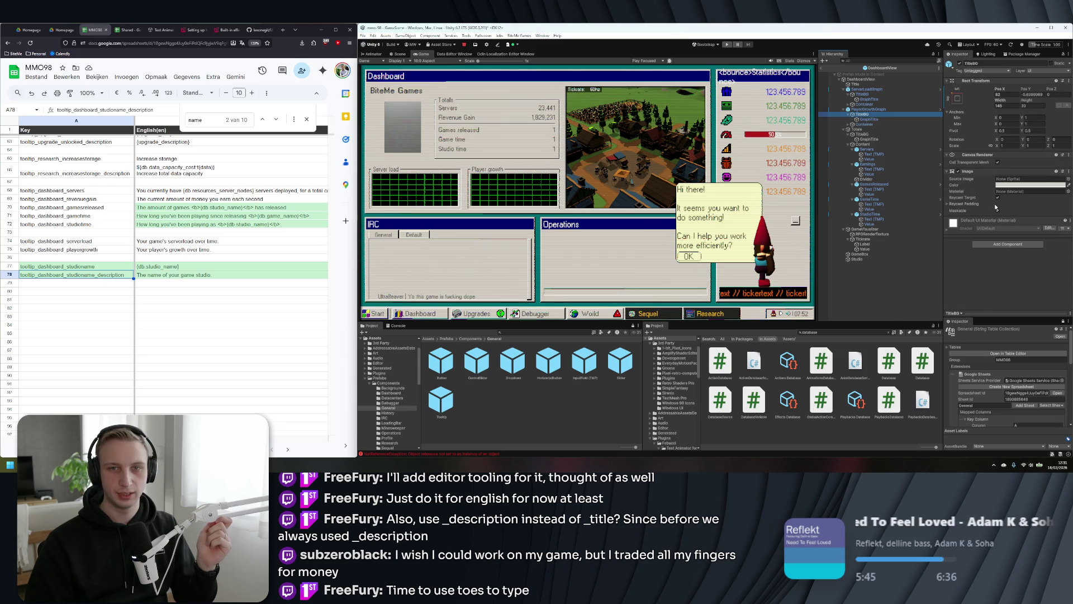
pyautogui.click(1002, 248)
pyautogui.press('Return')
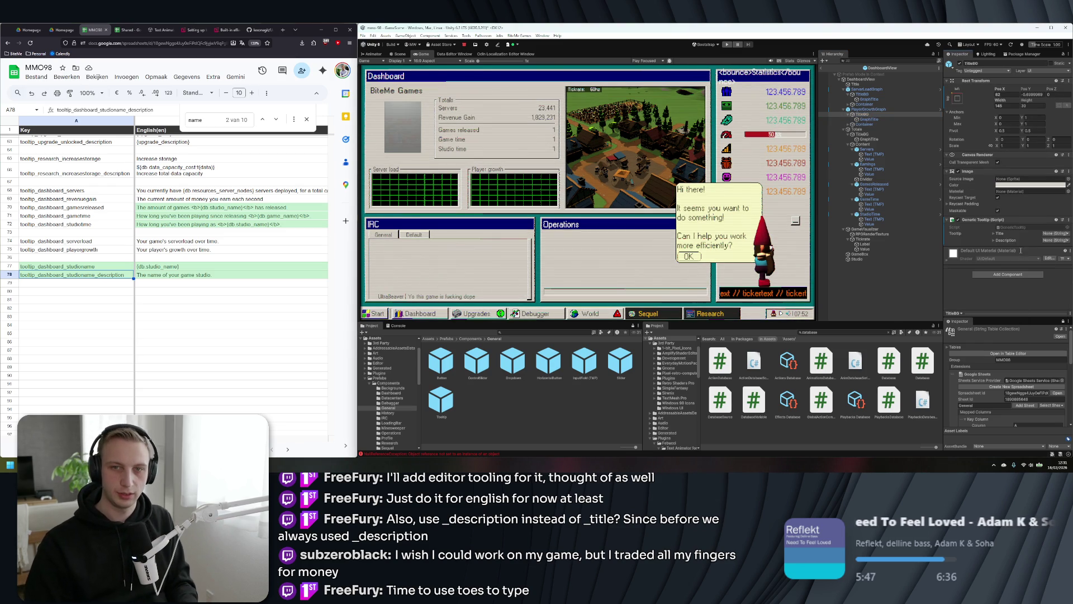
# Set that tooltip's title to the dashboard serverload entry and description to tooltip_dashboard_serverload.
pyautogui.click(1046, 234)
pyautogui.write('server')
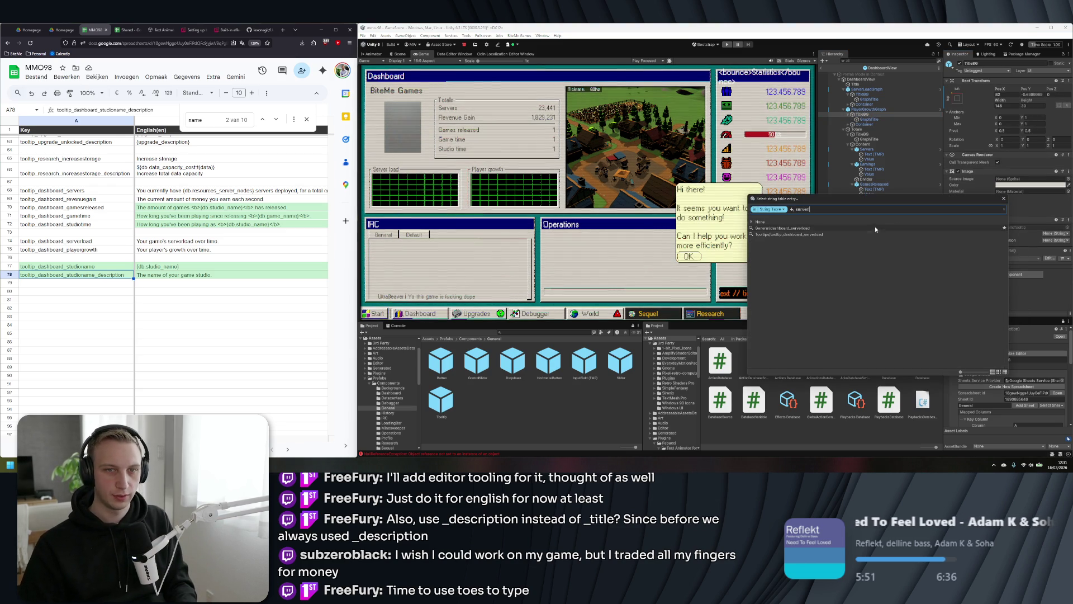
pyautogui.click(875, 229)
pyautogui.click(1050, 240)
pyautogui.write('server')
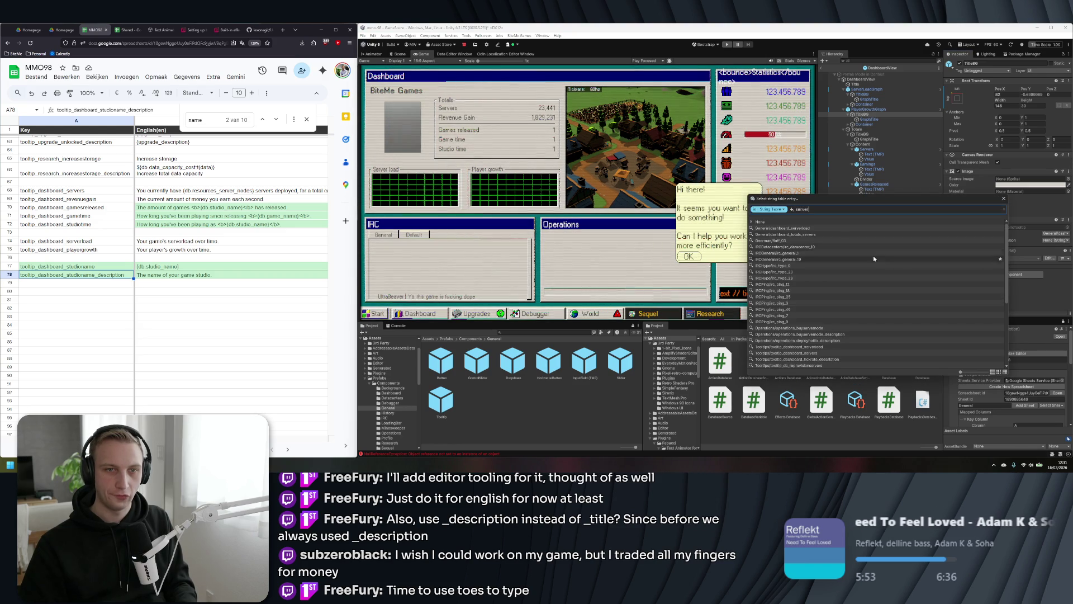
pyautogui.write('lo')
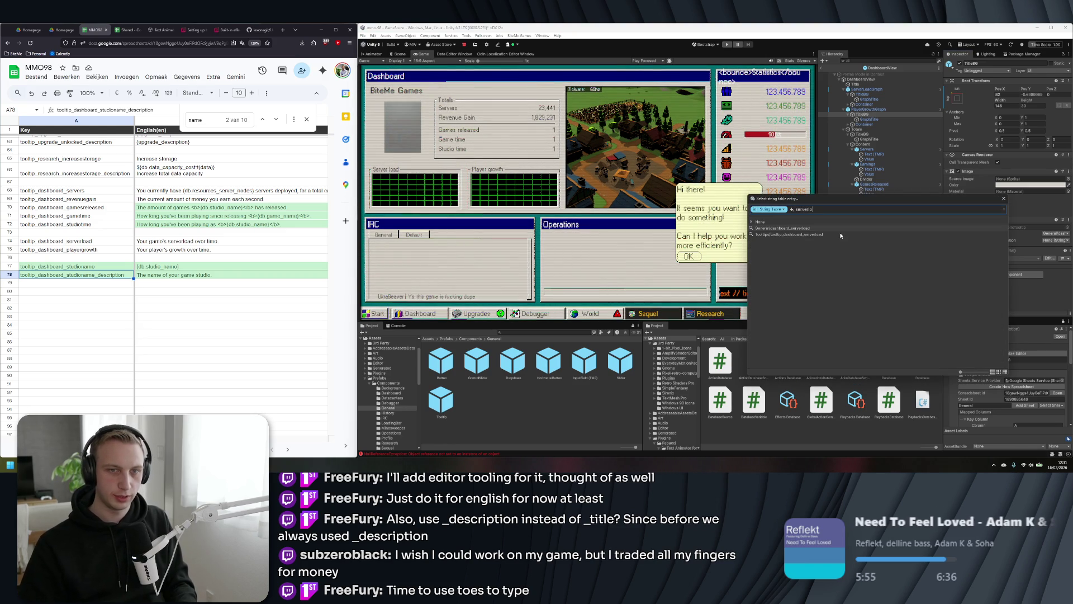
pyautogui.click(840, 235)
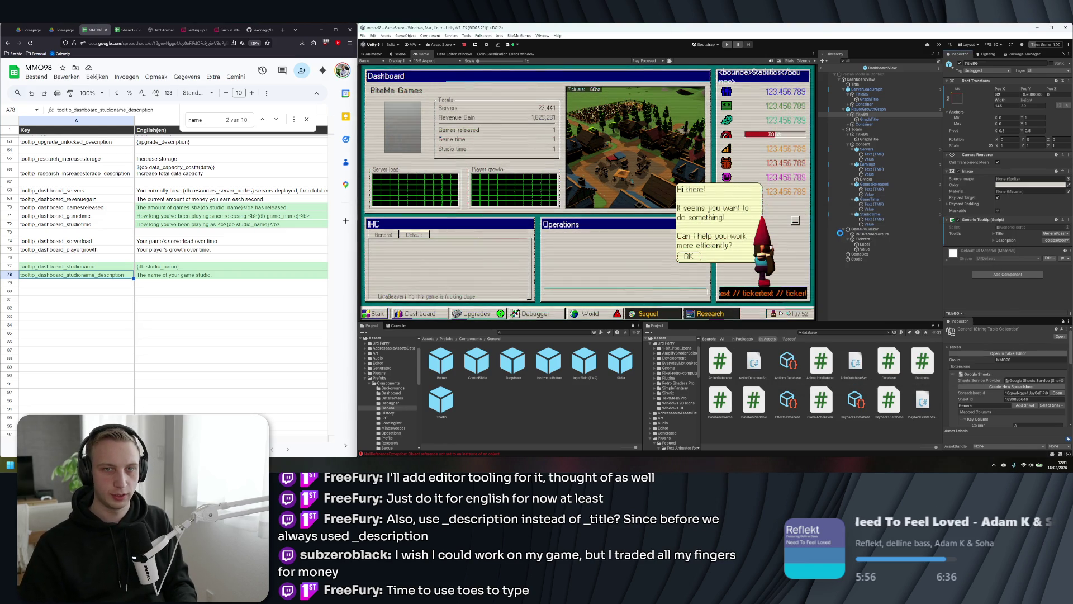
pyautogui.click(863, 94)
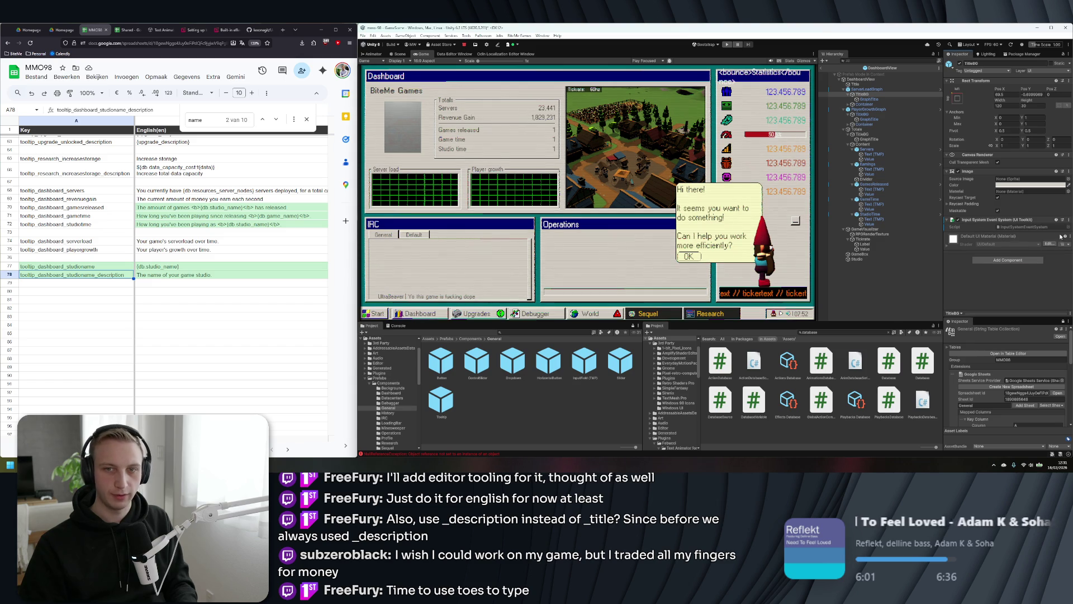
# Undo the stray Event System and add a Generic Tooltip to ServerLoadGraph's TitleBG.
pyautogui.click(1008, 243)
pyautogui.click(1006, 252)
pyautogui.hotkey('ctrl', 'z')
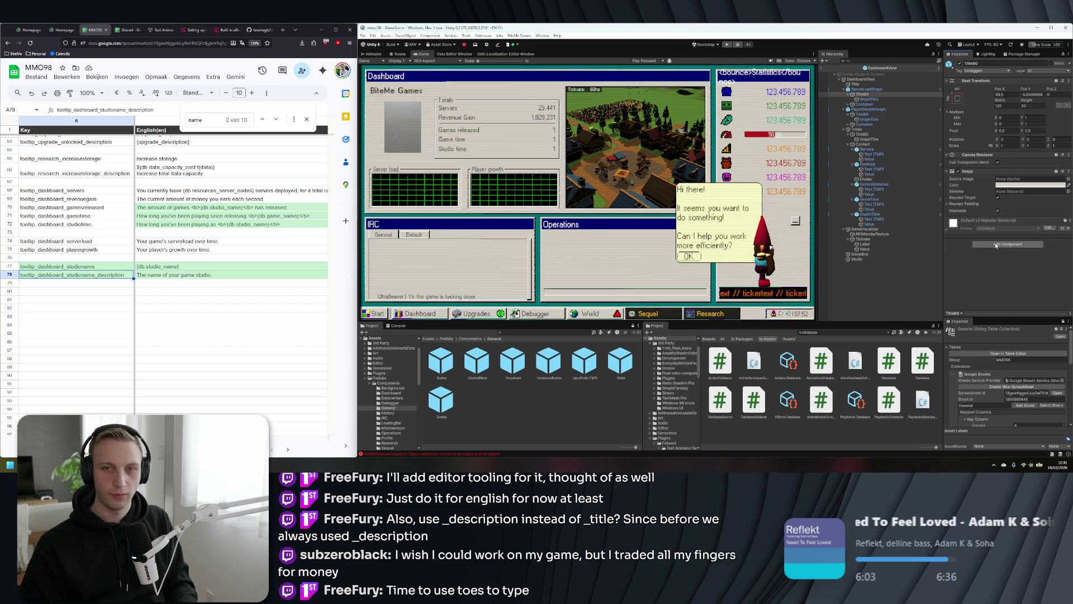
pyautogui.click(996, 244)
pyautogui.write('tool')
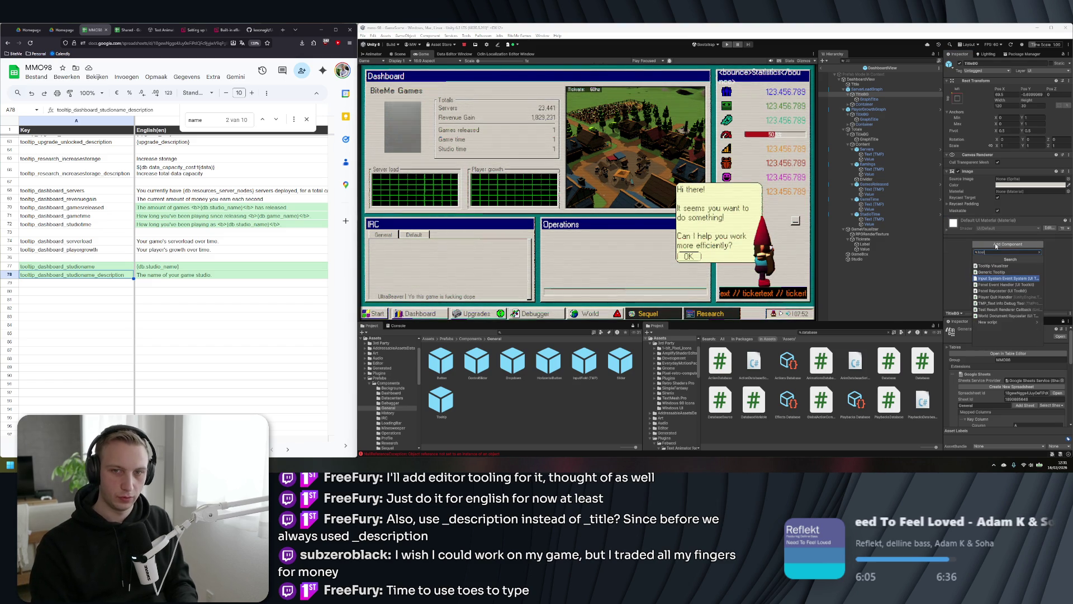
pyautogui.click(997, 271)
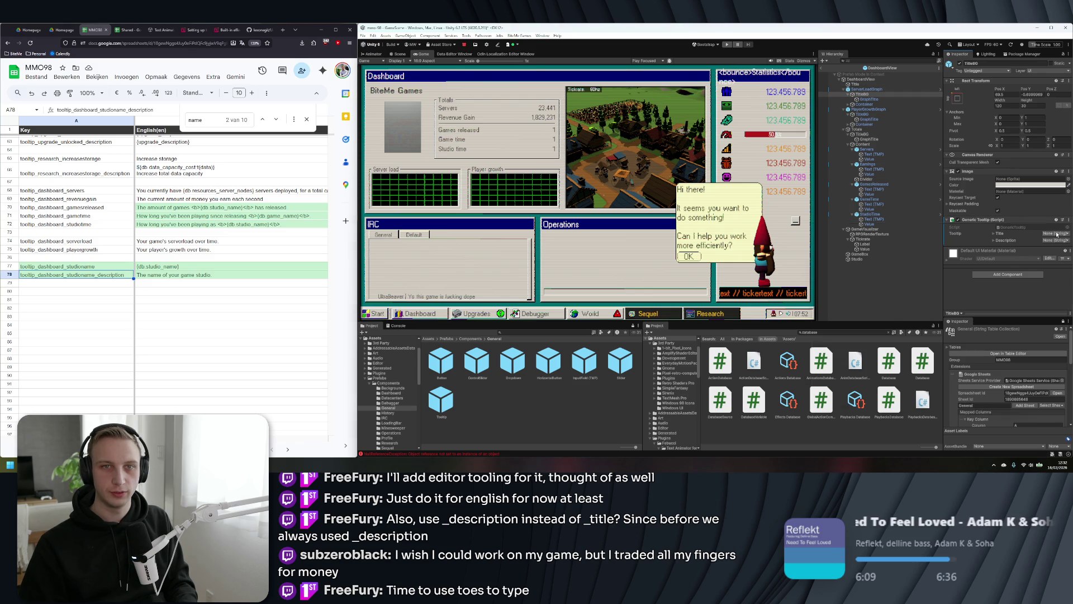
# Set the tooltip to General/dashboard_serverload title and Tooltips/tooltip_dashboard_serverload description.
pyautogui.click(1057, 233)
pyautogui.write('serverloa')
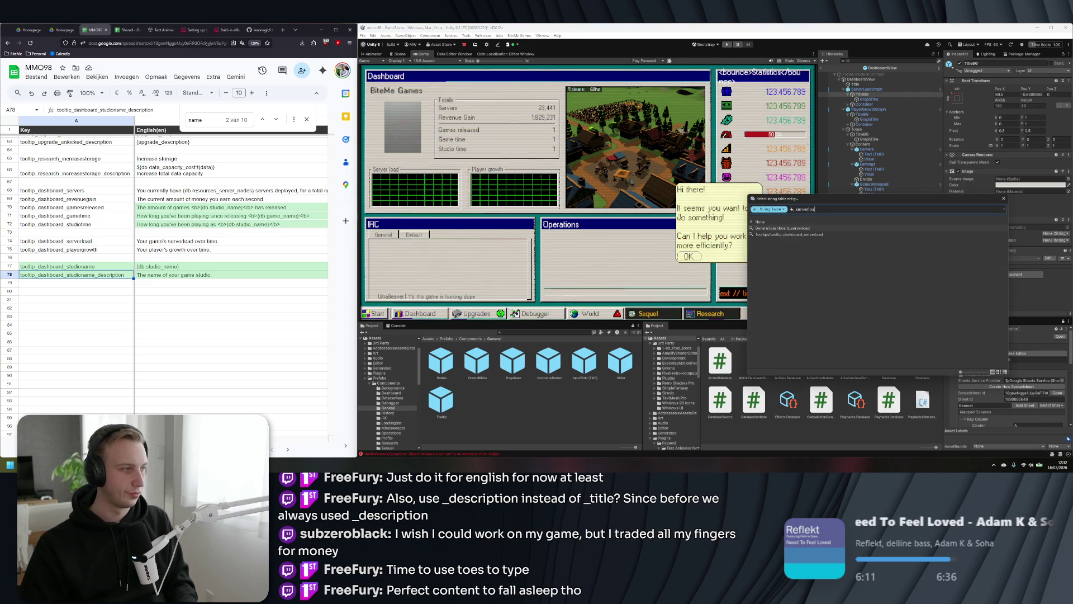
pyautogui.click(777, 229)
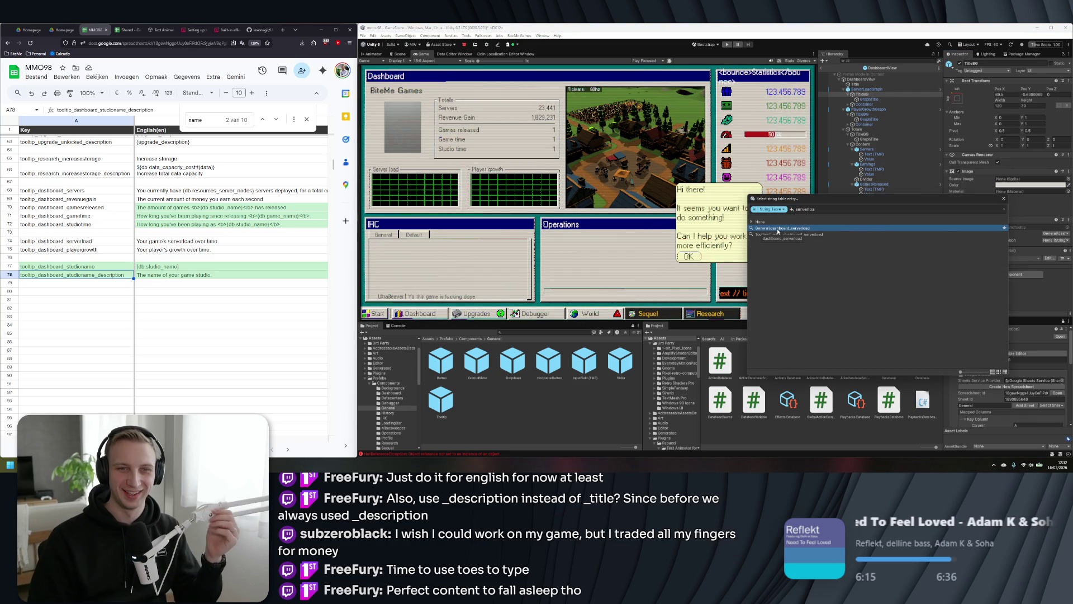
pyautogui.click(1065, 240)
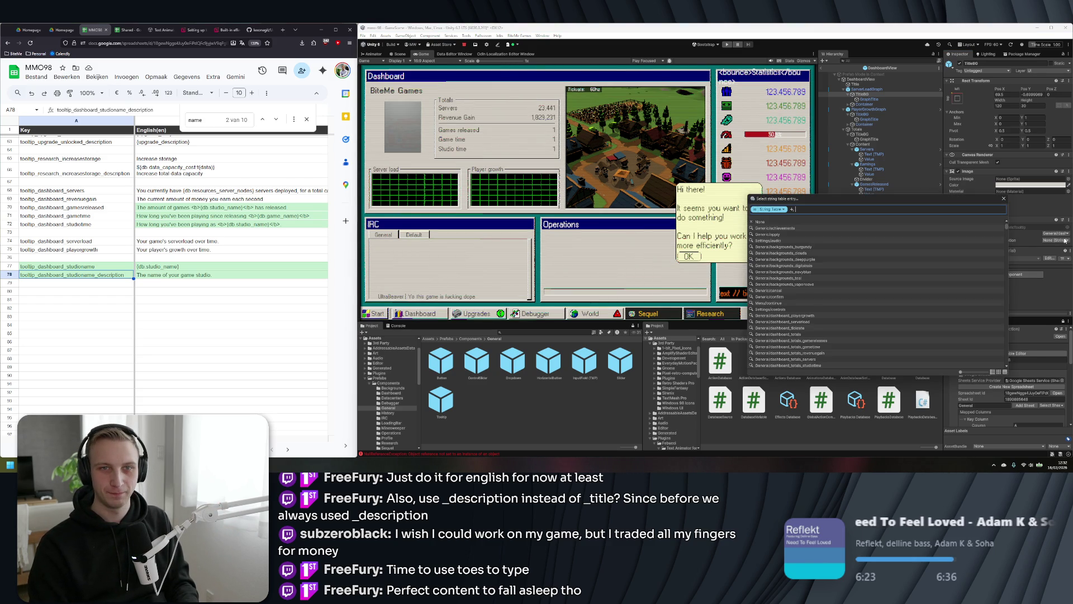
pyautogui.write('serverload')
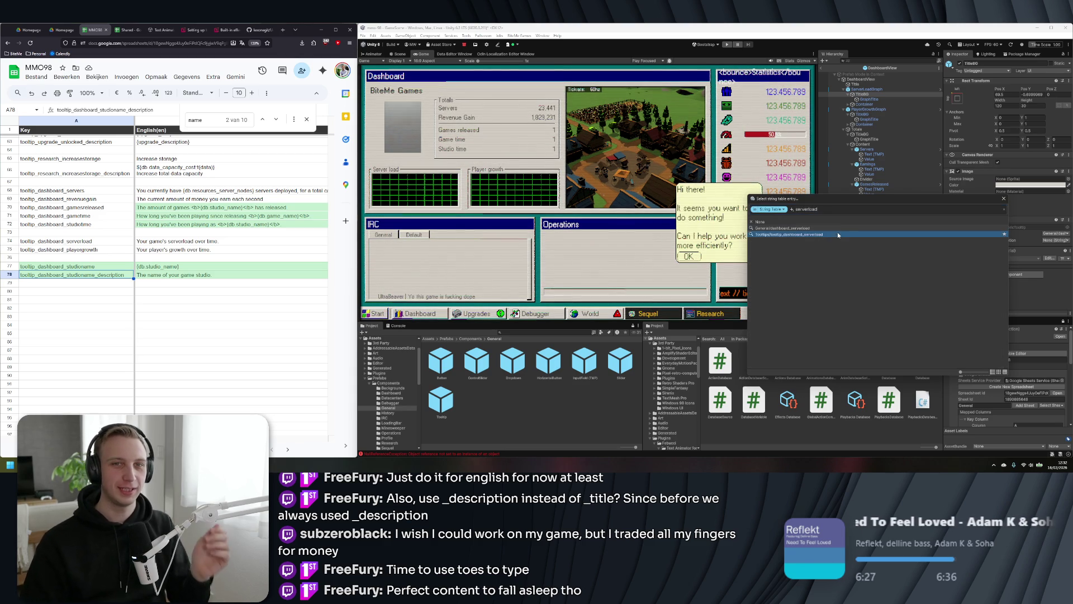
pyautogui.click(837, 234)
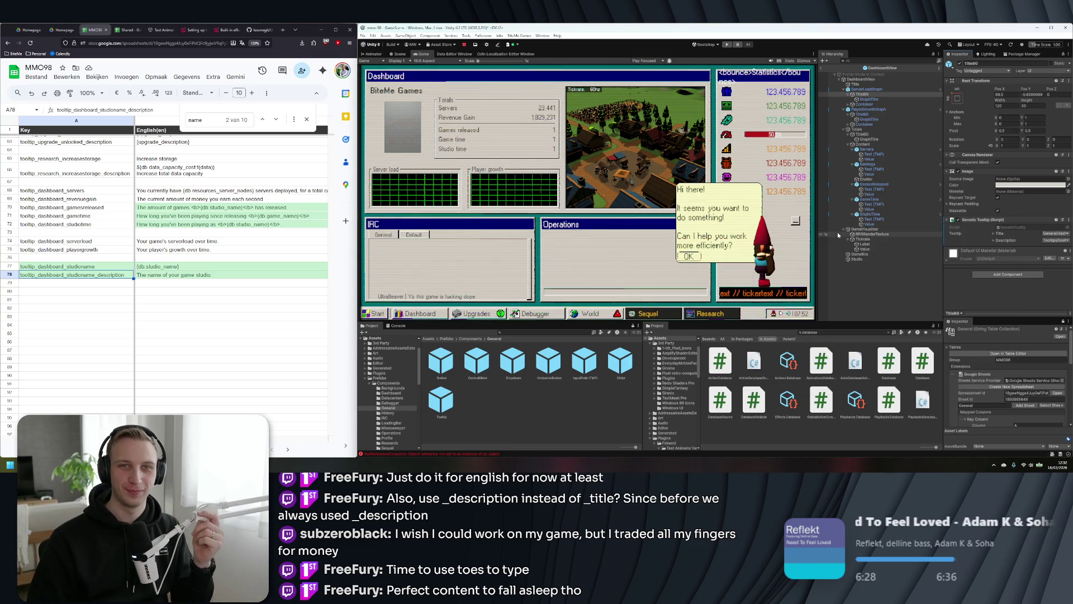
# Assign the playergrowth title and description entries to the PlayerGrowth TitleBG tooltip.
pyautogui.click(883, 119)
pyautogui.press('Up')
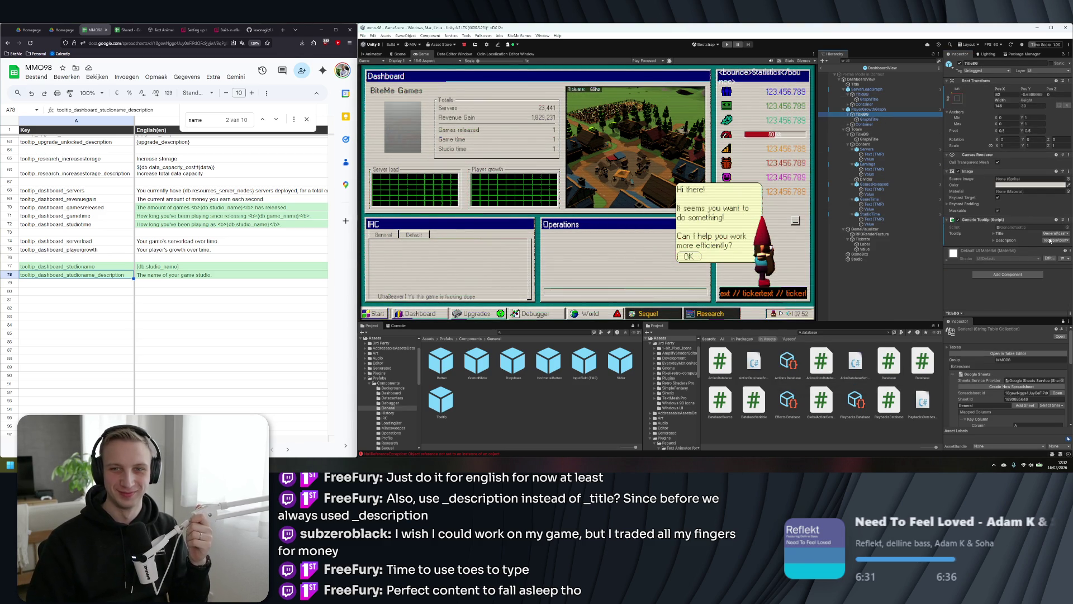
pyautogui.click(1050, 240)
pyautogui.write('player')
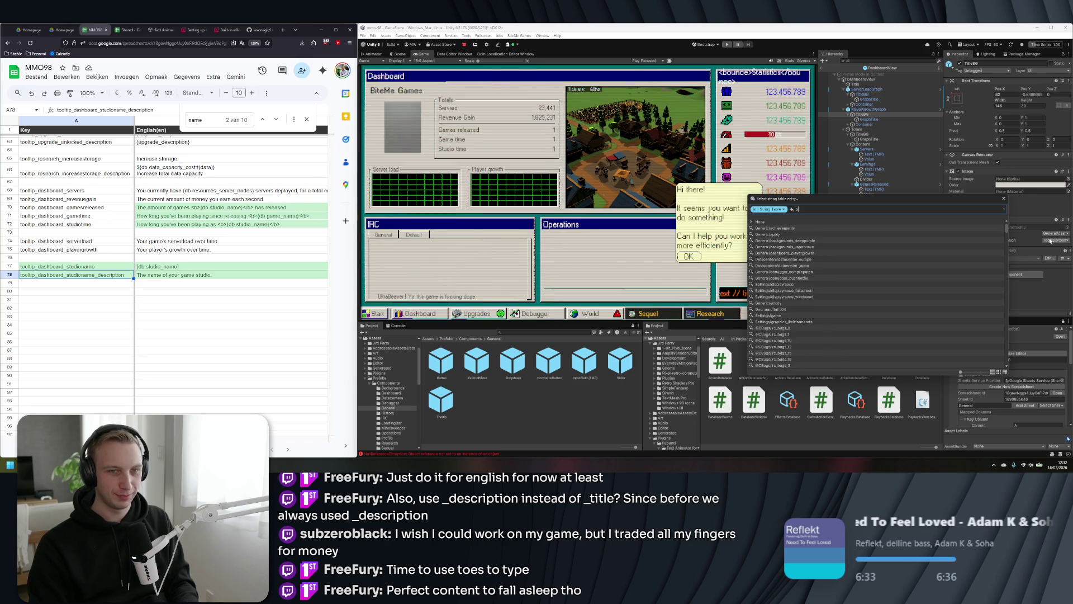
pyautogui.write('gr')
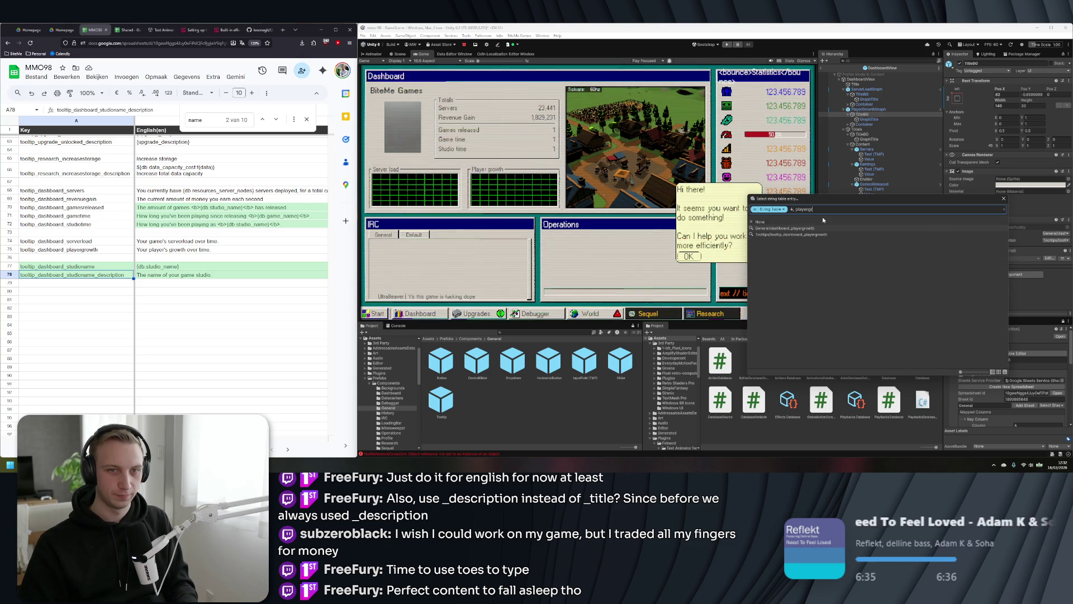
pyautogui.click(1066, 235)
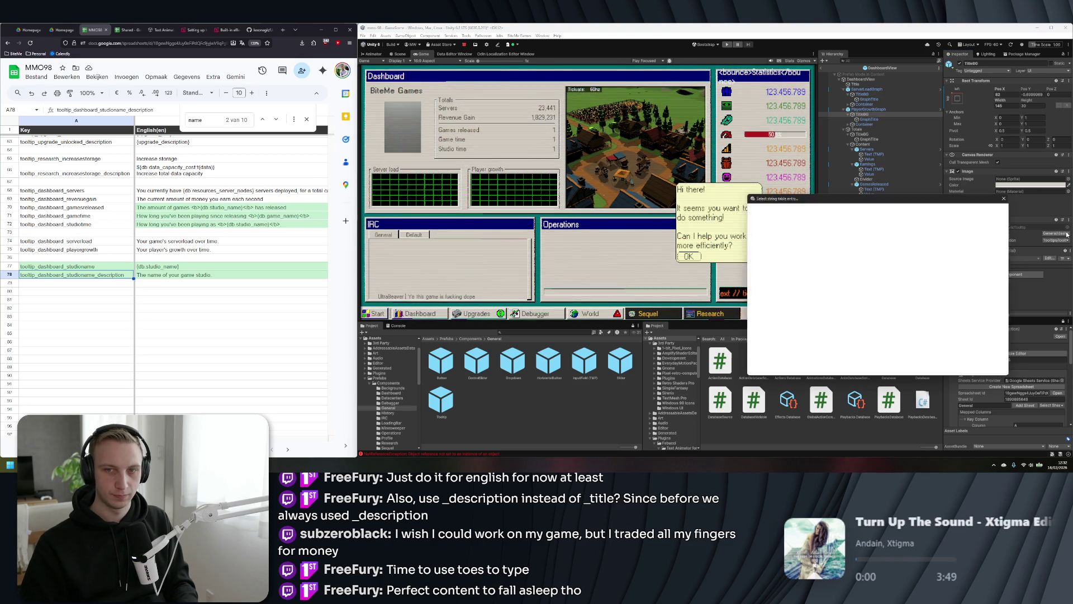
pyautogui.write('playerg')
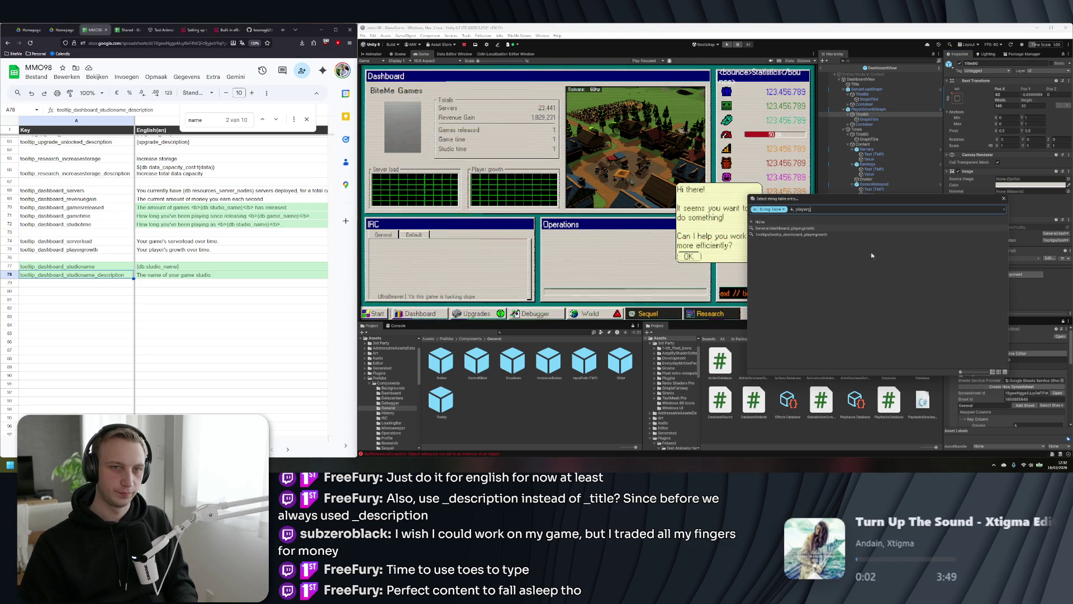
pyautogui.click(823, 226)
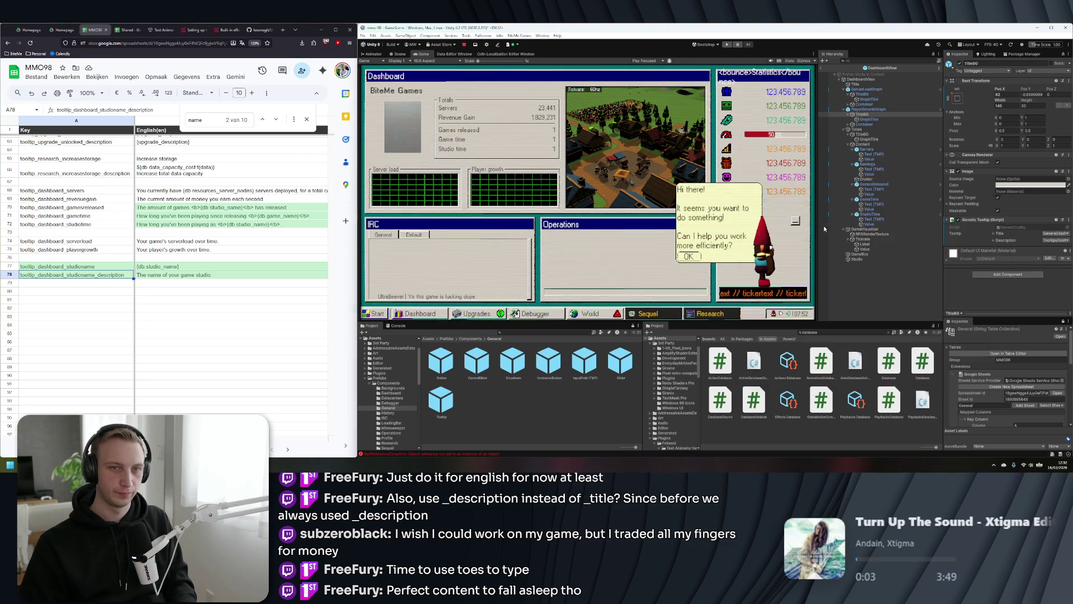
# Run the game into the existing studio and check dashboard tooltips such as Revenue Gain's.
pyautogui.click(727, 45)
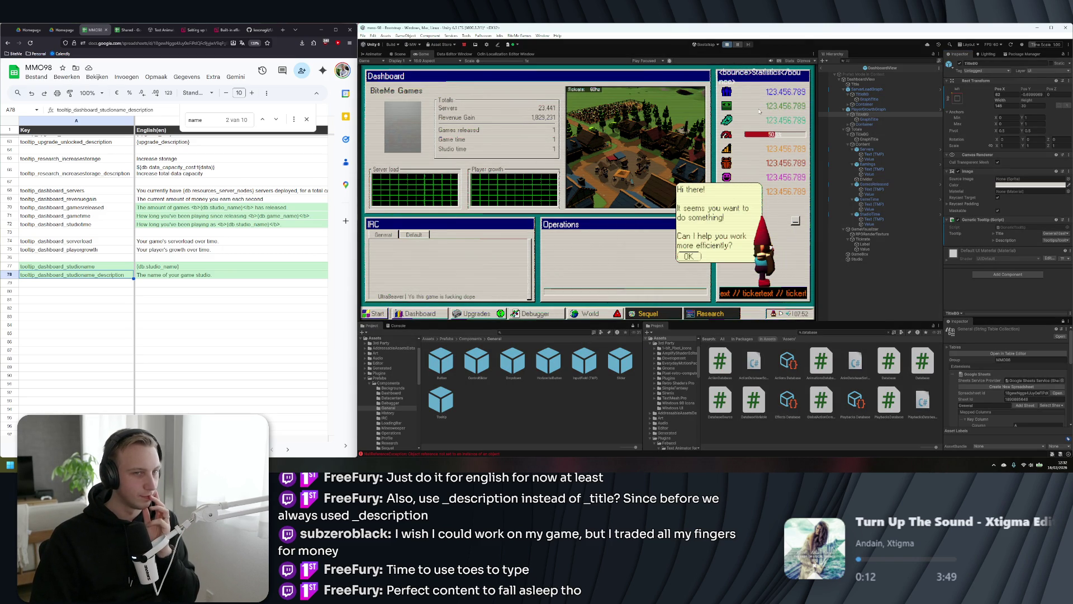
pyautogui.hotkey('ctrl', 'p')
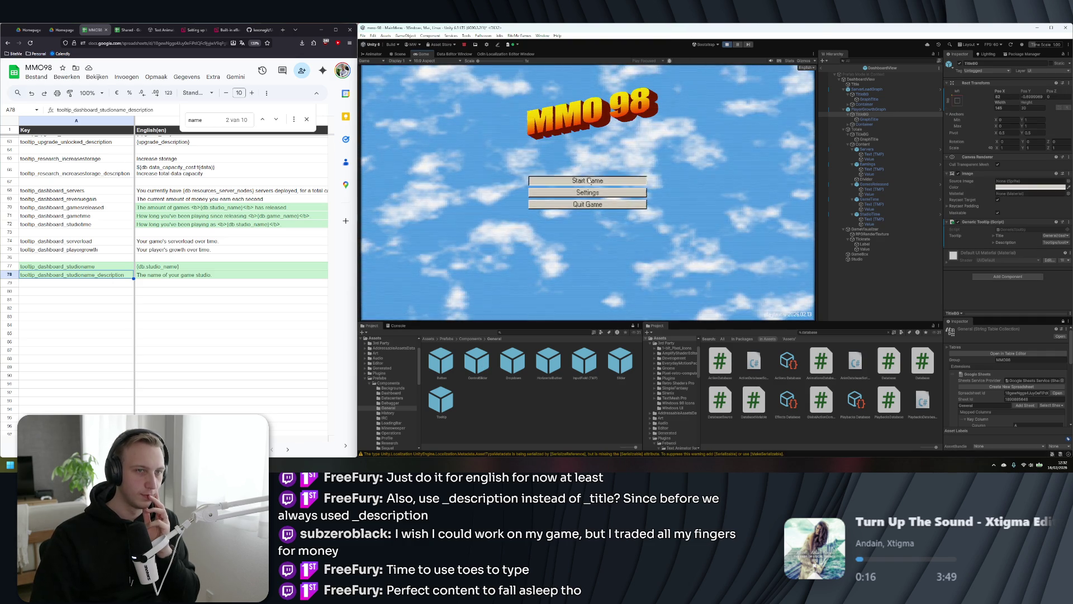
pyautogui.click(590, 180)
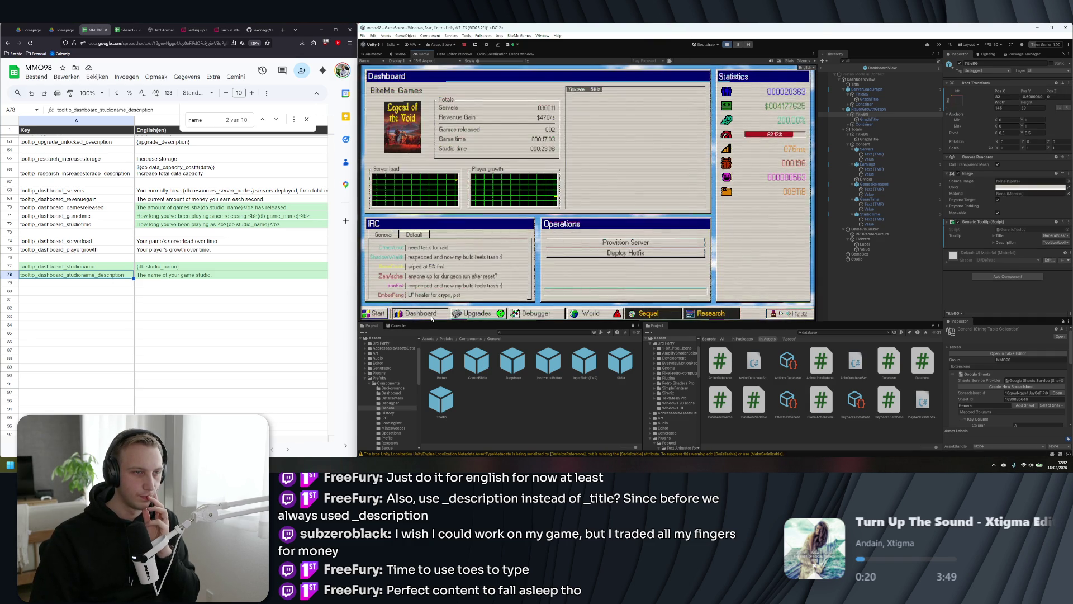
pyautogui.moveTo(380, 173)
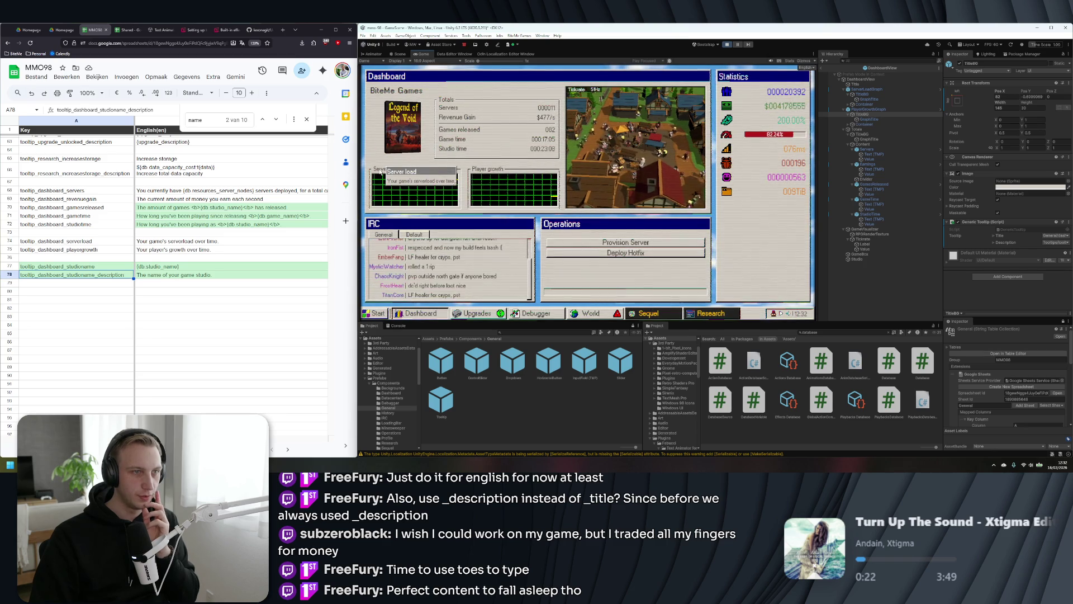
pyautogui.moveTo(495, 174)
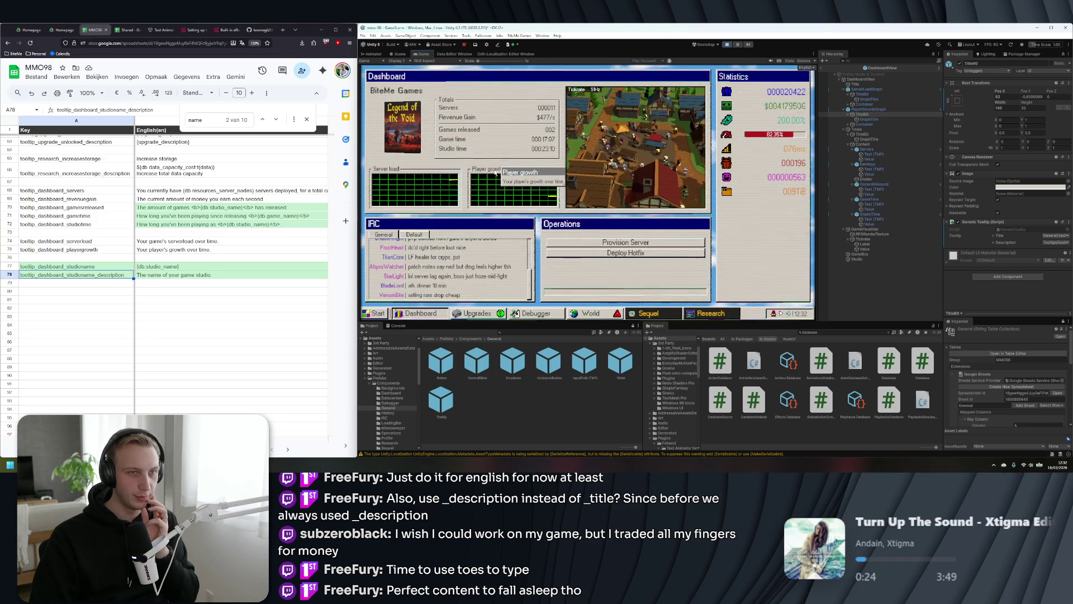
pyautogui.moveTo(455, 150)
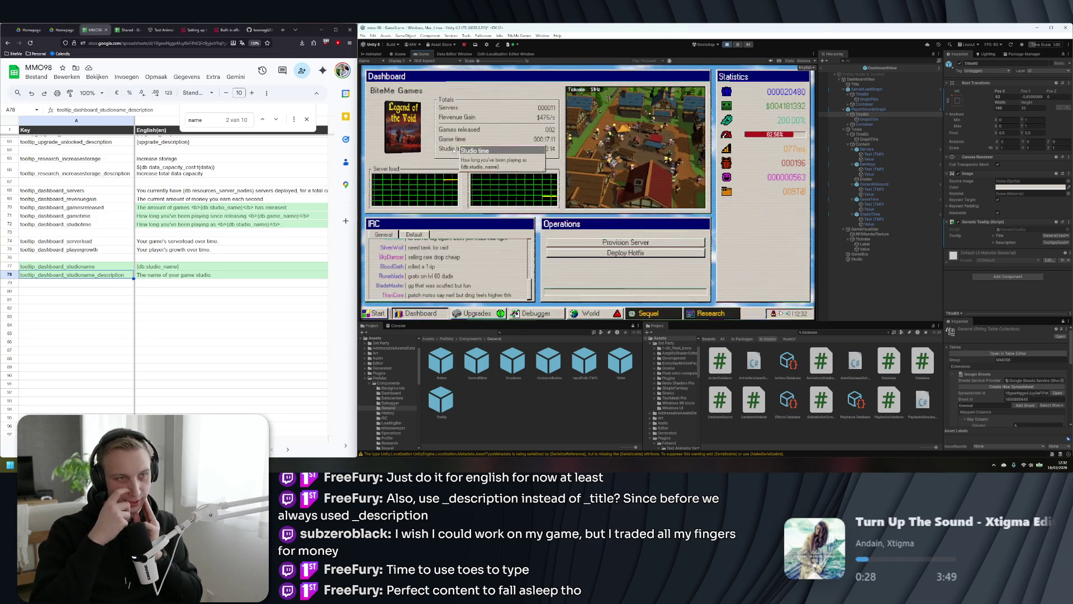
pyautogui.moveTo(728, 121)
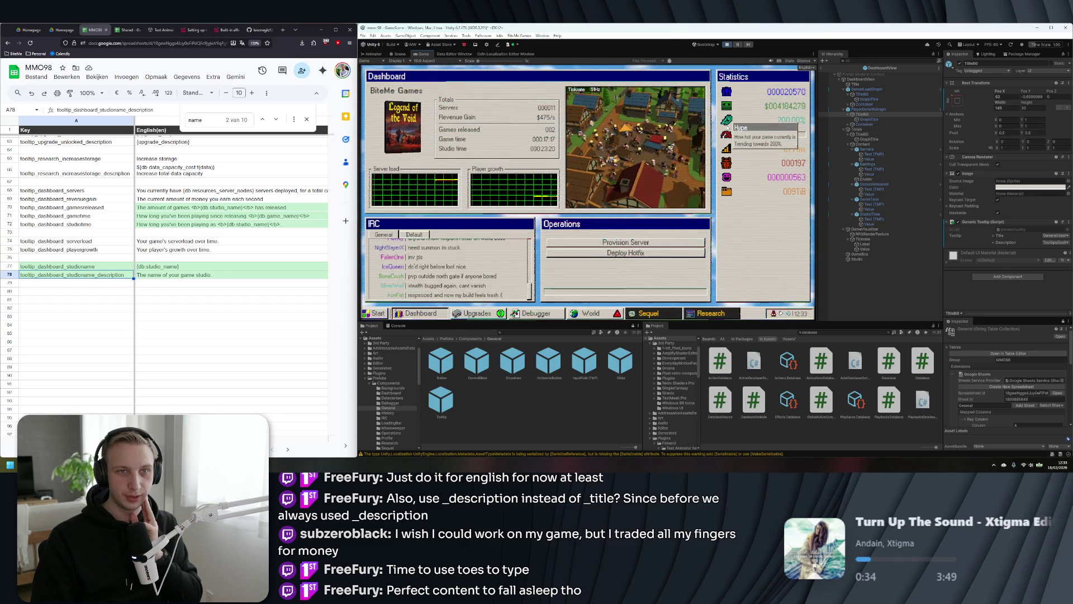
pyautogui.moveTo(726, 150)
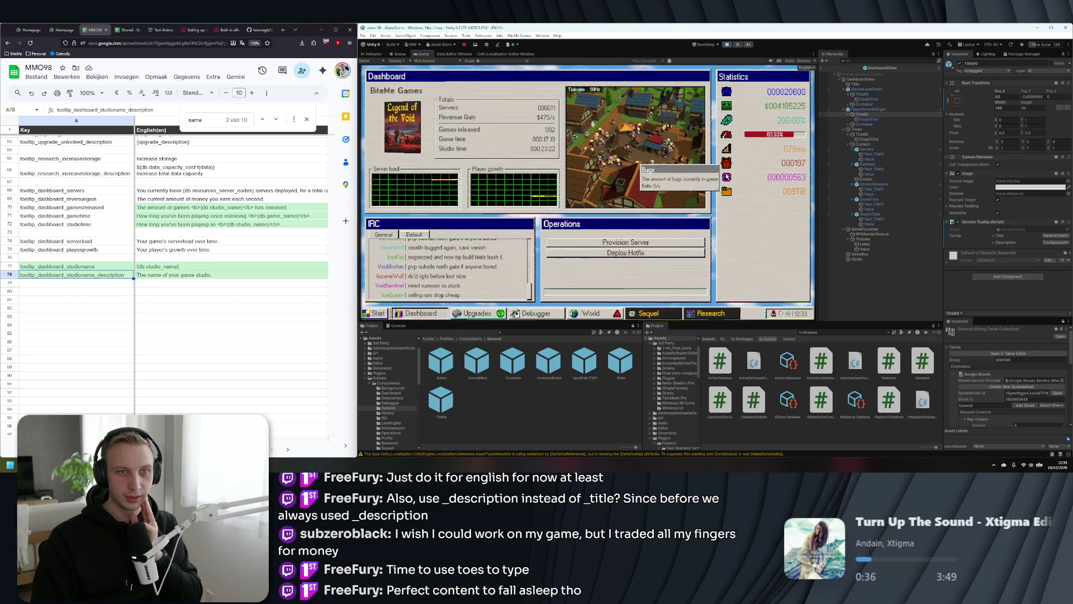
pyautogui.moveTo(483, 140)
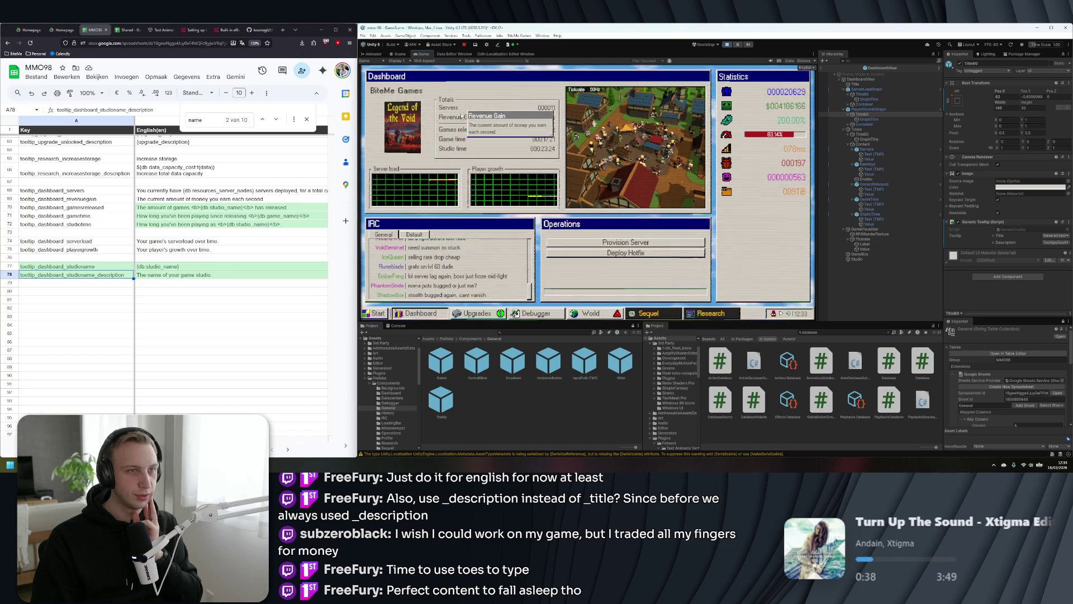
pyautogui.moveTo(392, 90)
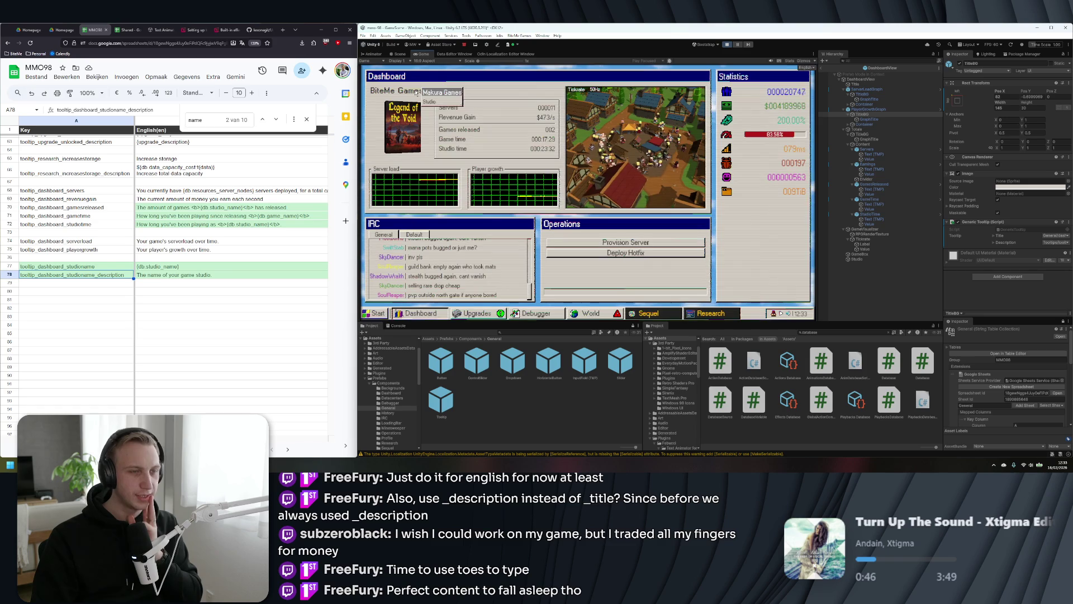
# Quit to the main menu and delete the BiteMe Games, NewGame and Makura Games studios.
pyautogui.click(375, 313)
pyautogui.click(402, 288)
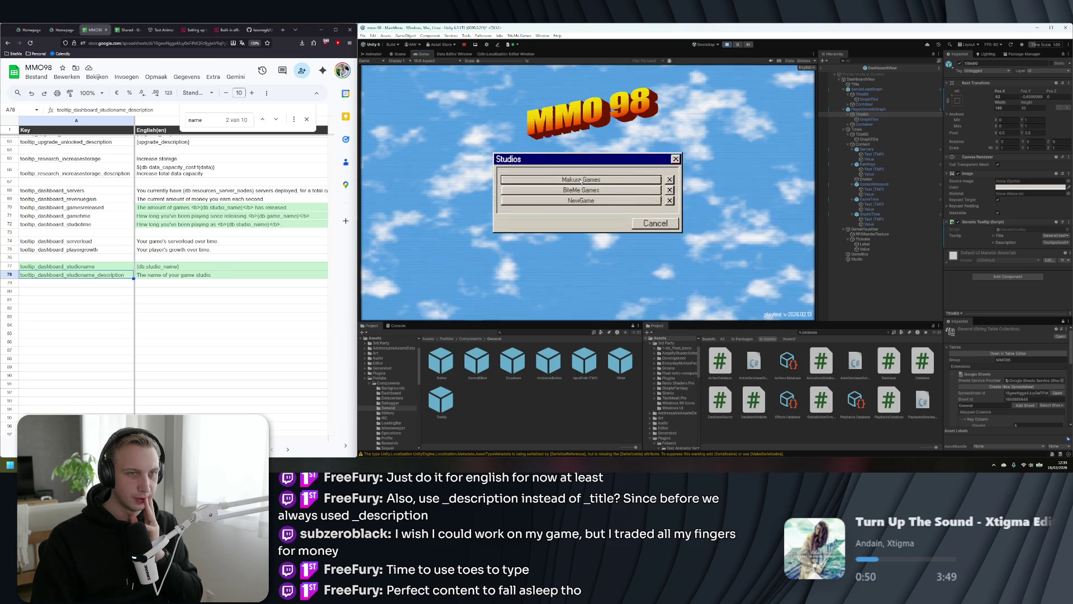
pyautogui.click(669, 190)
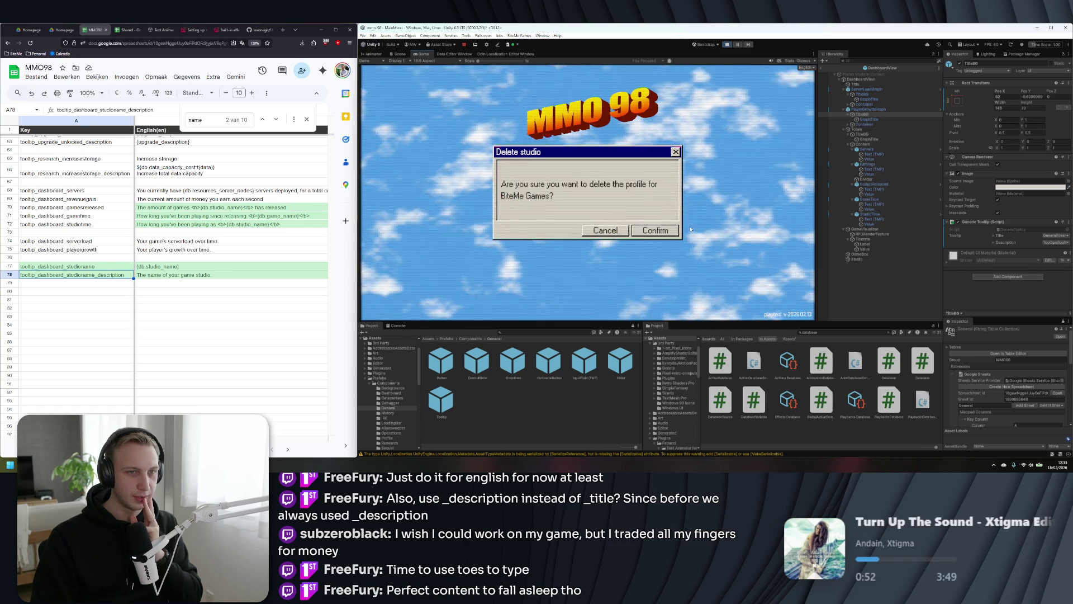
pyautogui.click(673, 232)
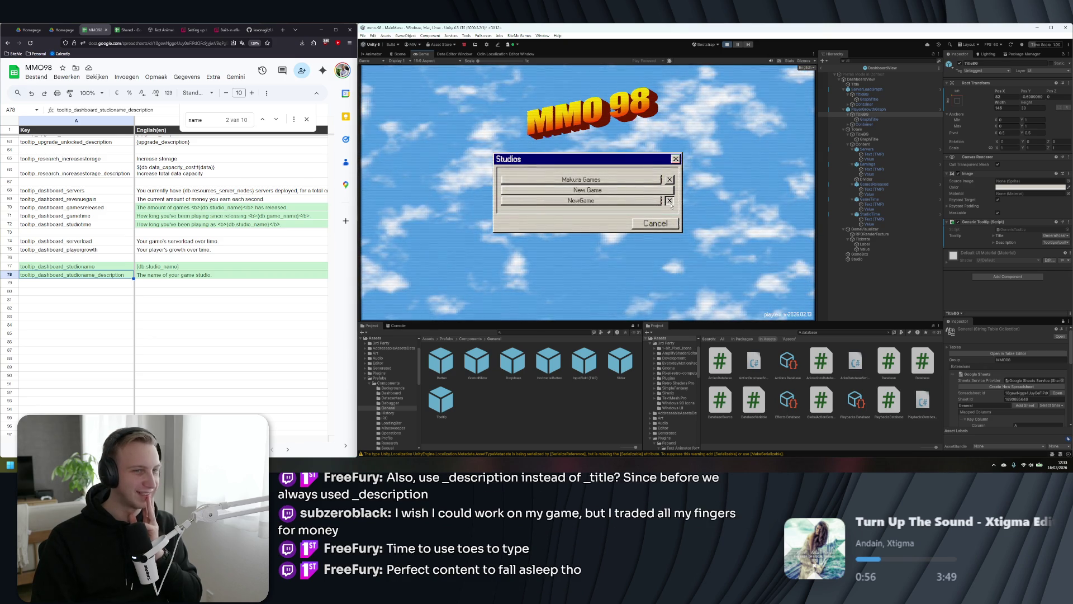
pyautogui.click(670, 200)
pyautogui.click(665, 229)
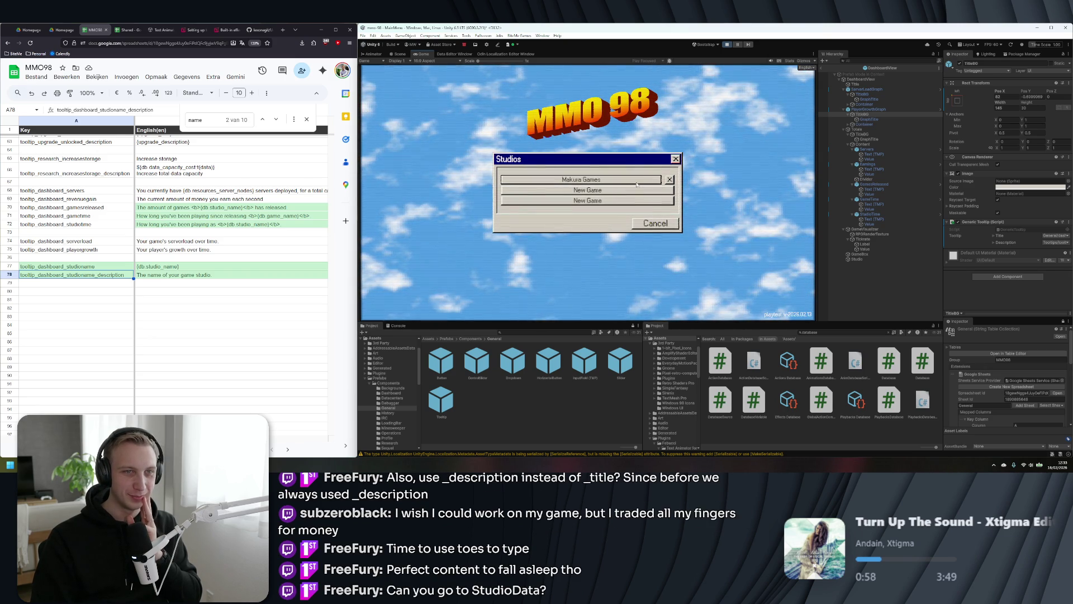
pyautogui.click(669, 179)
pyautogui.click(652, 230)
pyautogui.click(655, 223)
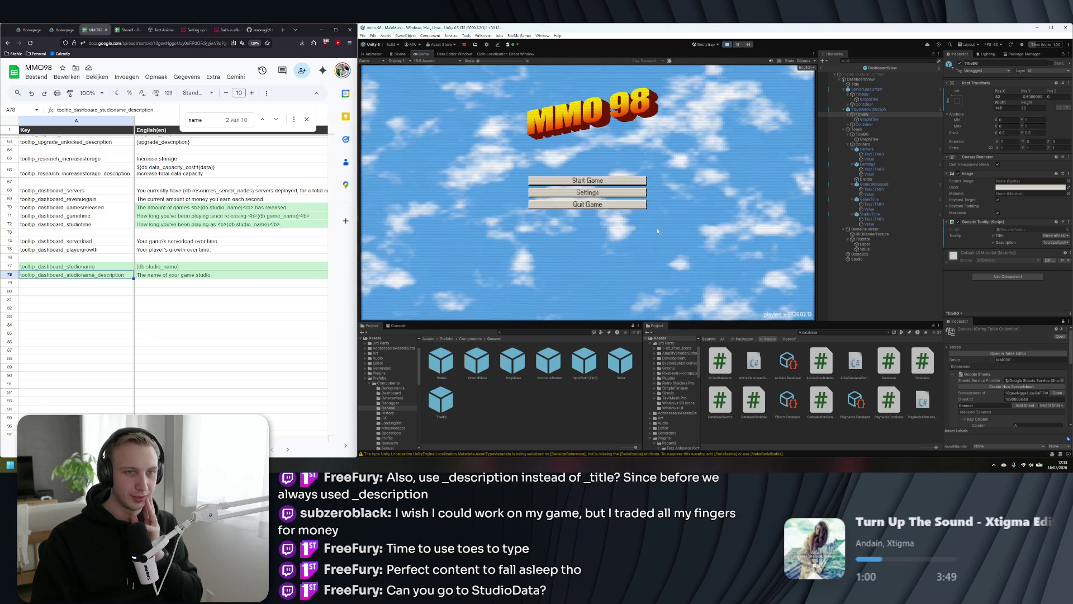
# Create a new studio named 'Twitch' and launch its first game.
pyautogui.click(614, 181)
pyautogui.click(582, 182)
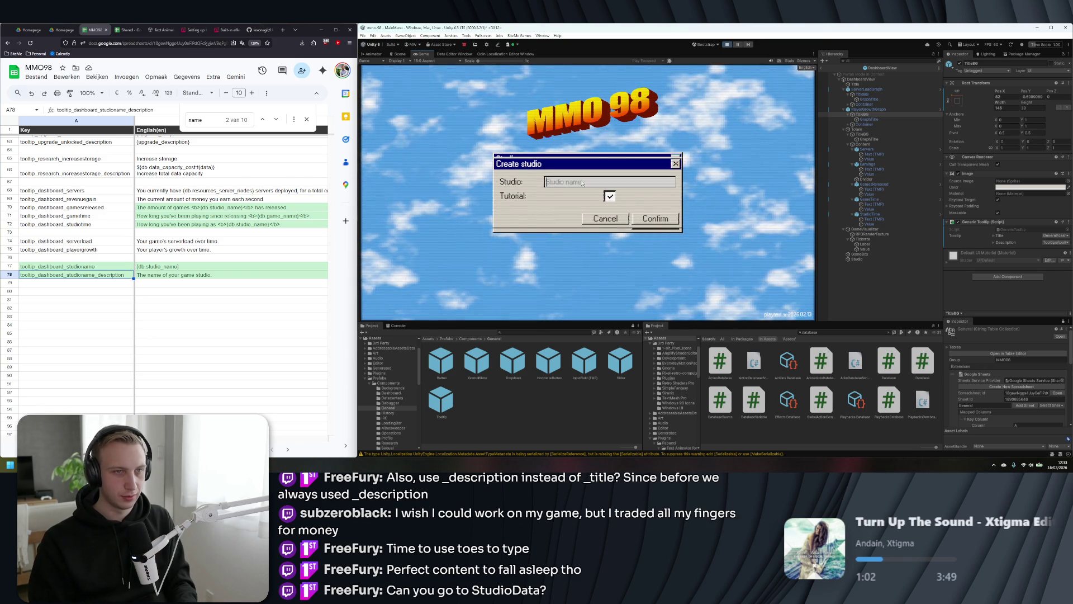
pyautogui.write('Twitch')
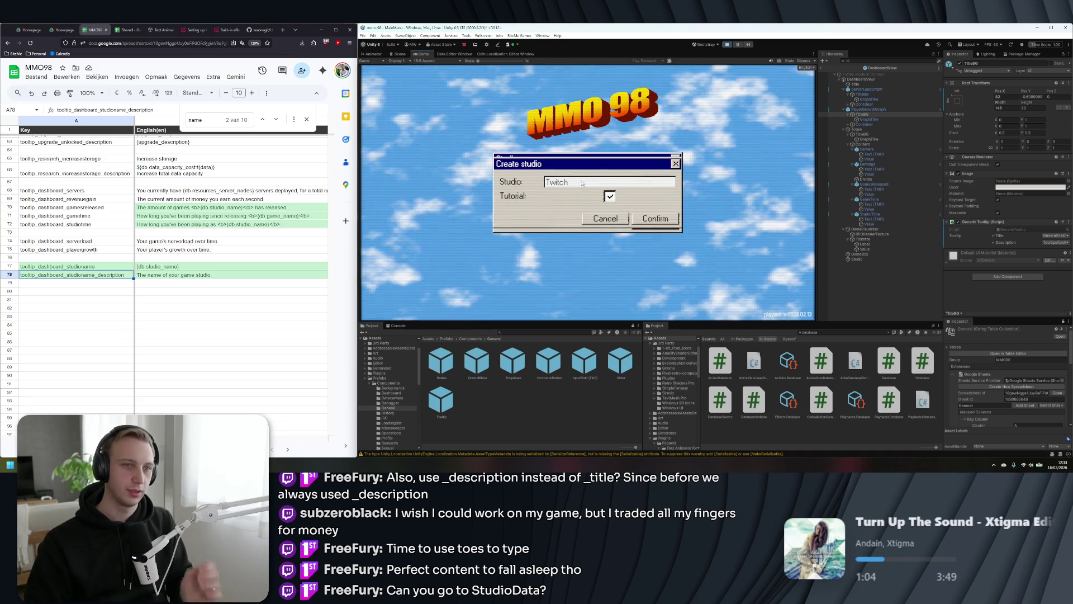
pyautogui.click(661, 220)
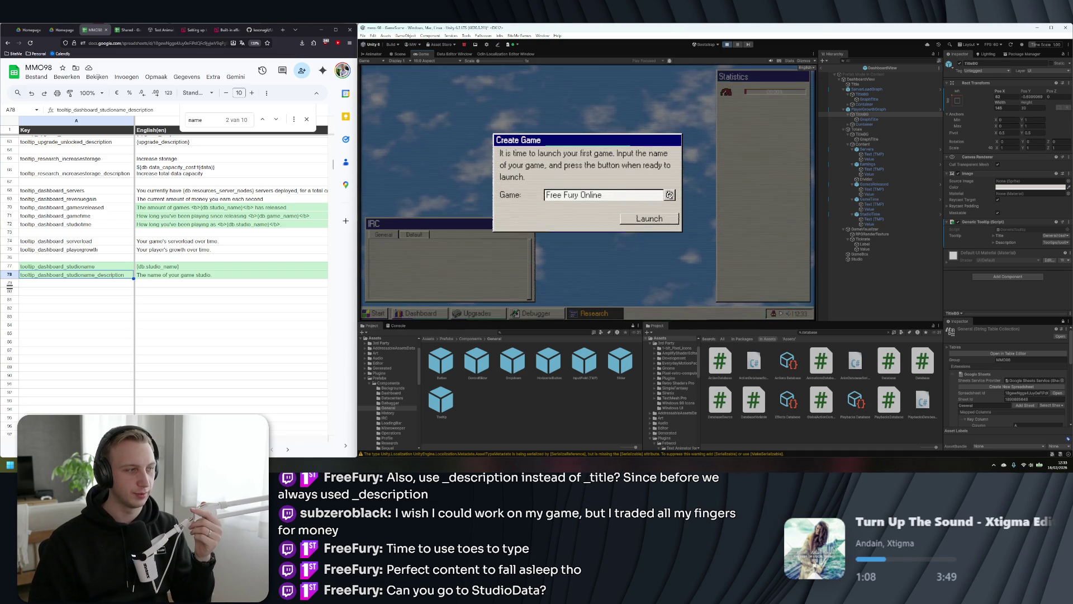
pyautogui.click(662, 217)
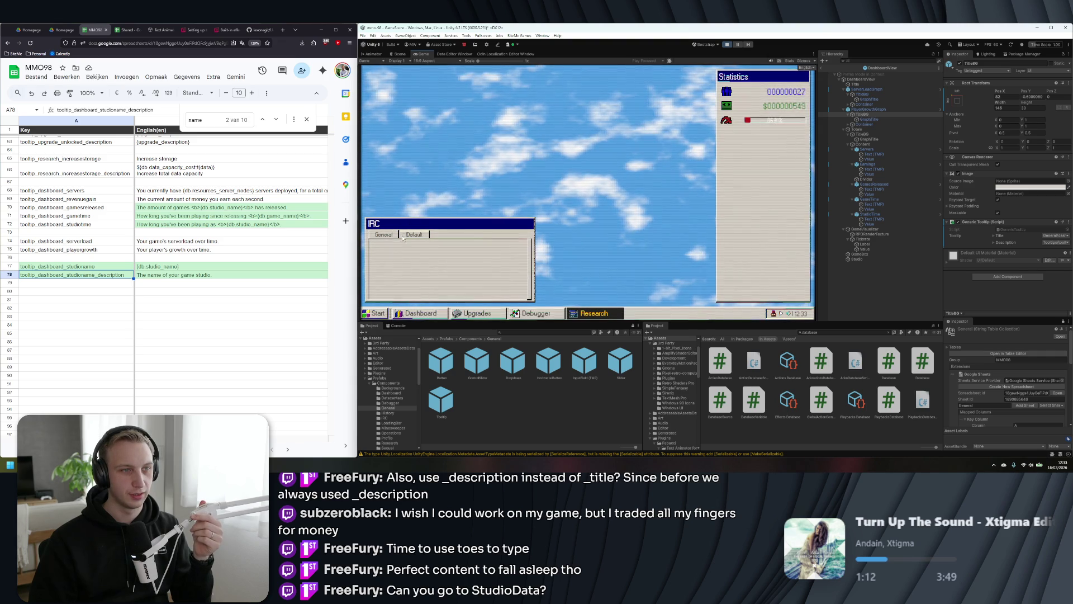
# Check the Dashboard studio name, then restart Play mode and load the Twitch studio's game.
pyautogui.click(417, 314)
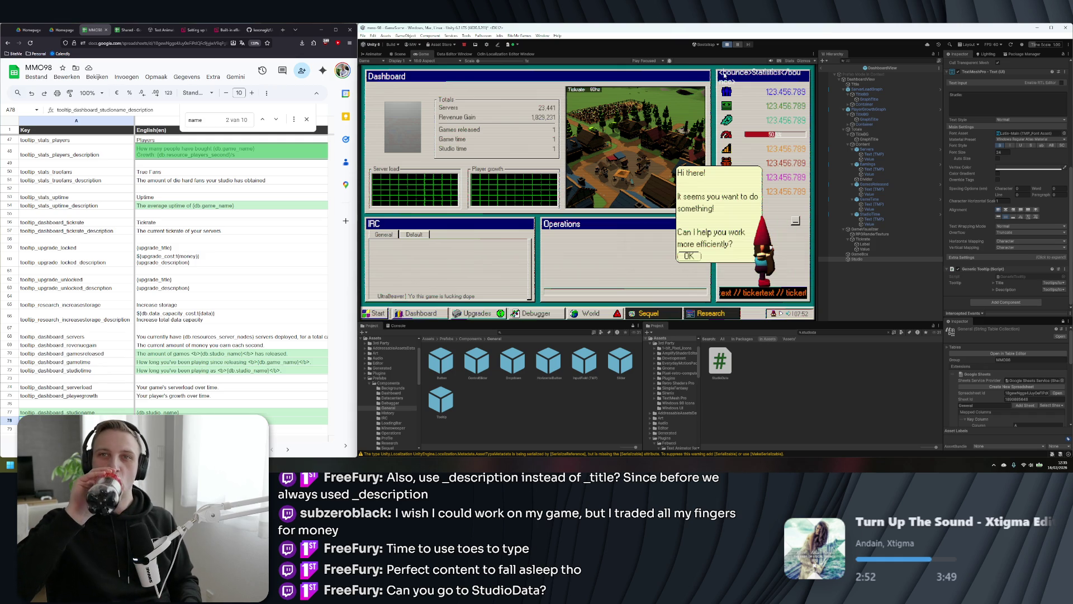
pyautogui.hotkey('ctrl', 'p')
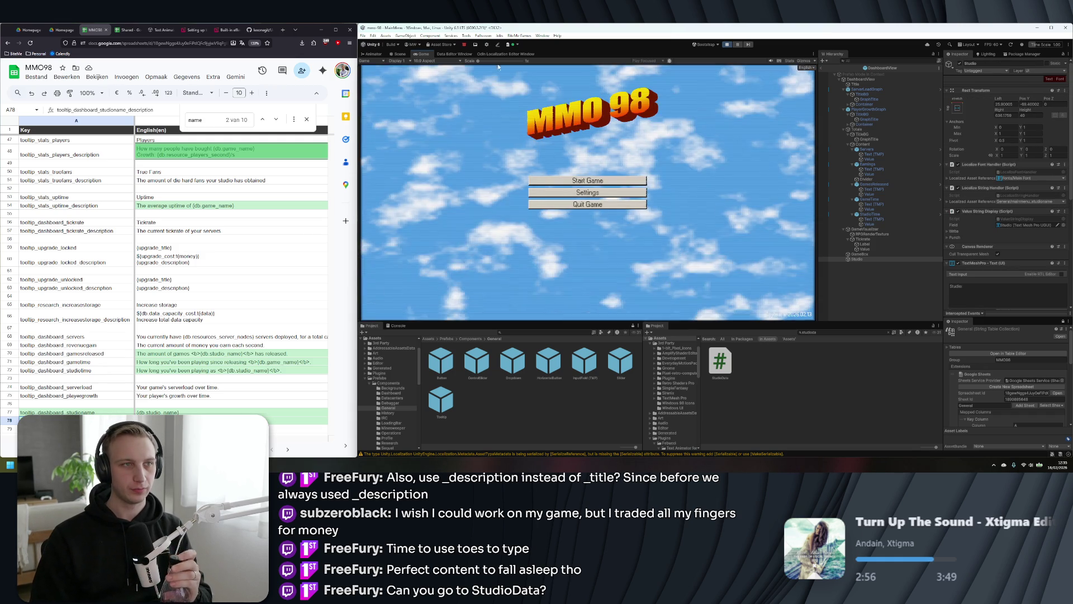
pyautogui.click(550, 179)
pyautogui.click(551, 180)
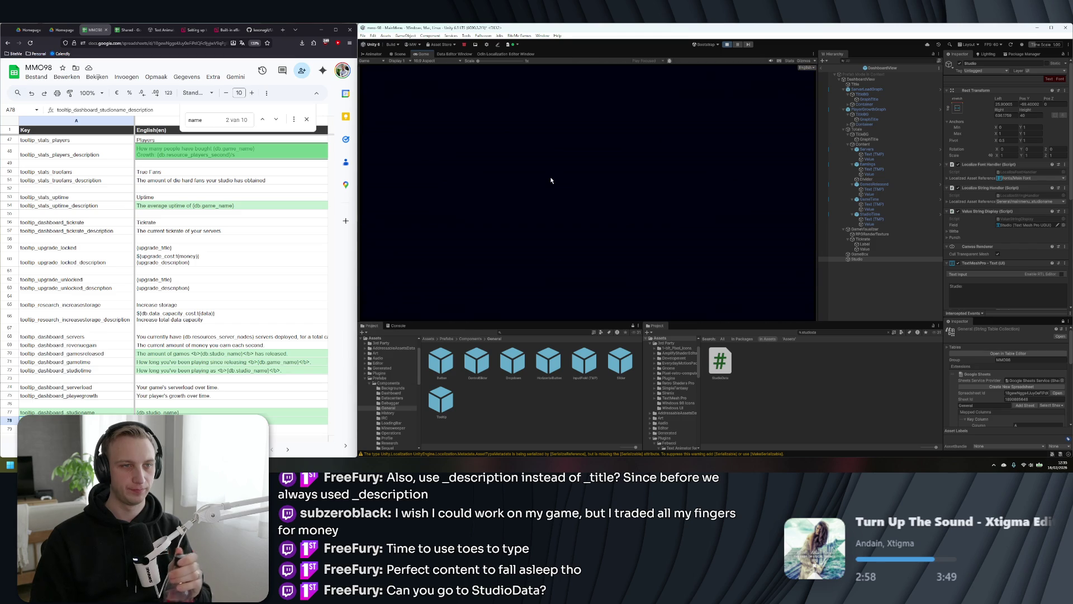
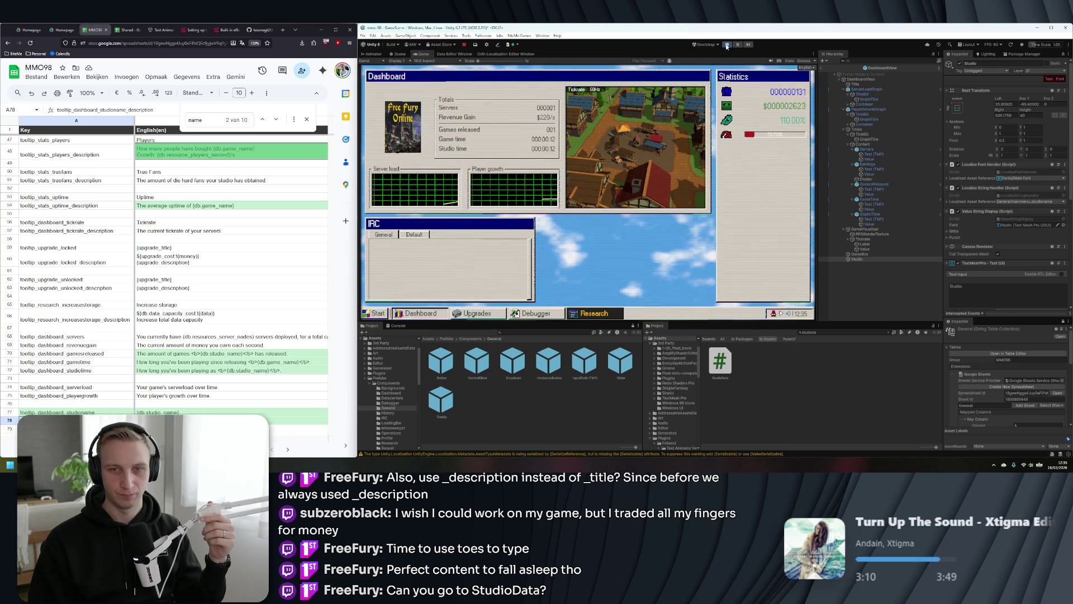
# Stop the game, check the Studio label's string entry without changing it, and switch to the Notepad notes.
pyautogui.click(726, 45)
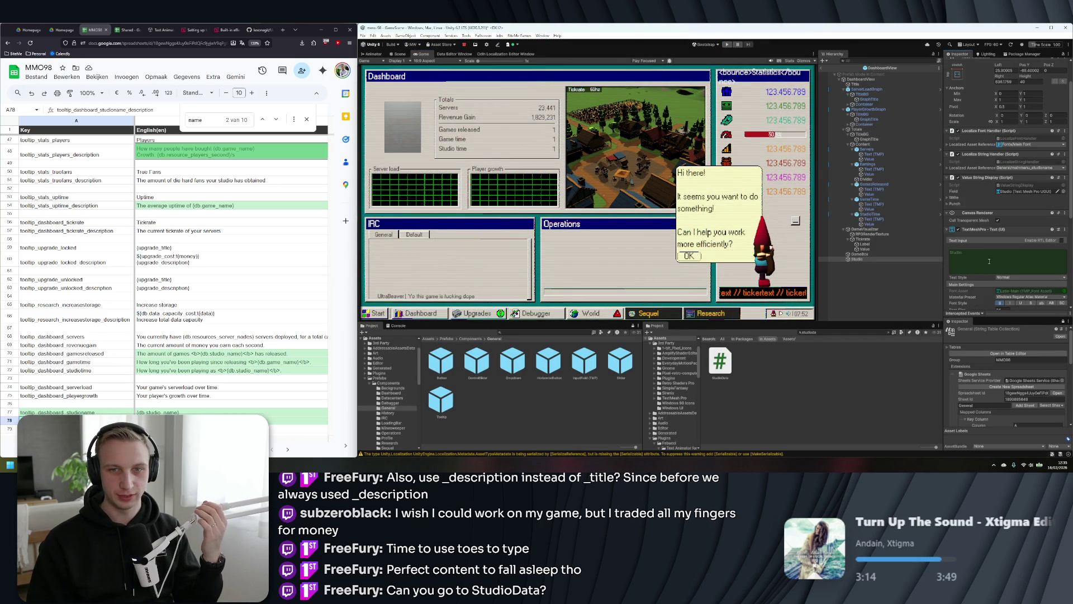
pyautogui.click(874, 259)
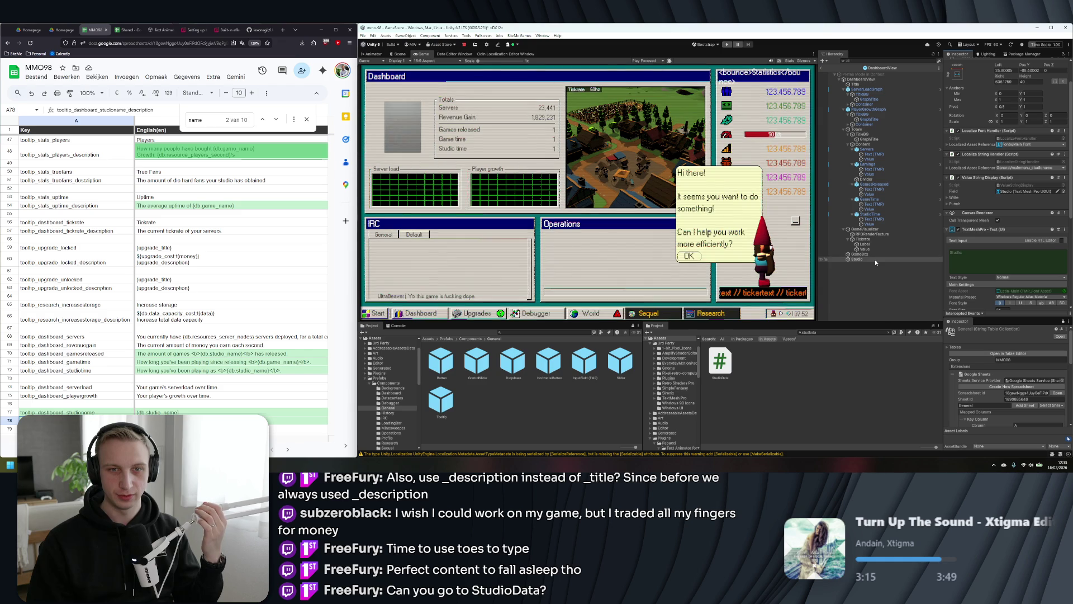
pyautogui.click(1041, 167)
pyautogui.click(1004, 200)
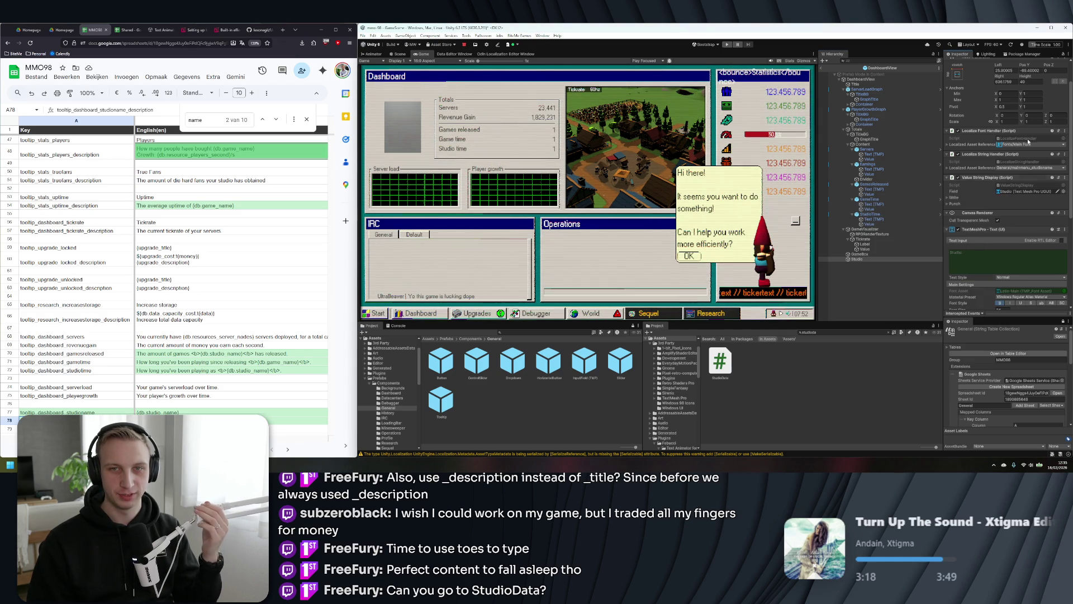
pyautogui.scroll(-3, 1006, 156)
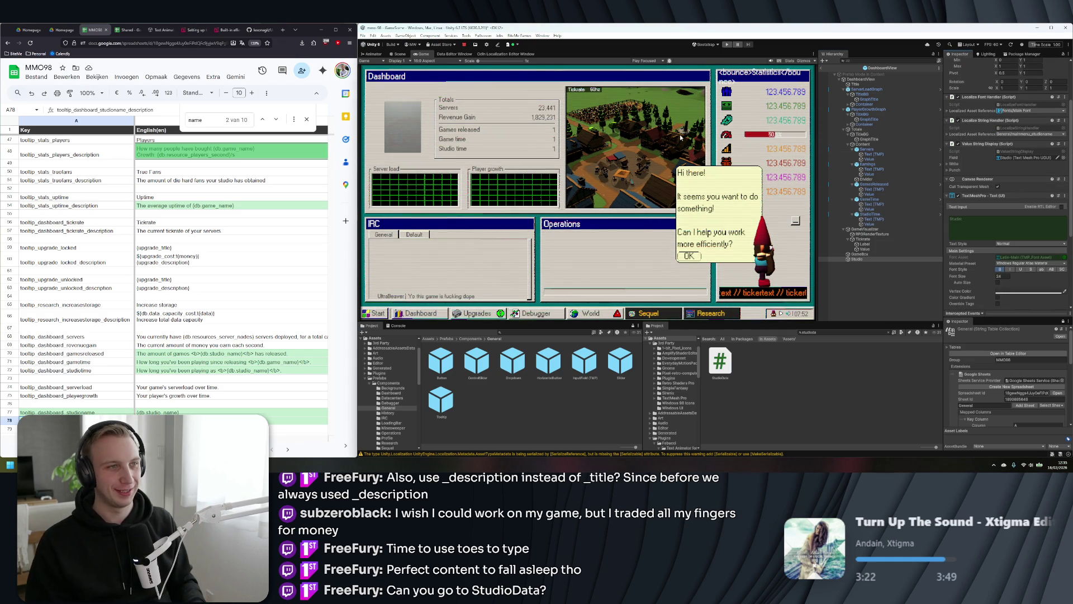
pyautogui.hotkey('alt', 'Tab')
pyautogui.hotkey('alt', 'Tab')
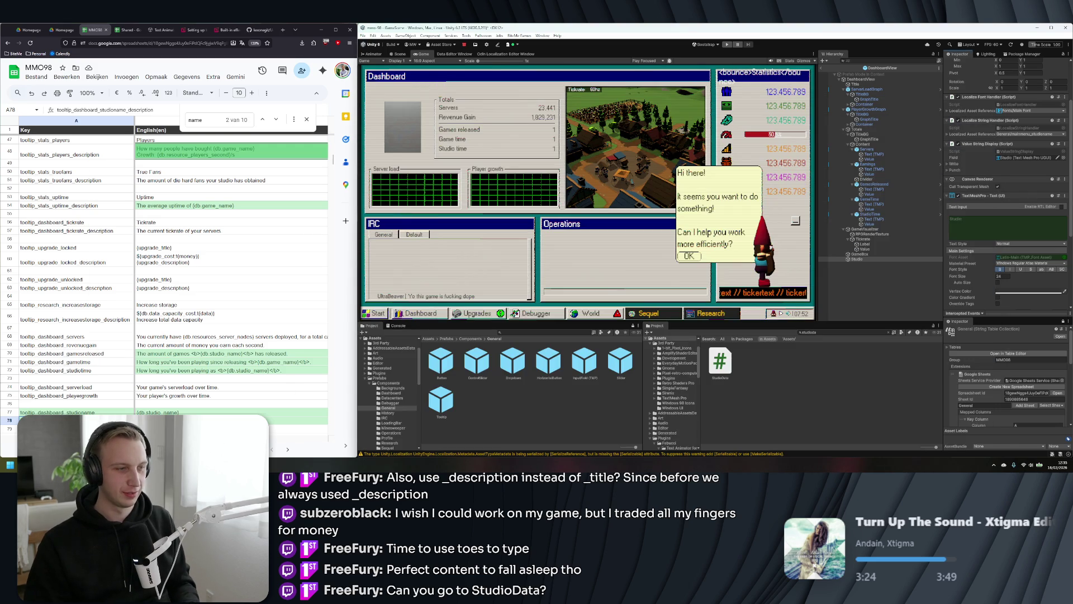
pyautogui.hotkey('alt', 'Tab')
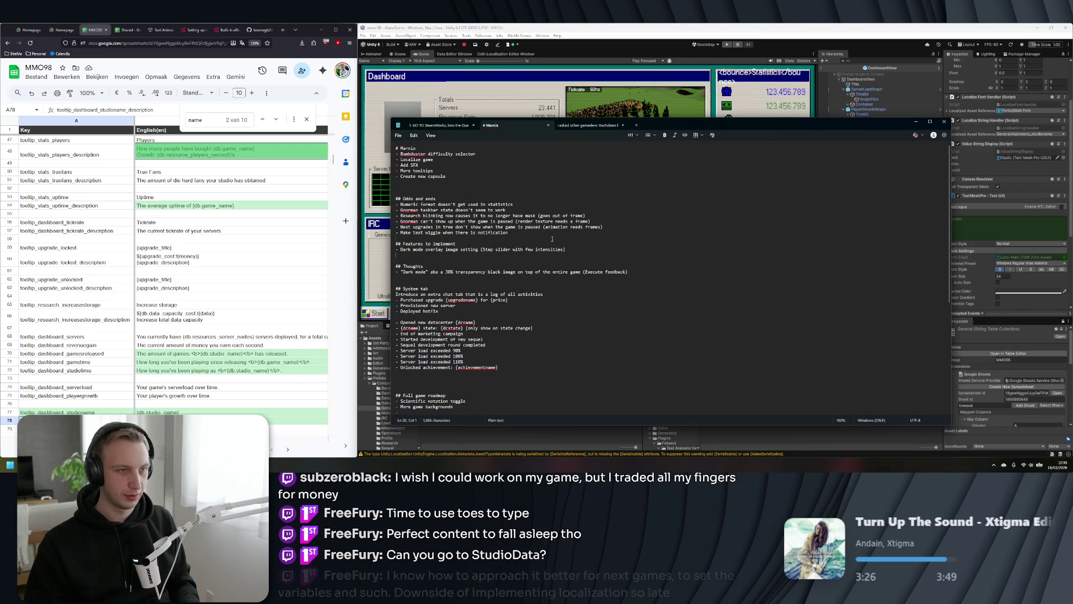
# Leave the Notepad notes and return to Unity's Tooltips localization table.
pyautogui.click(552, 239)
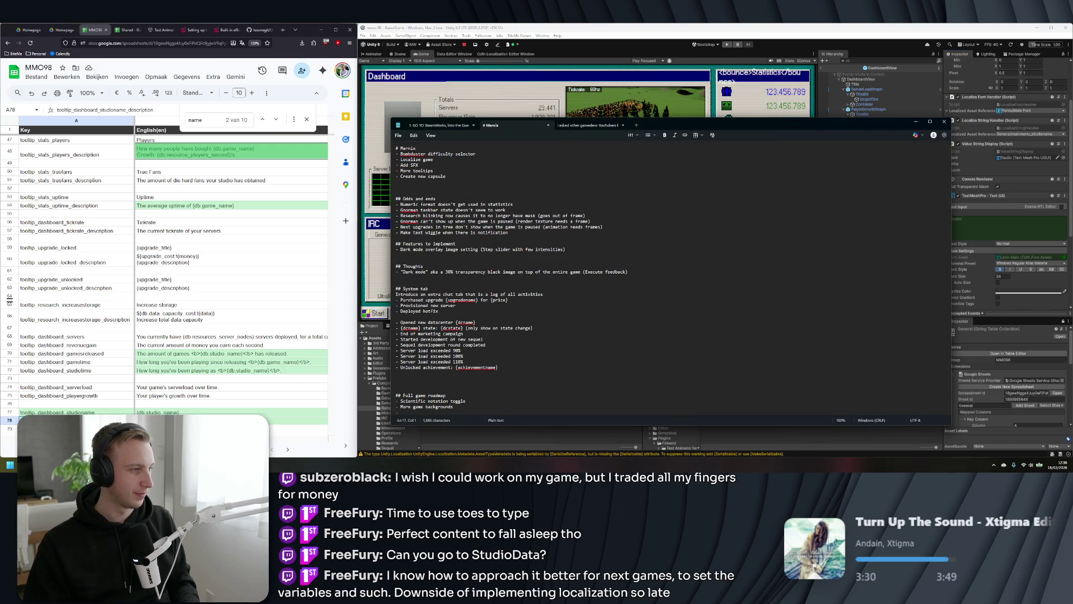
pyautogui.hotkey('alt', 'Tab')
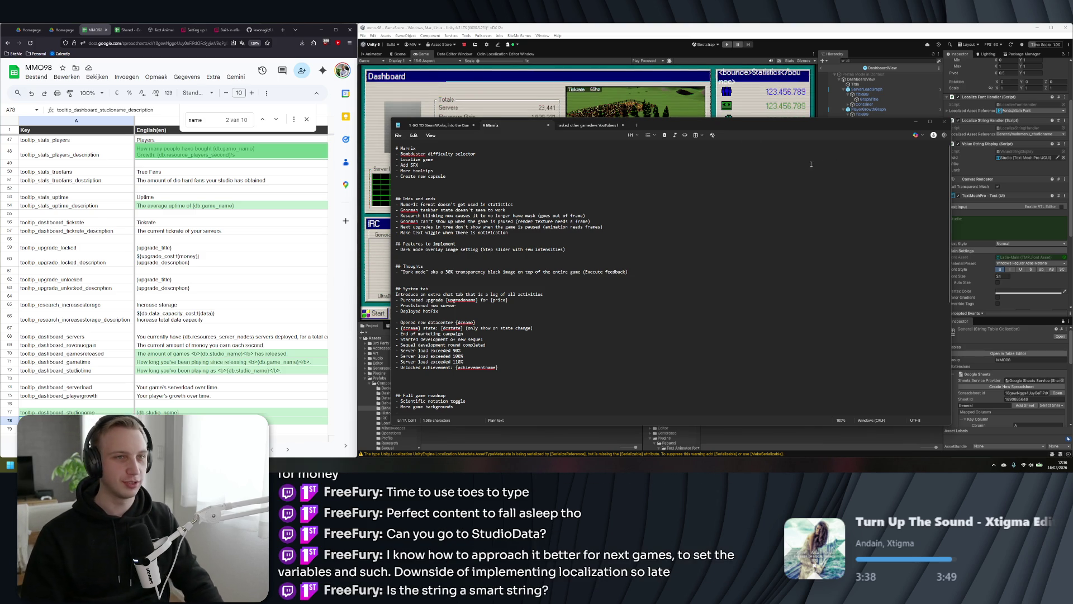
pyautogui.click(486, 55)
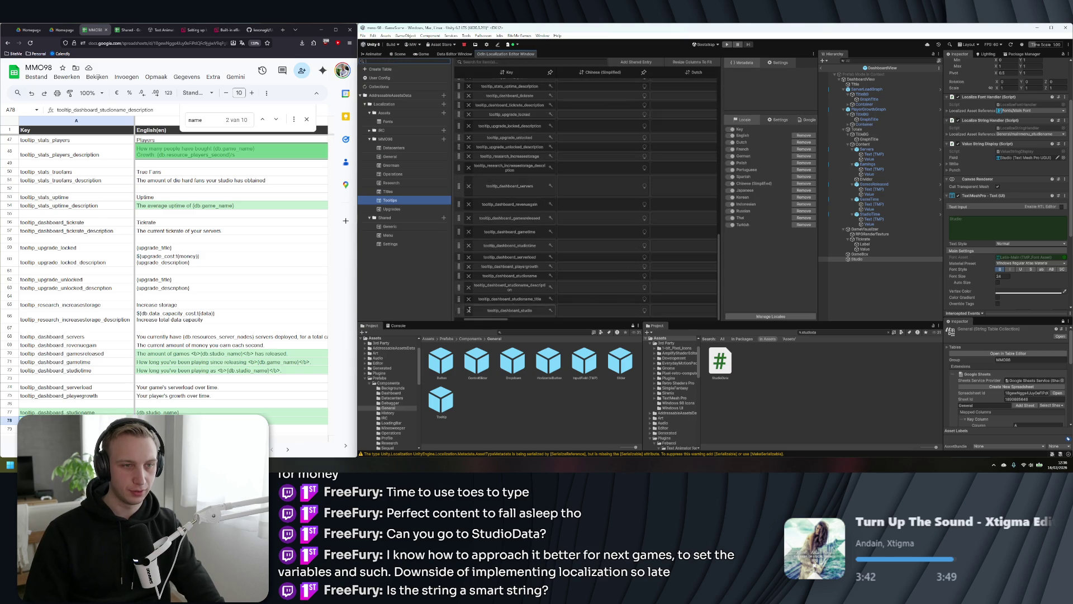
# Delete the tooltip_dashboard_studioname_title row from the Tooltips table and confirm the removal.
pyautogui.hscroll(3, 531, 188)
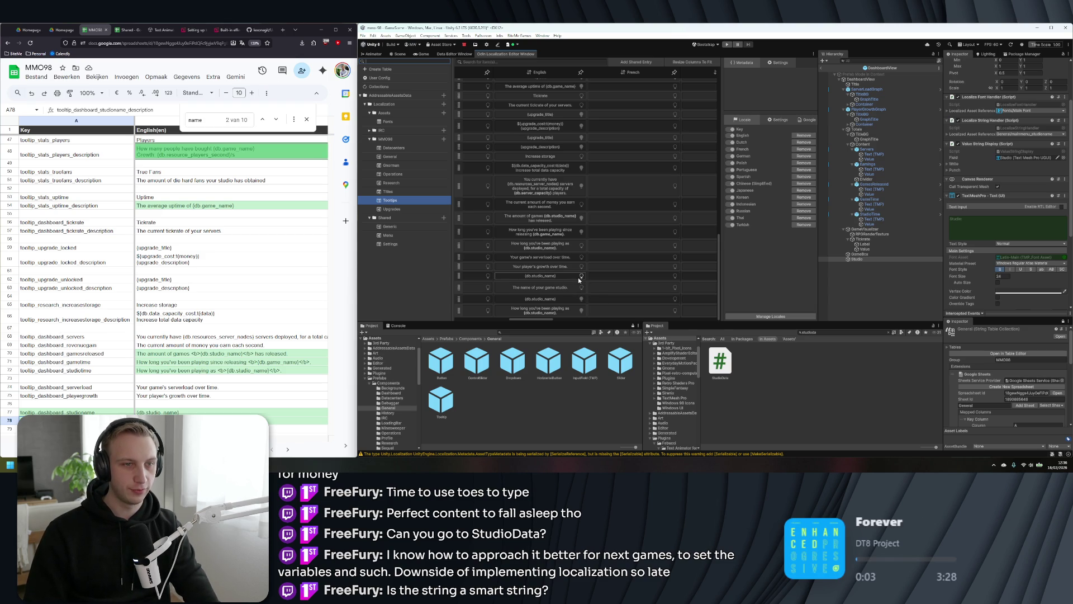
pyautogui.click(582, 276)
pyautogui.moveTo(550, 321); pyautogui.dragTo(457, 324)
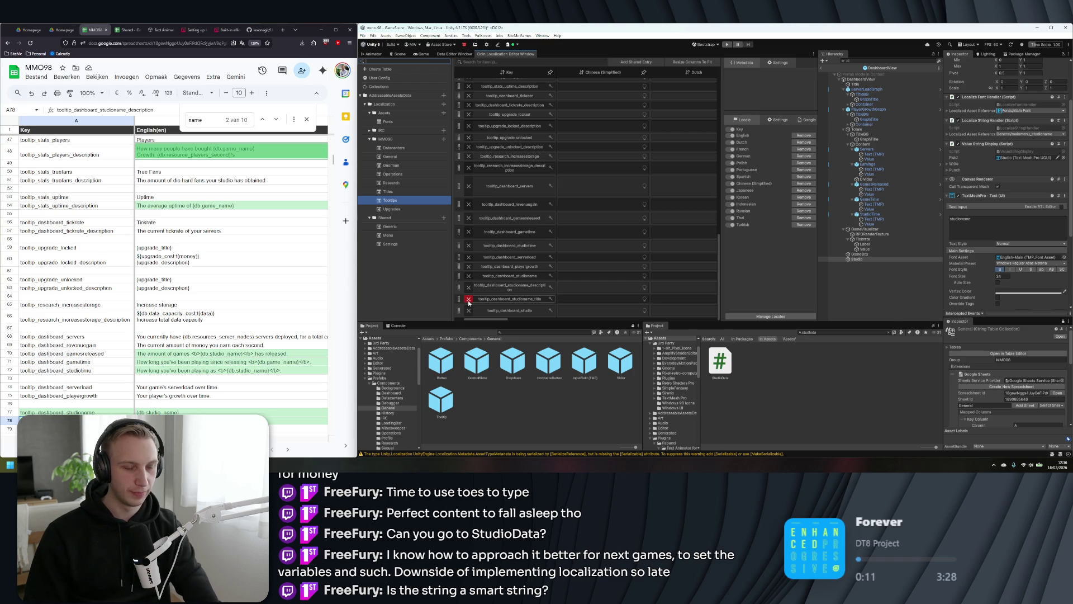
pyautogui.click(469, 300)
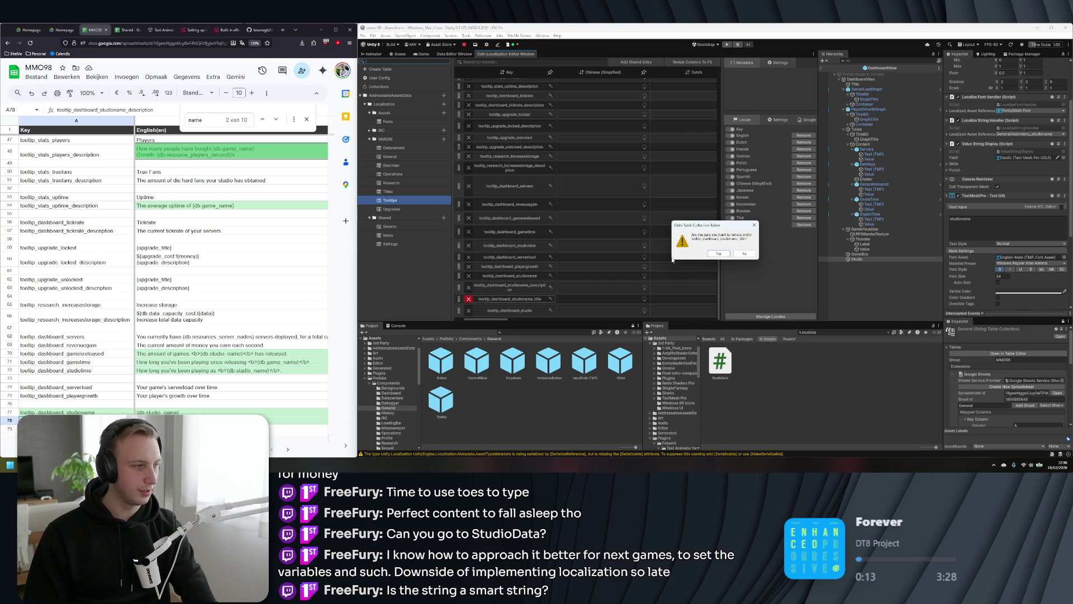
pyautogui.click(719, 253)
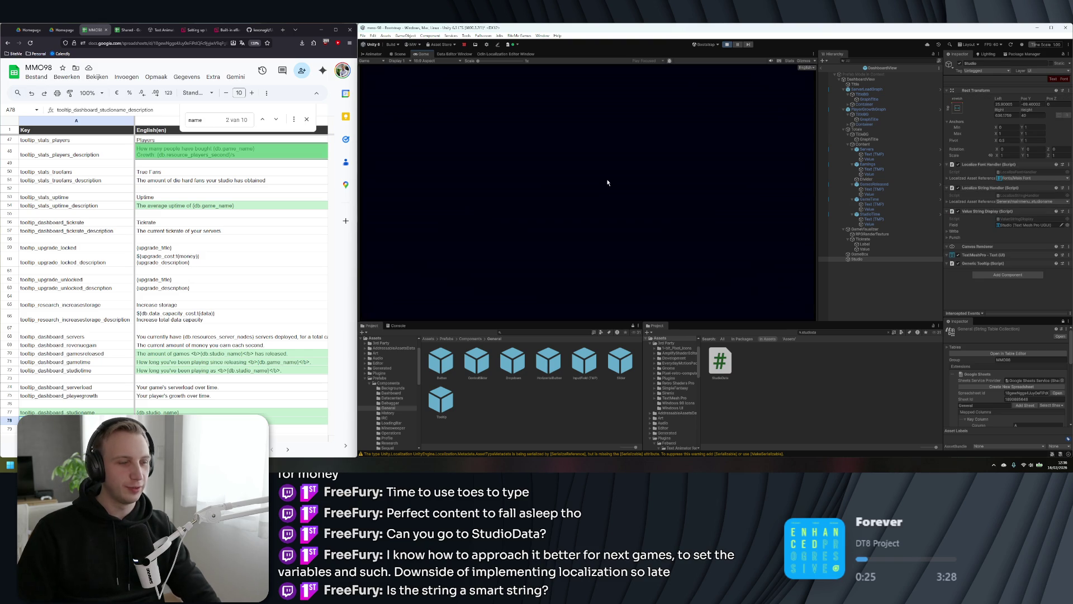
# Start a new game, view the in-game Dashboard, then stop play mode.
pyautogui.click(608, 180)
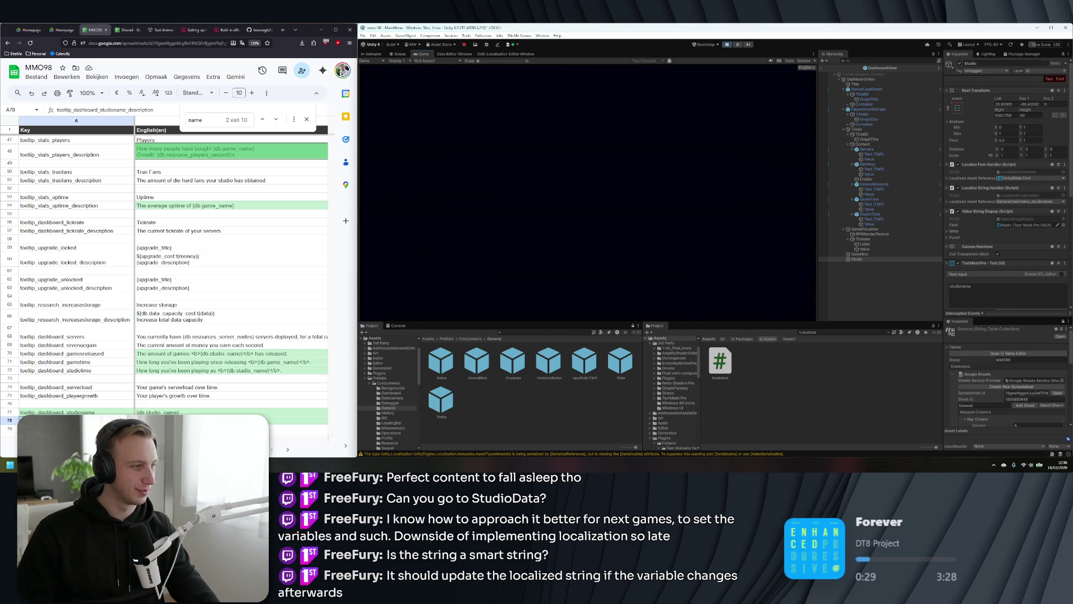
pyautogui.click(418, 314)
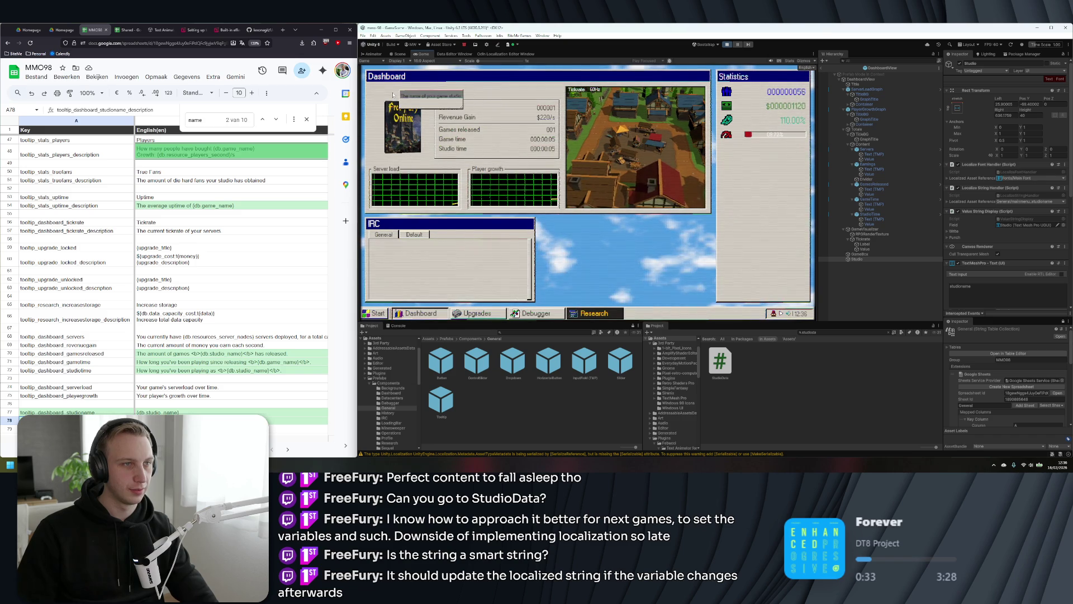
pyautogui.click(727, 45)
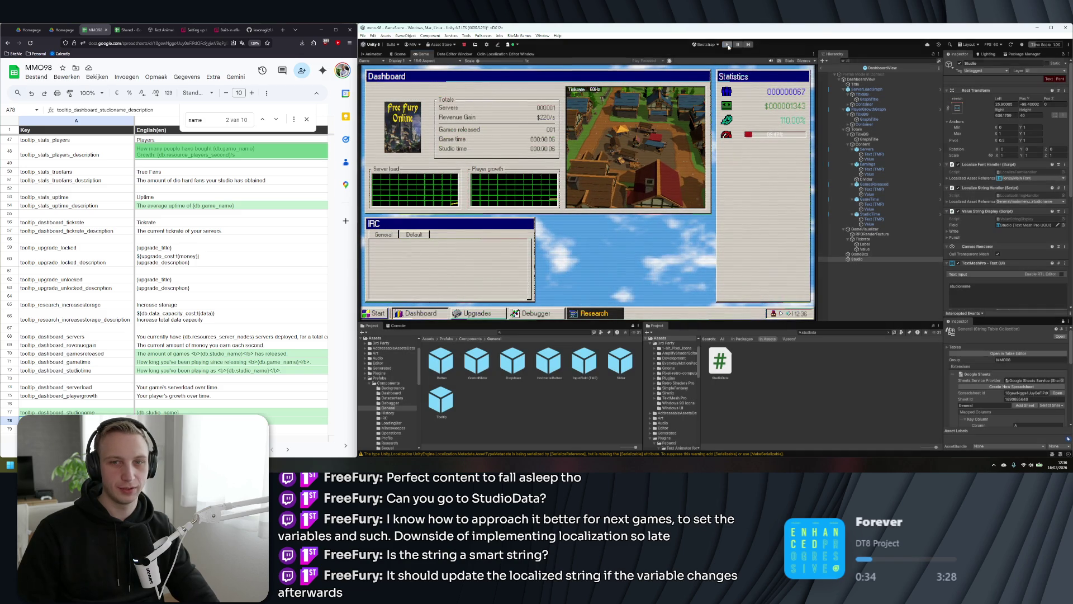
# Point the Studio label's localized string at the General/mainmenu_studioname entry.
pyautogui.click(871, 257)
pyautogui.scroll(-5, 1030, 218)
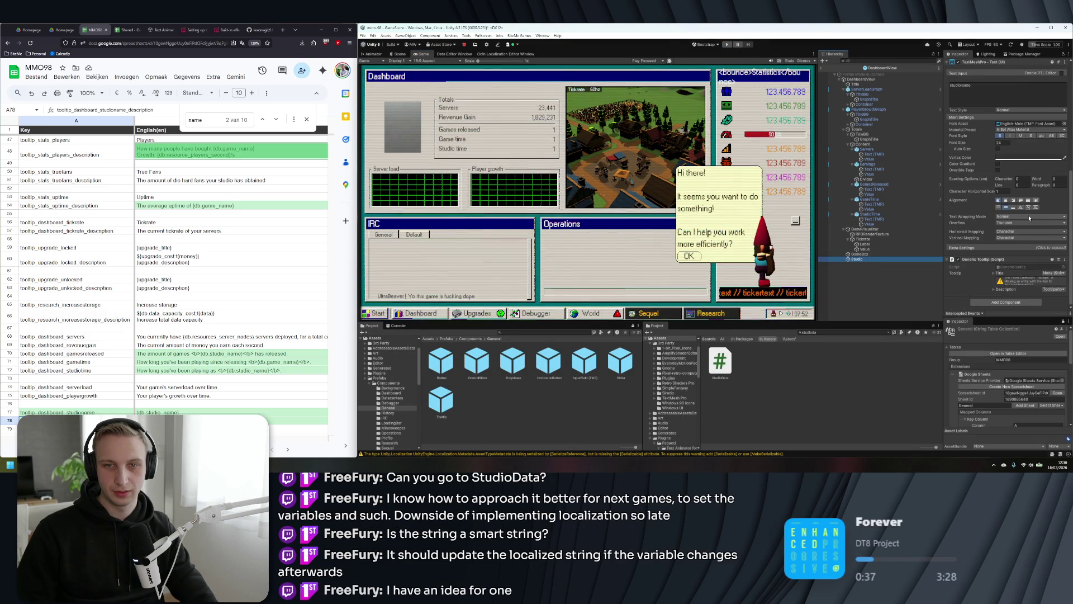
pyautogui.click(1059, 273)
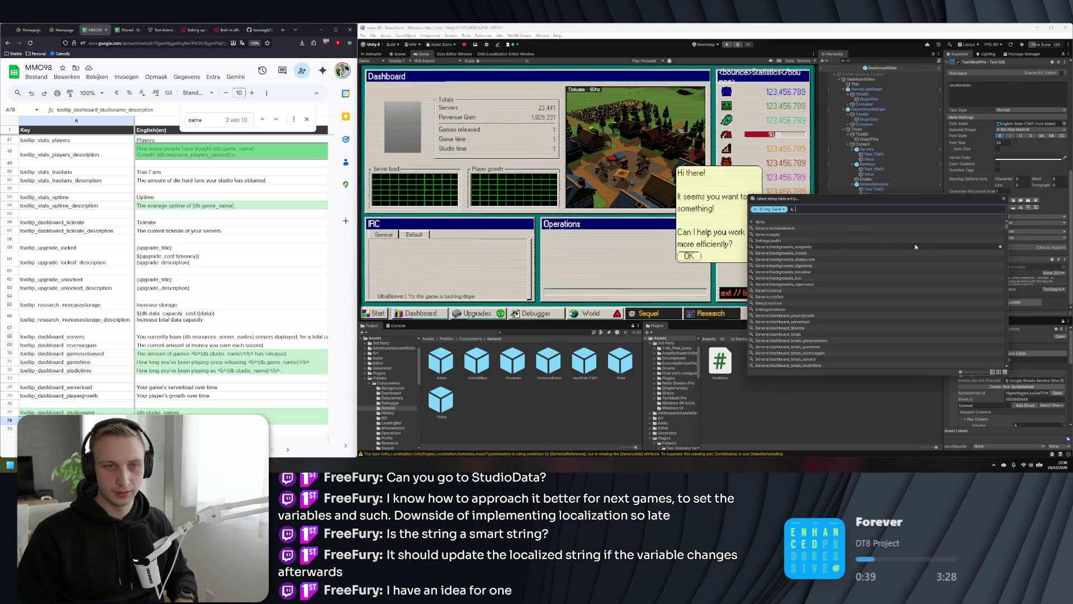
pyautogui.write('studioname')
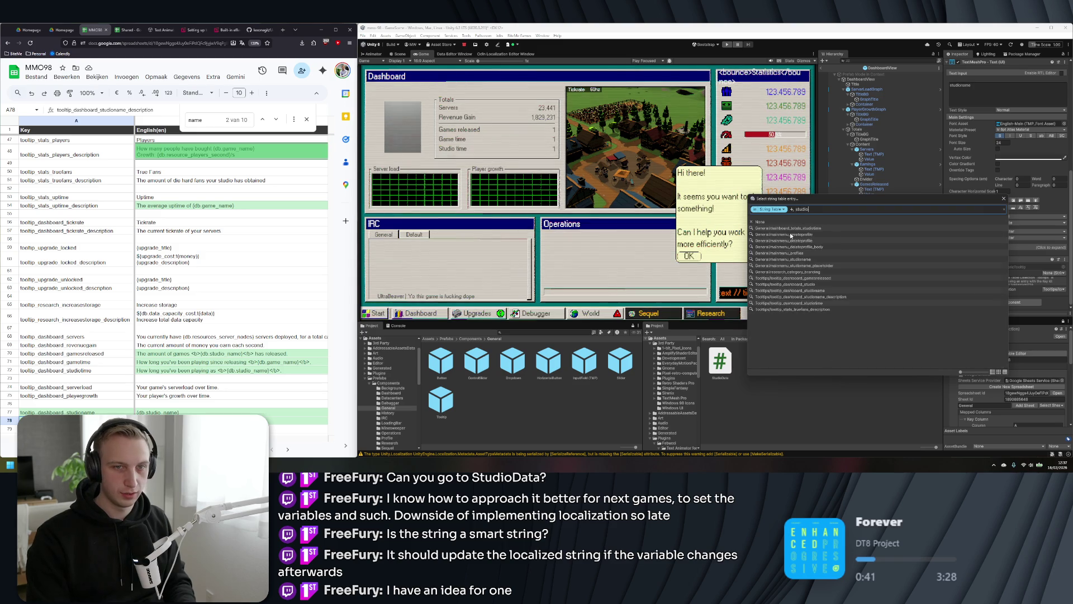
pyautogui.click(790, 233)
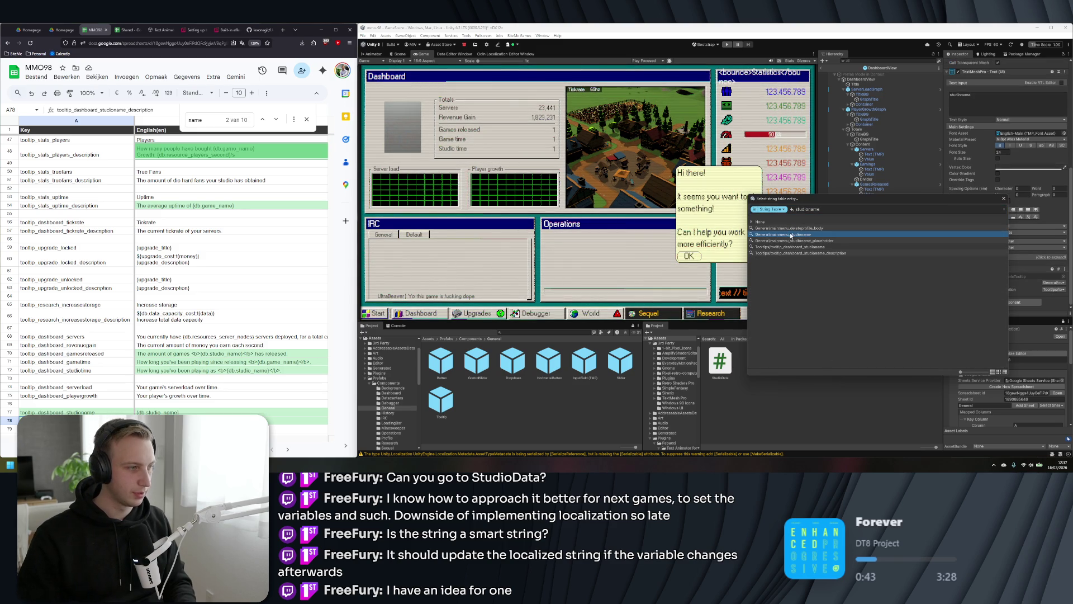
pyautogui.click(813, 247)
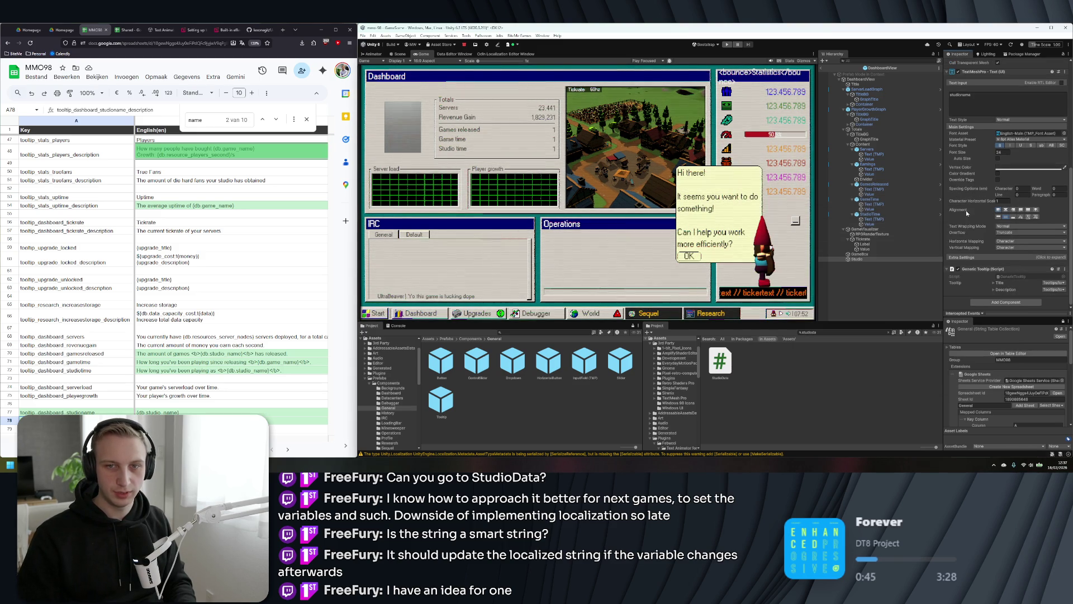
# Switch the entry to Tooltips/tooltip_dashboard_studioname and playtest the change.
pyautogui.scroll(4, 988, 159)
pyautogui.click(1037, 112)
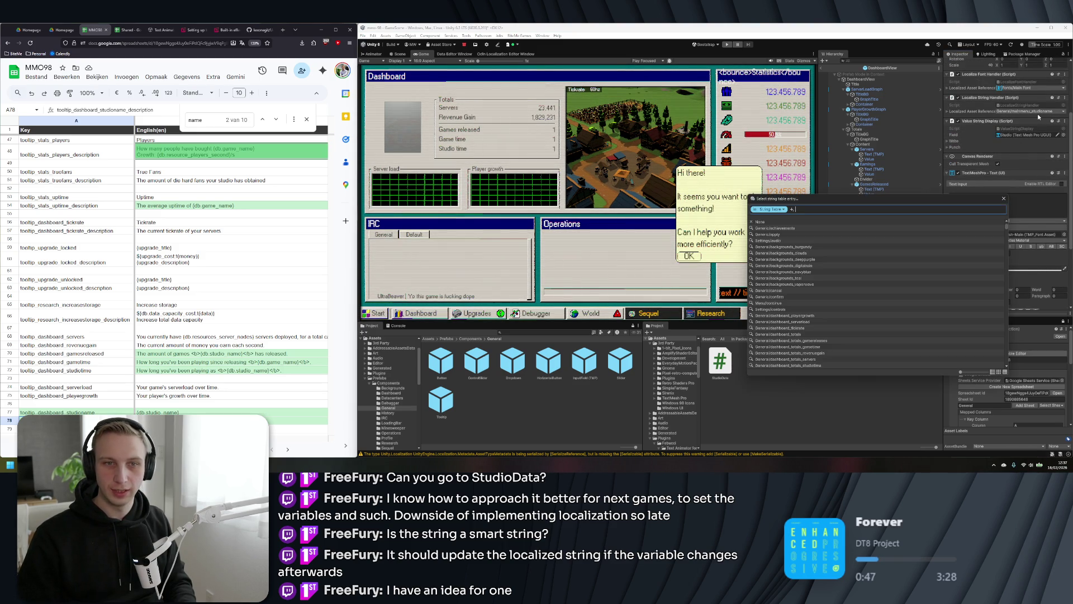
pyautogui.write('stu')
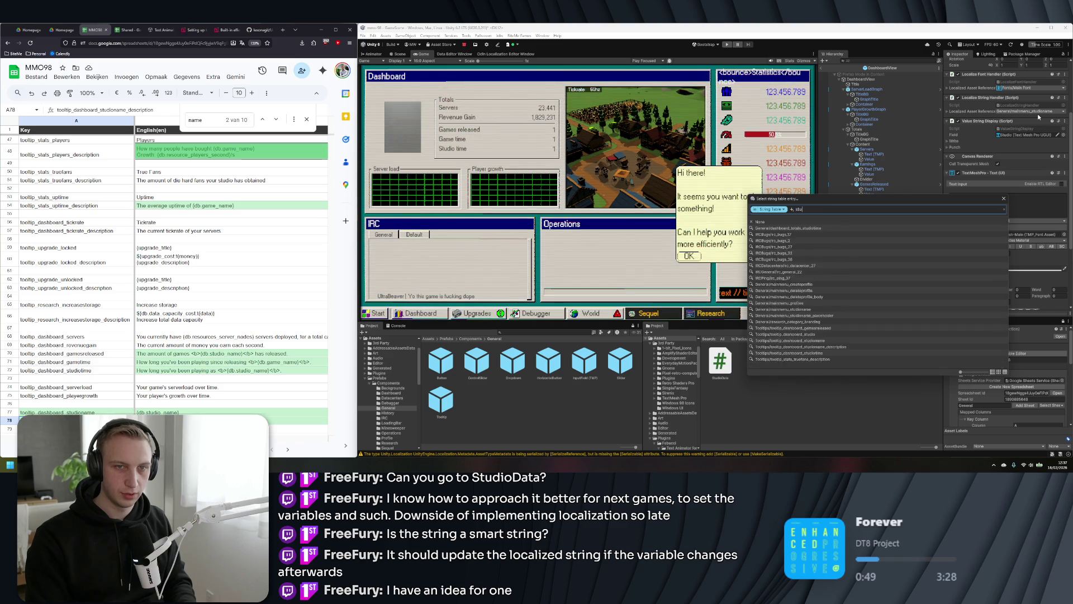
pyautogui.write('diona')
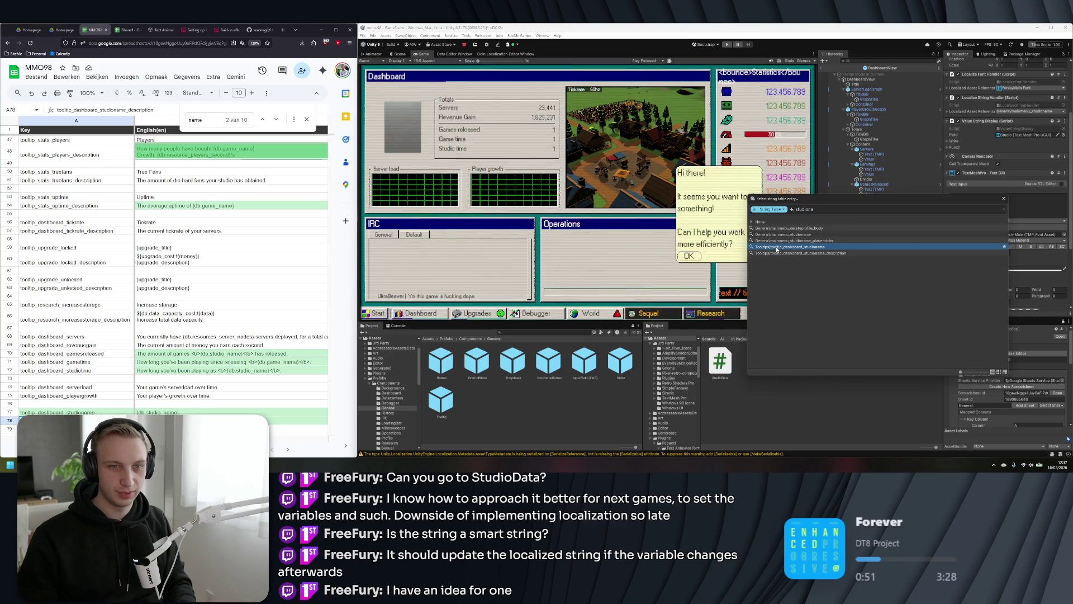
pyautogui.click(776, 247)
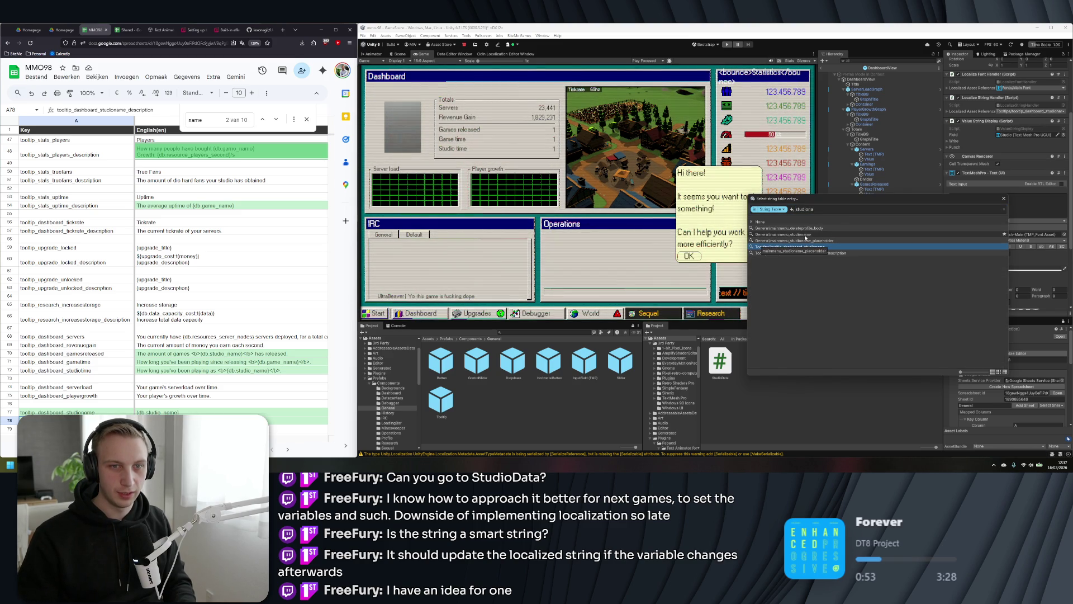
pyautogui.click(806, 248)
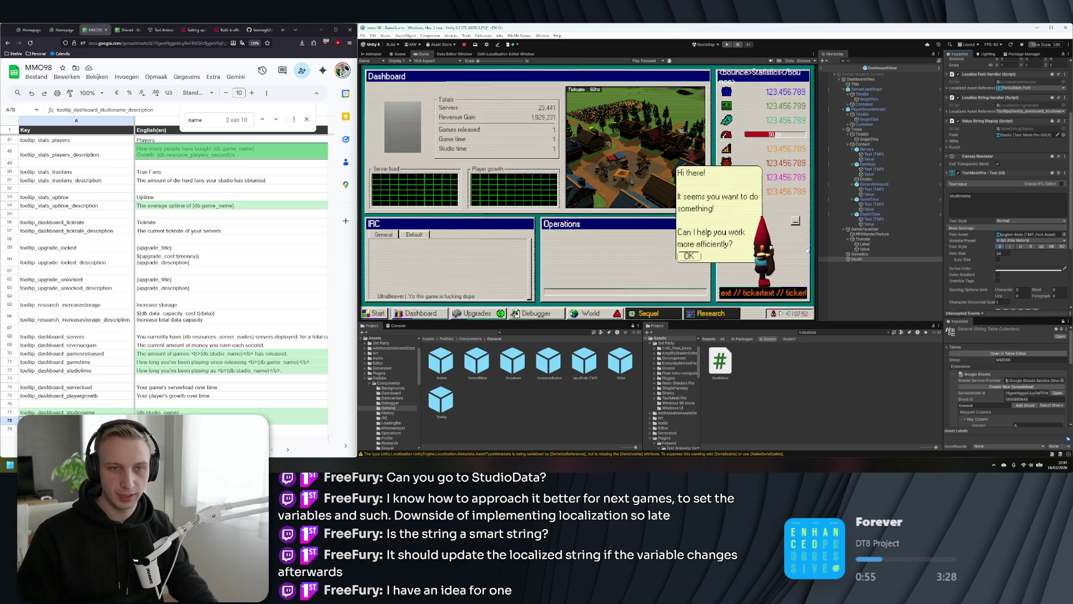
pyautogui.scroll(-3, 1012, 187)
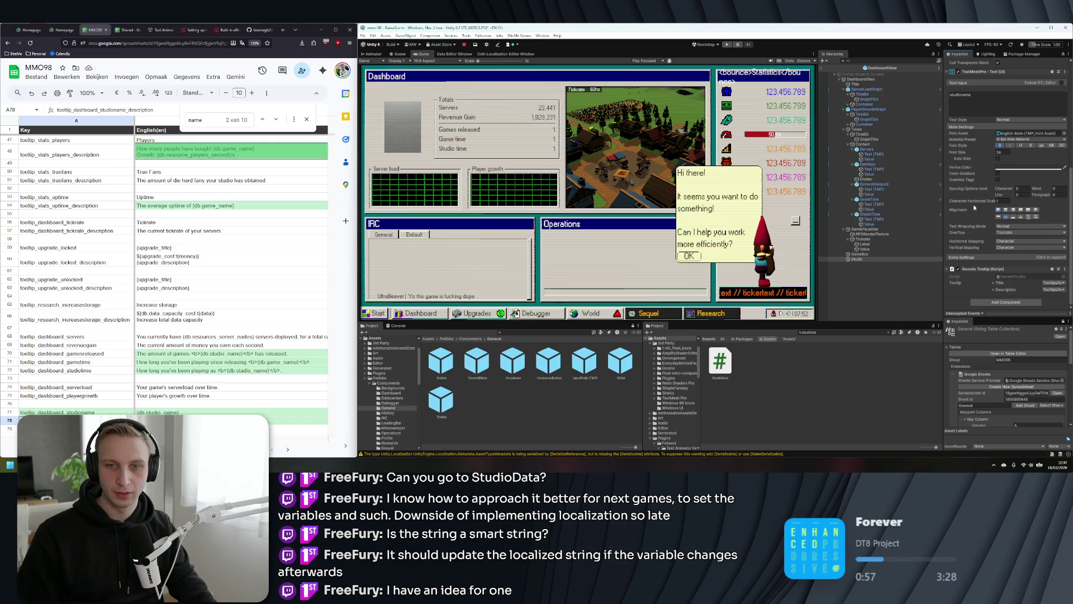
pyautogui.click(726, 44)
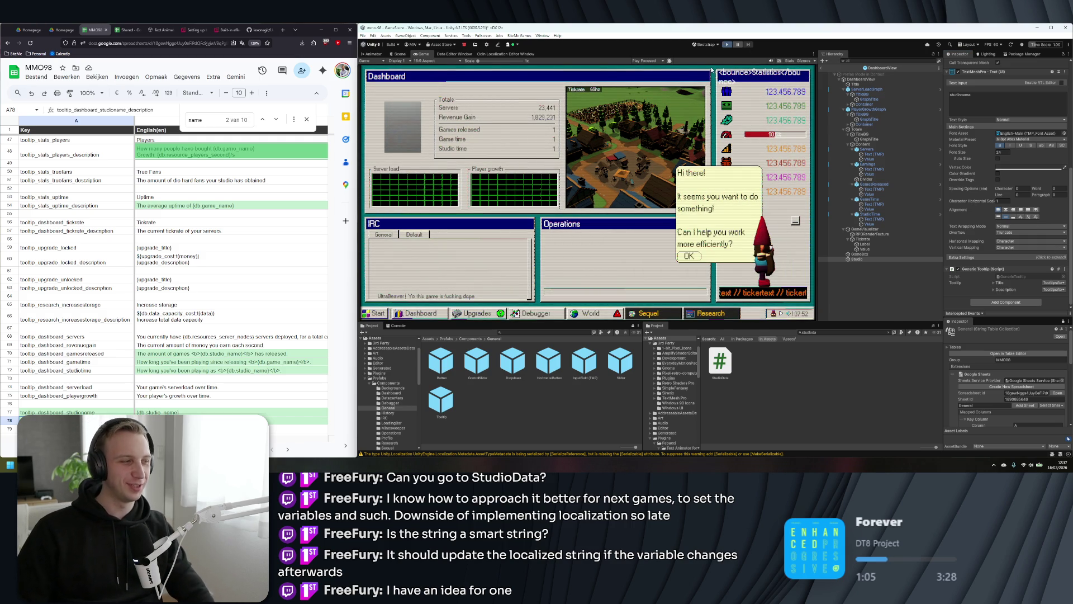
pyautogui.hotkey('ctrl', 'p')
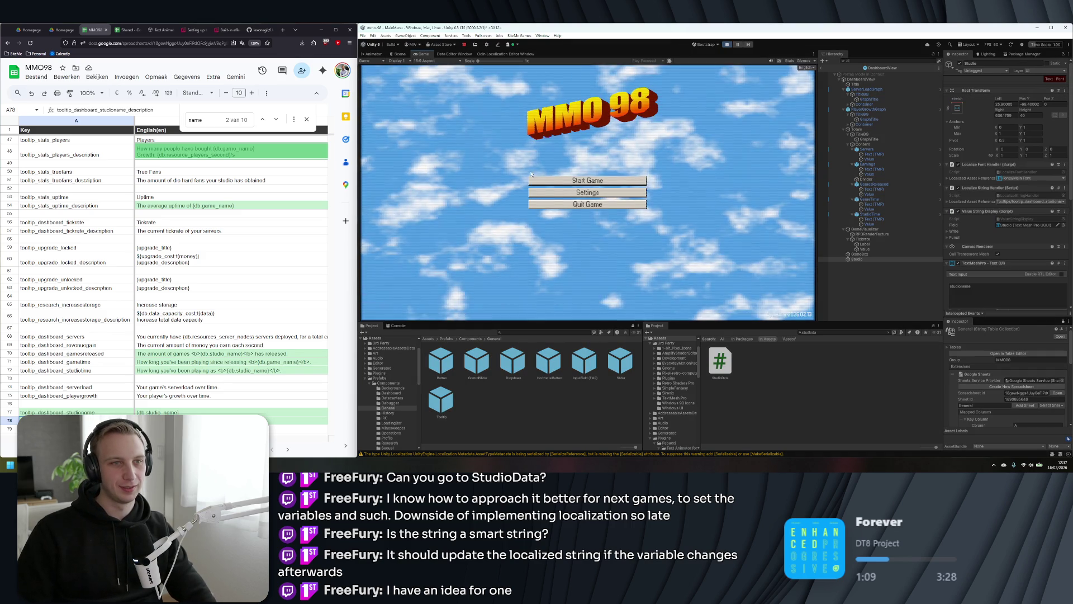
# Start a game with the Twitch studio, then open the Studio label's string entry list.
pyautogui.click(604, 180)
pyautogui.click(547, 198)
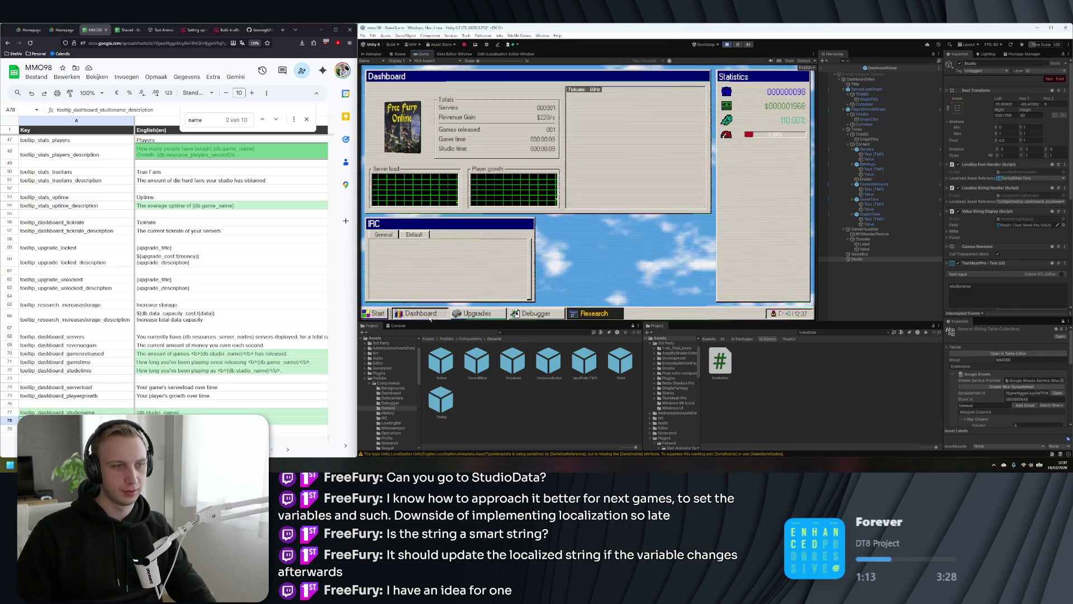
pyautogui.moveTo(385, 91)
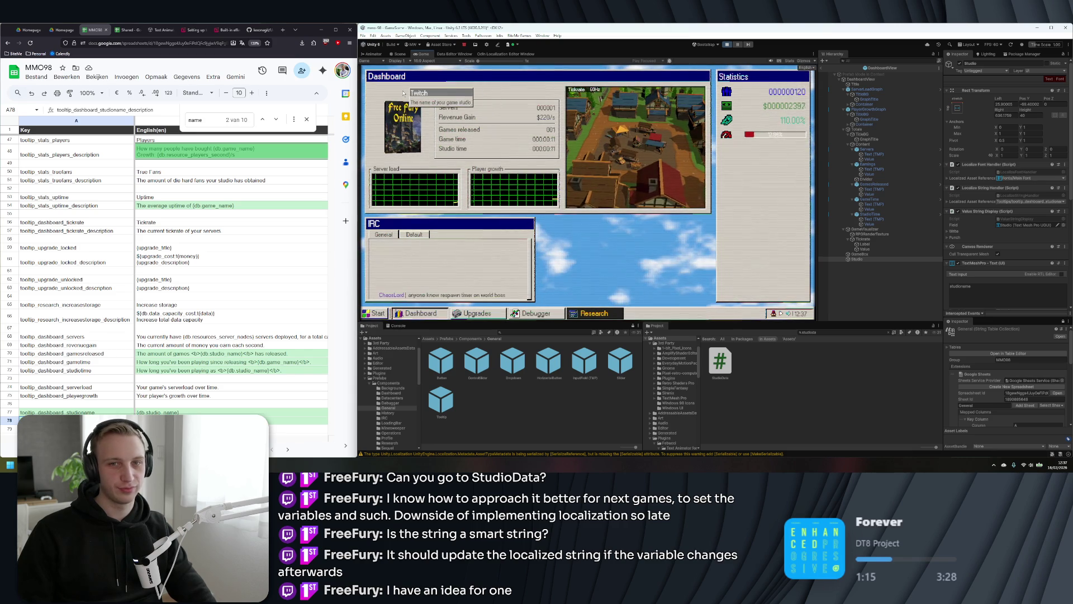
pyautogui.click(860, 261)
pyautogui.scroll(-2, 995, 253)
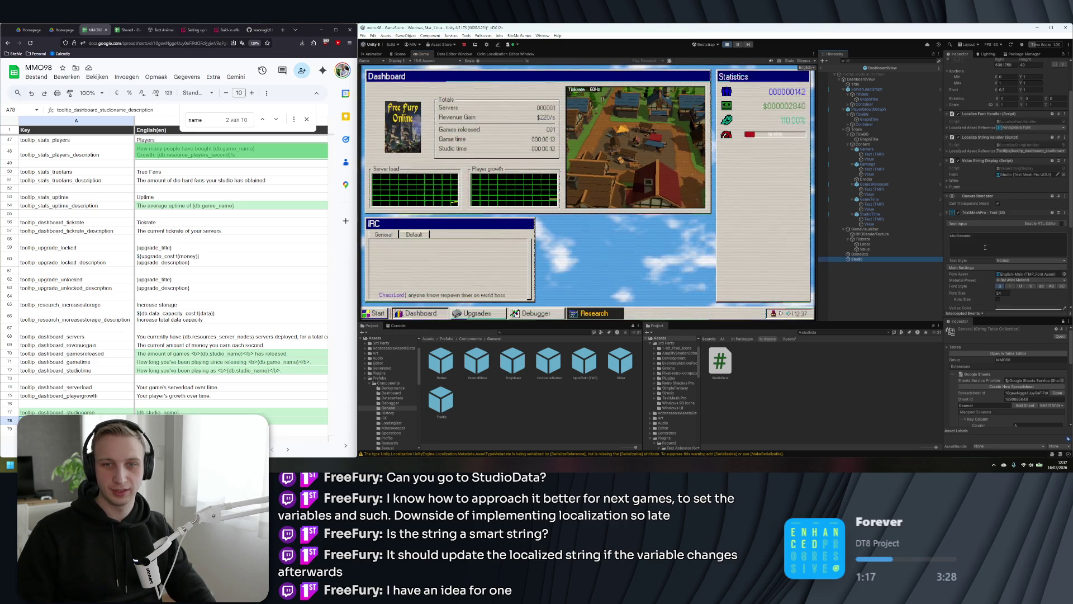
pyautogui.click(1018, 149)
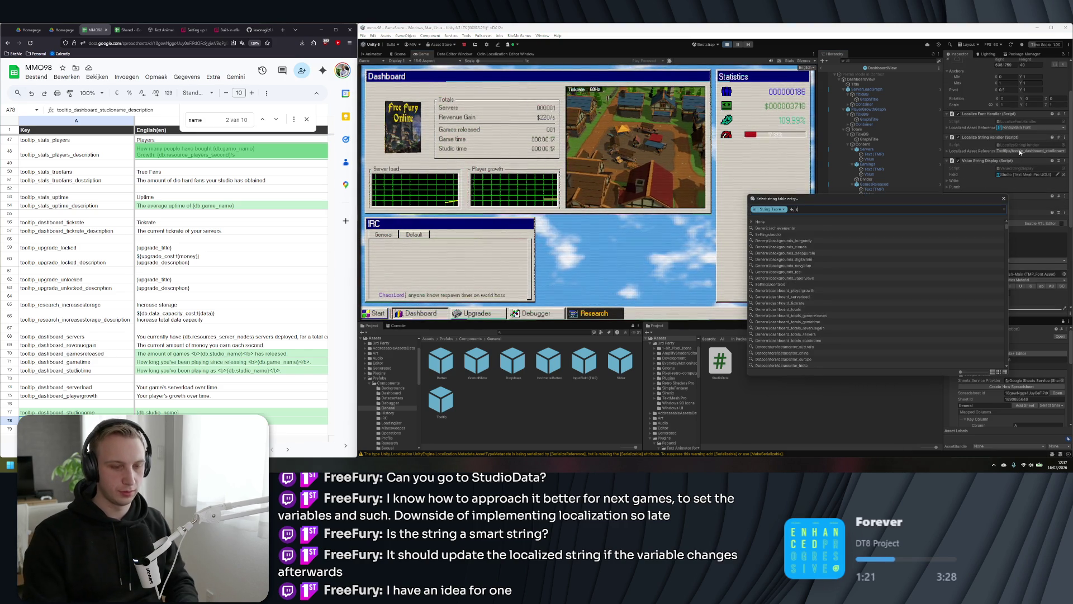
# Search 'studioname' and link the Studio label to Tooltips/tooltip_dashboard_studioname.
pyautogui.write('tudioname')
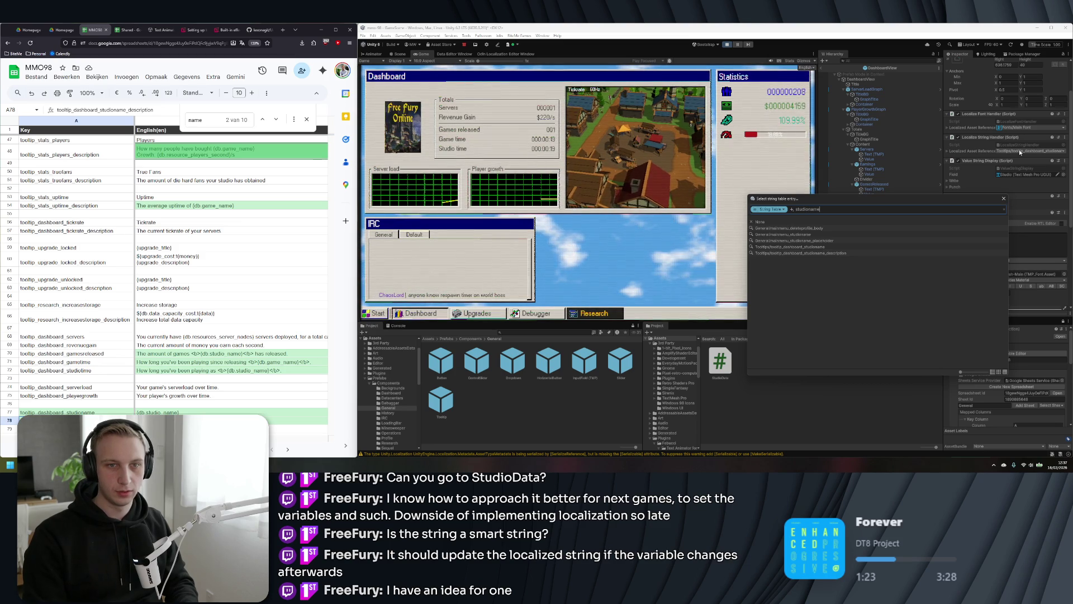
pyautogui.click(813, 249)
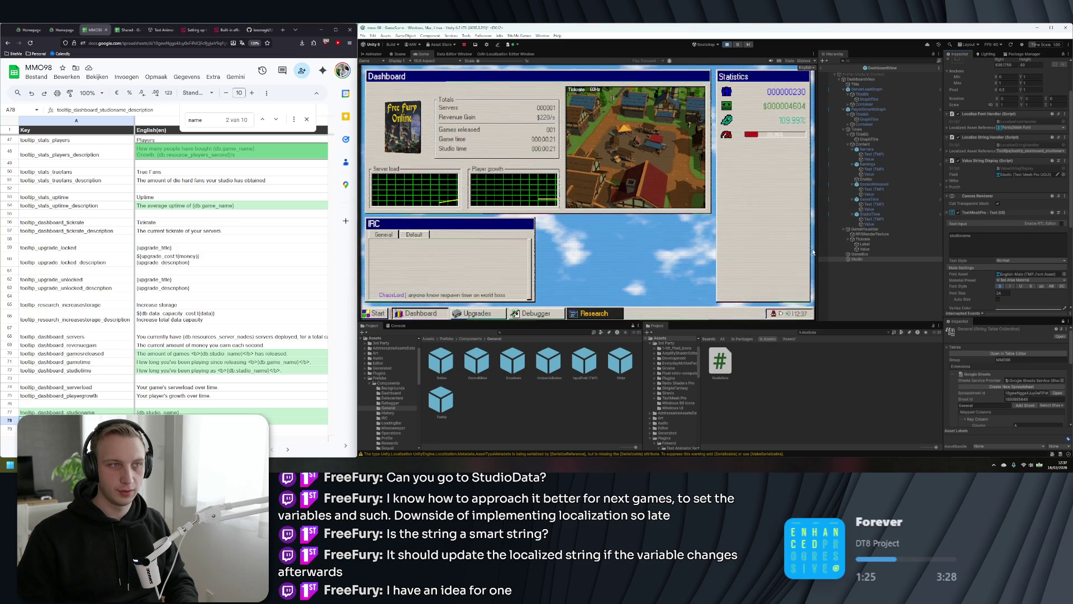
pyautogui.scroll(-5, 1034, 246)
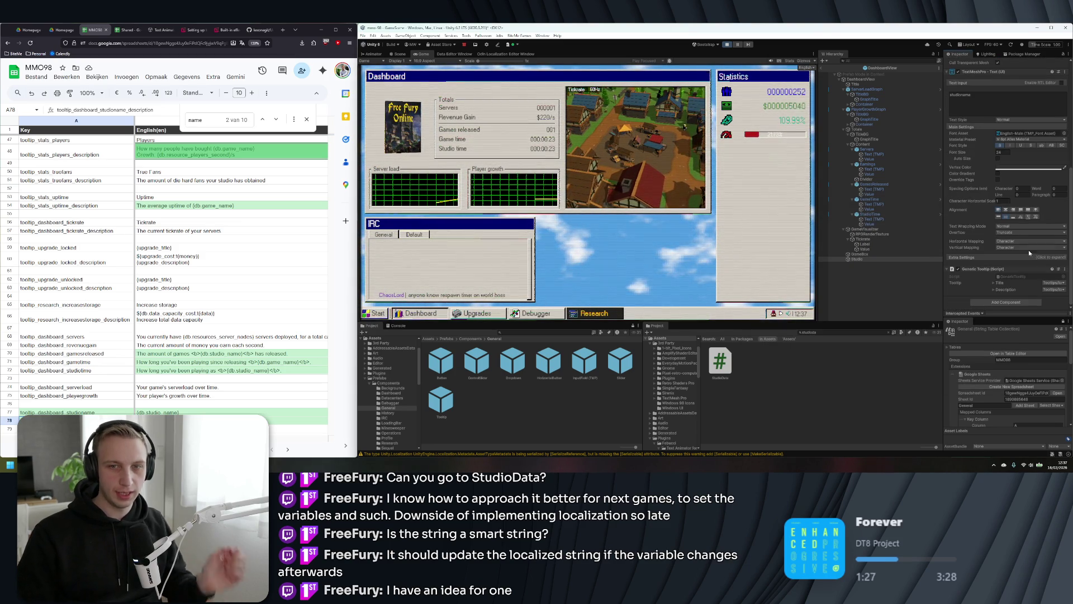
pyautogui.scroll(5, 975, 263)
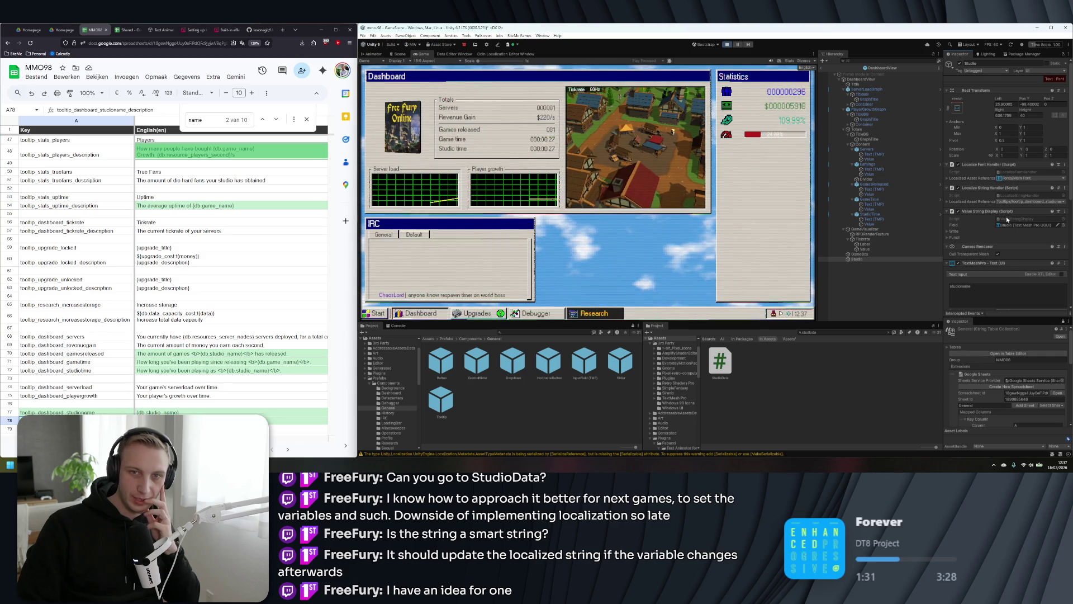
# Inspect the Value String Display settings and begin renaming the Studio object.
pyautogui.click(954, 236)
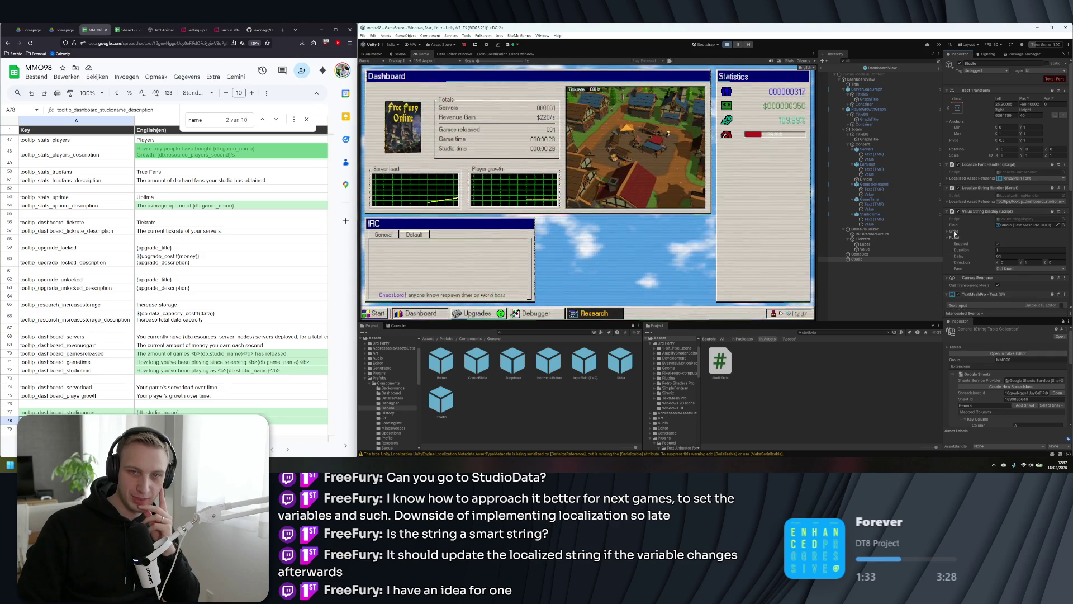
pyautogui.click(953, 235)
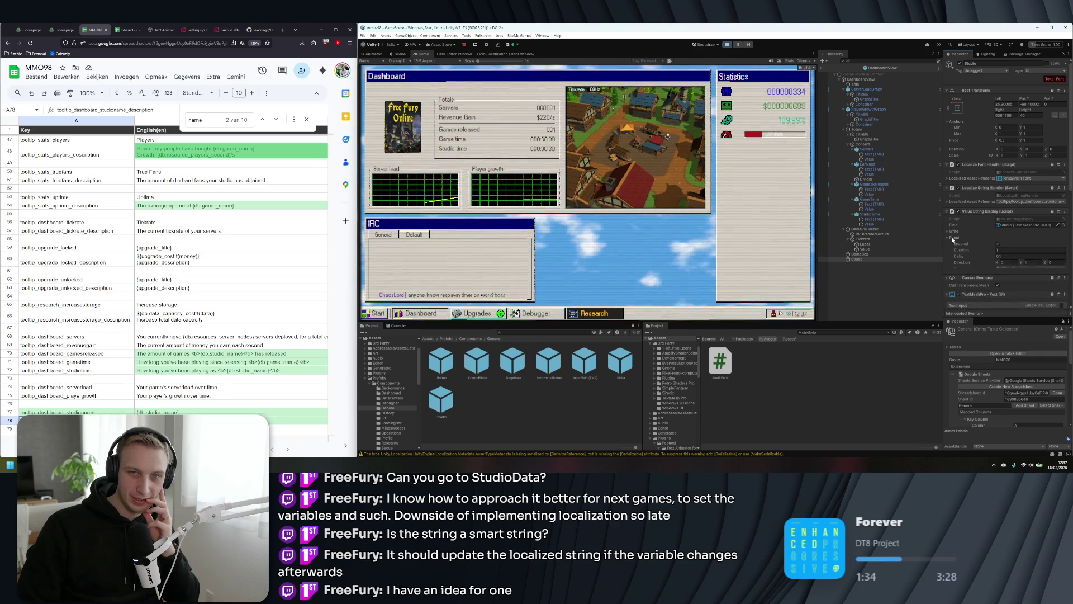
pyautogui.click(1017, 226)
pyautogui.click(992, 212)
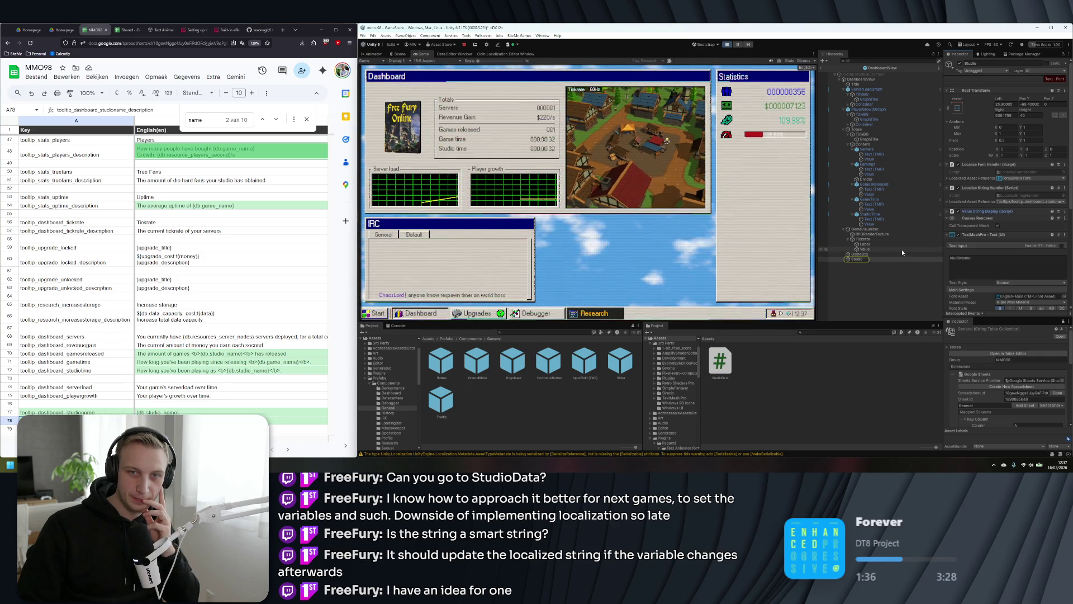
pyautogui.click(971, 211)
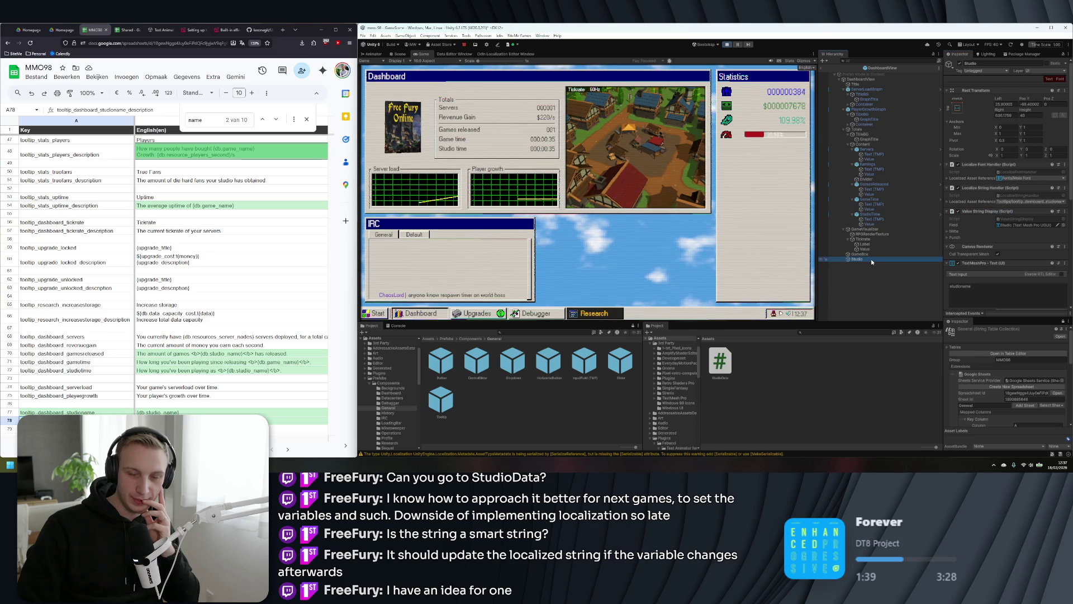
pyautogui.rightClick(871, 261)
pyautogui.click(963, 214)
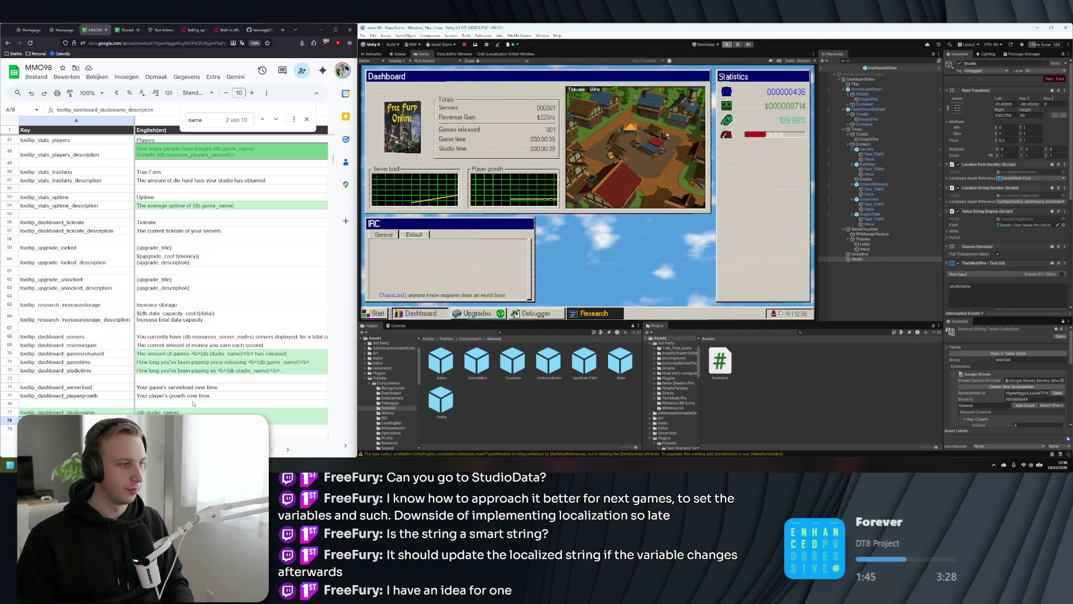
# Add the note 'Studioname on dashboard localization vs. value string' to Odds and ends.
pyautogui.hotkey('alt', 'Tab')
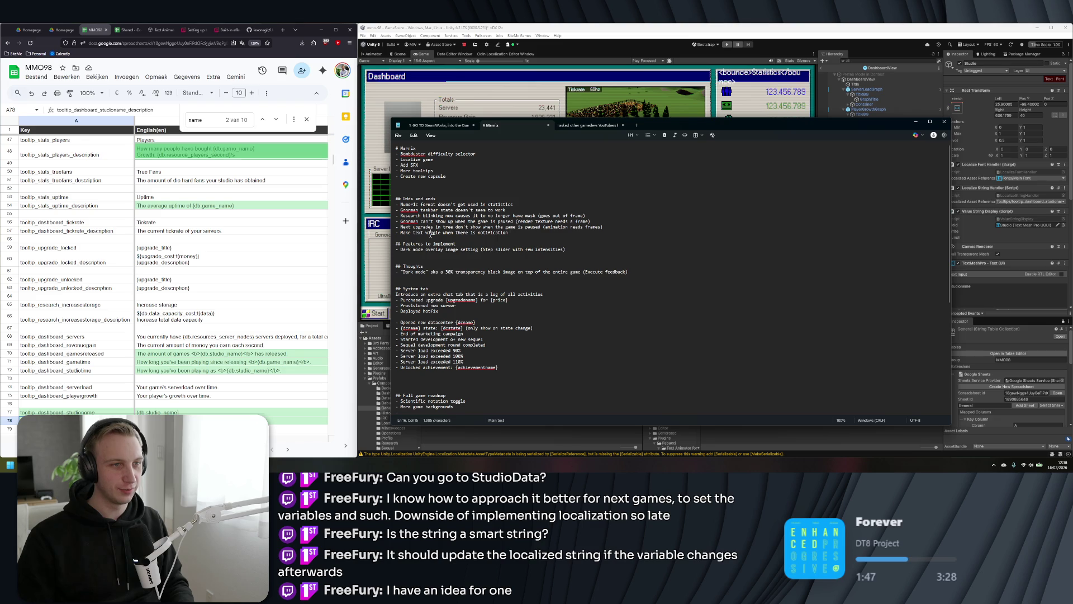
pyautogui.press('Return')
pyautogui.write('- S')
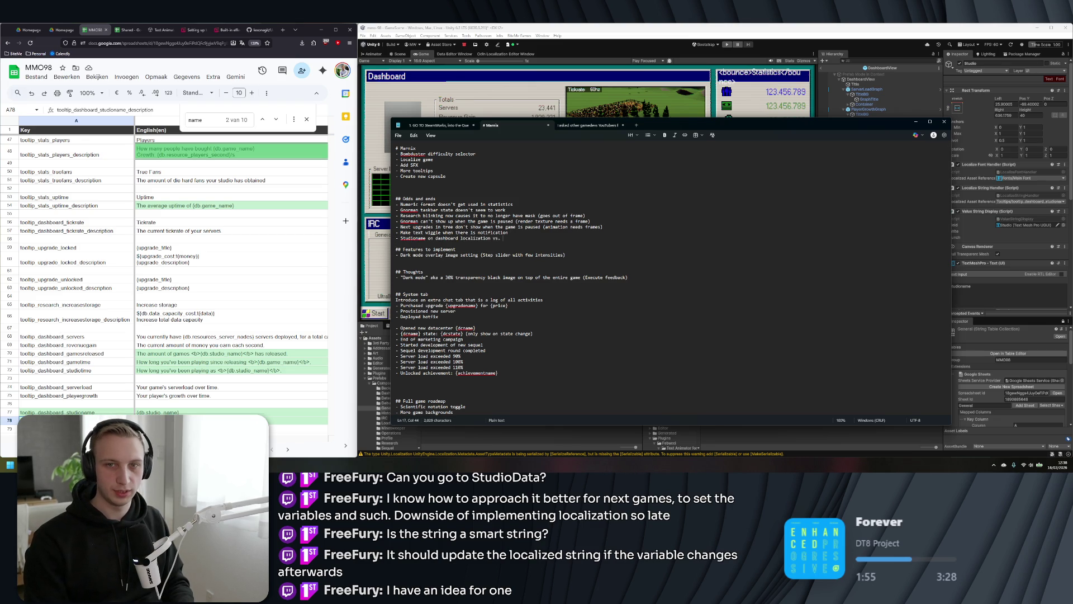
pyautogui.write('string')
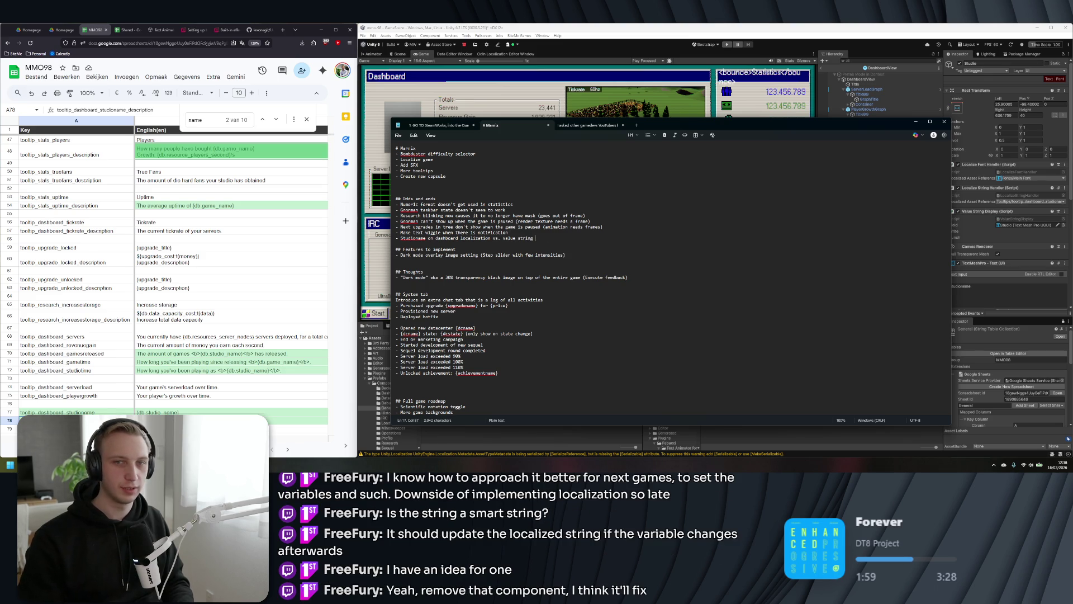
pyautogui.click(916, 121)
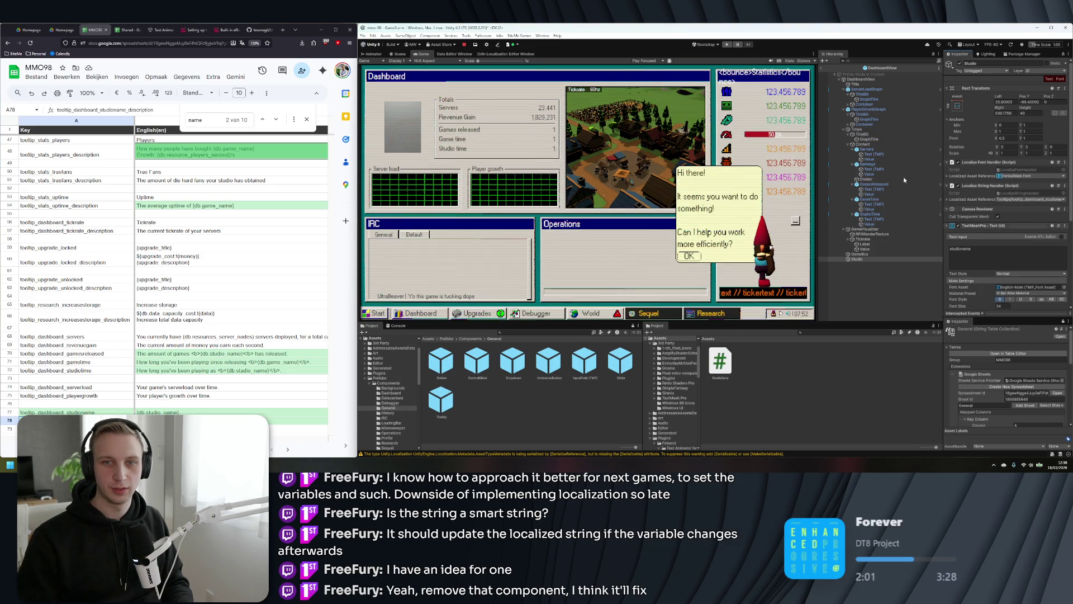
# Play with the Twitch studio and check the Dashboard's Revenue Gain, Game time and Money tooltips.
pyautogui.hotkey('ctrl', 'p')
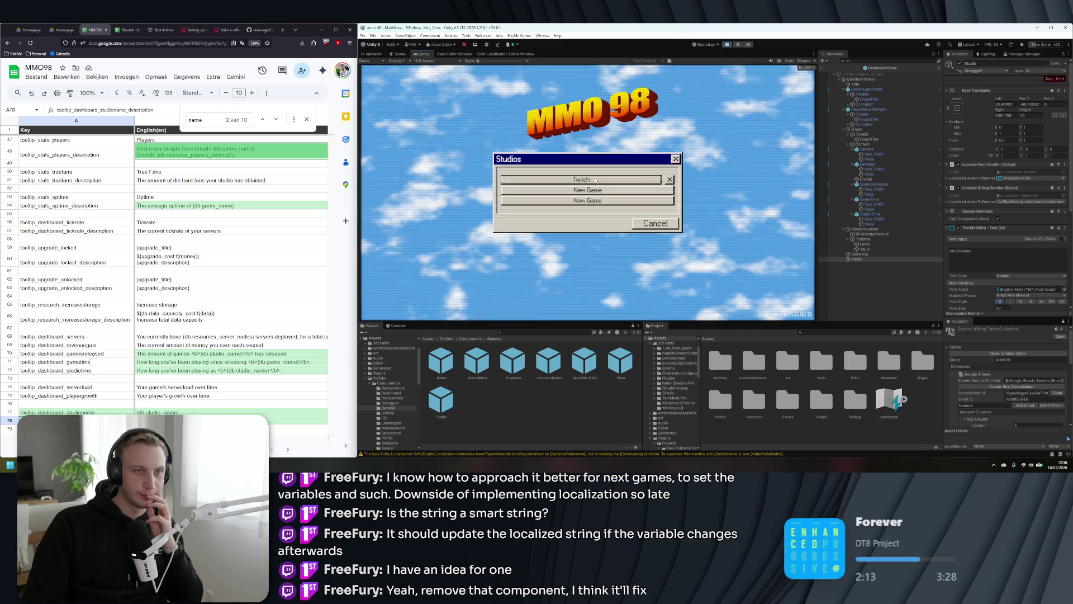
pyautogui.click(596, 180)
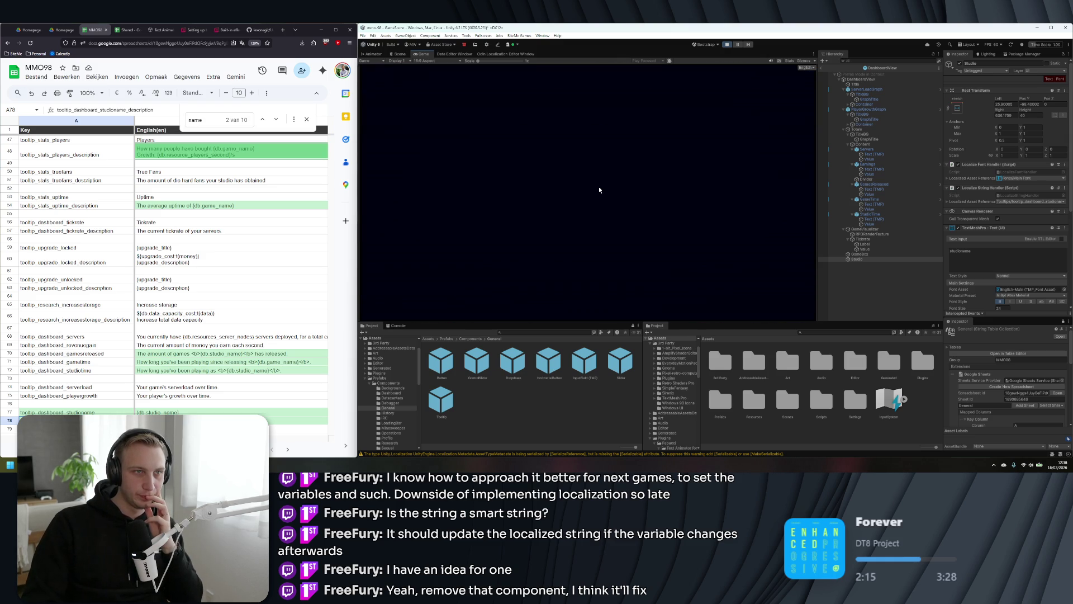
pyautogui.click(397, 309)
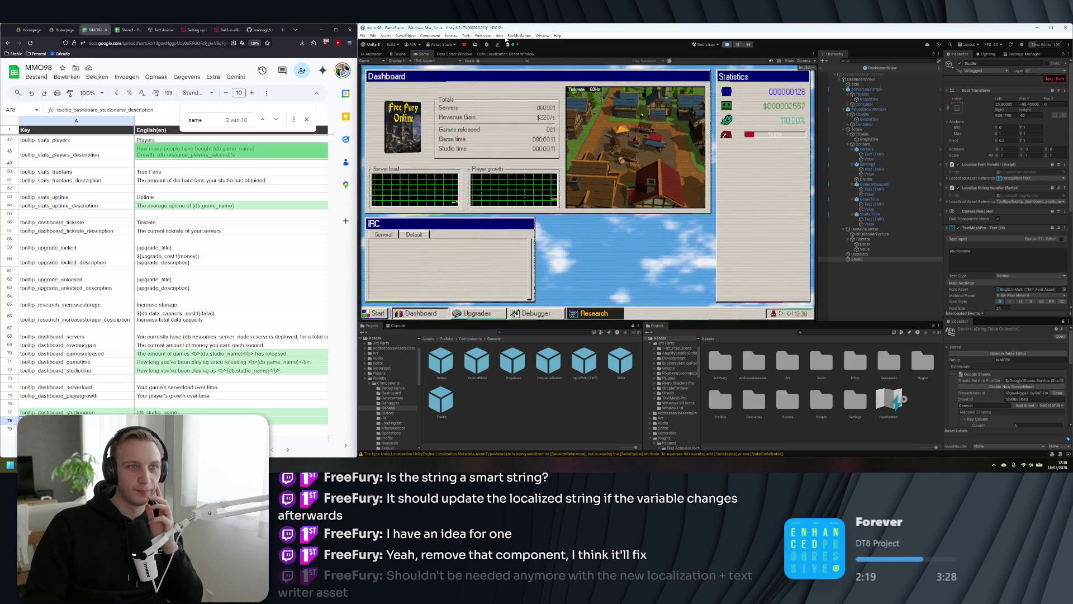
pyautogui.moveTo(455, 111)
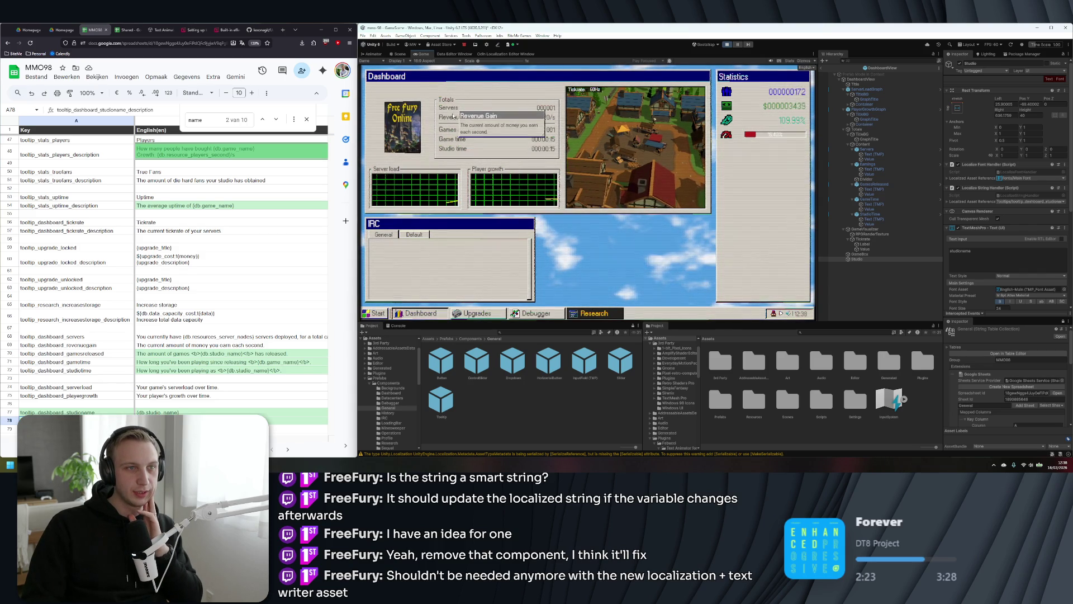
pyautogui.moveTo(451, 138)
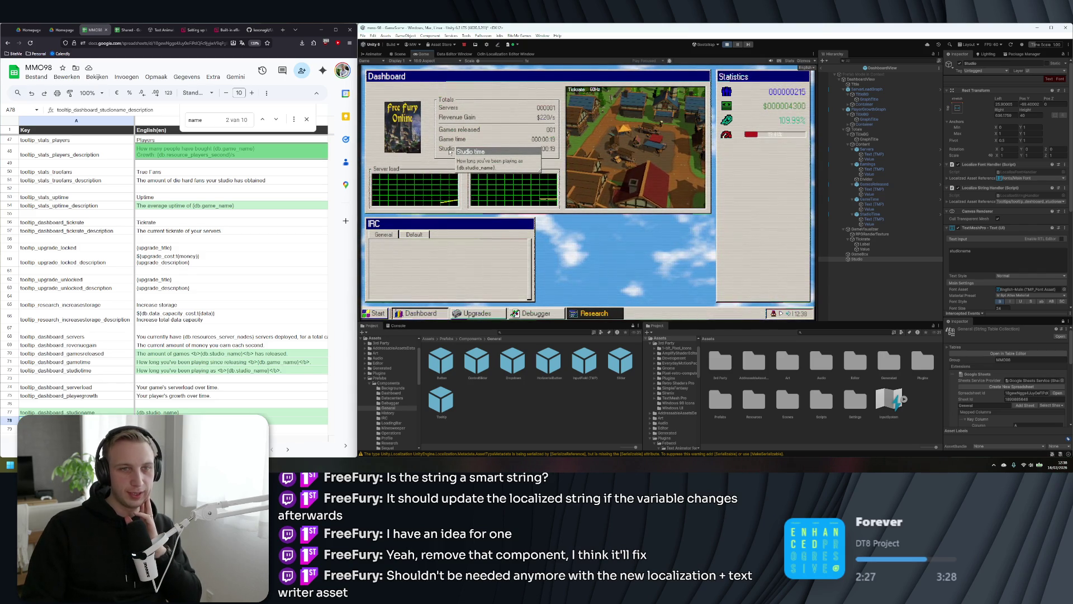
pyautogui.moveTo(756, 127)
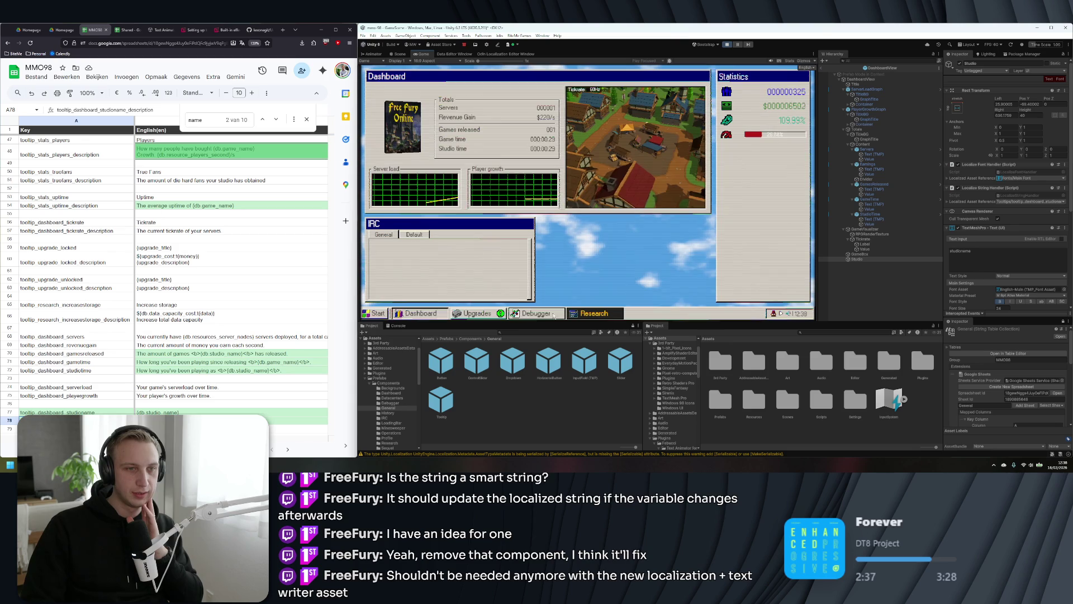
# Open the Debugger and Upgrades windows, buy an upgrade and provision a new server.
pyautogui.click(510, 315)
pyautogui.click(482, 314)
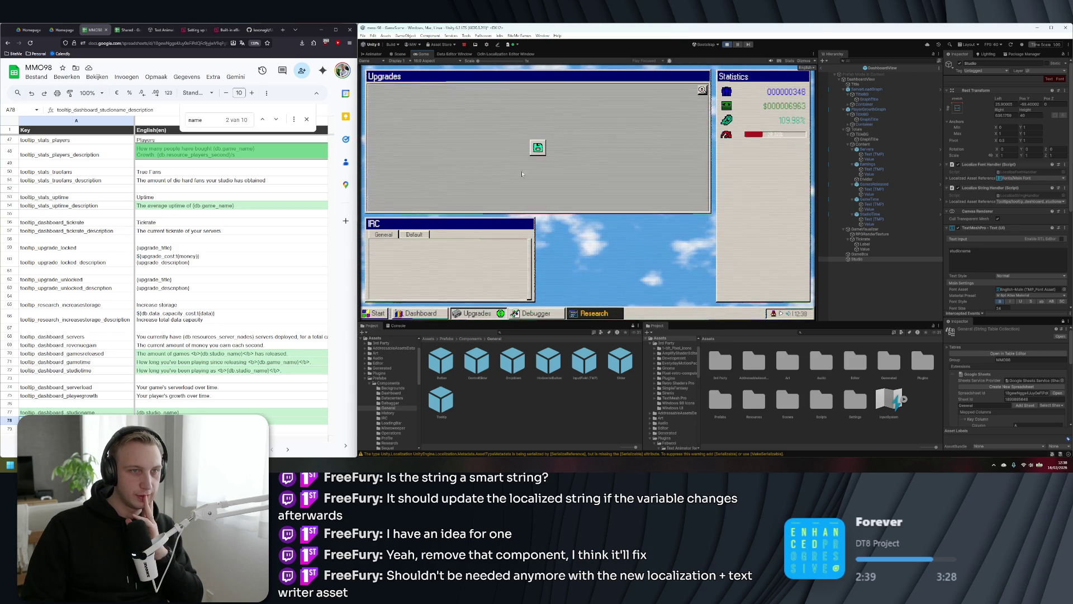
pyautogui.click(538, 149)
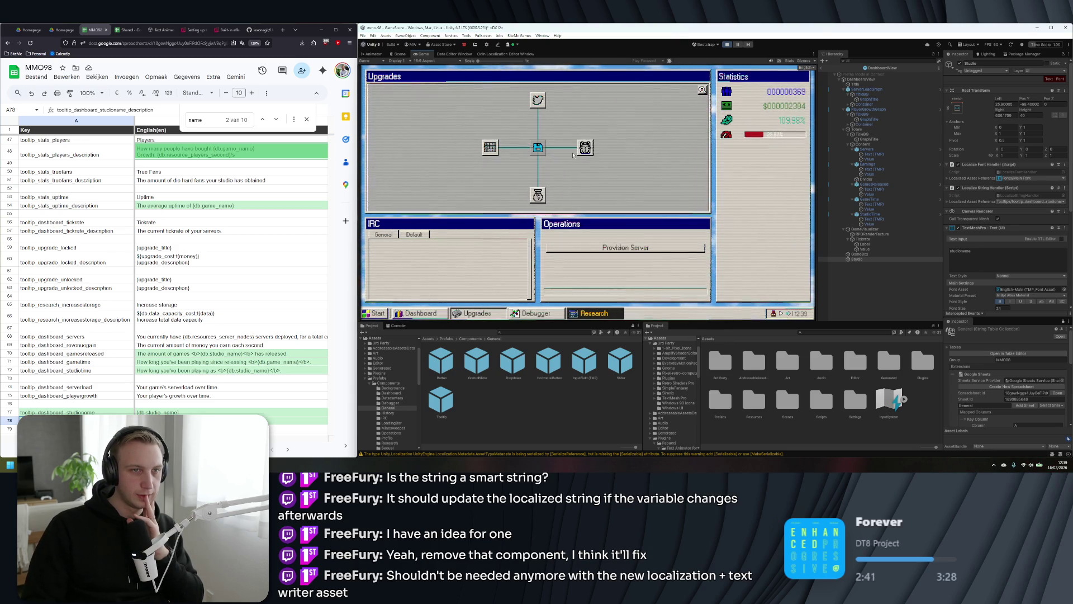
pyautogui.scroll(-2, 537, 148)
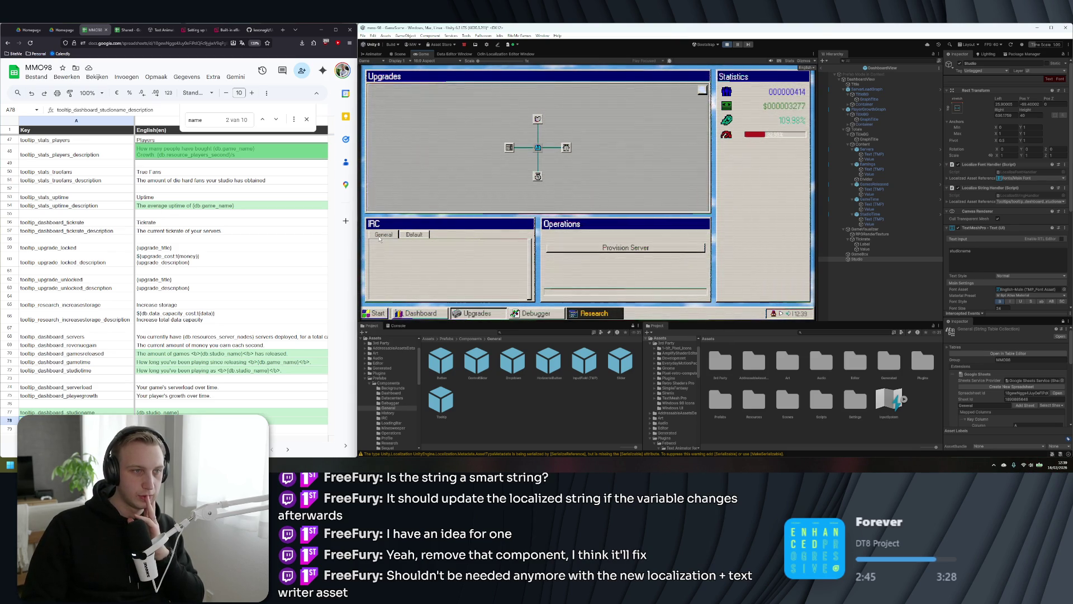
pyautogui.click(614, 248)
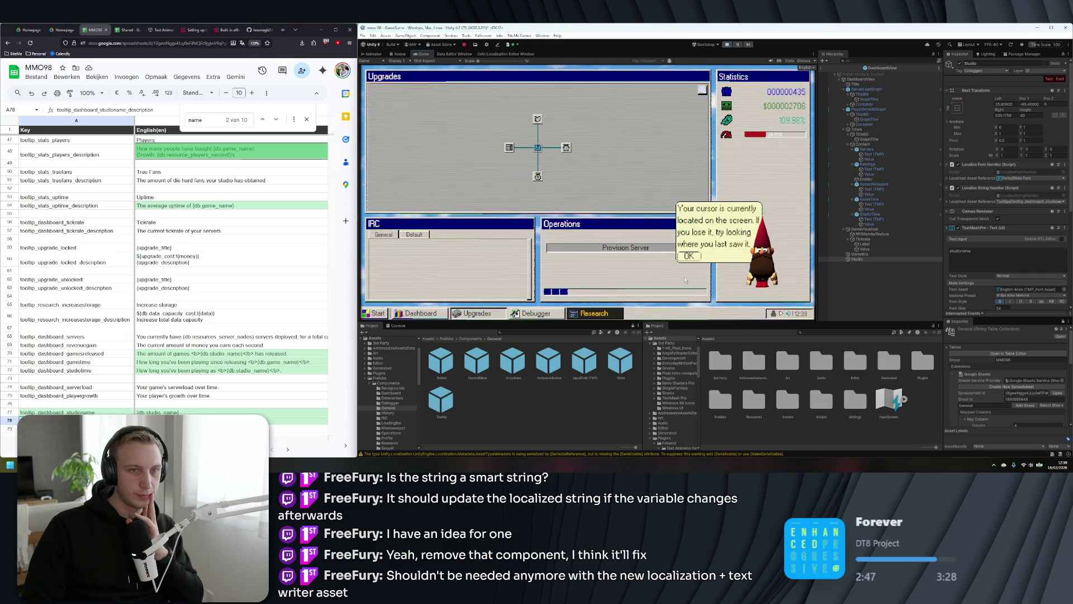
# Dismiss the gnome's tip and catch the gnome around the Statistics panel.
pyautogui.click(714, 243)
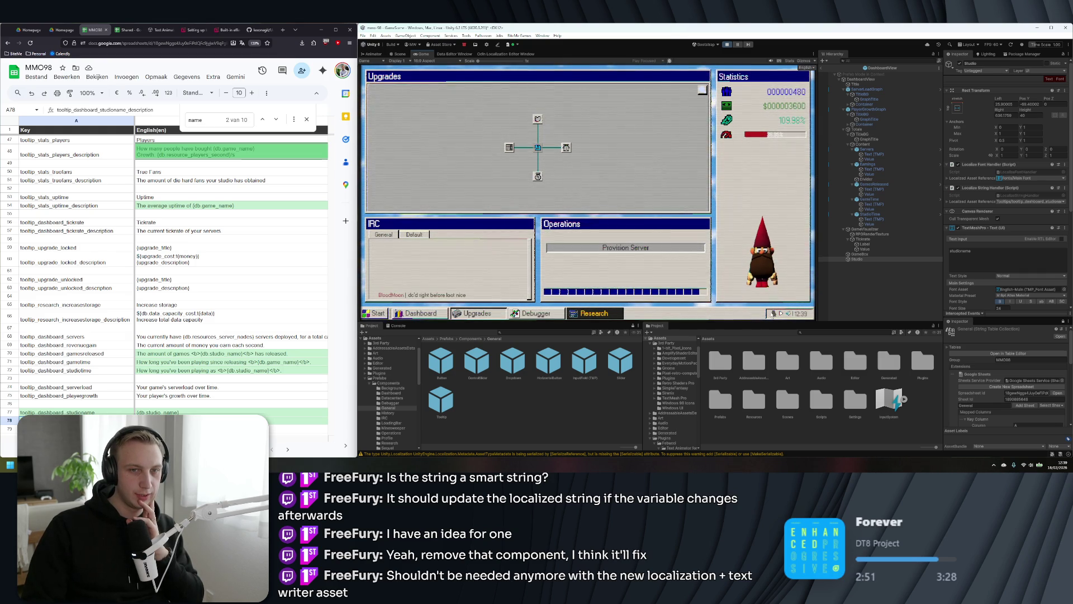
pyautogui.click(781, 269)
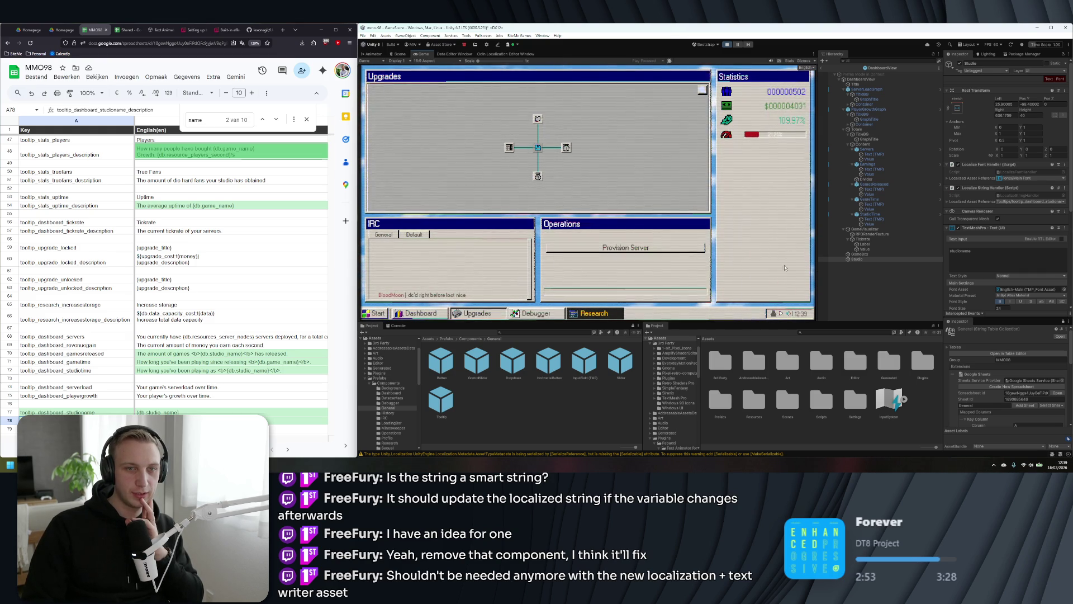
pyautogui.click(793, 240)
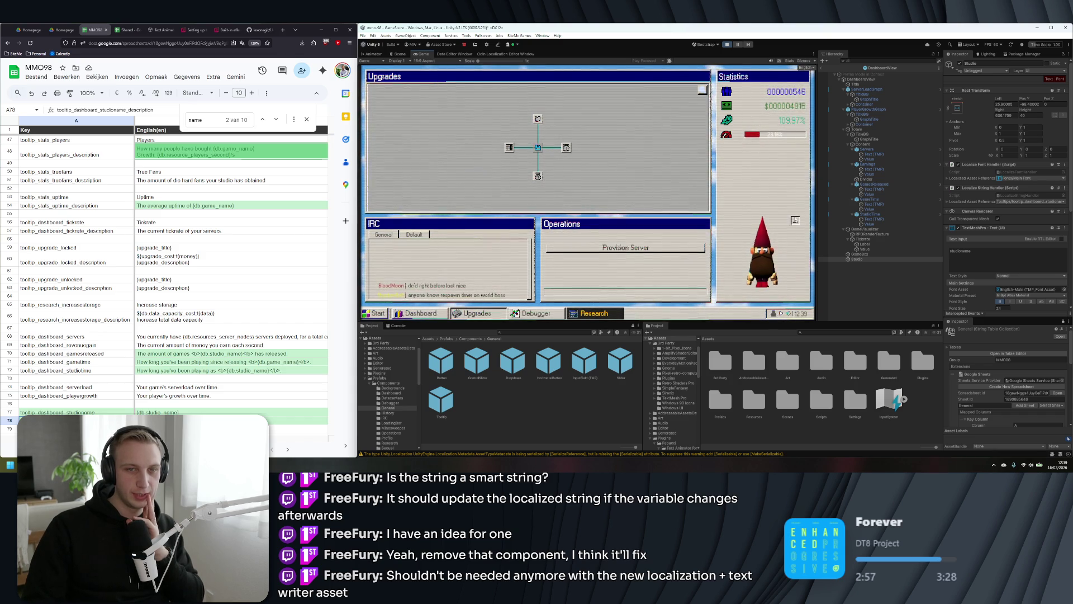
pyautogui.click(795, 220)
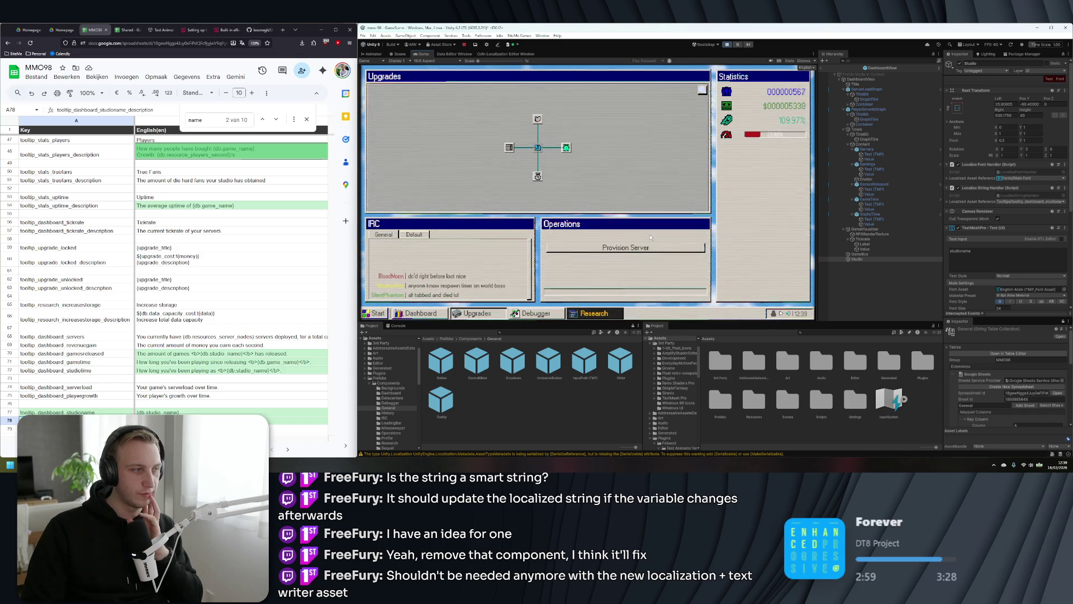
# Apply the Win95Clouds wallpaper, zoom into the upgrade tree, then stop play mode.
pyautogui.click(379, 313)
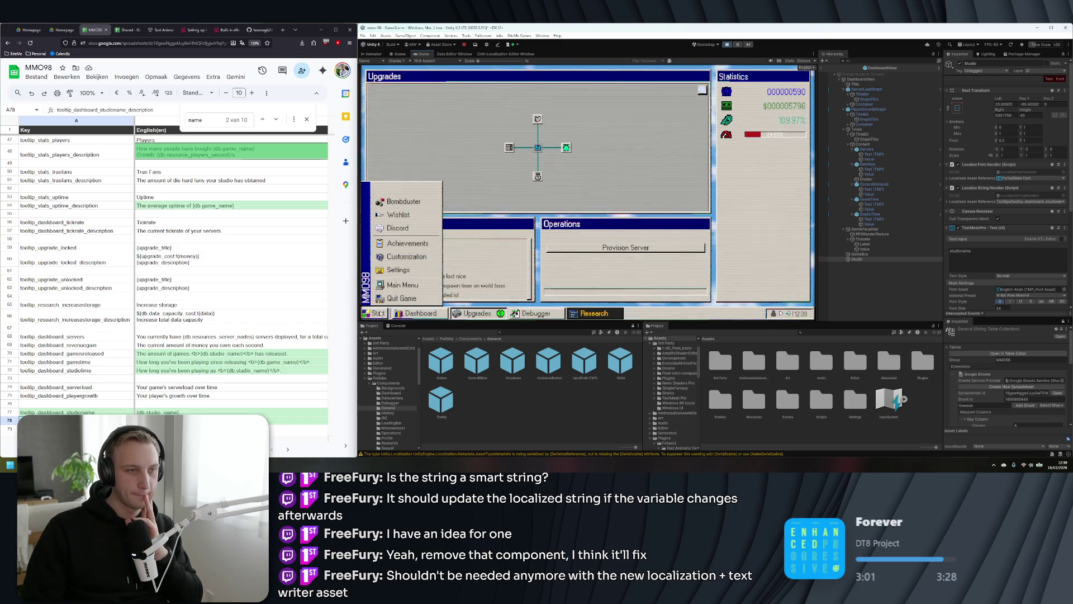
pyautogui.click(407, 256)
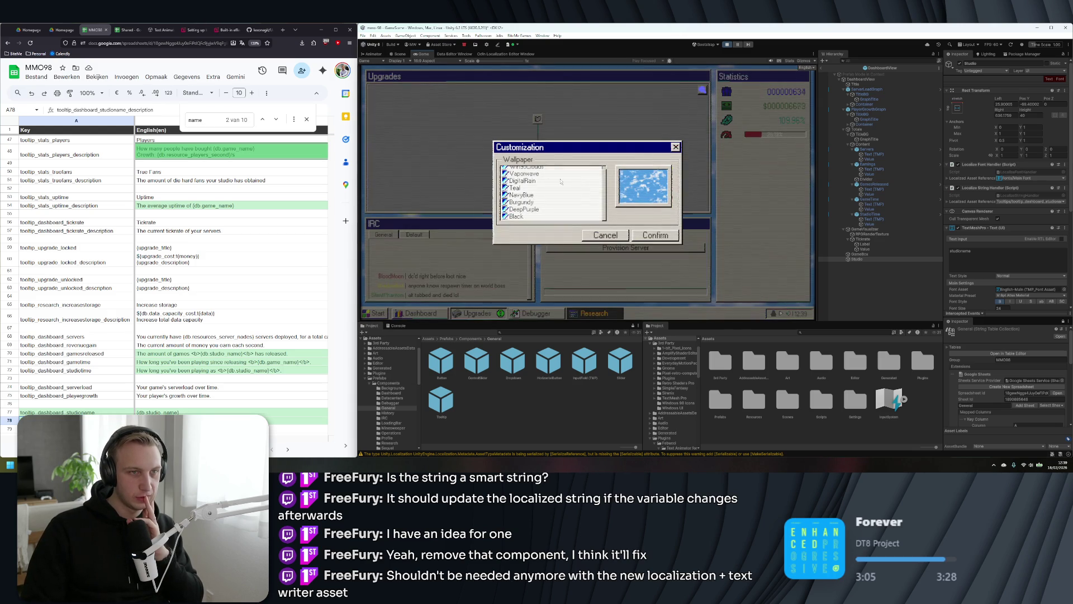
pyautogui.scroll(1, 541, 181)
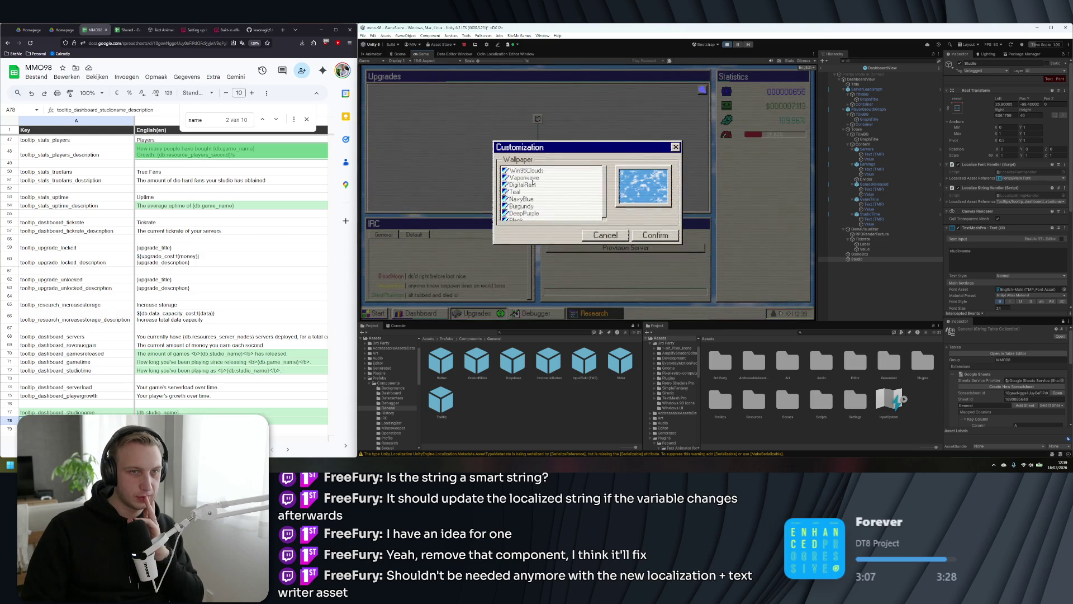
pyautogui.click(673, 233)
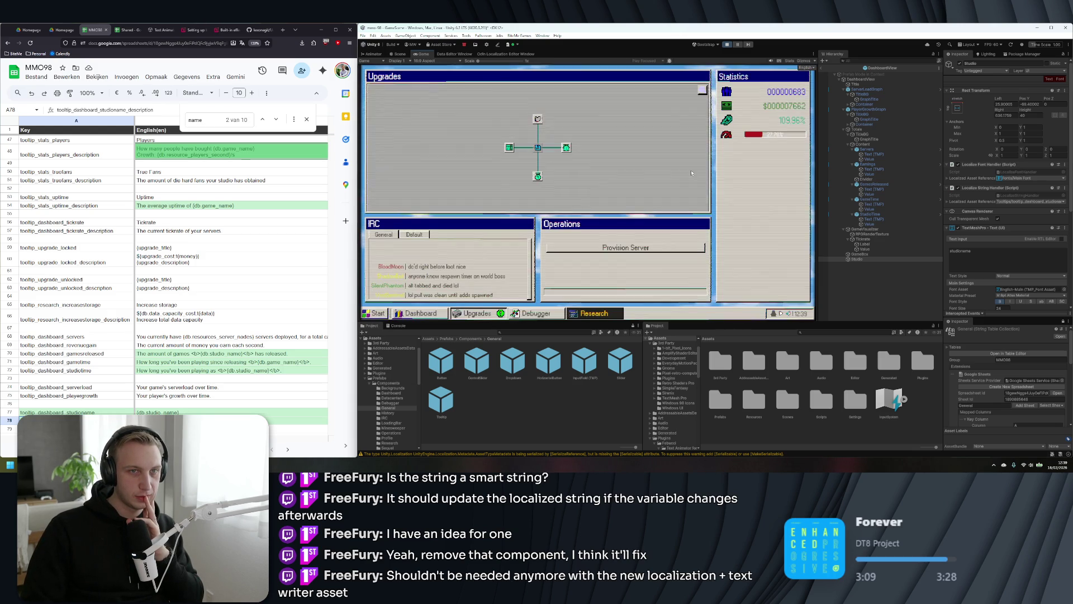
pyautogui.click(703, 92)
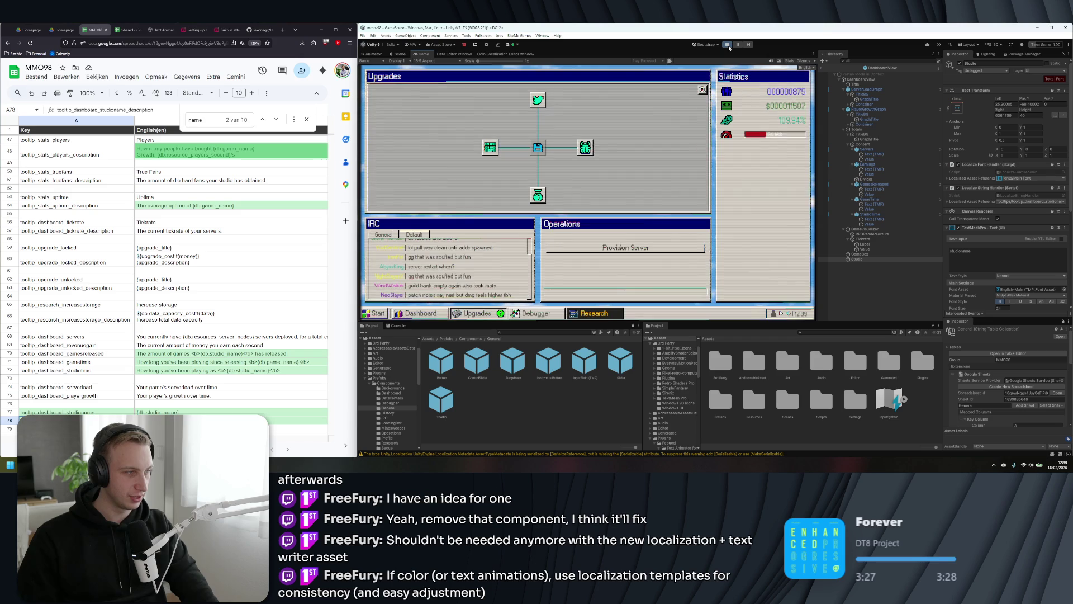
pyautogui.click(727, 45)
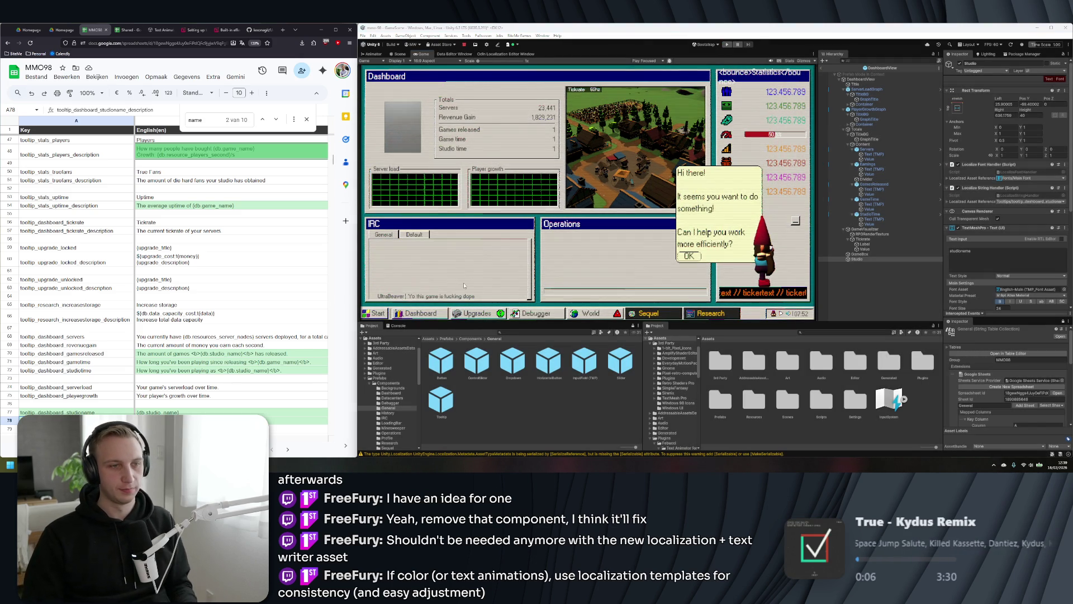
# Add the note '- Make taskbarbutton <bounce> when there's something (Notification)' and minimise Notepad.
pyautogui.hotkey('alt', 'Tab')
pyautogui.press('Return')
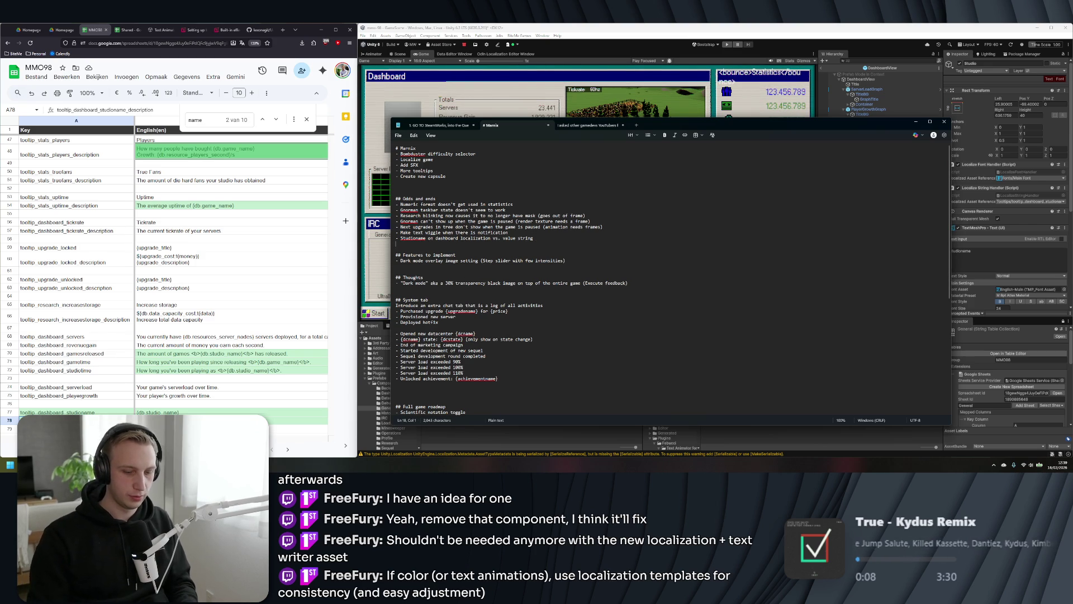
pyautogui.write('taskbard')
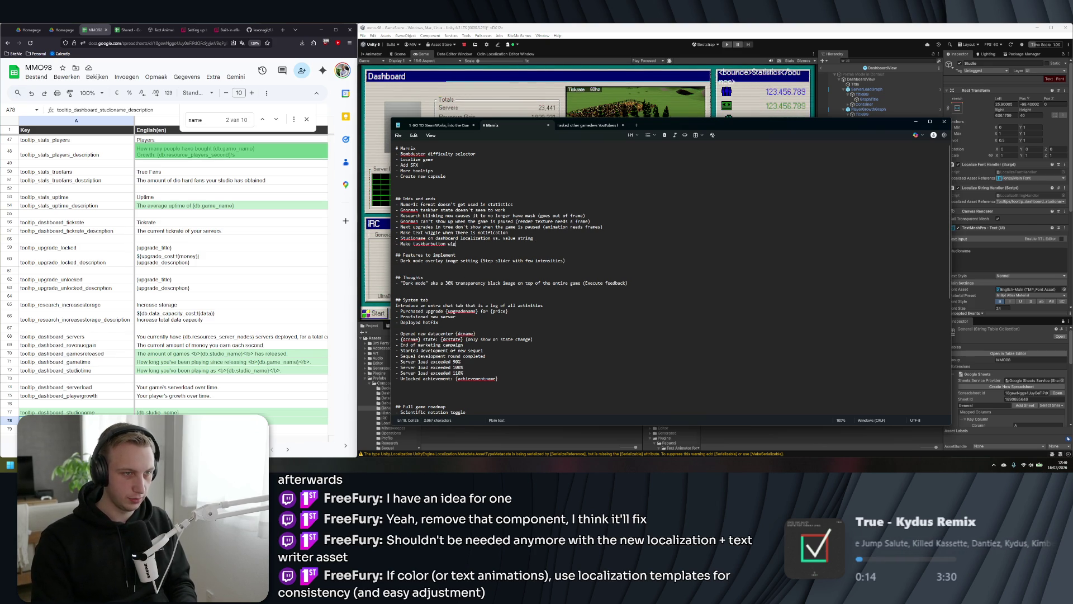
pyautogui.write('gle')
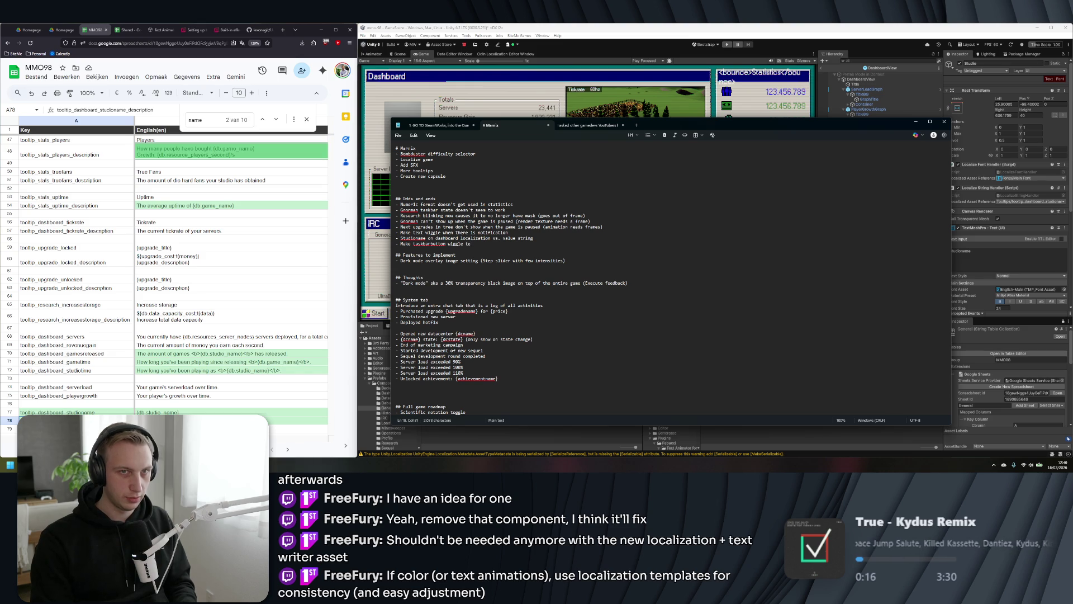
pyautogui.hotkey('ctrl', 'BackSpace')
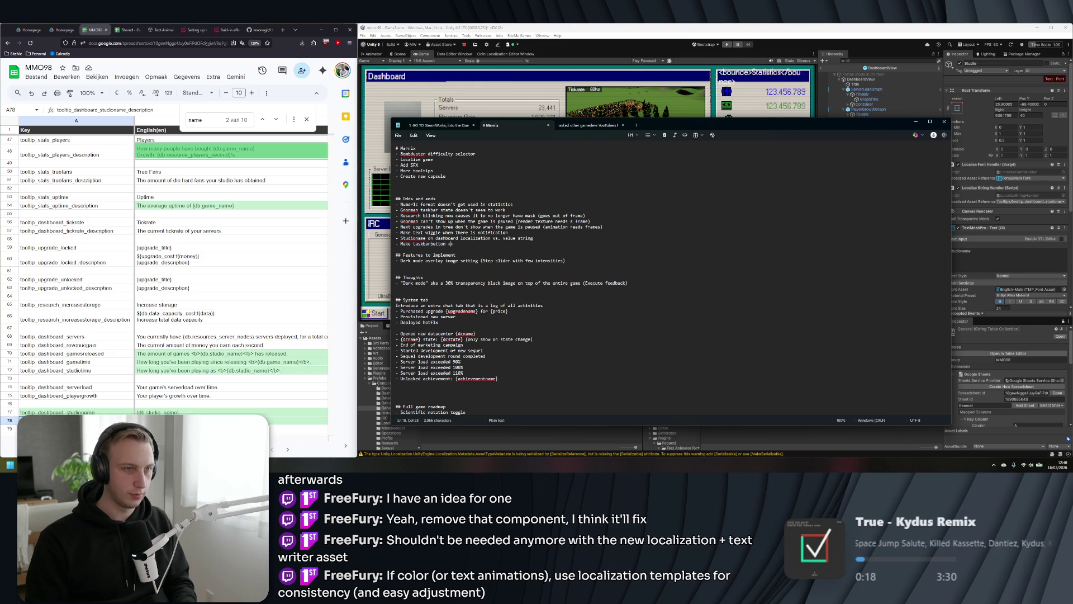
pyautogui.write('bounce')
pyautogui.press('Right')
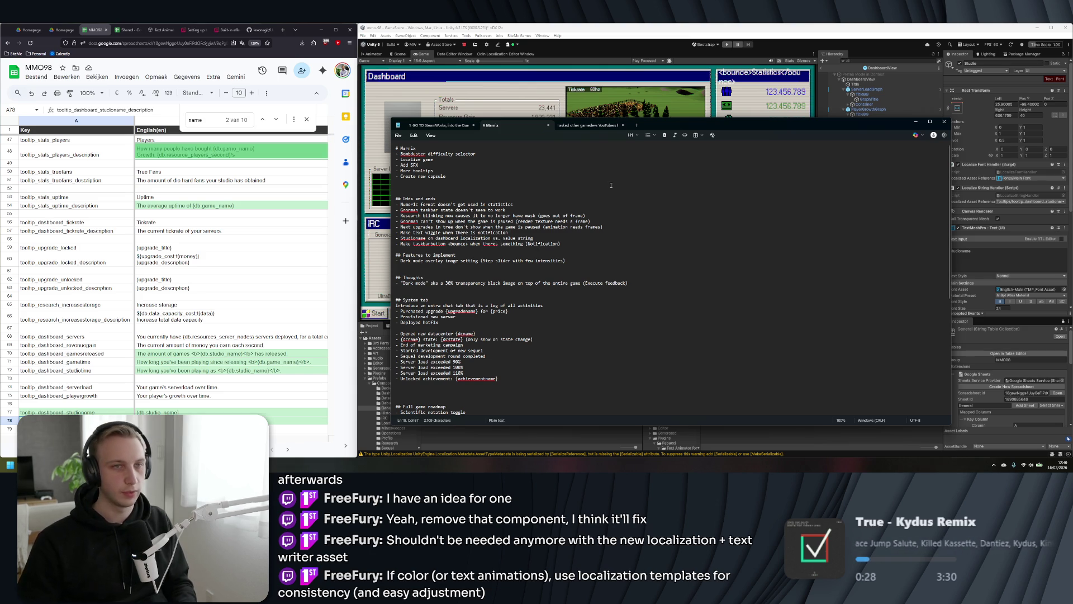
pyautogui.click(623, 70)
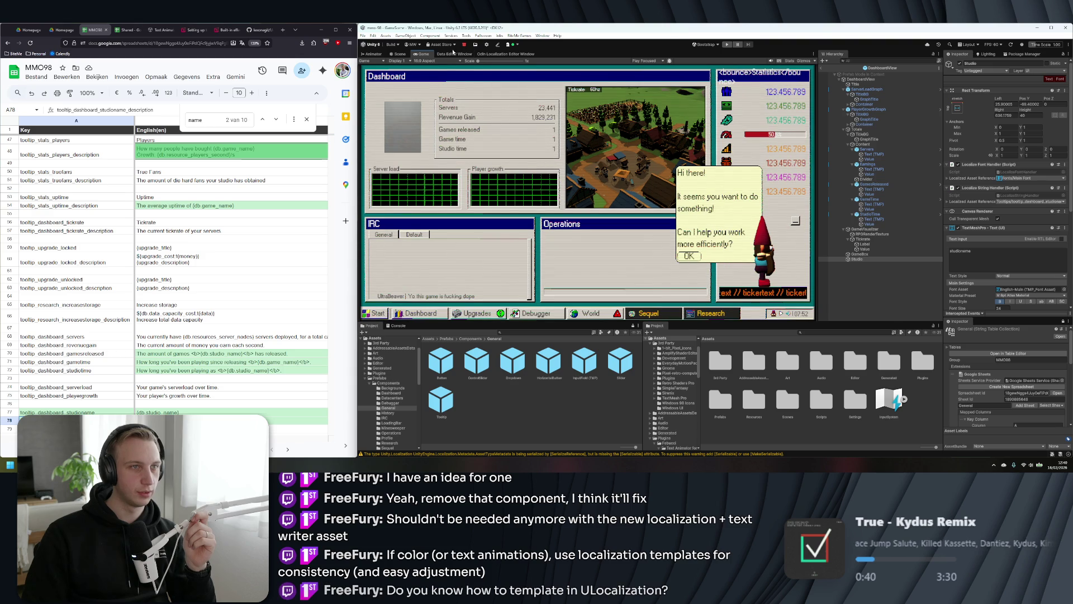
pyautogui.click(482, 54)
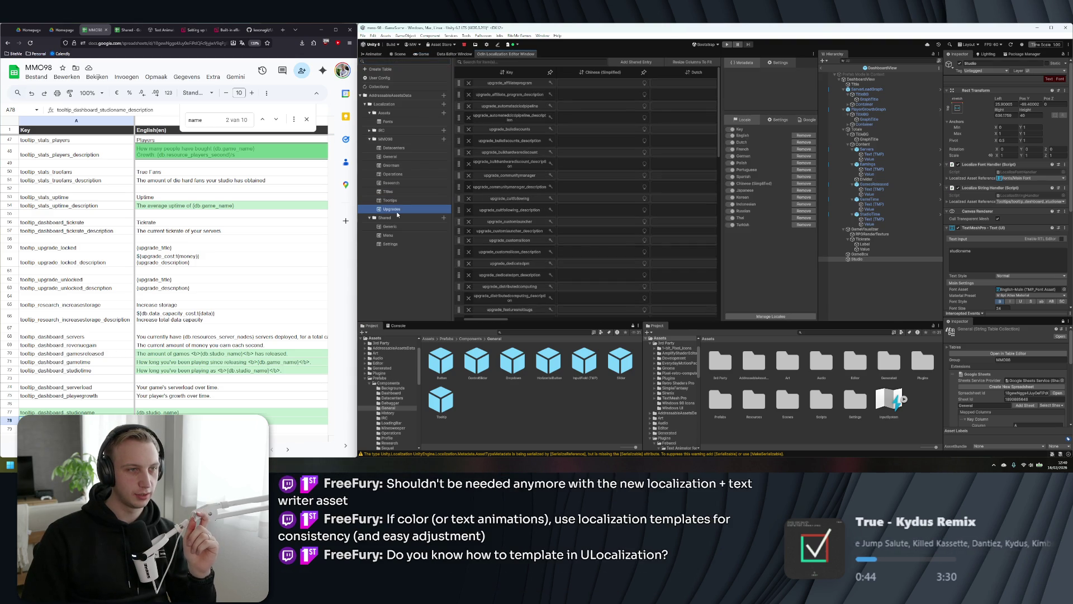
pyautogui.click(454, 53)
pyautogui.scroll(-3, 422, 207)
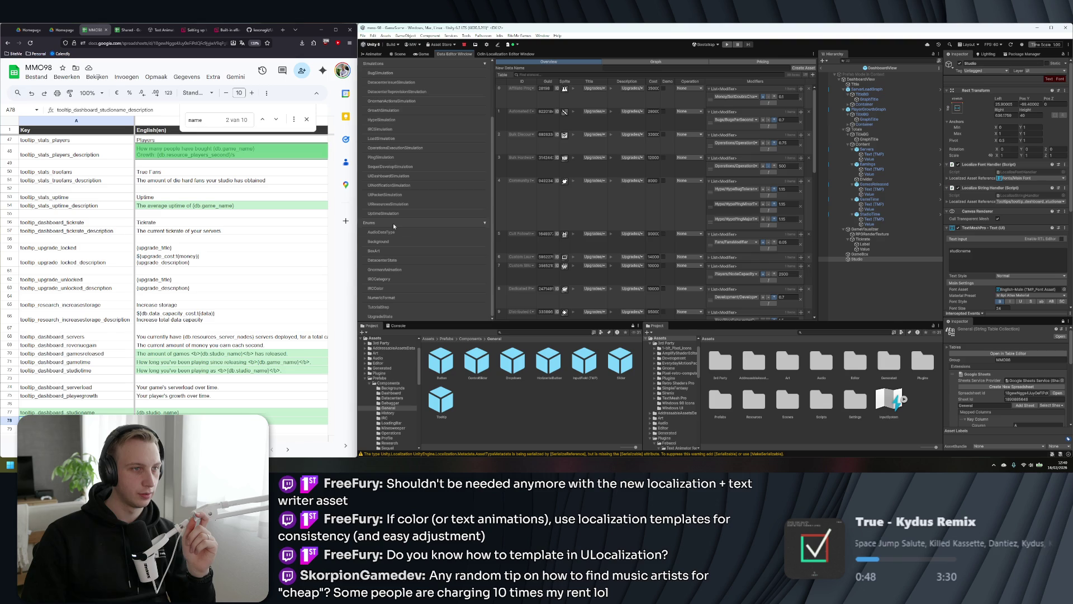
pyautogui.scroll(3, 394, 220)
pyautogui.click(468, 140)
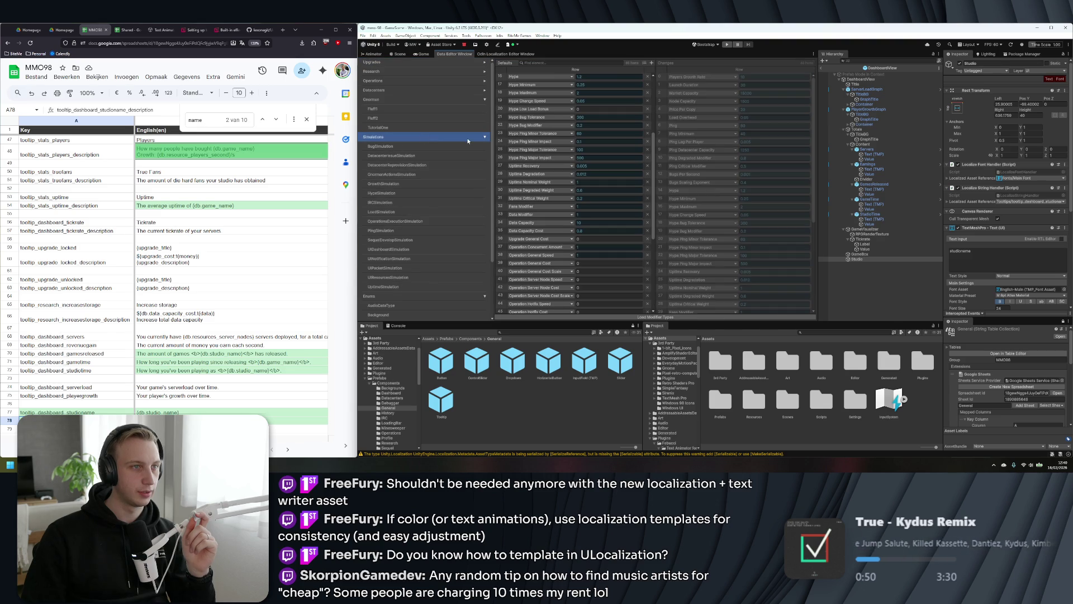
pyautogui.click(511, 55)
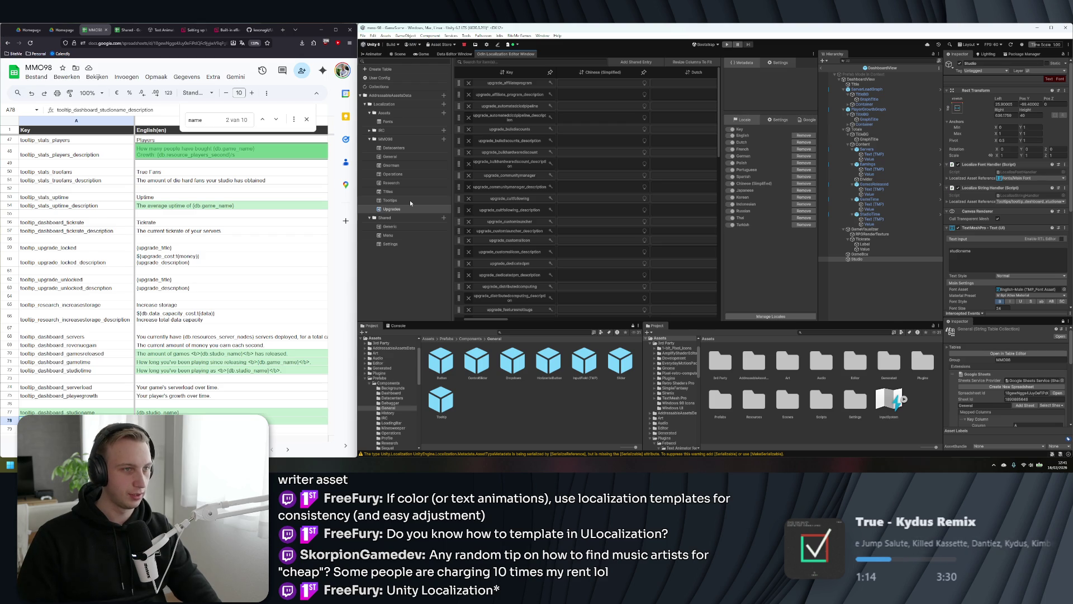
pyautogui.click(407, 157)
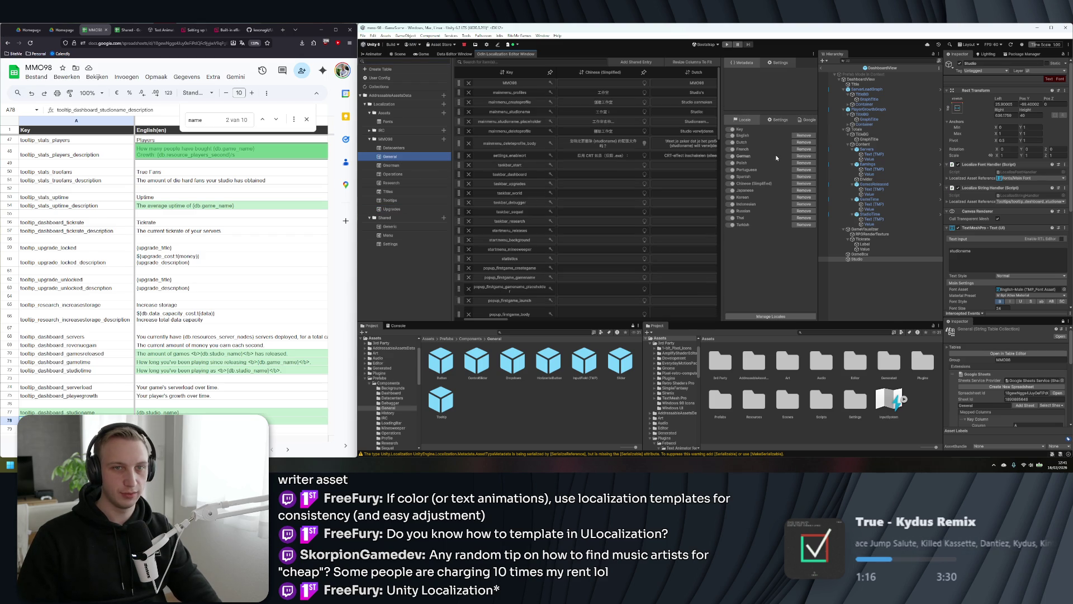
pyautogui.click(805, 120)
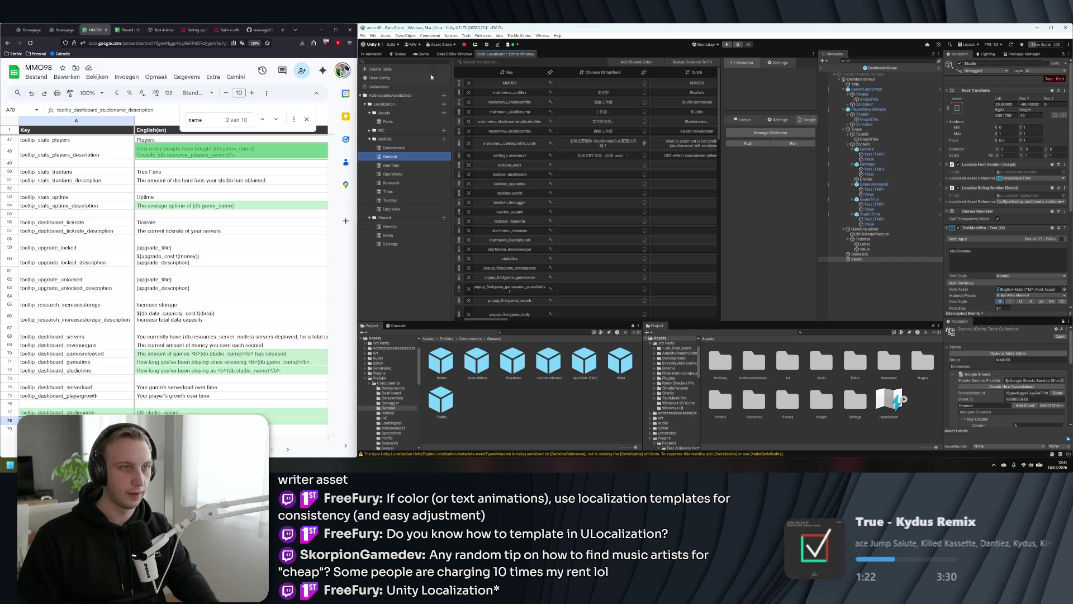
pyautogui.click(419, 54)
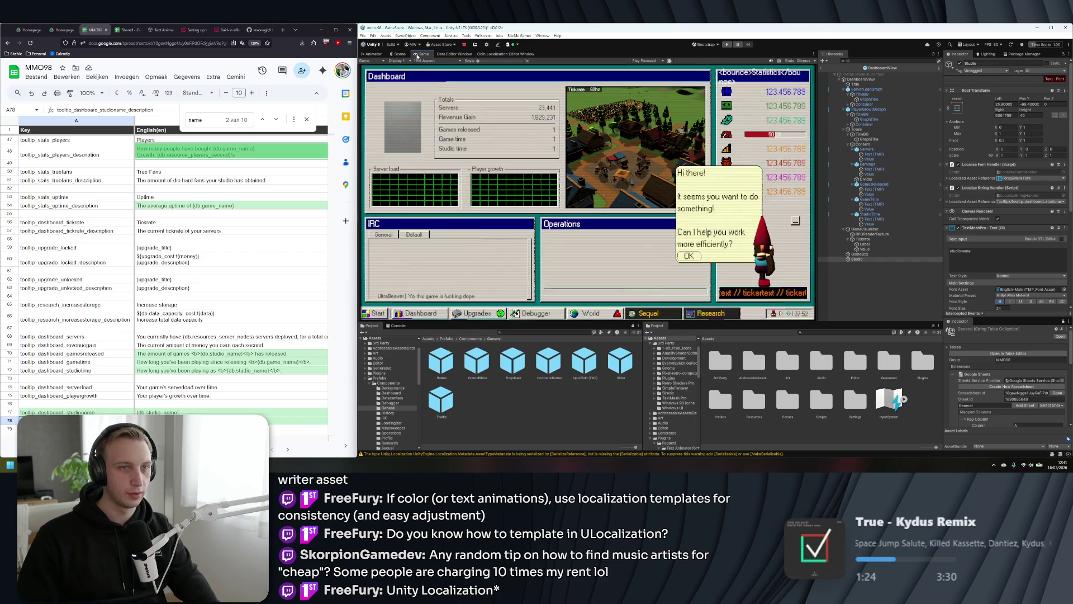
pyautogui.click(400, 55)
pyautogui.click(414, 54)
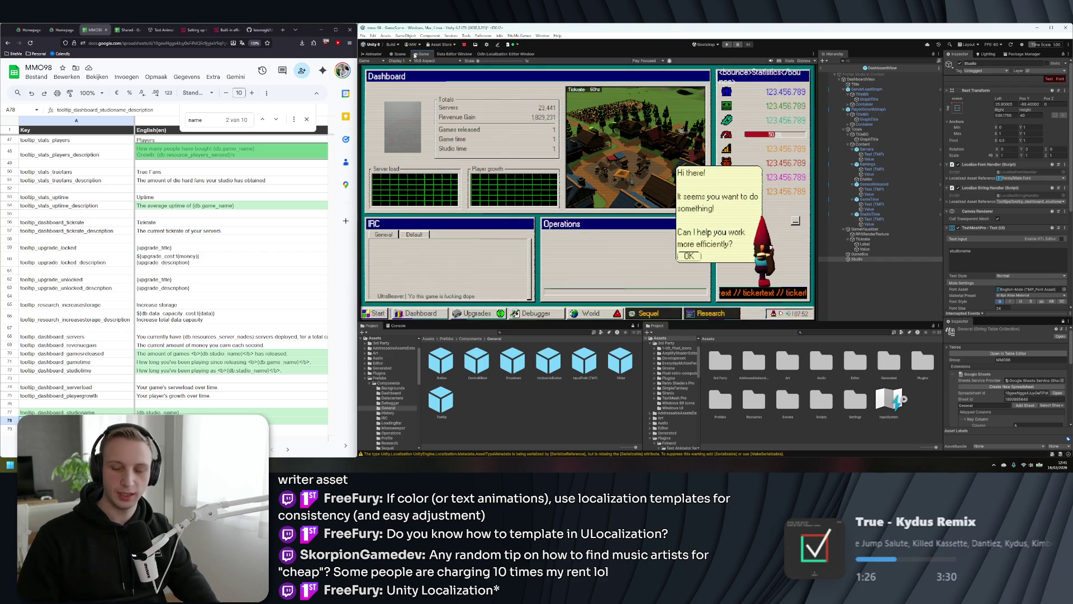
pyautogui.click(283, 31)
# Search Google for 'balatro ost' and look up the soundtrack's composer.
pyautogui.write('balatro ost')
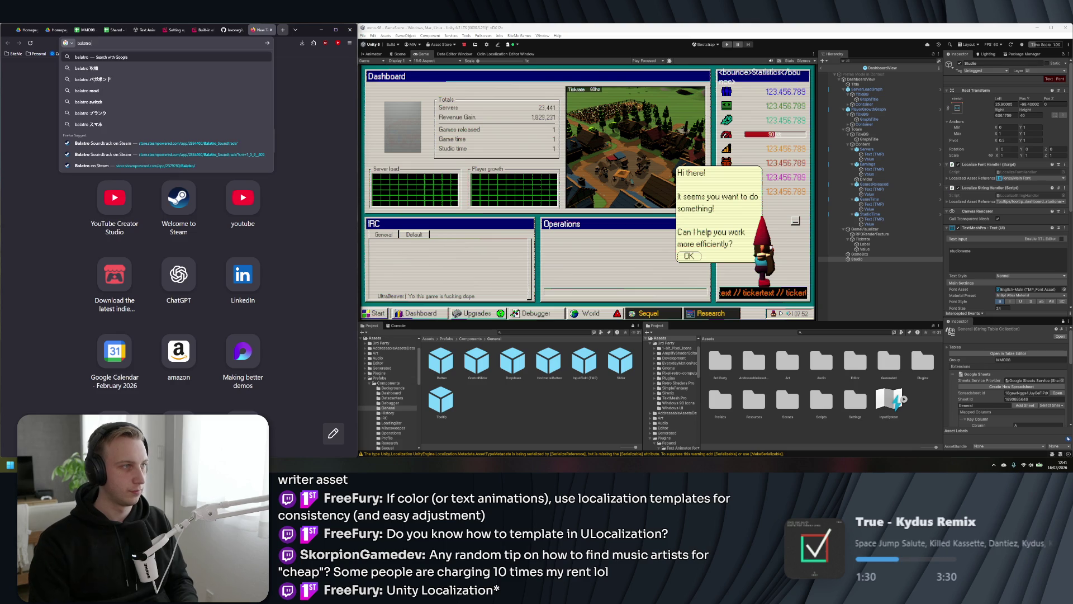
pyautogui.press('Return')
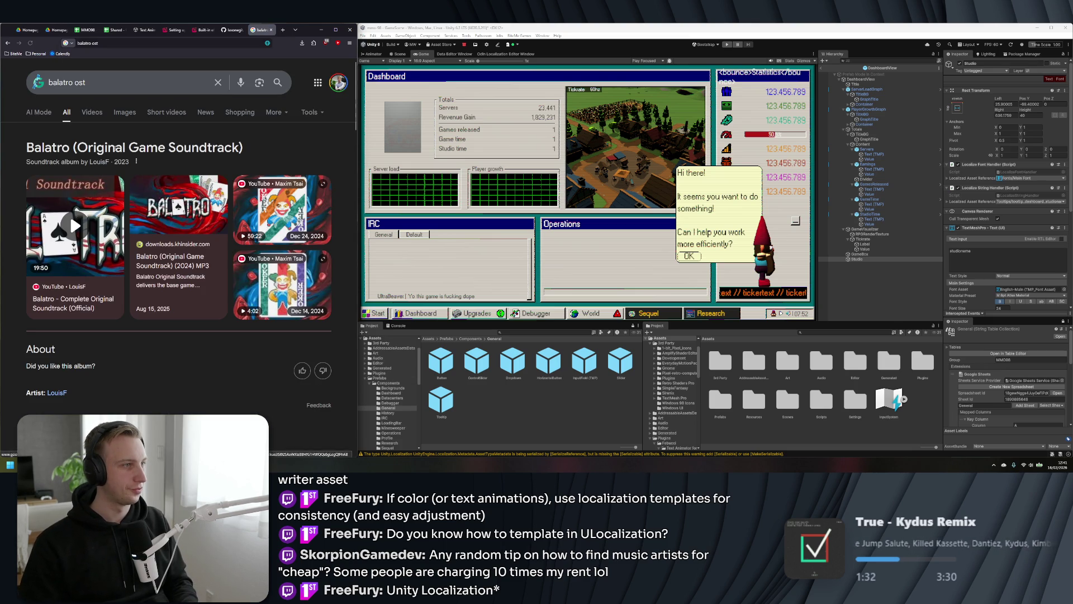
pyautogui.scroll(-5, 127, 93)
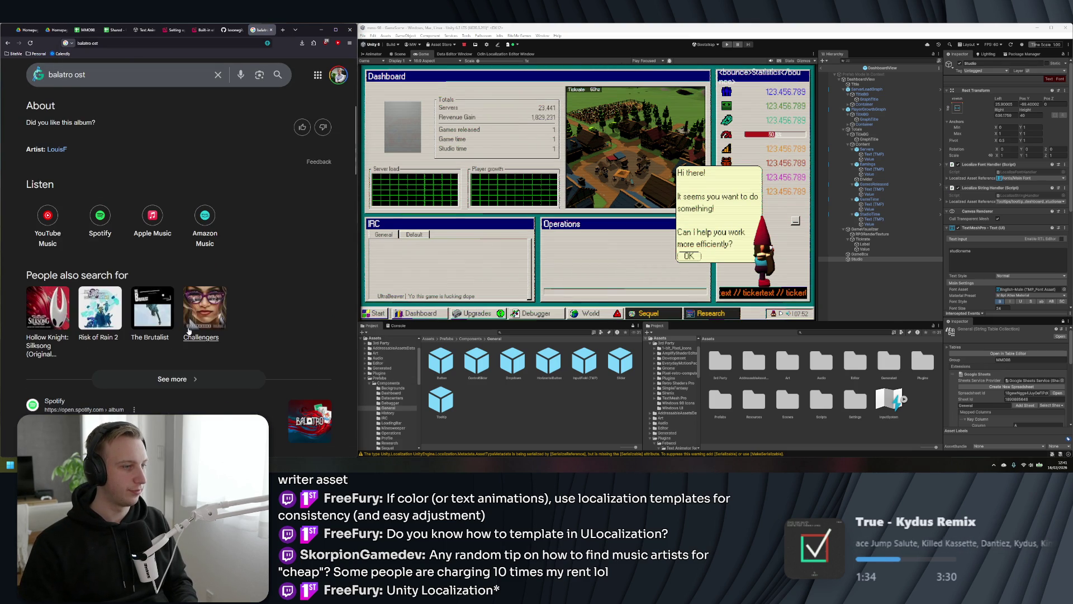
pyautogui.scroll(-4, 187, 331)
pyautogui.scroll(9, 144, 129)
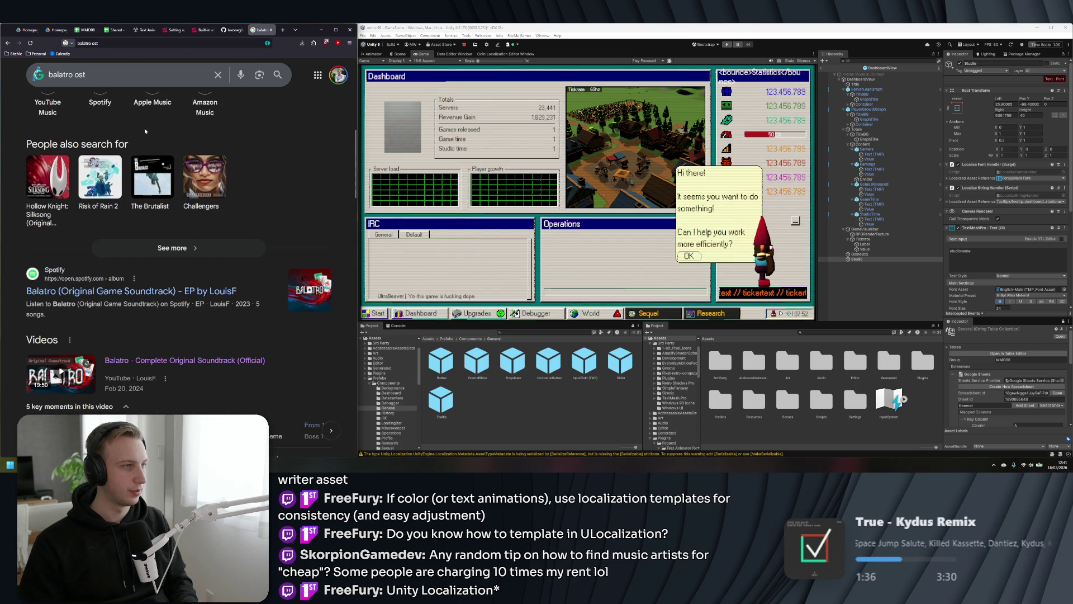
pyautogui.click(105, 81)
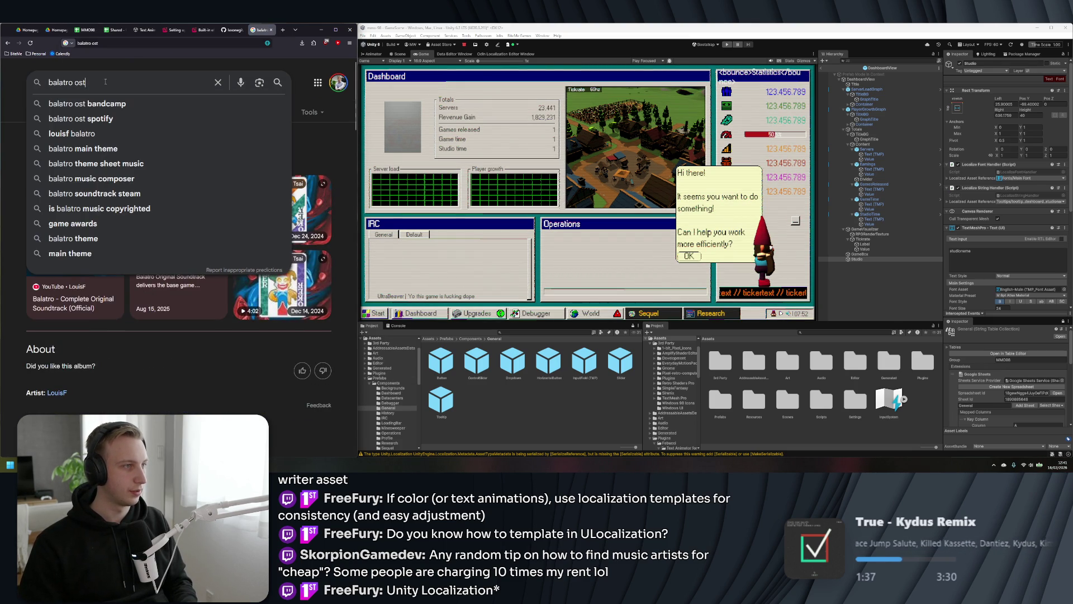
pyautogui.click(334, 103)
pyautogui.scroll(-5, 168, 224)
pyautogui.scroll(2, 61, 219)
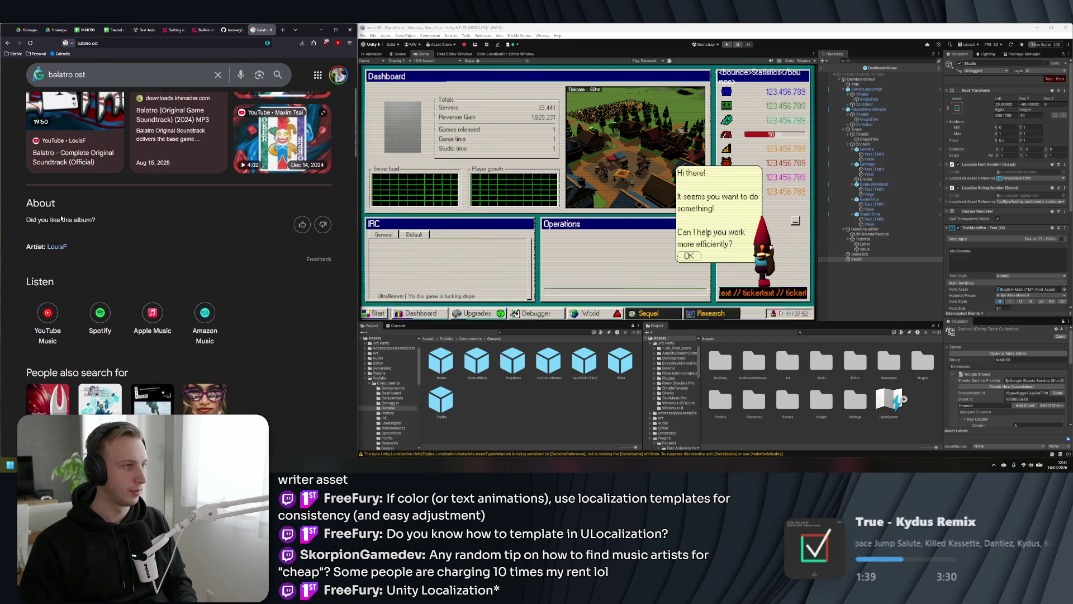
pyautogui.click(58, 247)
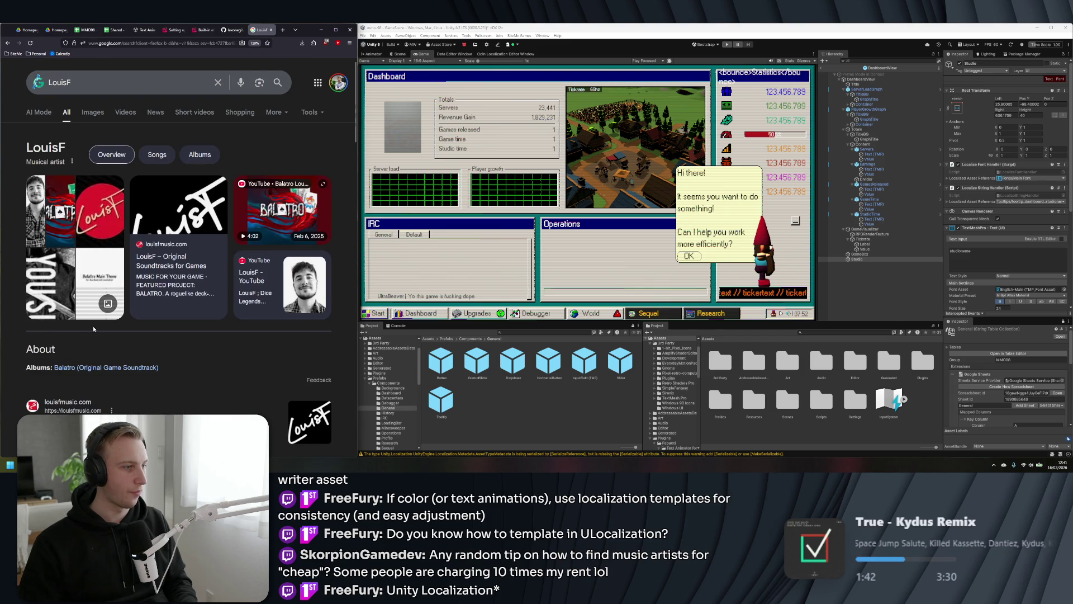
pyautogui.scroll(-10, 93, 328)
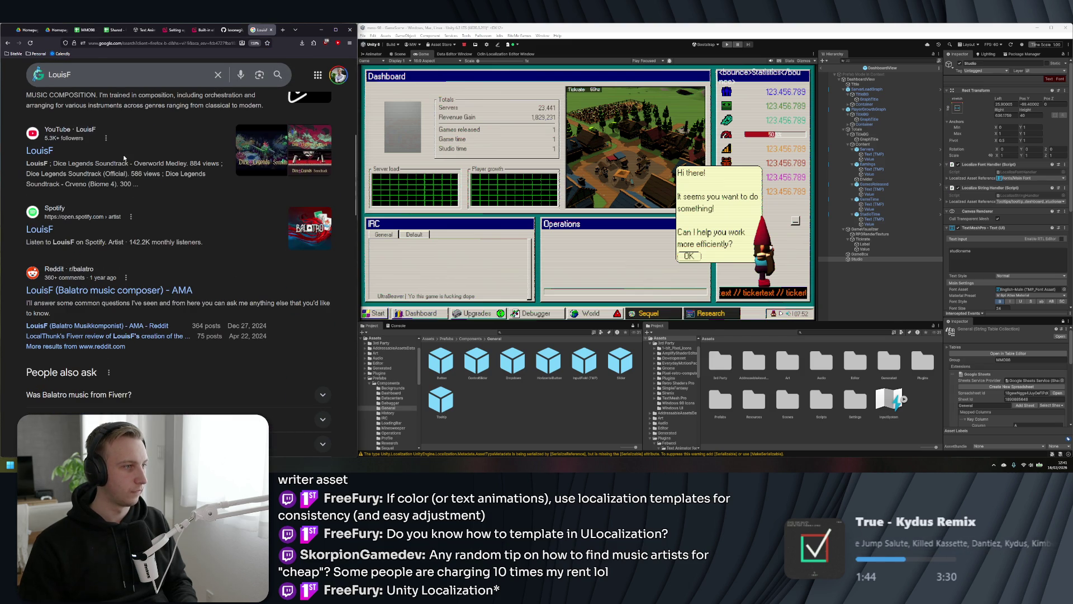
# Add 'fiverr' to the composer search and open the Fiverr profile result in the background.
pyautogui.click(134, 85)
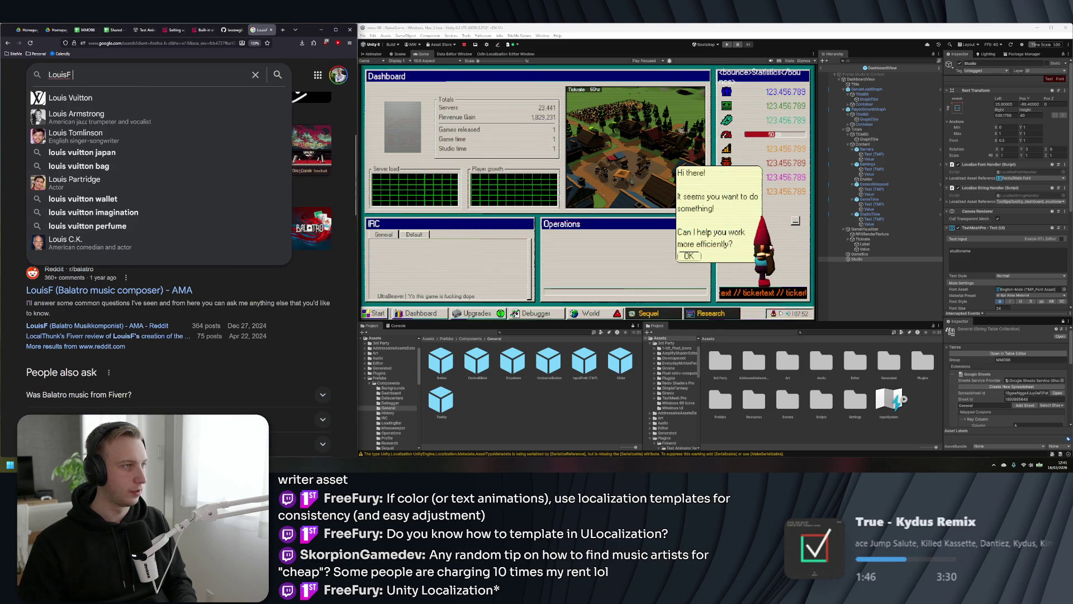
pyautogui.write('fiverr')
pyautogui.press('Return')
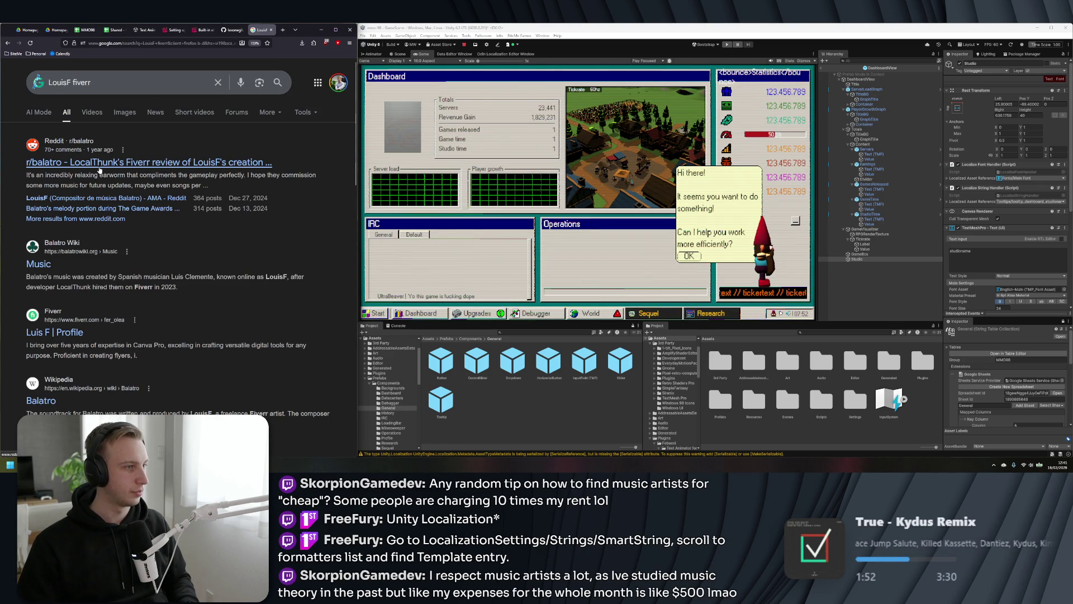
pyautogui.moveTo(26, 276); pyautogui.dragTo(208, 272)
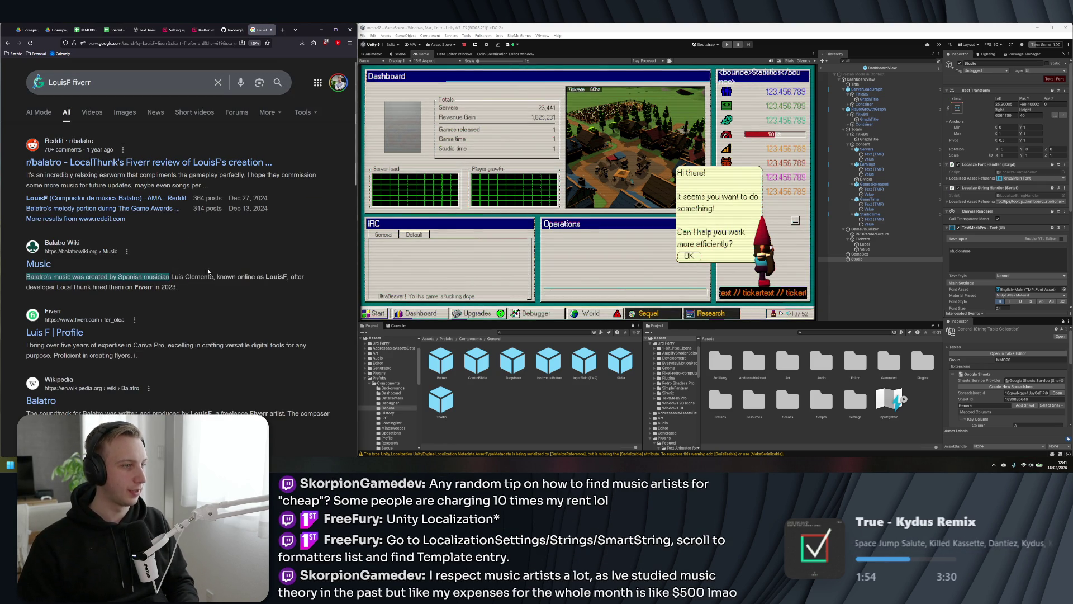
pyautogui.click(208, 272)
pyautogui.middleClick(63, 333)
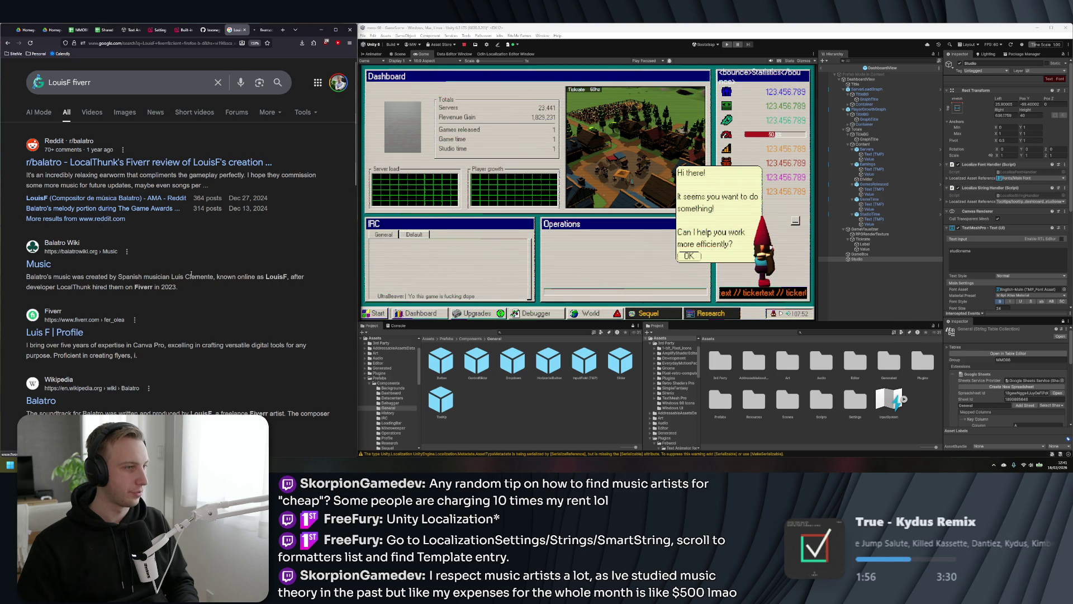
# Copy the composer's real name from the snippet and search Google for it with 'fiverr'.
pyautogui.moveTo(171, 276); pyautogui.dragTo(214, 276)
pyautogui.hotkey('ctrl', 'c')
pyautogui.click(217, 81)
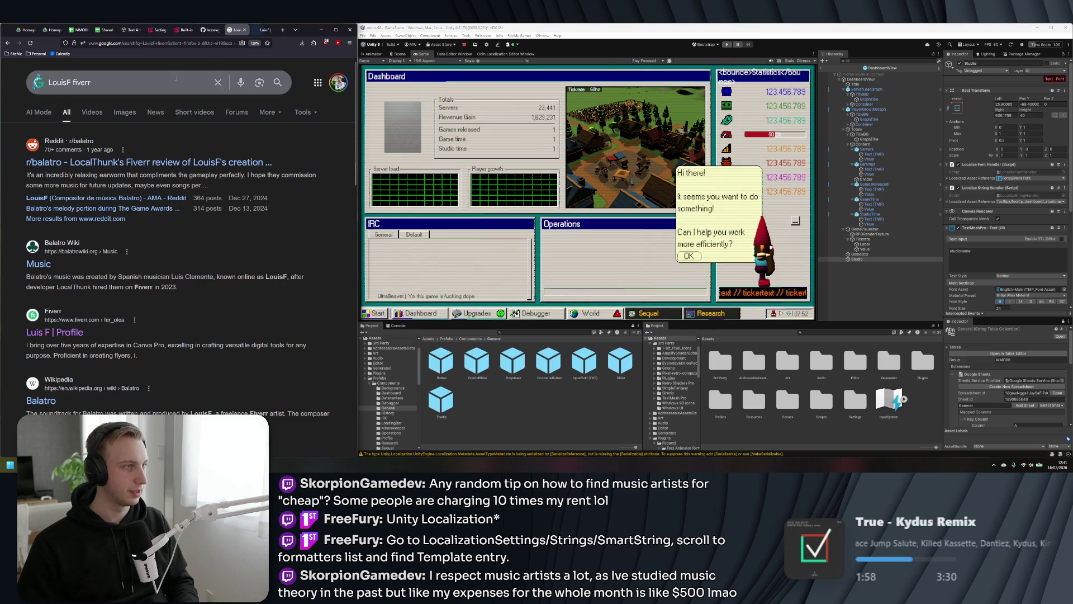
pyautogui.hotkey('ctrl', 'v')
pyautogui.write('fiov')
pyautogui.press('BackSpace')
pyautogui.press('BackSpace')
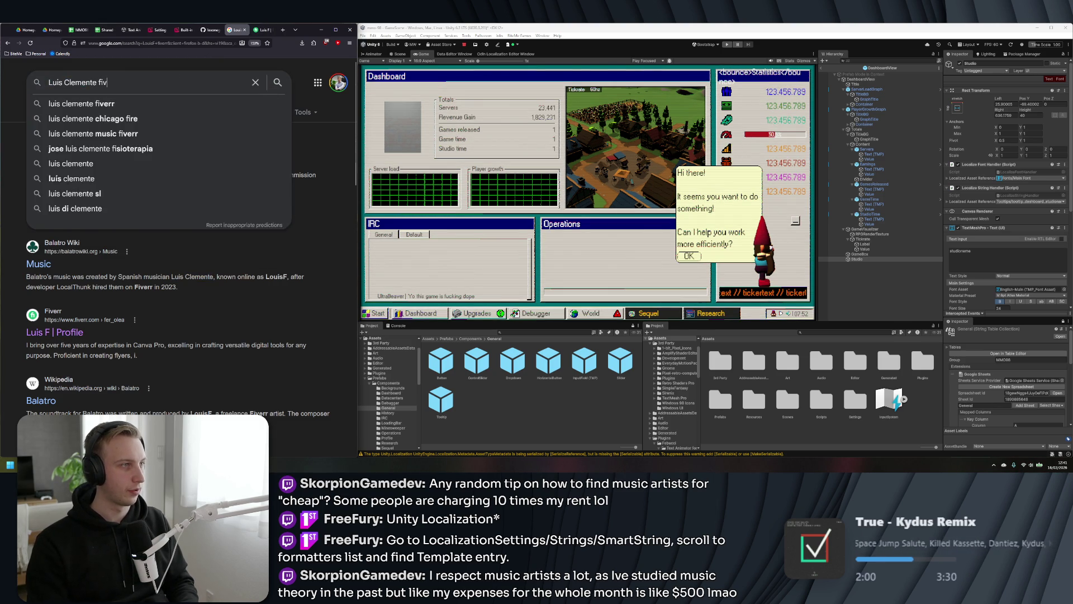
pyautogui.write('verr')
pyautogui.press('Return')
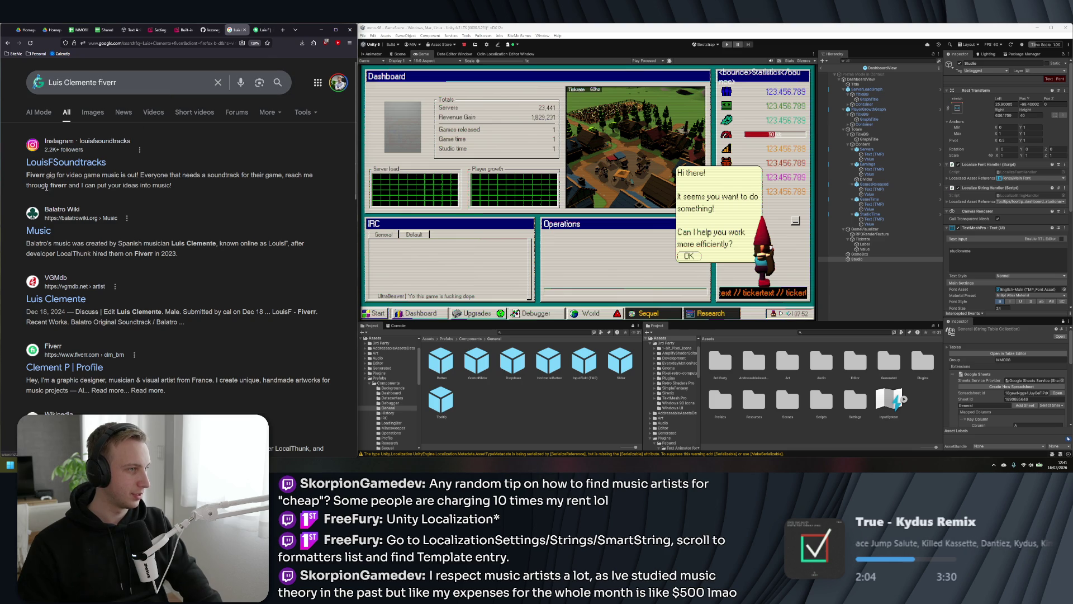
# On the Fiverr profile tab, search Fiverr for the composer's real name.
pyautogui.click(76, 371)
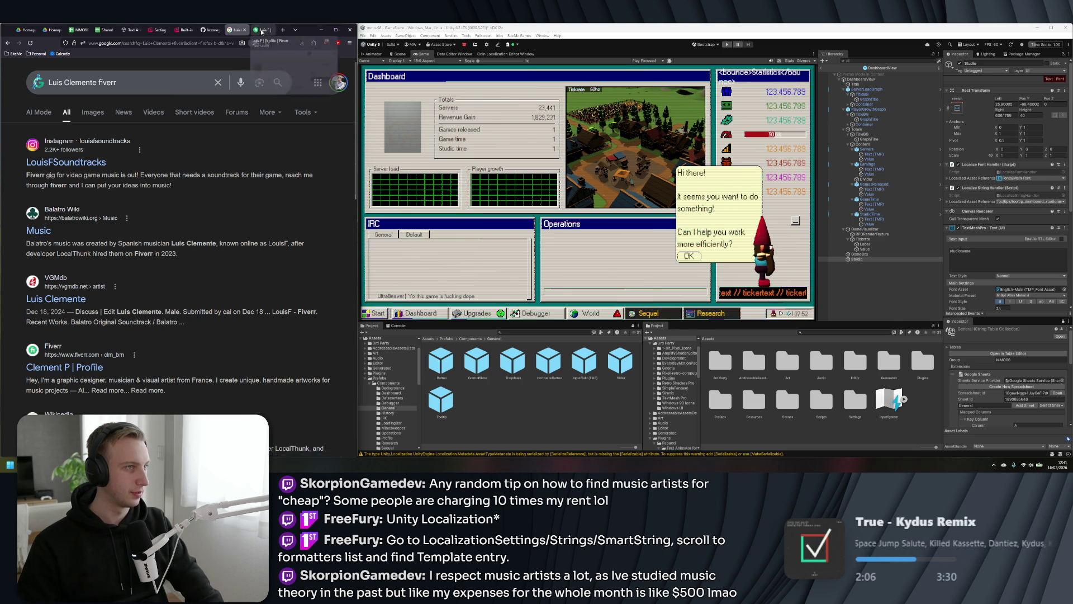
pyautogui.click(157, 71)
pyautogui.write('Luis Clemente')
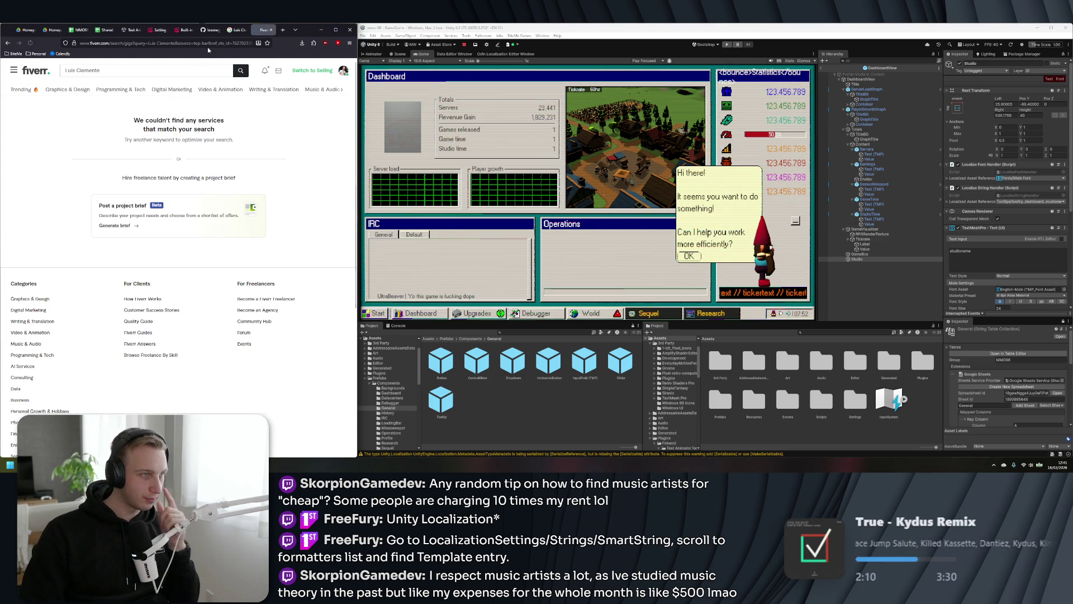
# Load the Steam store at store.steampowered.com in a new browser tab.
pyautogui.click(229, 32)
pyautogui.click(282, 31)
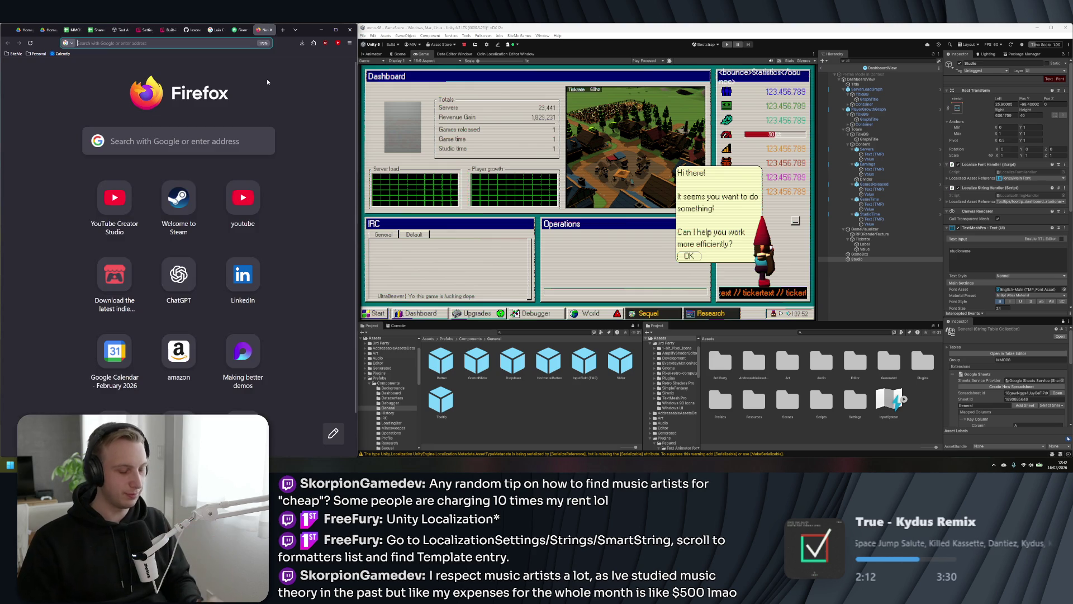
pyautogui.write('store.steampowered.com')
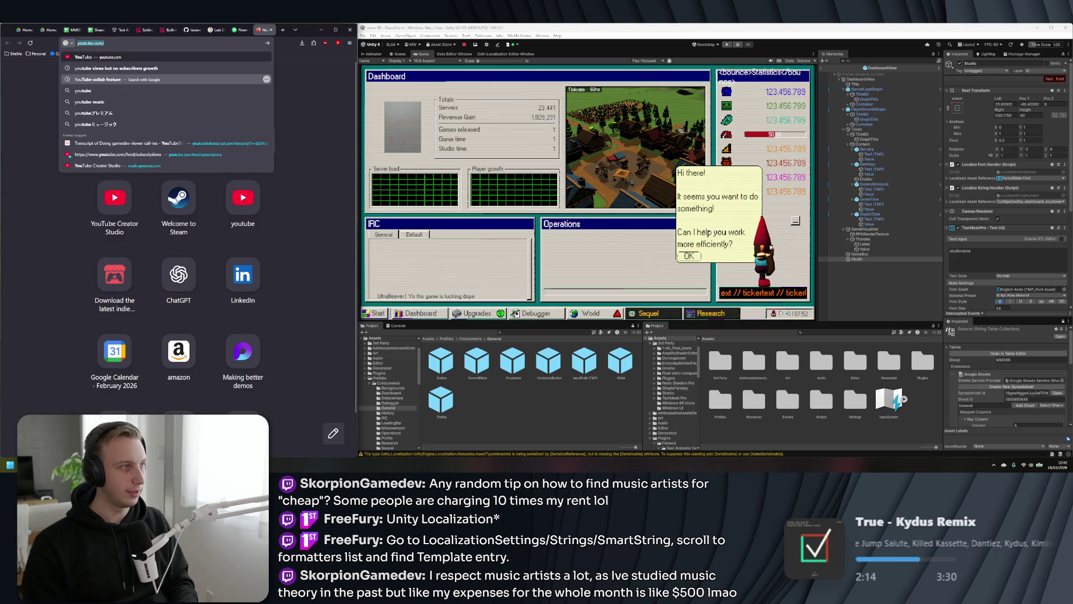
pyautogui.press('Return')
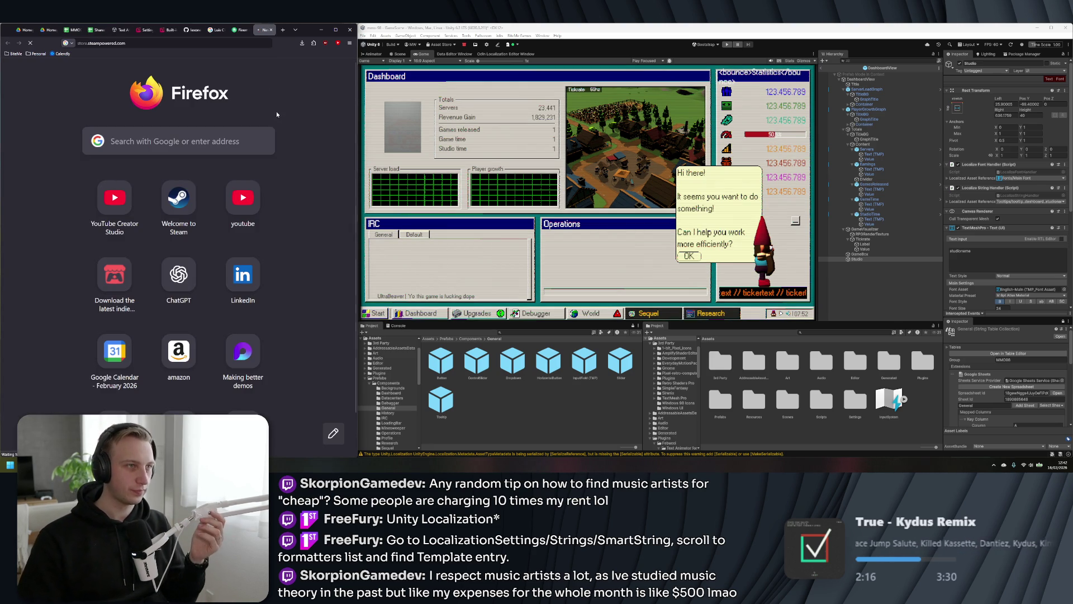
# Open the Balatro Soundtrack page and follow a user review's Fiverr link.
pyautogui.click(243, 93)
pyautogui.write('b')
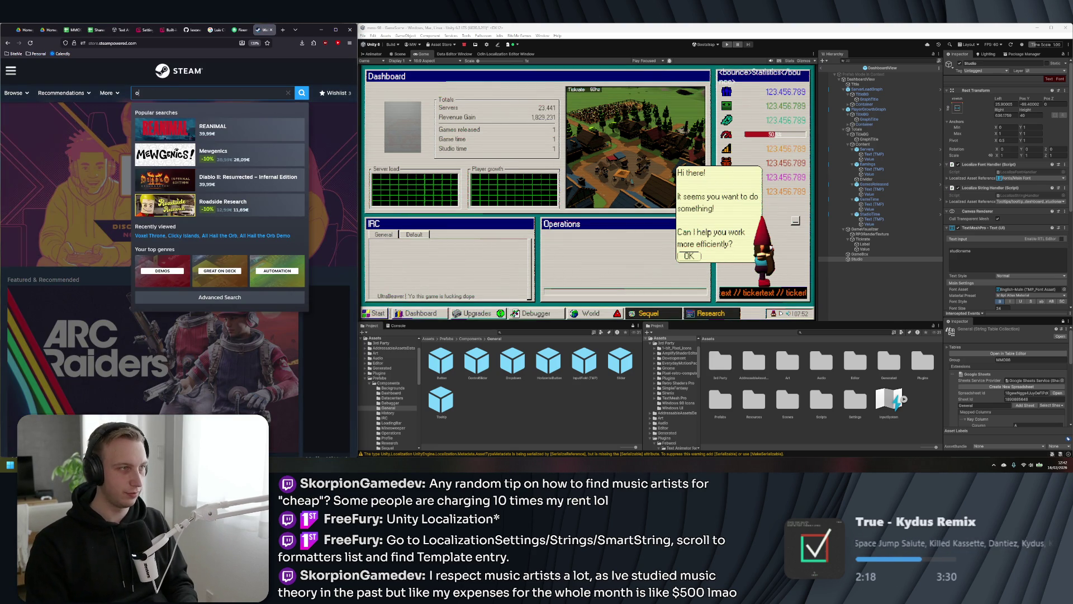
pyautogui.write('o')
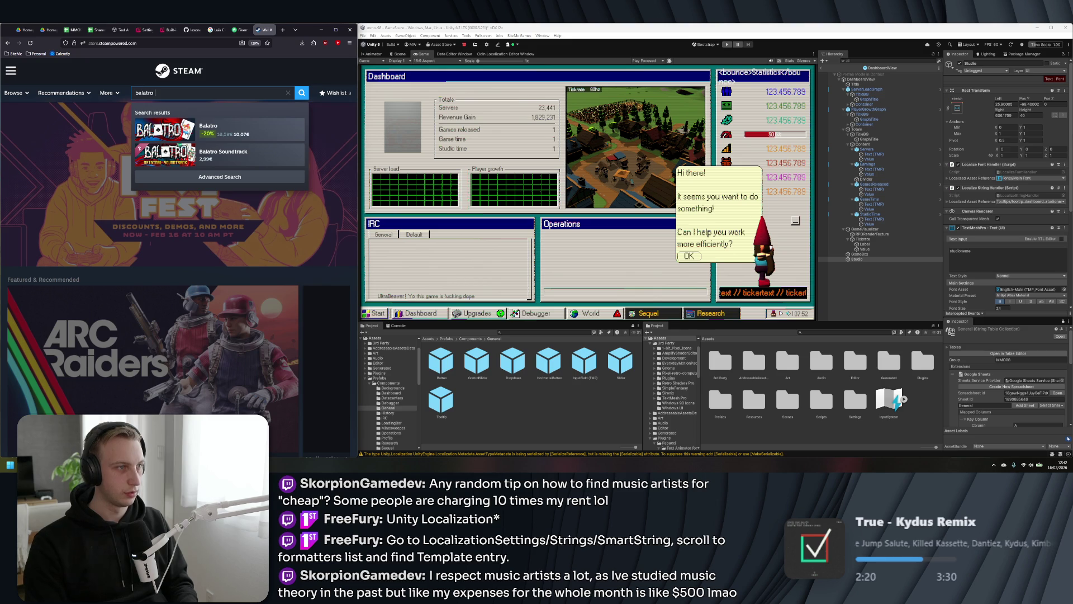
pyautogui.click(263, 152)
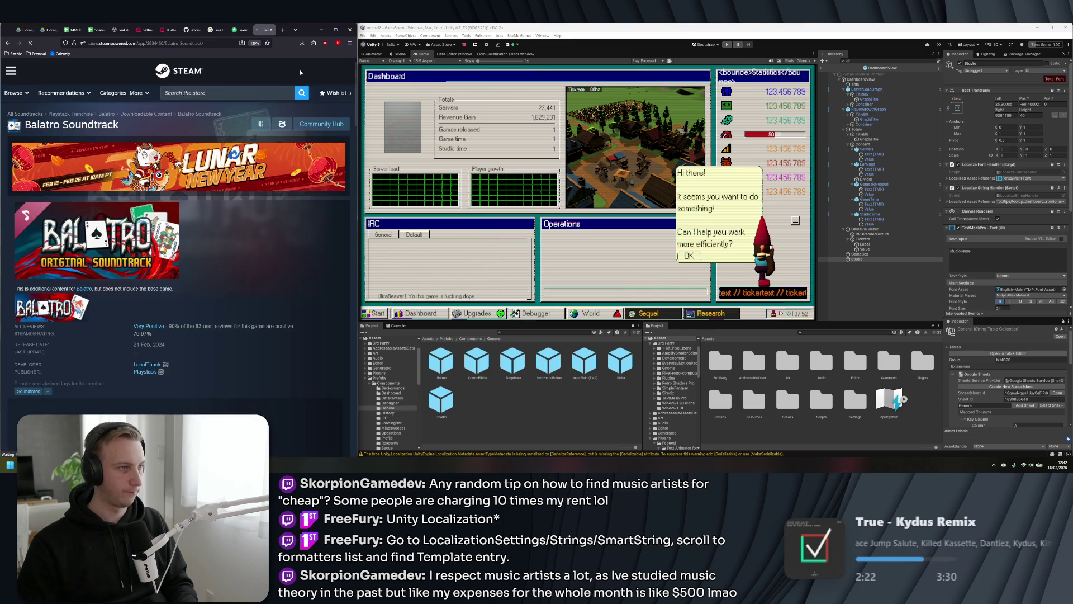
pyautogui.scroll(-2, 71, 313)
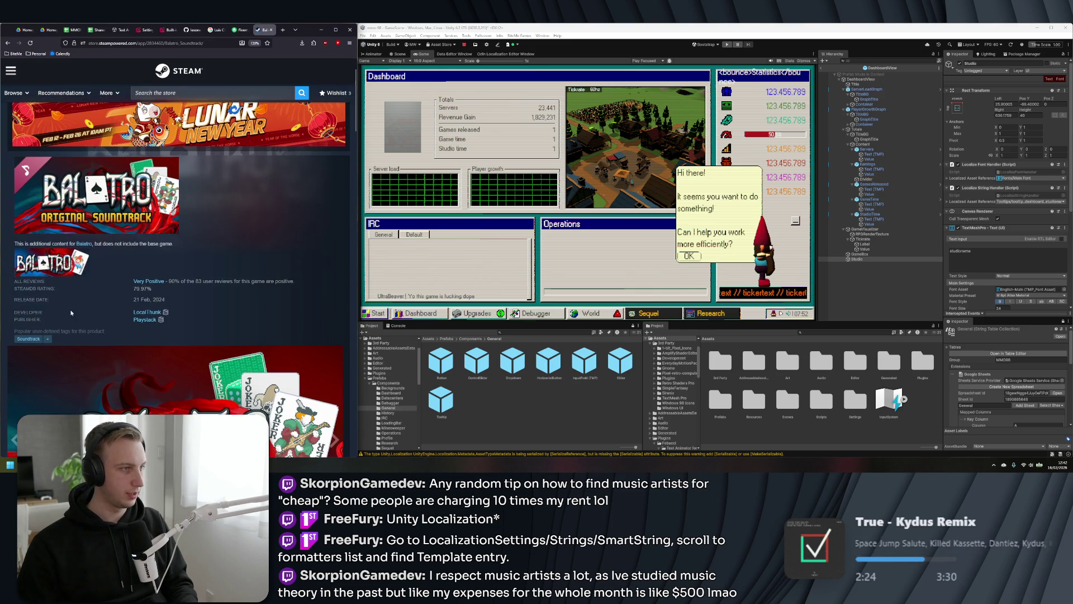
pyautogui.click(147, 281)
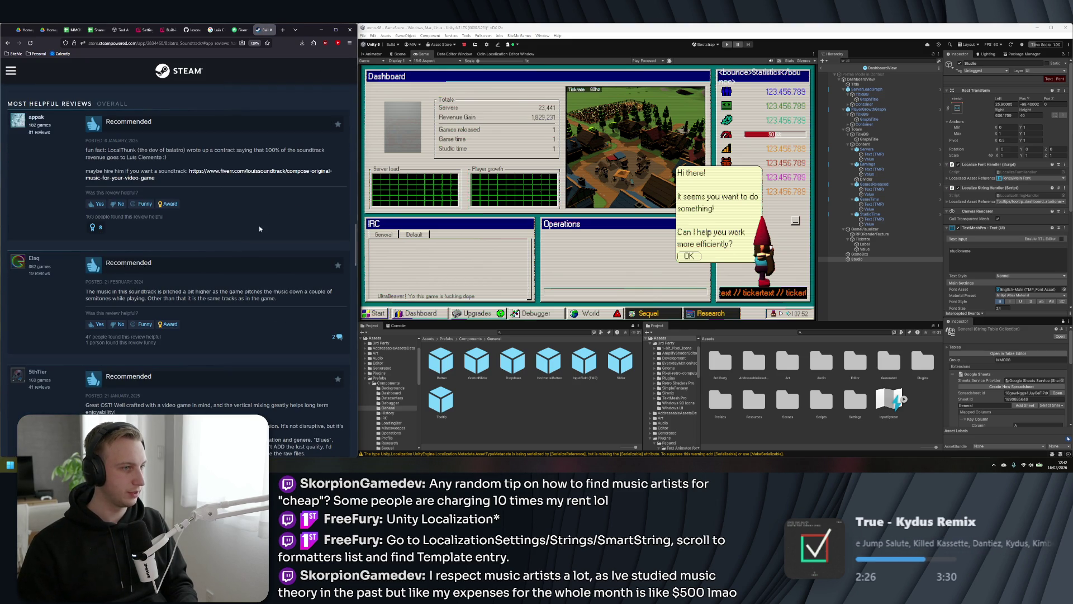
pyautogui.click(257, 178)
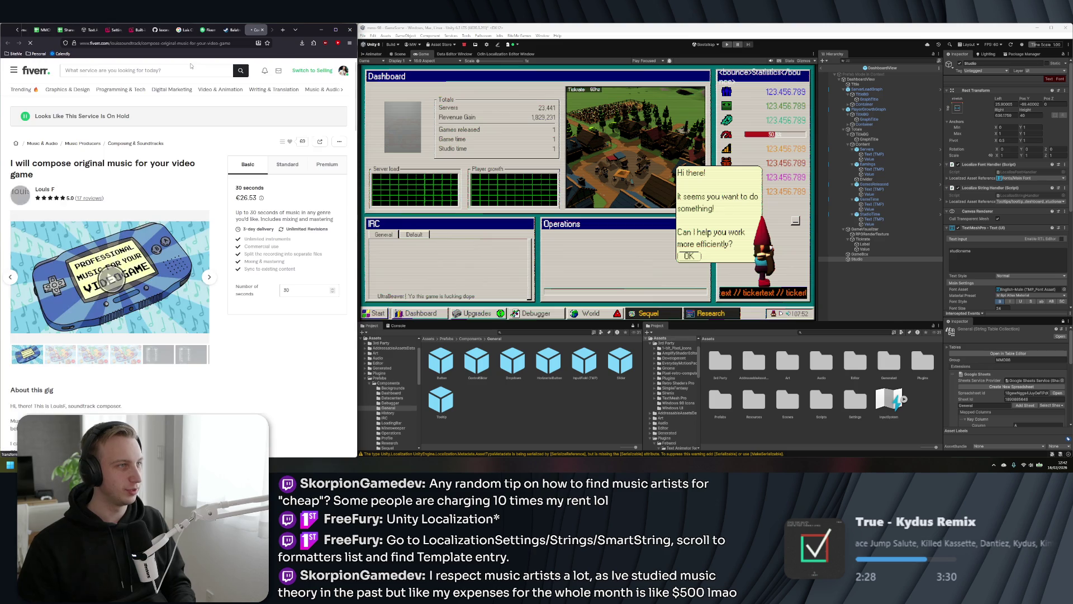
# Compare the gig's Basic, Standard and Premium packages, ending on Basic: 30 seconds, €26.53.
pyautogui.click(285, 168)
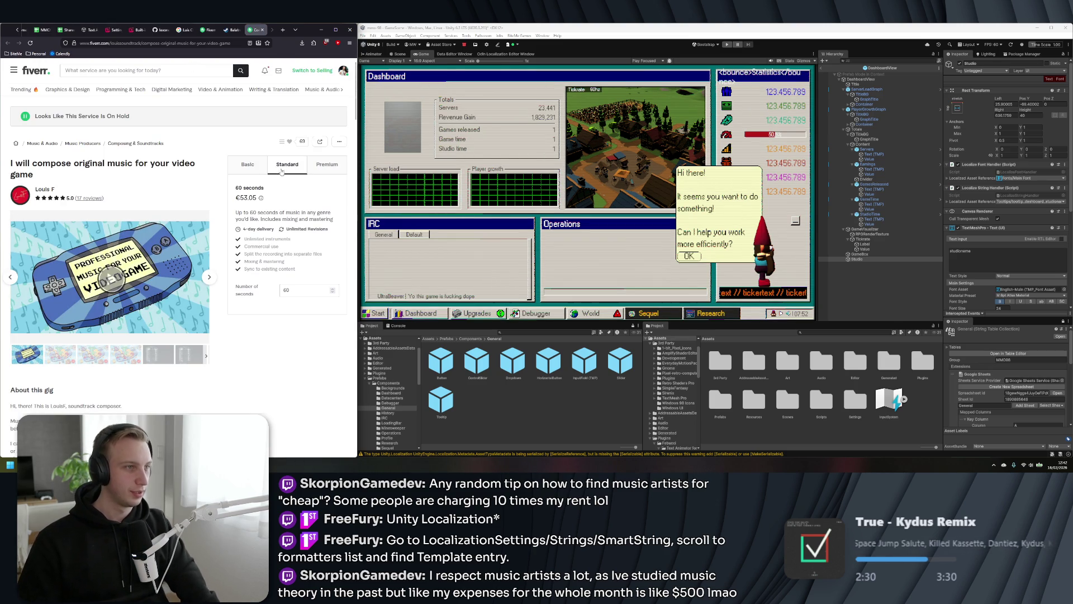
pyautogui.click(318, 167)
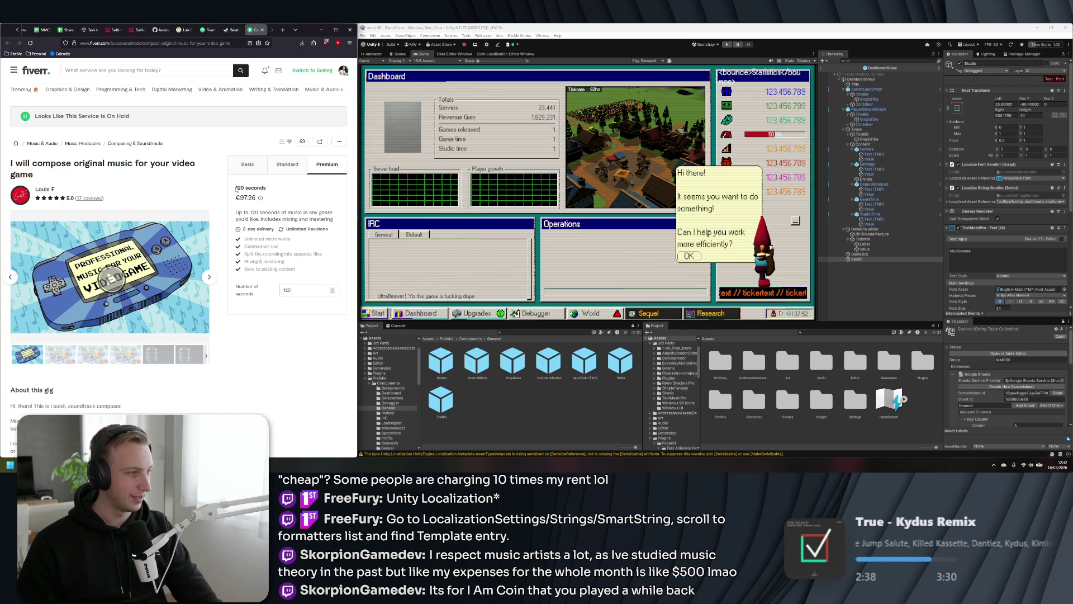
pyautogui.click(249, 167)
pyautogui.click(287, 166)
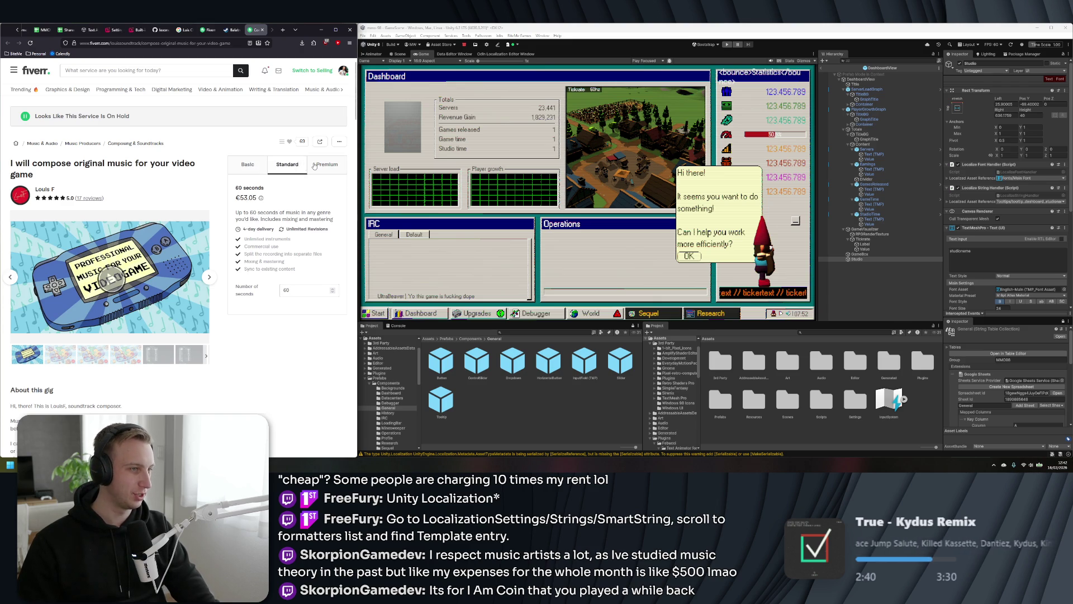
pyautogui.click(316, 167)
pyautogui.click(266, 168)
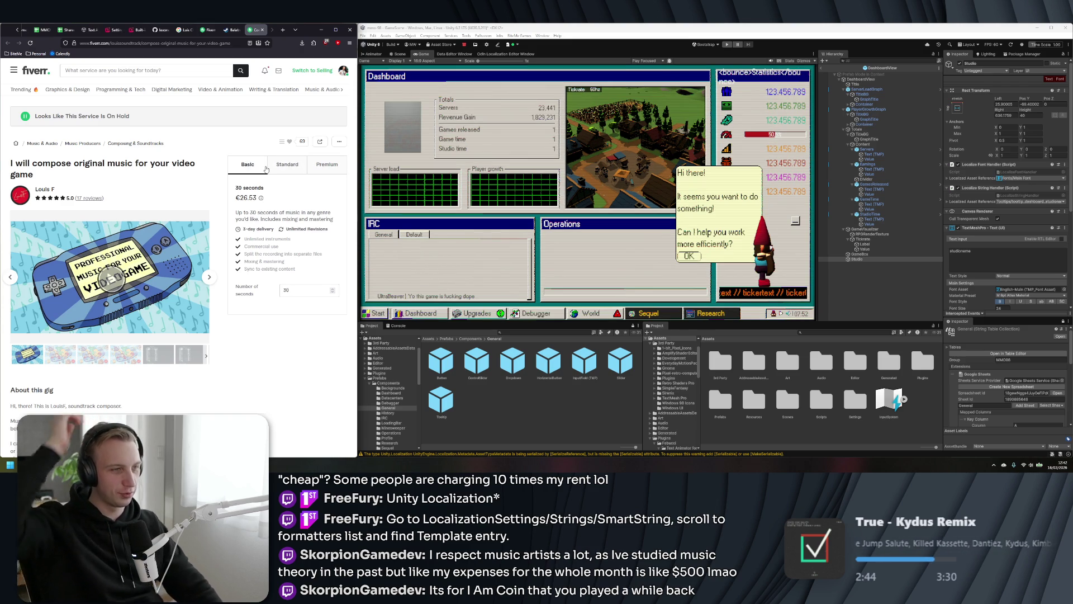
# Read a client review, check the Premium package (120 seconds, €97.26), then close the gig tab.
pyautogui.scroll(-15, 266, 169)
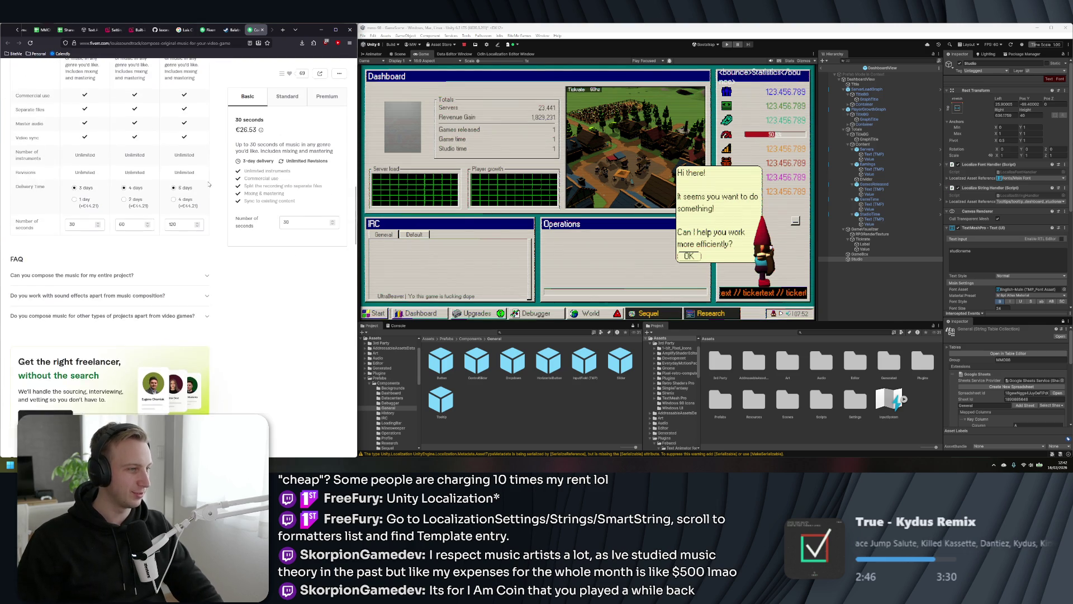
pyautogui.scroll(-1, 208, 185)
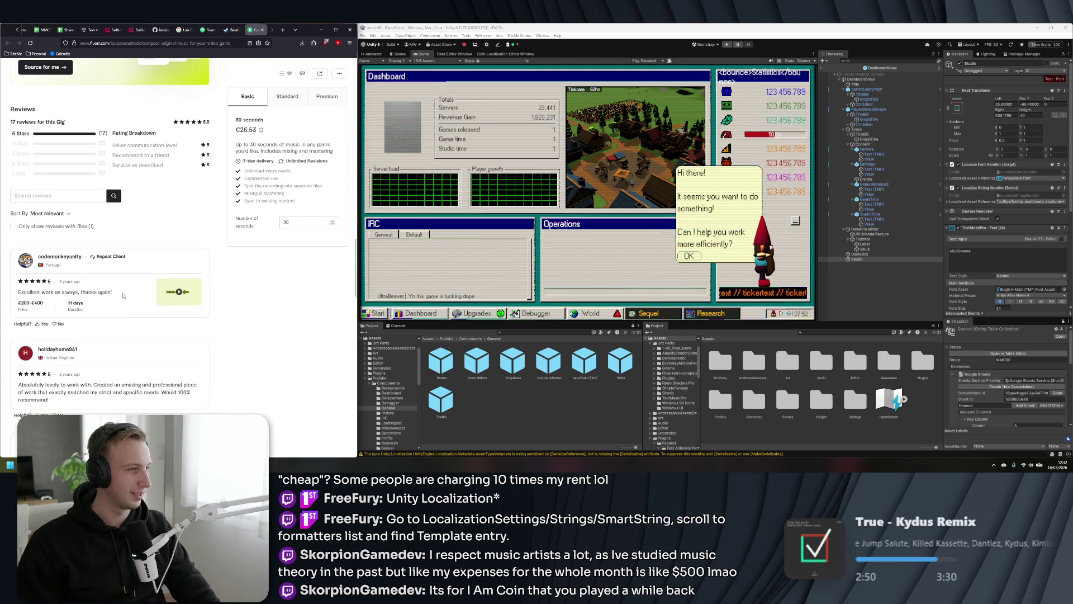
pyautogui.tripleClick(123, 297)
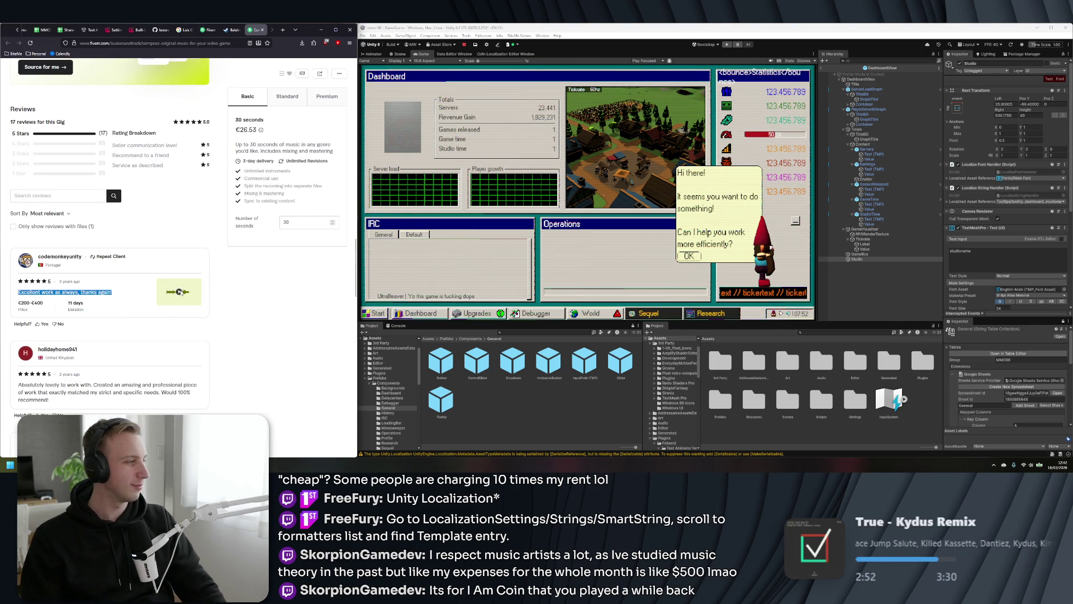
pyautogui.scroll(4, 182, 292)
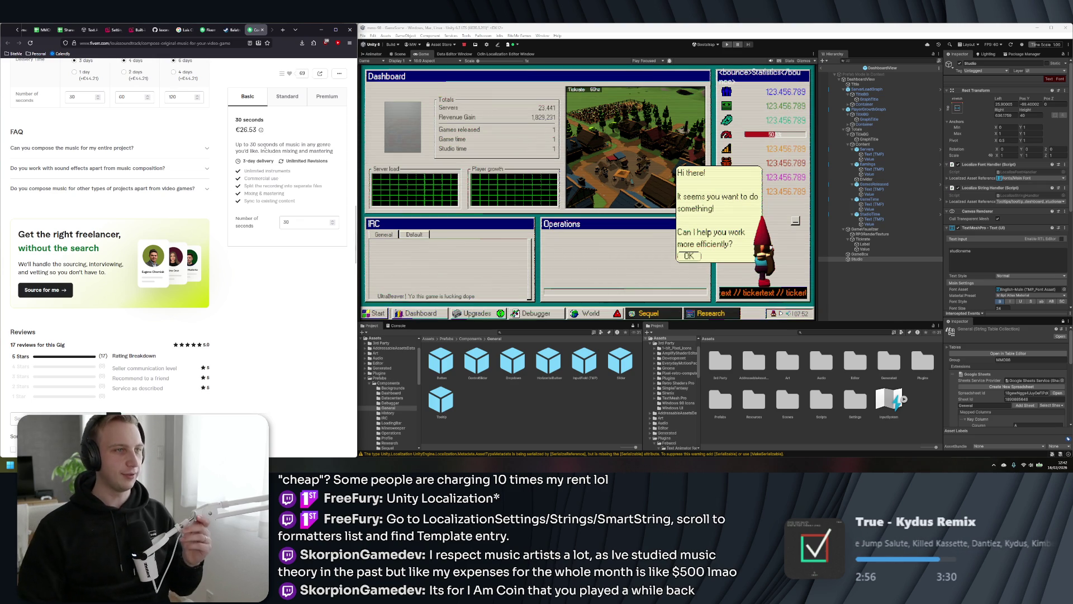
pyautogui.click(318, 98)
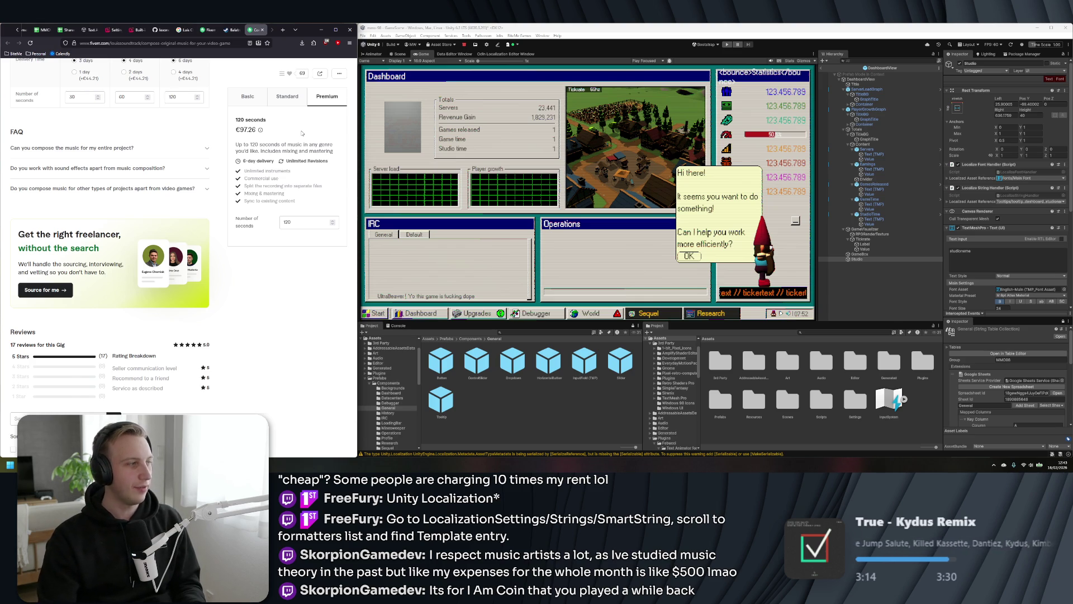
pyautogui.scroll(2, 232, 116)
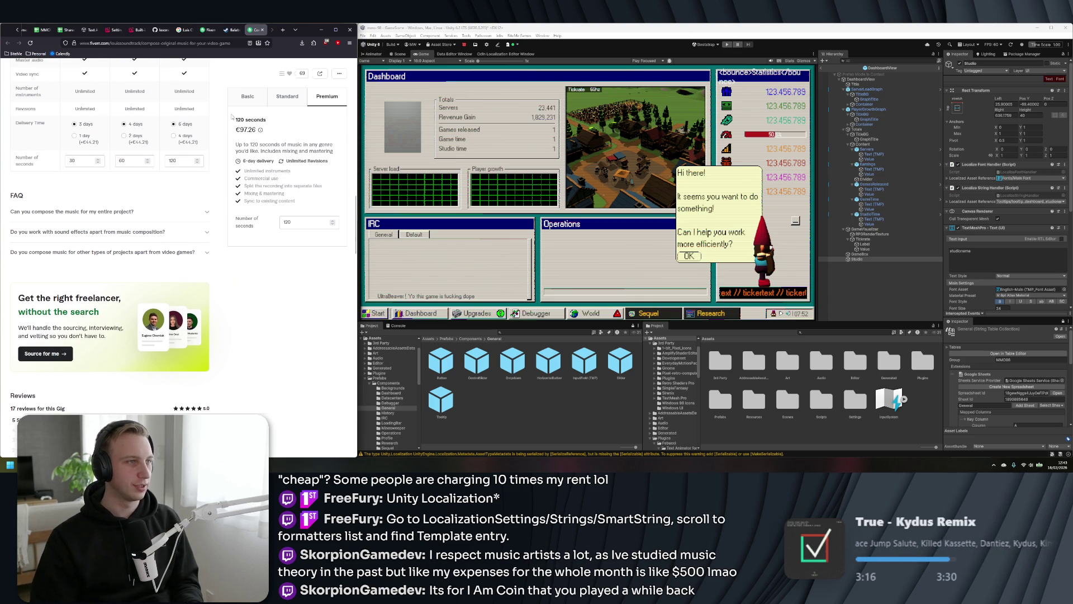
pyautogui.scroll(4, 224, 122)
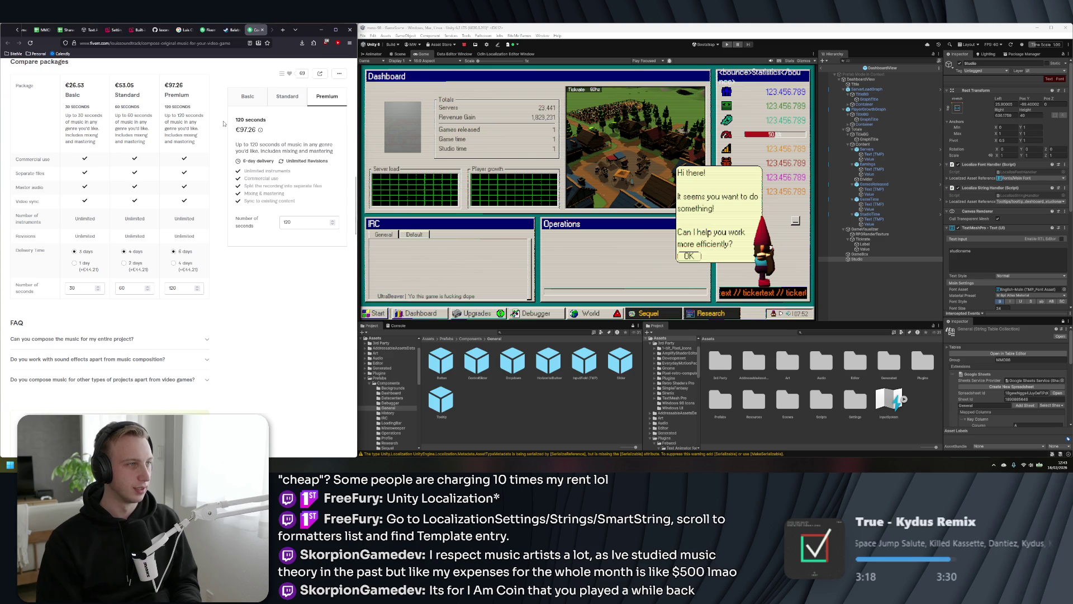
pyautogui.click(263, 30)
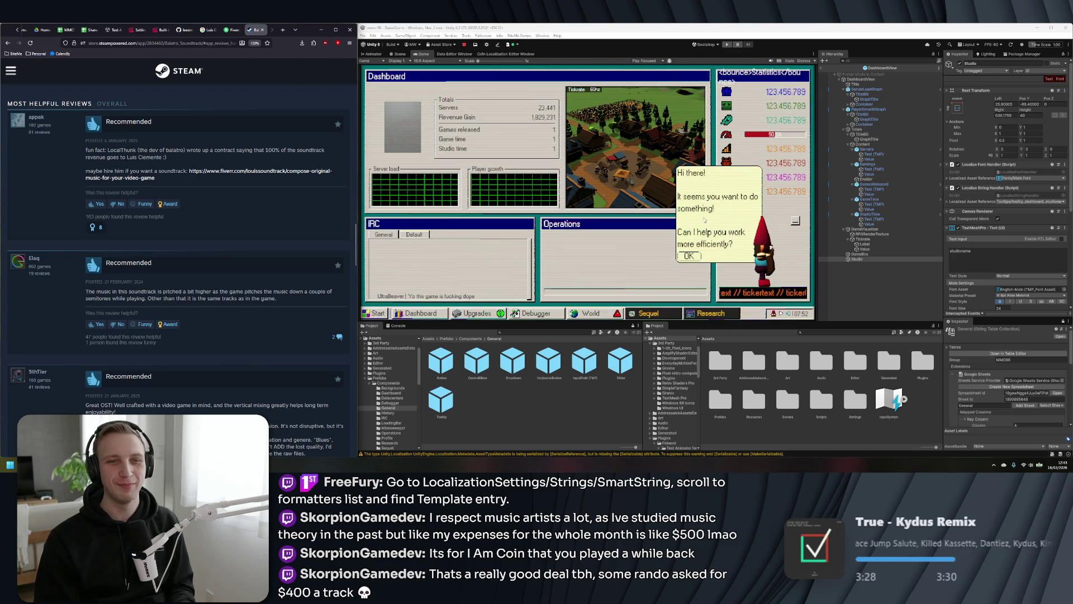
# Return to the MMO98 localization sheet, select cell B59, close Find, and start Unity play mode.
pyautogui.click(162, 30)
pyautogui.click(112, 29)
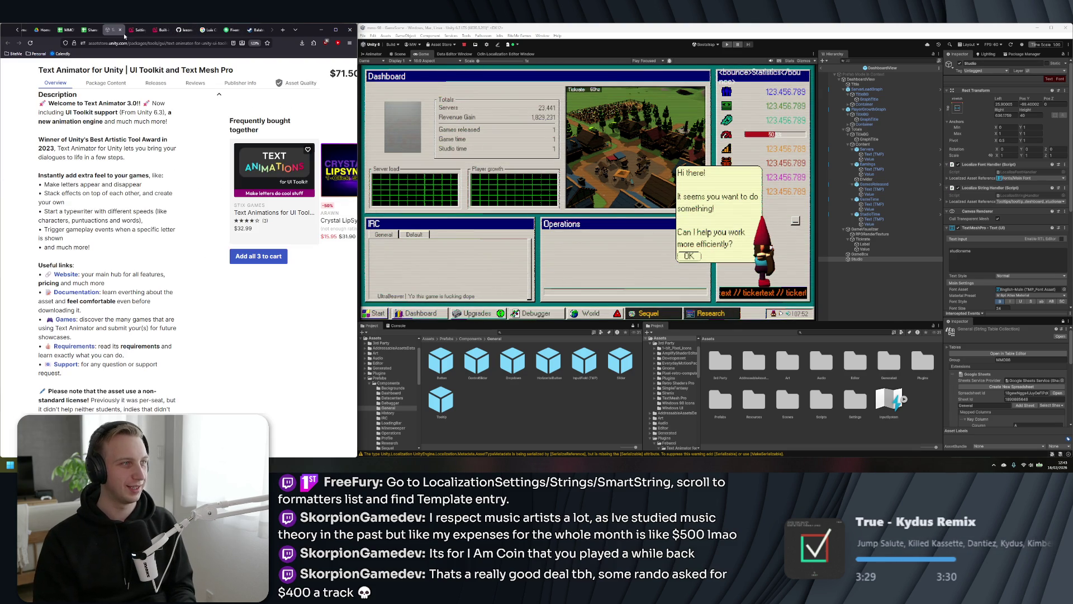
pyautogui.click(46, 30)
pyautogui.click(66, 31)
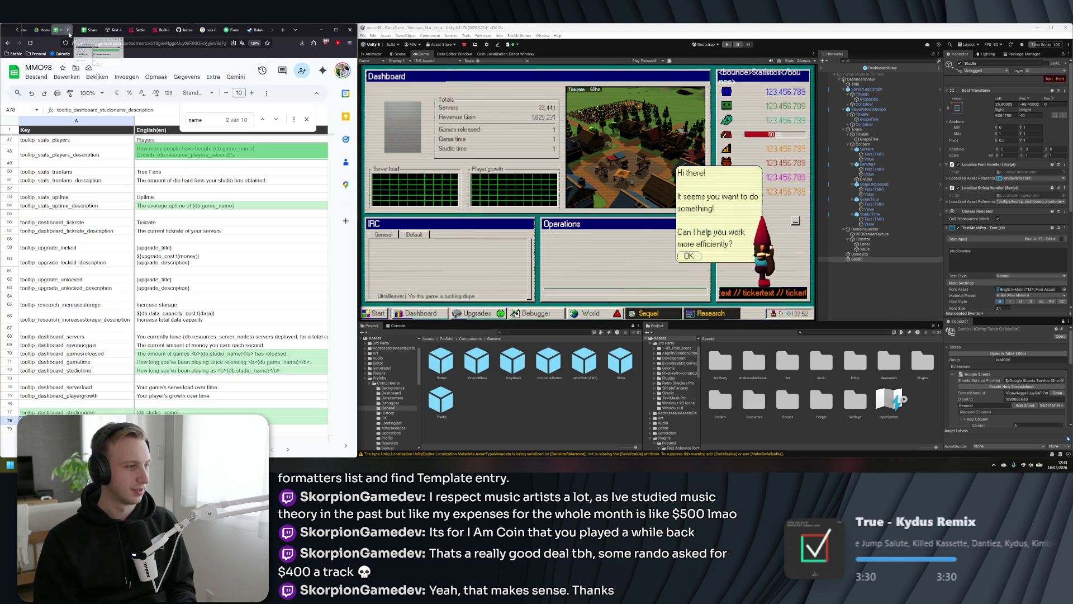
pyautogui.click(231, 248)
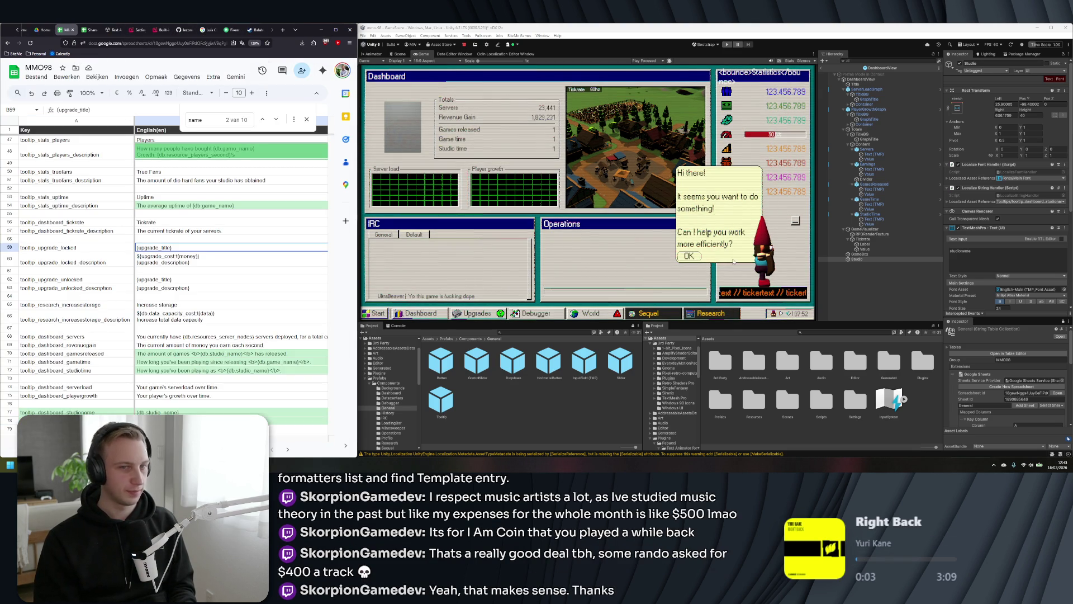
pyautogui.press('Escape')
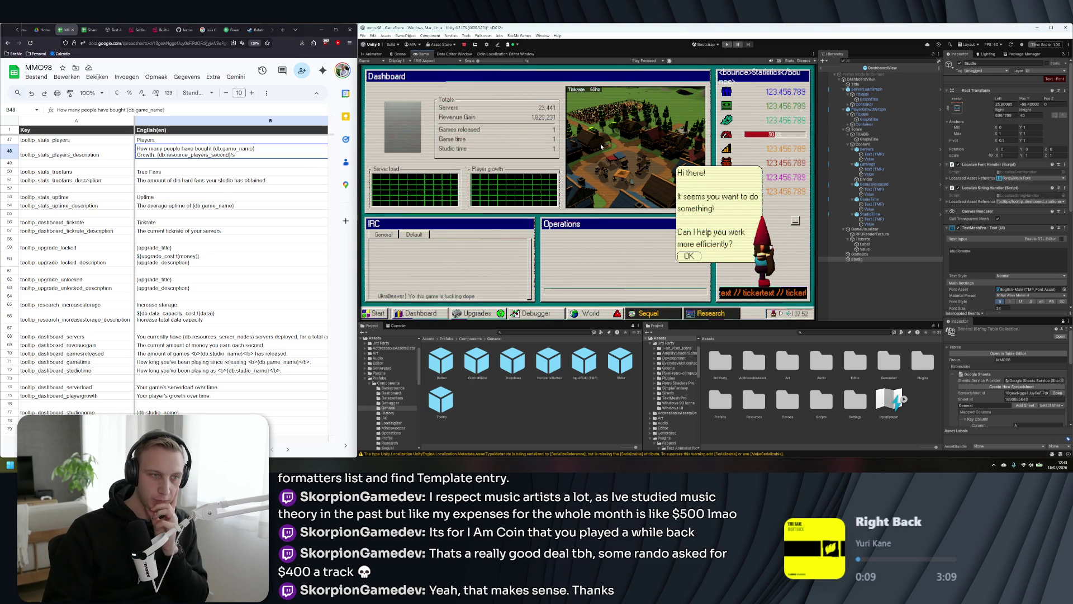
pyautogui.click(726, 45)
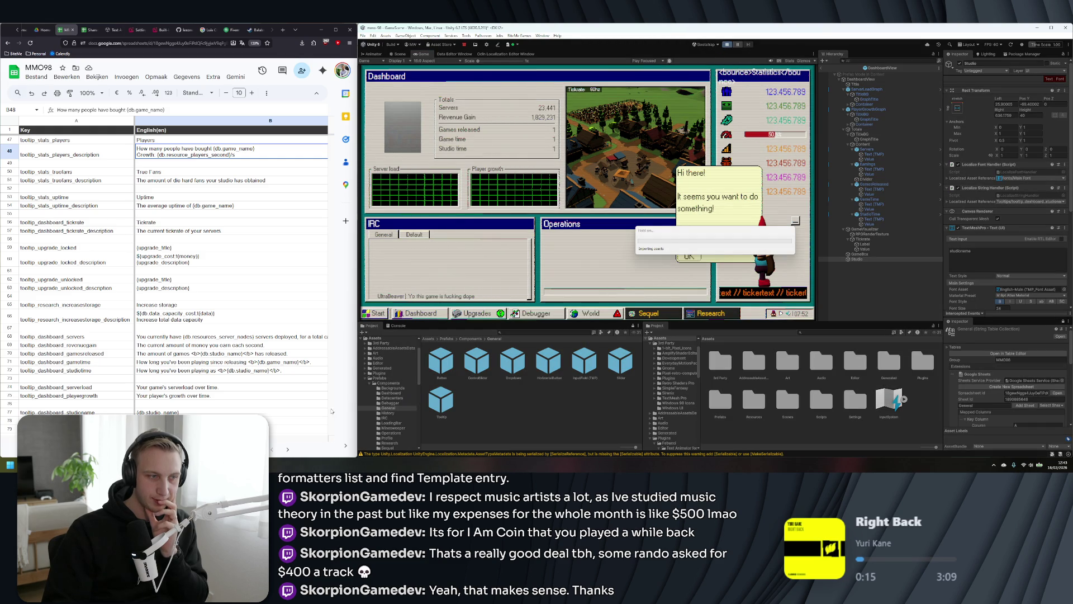
# Switch to the Notepad dev notes and review the System tab activity log ideas.
pyautogui.hotkey('alt', 'Tab')
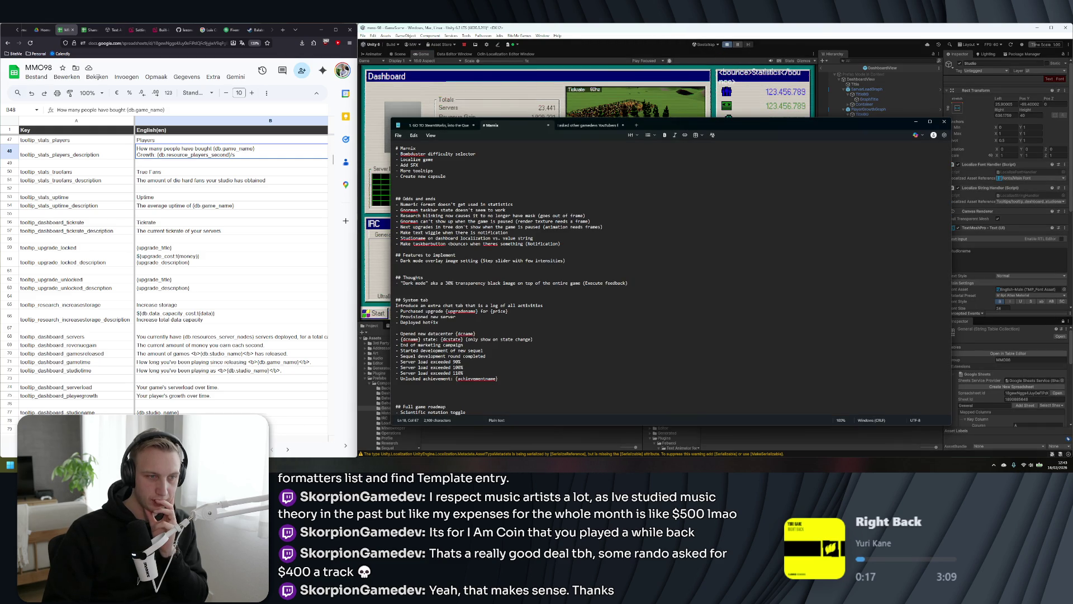
pyautogui.moveTo(539, 384)
pyautogui.mouseDown()
pyautogui.moveTo(530, 328)
pyautogui.moveTo(479, 306)
pyautogui.mouseUp()
pyautogui.click(461, 294)
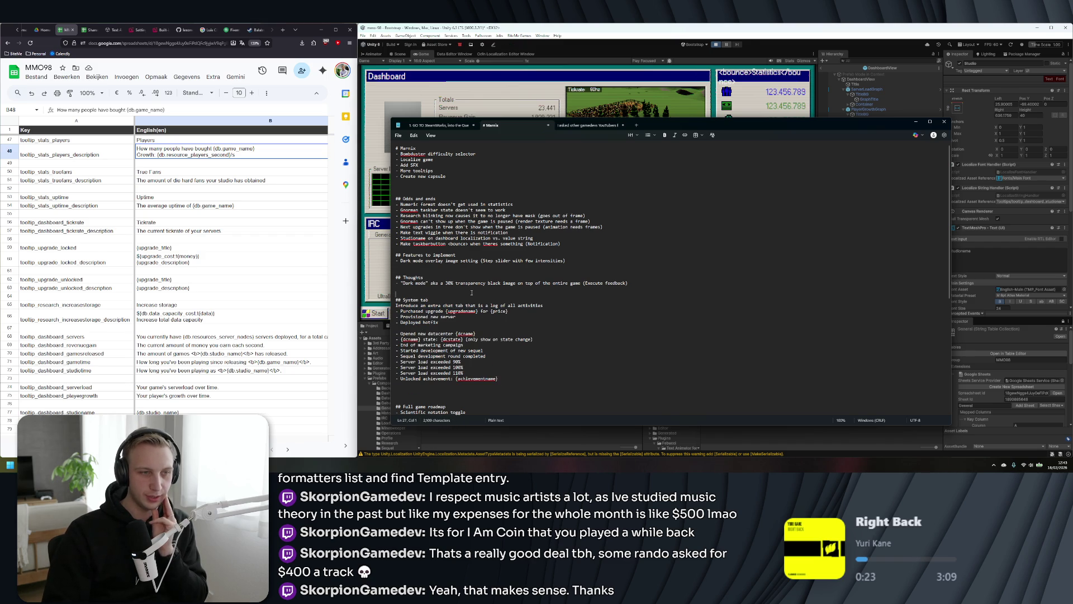
# In the running game's Sound settings, drag Ambient Volume to full, then stop play mode.
pyautogui.click(571, 52)
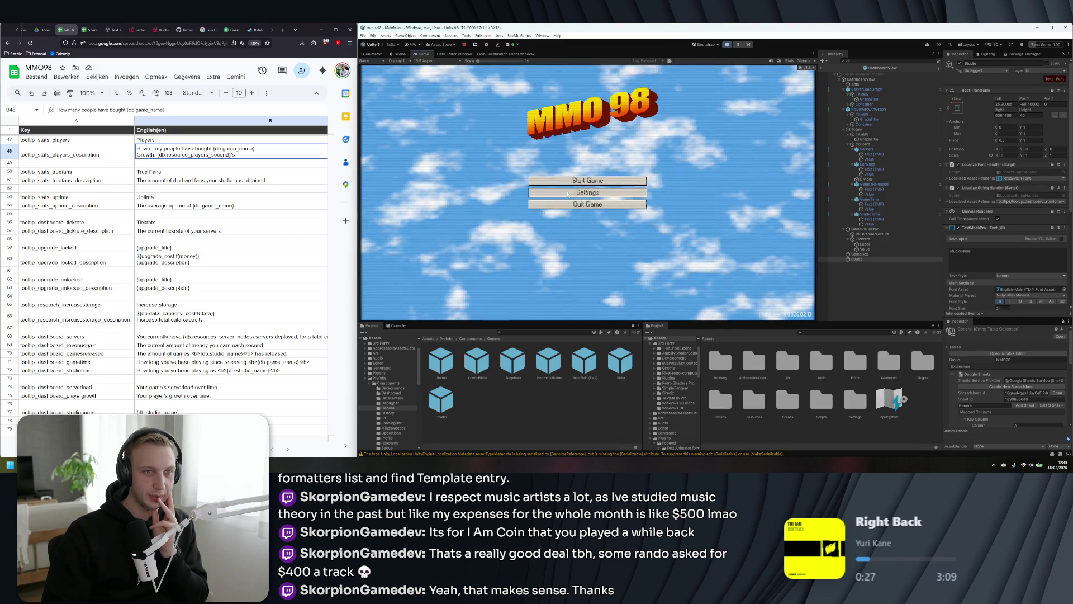
pyautogui.click(567, 193)
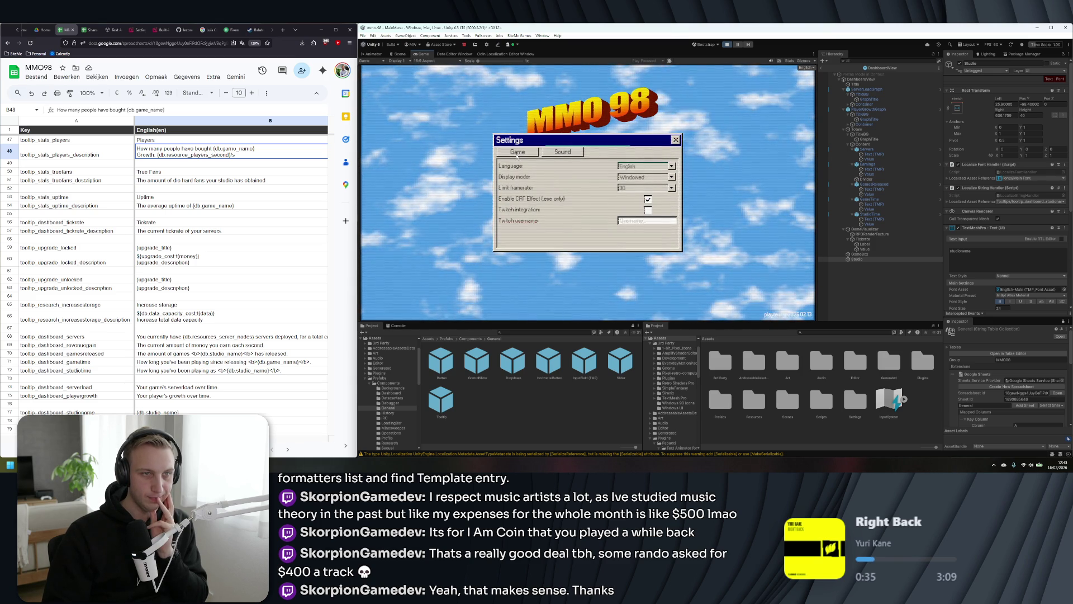
pyautogui.click(563, 152)
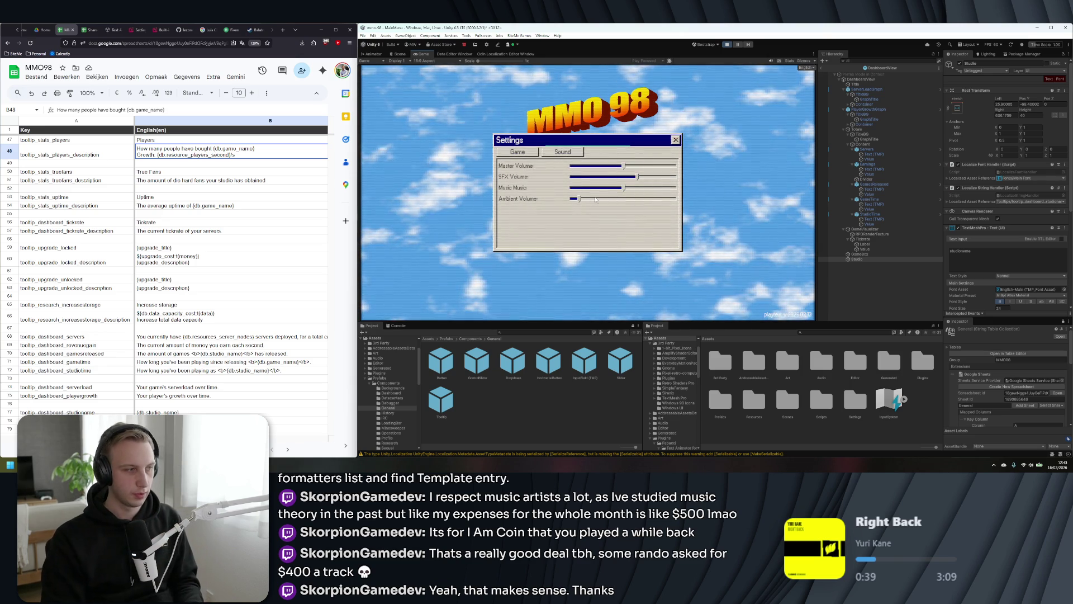
pyautogui.moveTo(596, 200)
pyautogui.mouseDown()
pyautogui.moveTo(700, 207)
pyautogui.moveTo(588, 208)
pyautogui.moveTo(673, 190)
pyautogui.moveTo(581, 190)
pyautogui.moveTo(699, 197)
pyautogui.mouseUp()
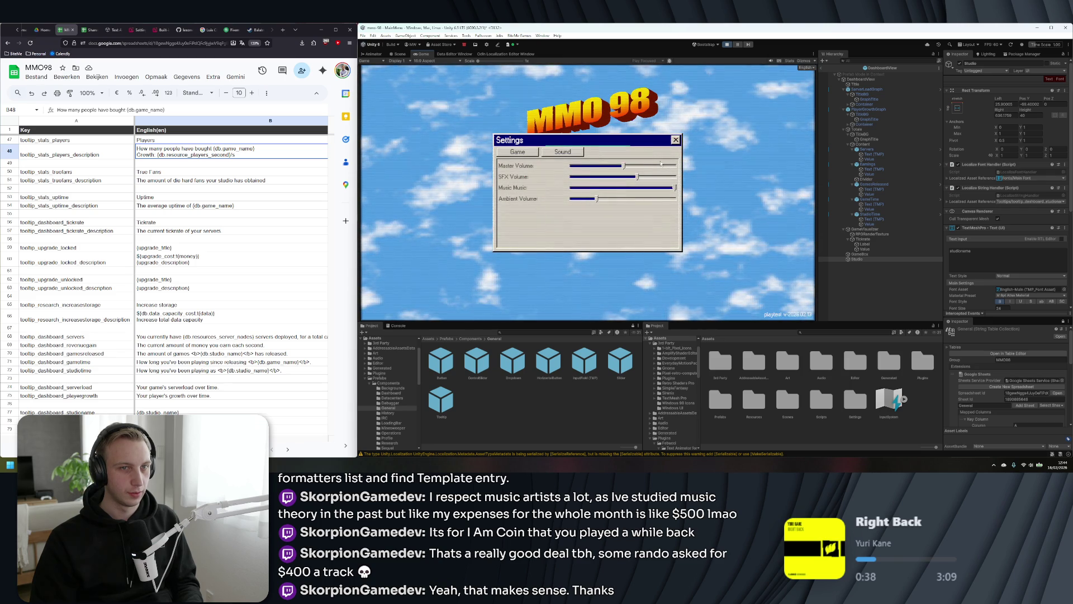
pyautogui.click(675, 140)
pyautogui.click(726, 44)
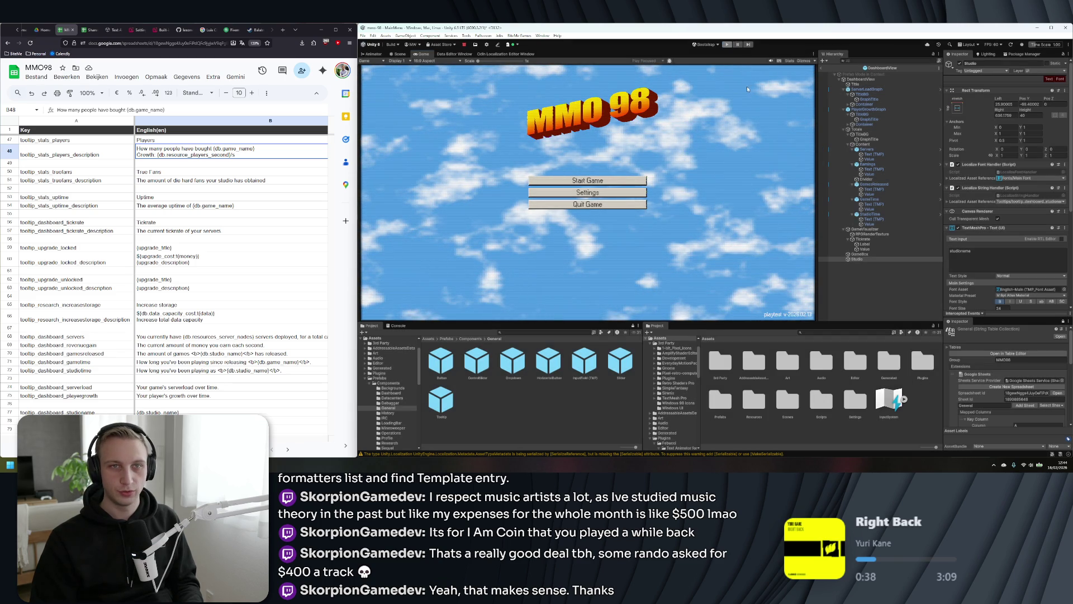
pyautogui.click(706, 44)
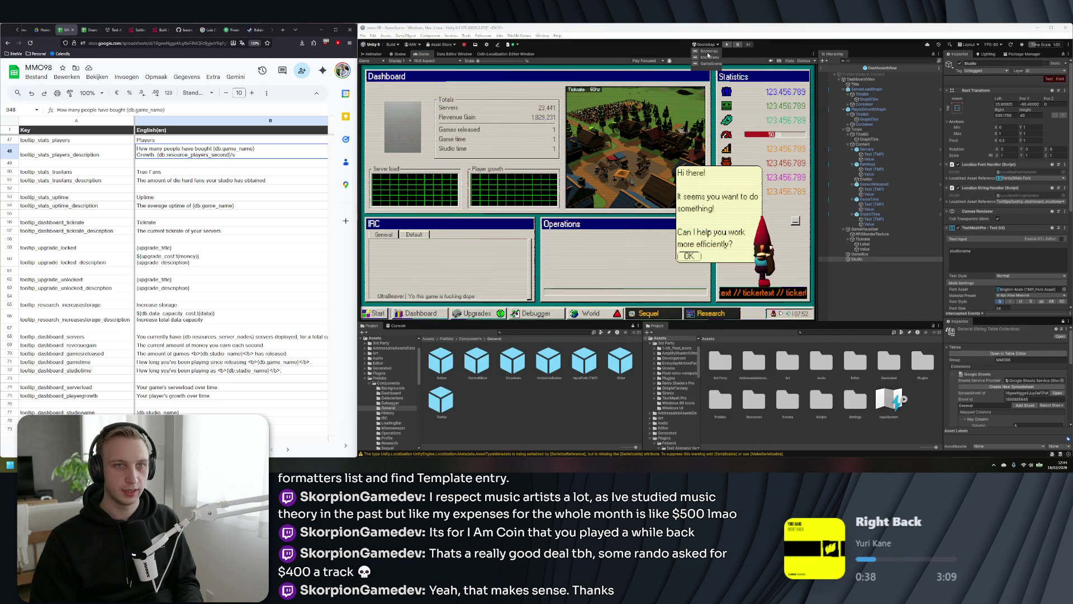
# Open the Bootstrap scene without saving and expand Application > Audio in the Hierarchy.
pyautogui.click(707, 54)
pyautogui.click(725, 258)
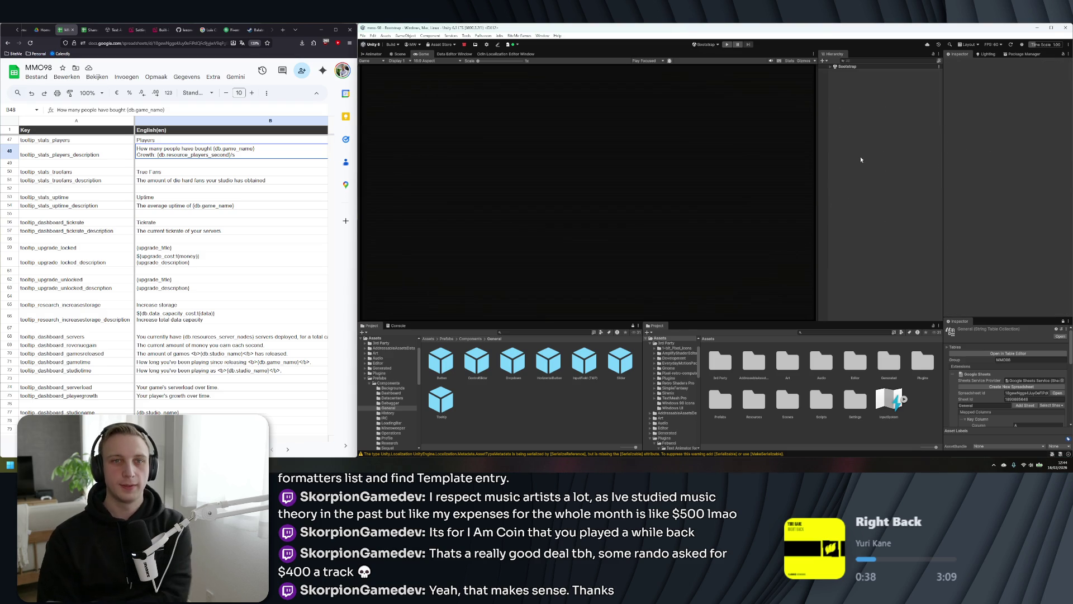
pyautogui.click(831, 66)
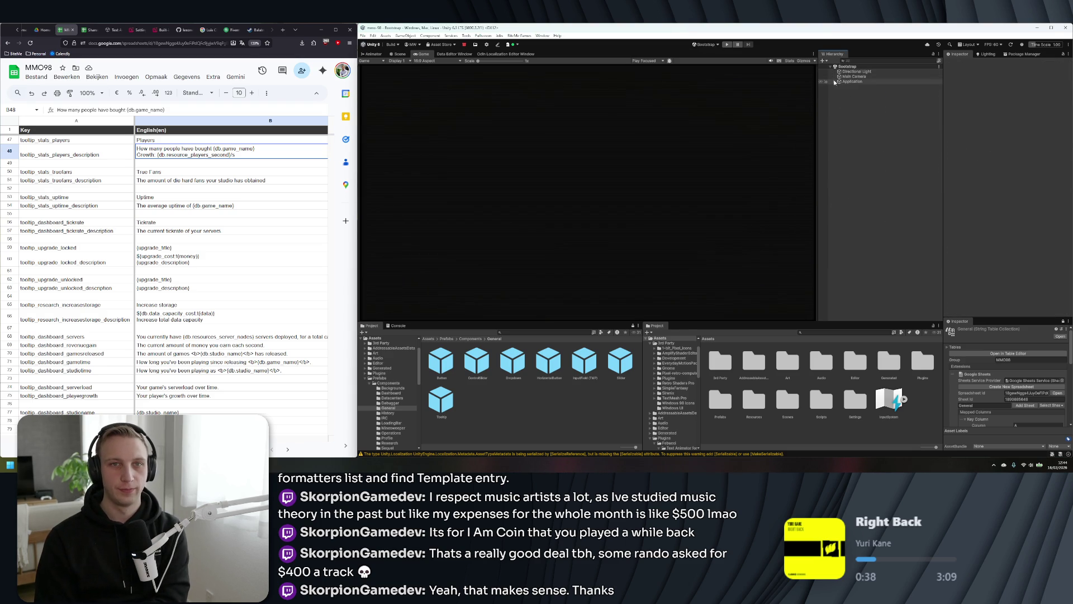
pyautogui.click(835, 81)
pyautogui.click(852, 86)
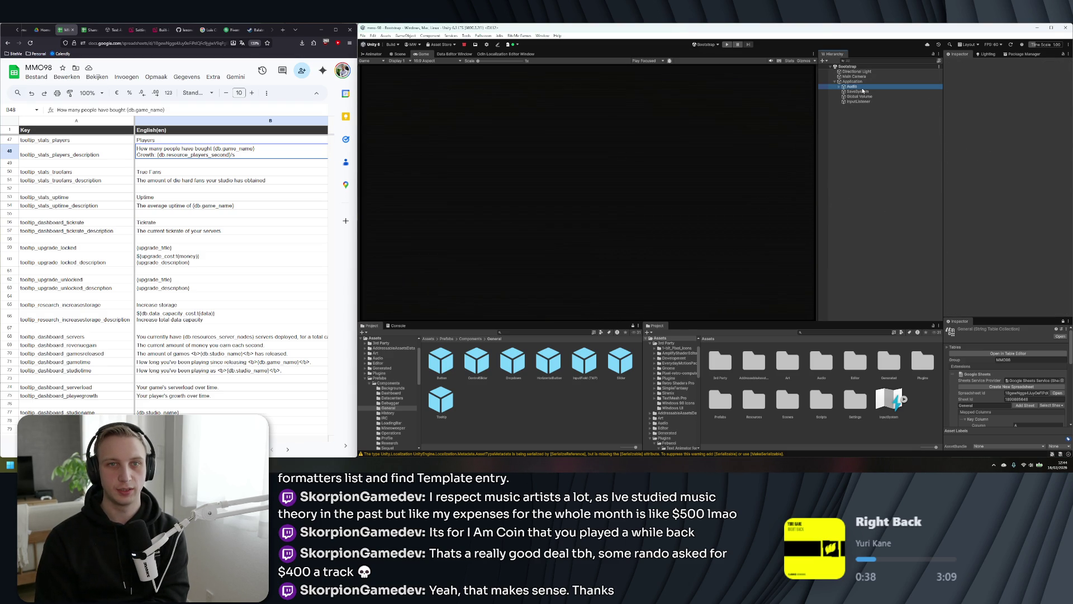
pyautogui.click(839, 87)
# Compare the MainMenuAmbient, MainMenuMusic and GameAmbient audio sources, ending on MainMenuAmbient.
pyautogui.click(867, 97)
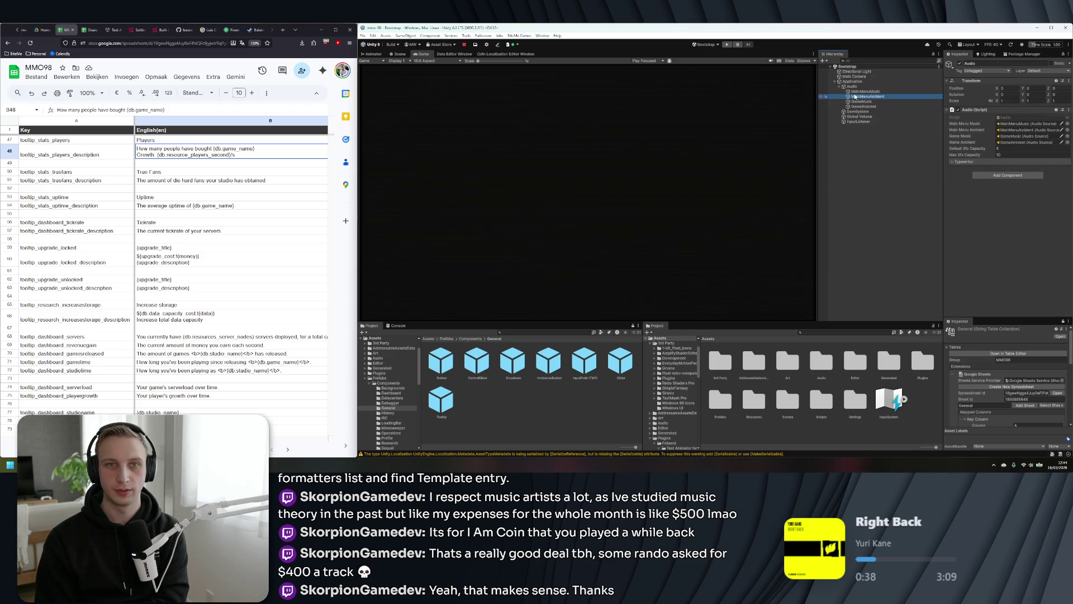
pyautogui.click(864, 91)
pyautogui.click(859, 97)
pyautogui.click(863, 105)
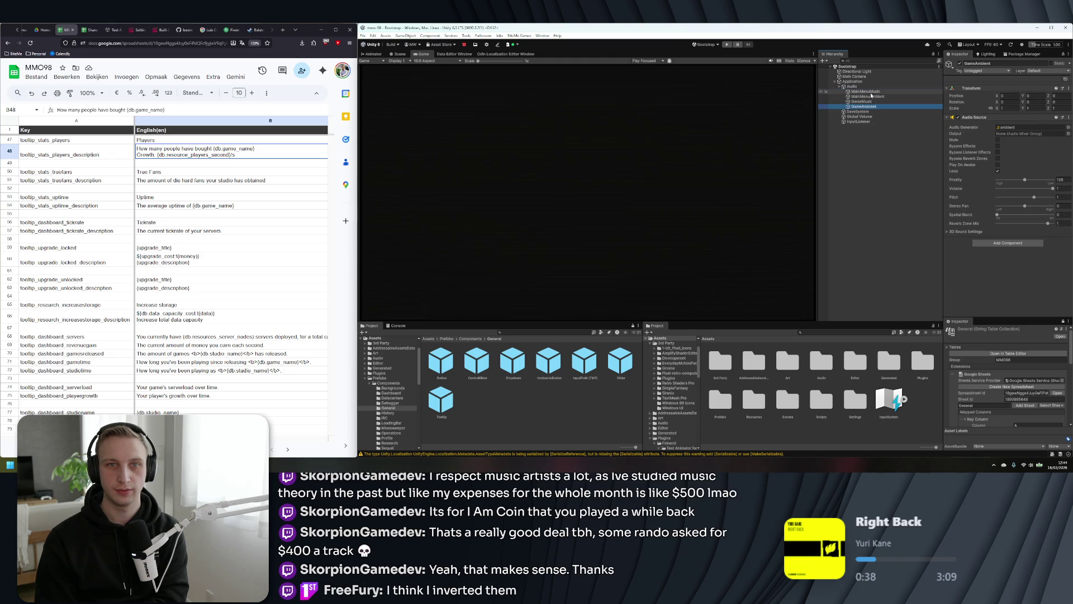
pyautogui.click(871, 96)
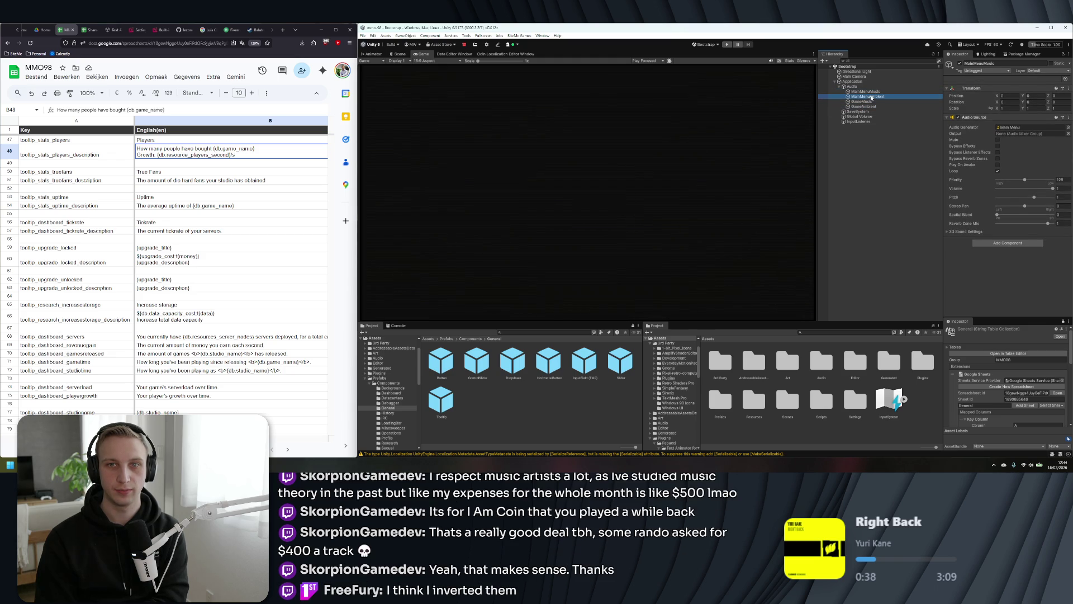
# Pick an 'ambient' audio generator for MainMenuAmbient through the asset picker.
pyautogui.click(1069, 121)
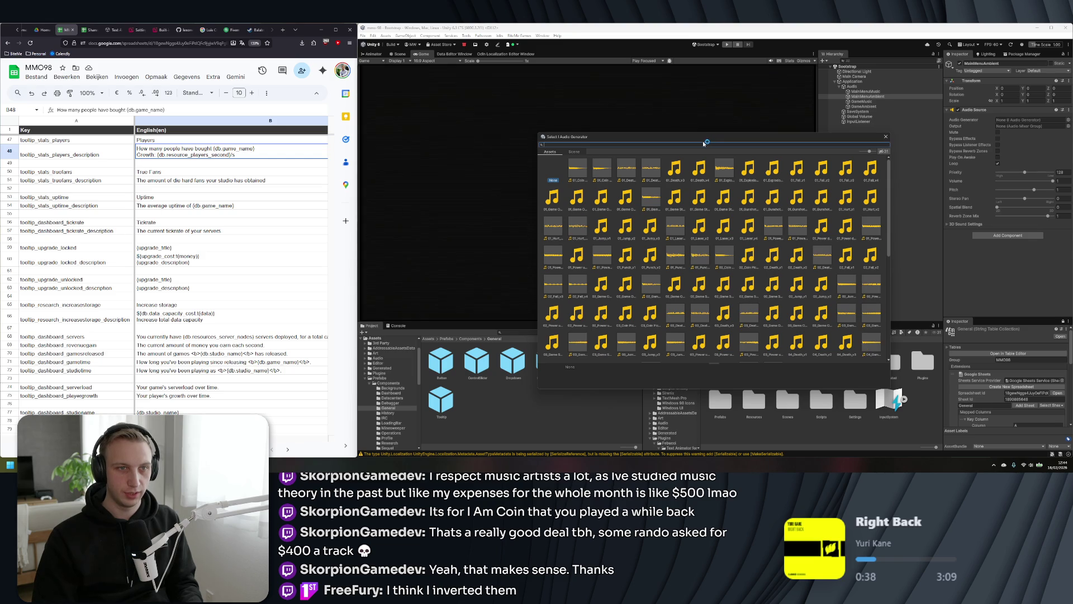
pyautogui.write('ambient')
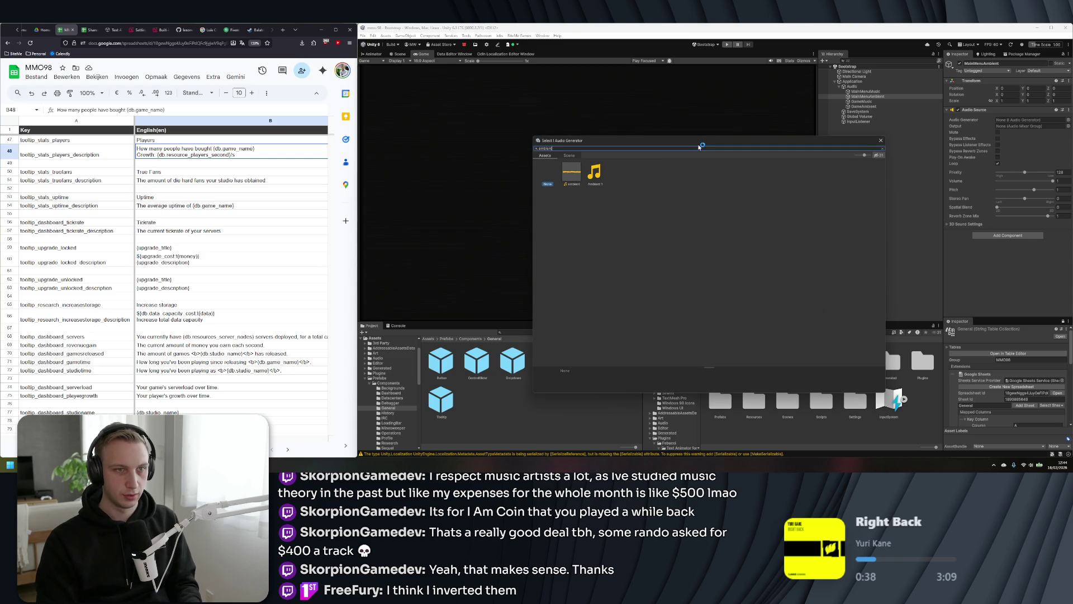
pyautogui.click(566, 171)
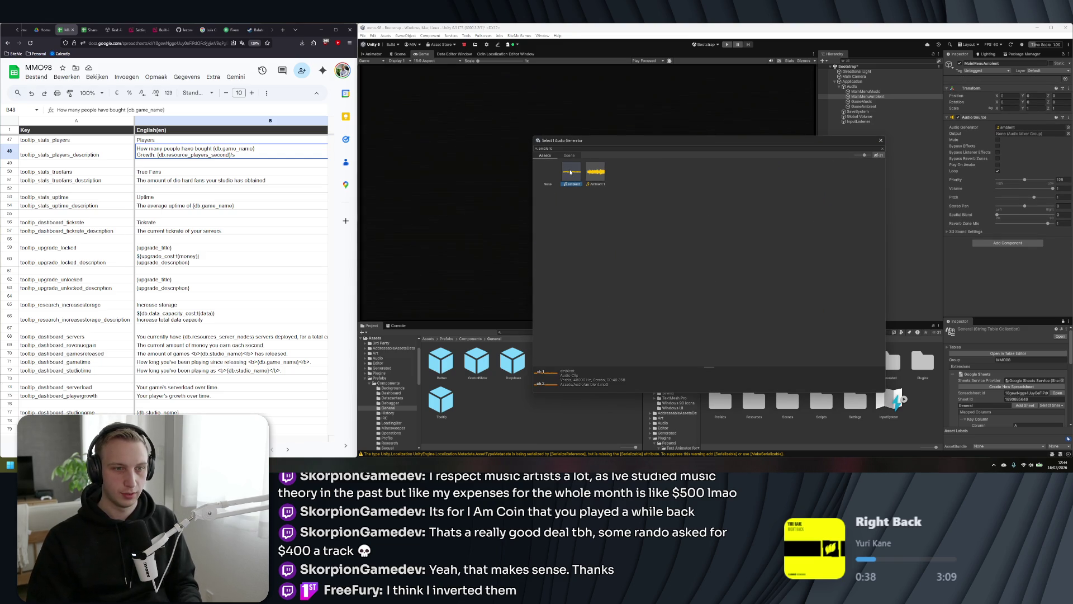
pyautogui.doubleClick(570, 172)
# Search the Project for 'ambient' and inspect the Ambient 1 clip's import settings.
pyautogui.click(821, 331)
pyautogui.write('ambient')
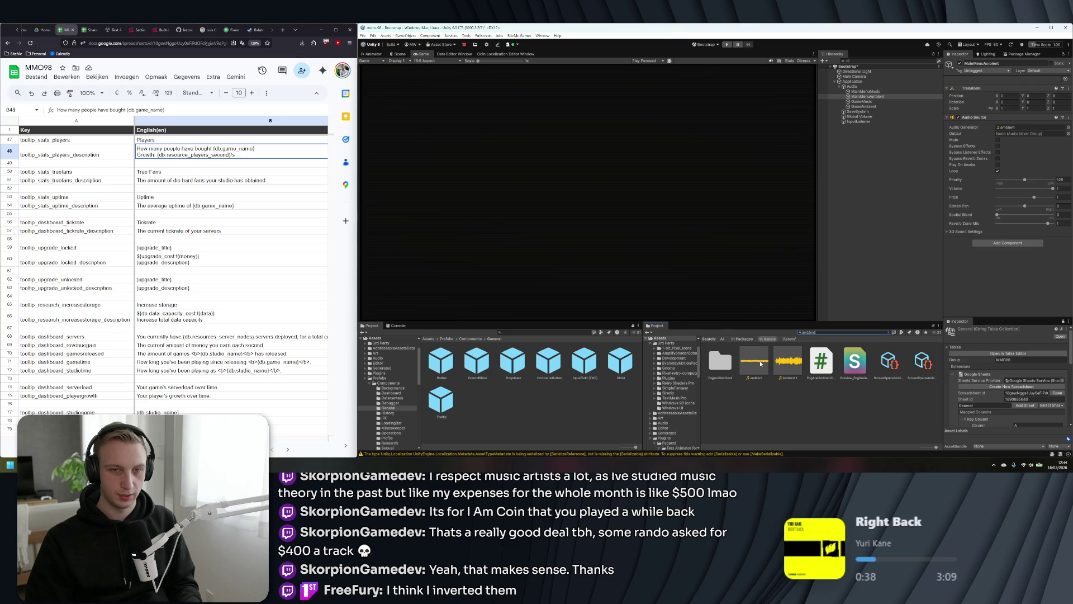
pyautogui.click(754, 362)
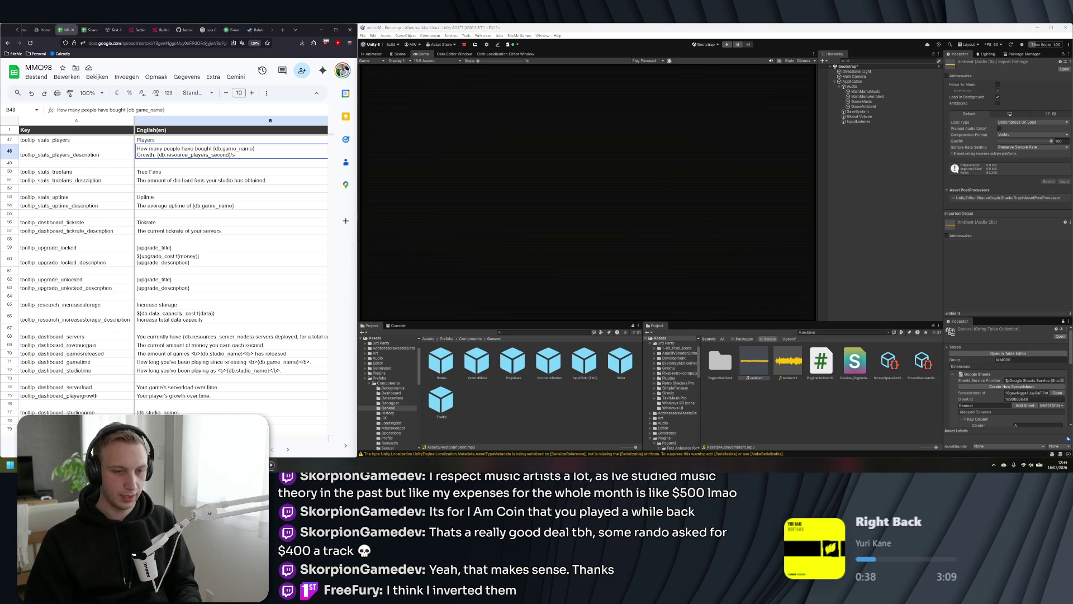
pyautogui.click(879, 103)
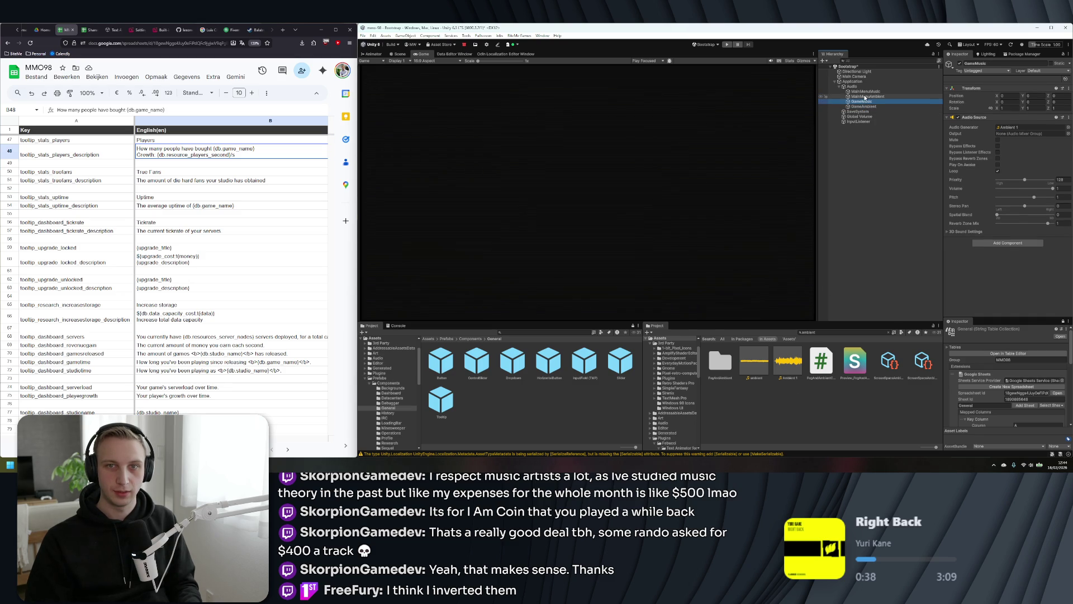
pyautogui.click(789, 362)
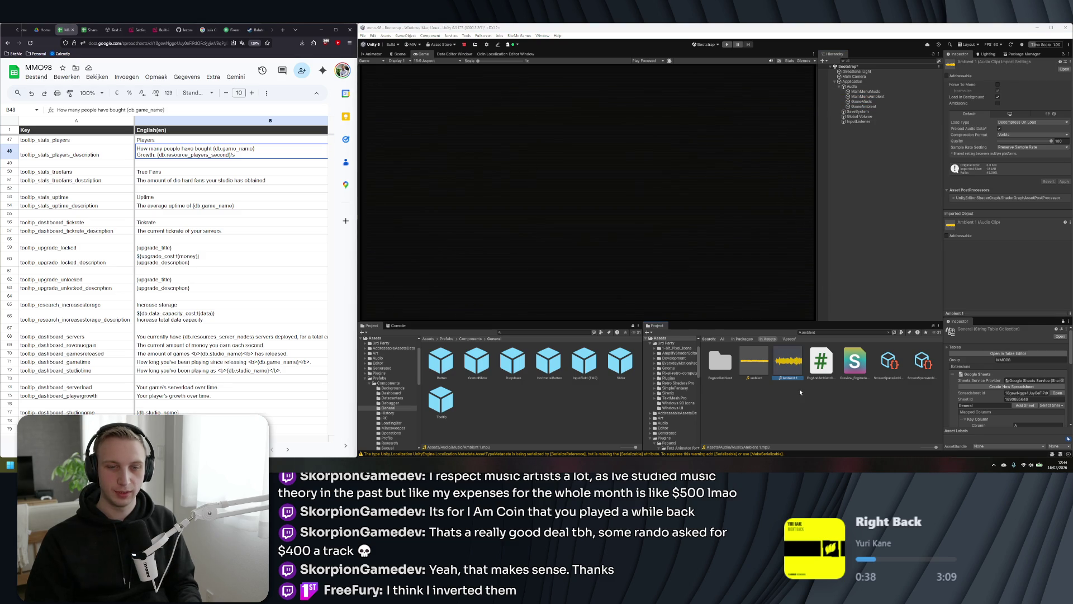
pyautogui.click(272, 465)
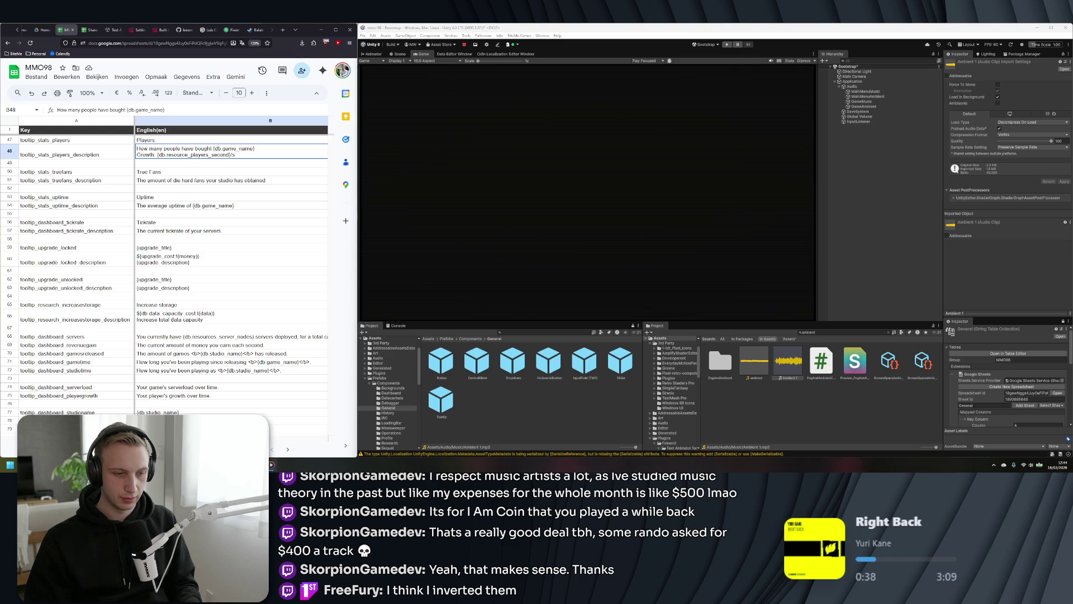
# Assign the Ambient 1 clip to GameAmbient's Audio Generator field.
pyautogui.click(868, 107)
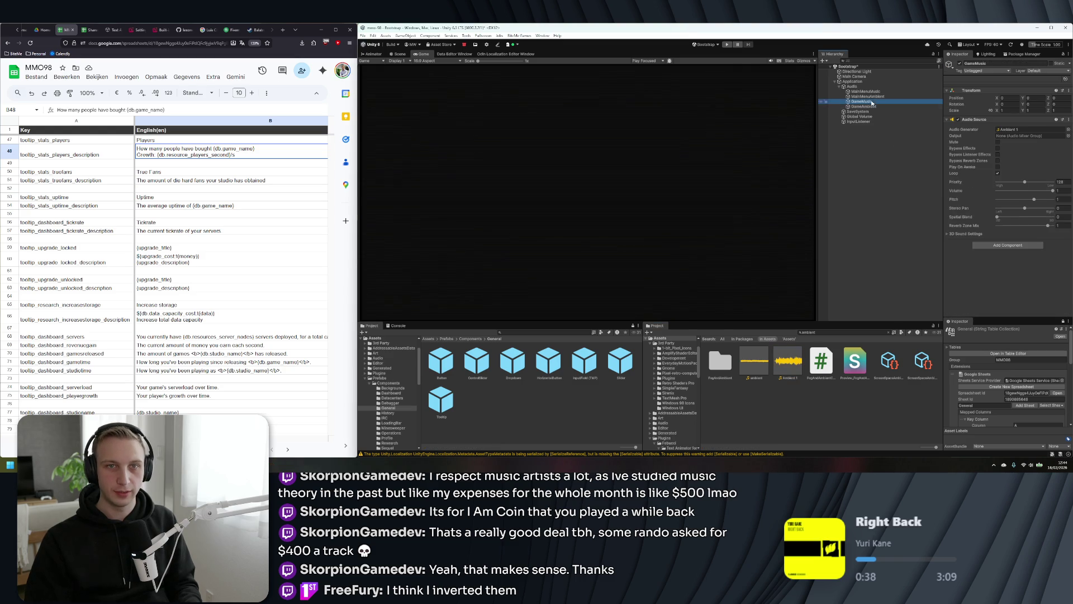
pyautogui.moveTo(788, 362); pyautogui.dragTo(1028, 127)
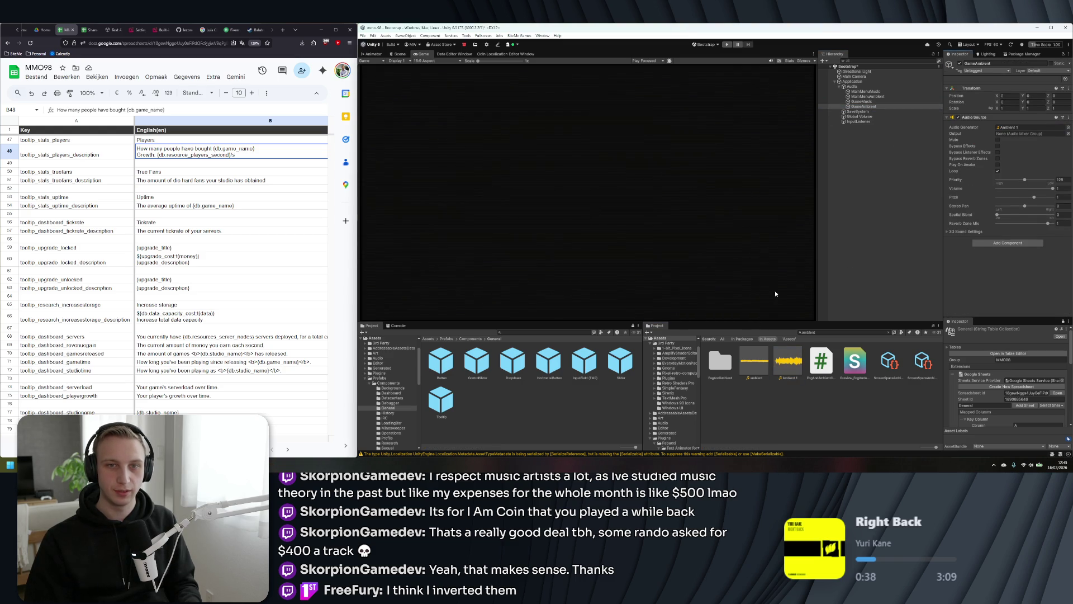
pyautogui.click(878, 102)
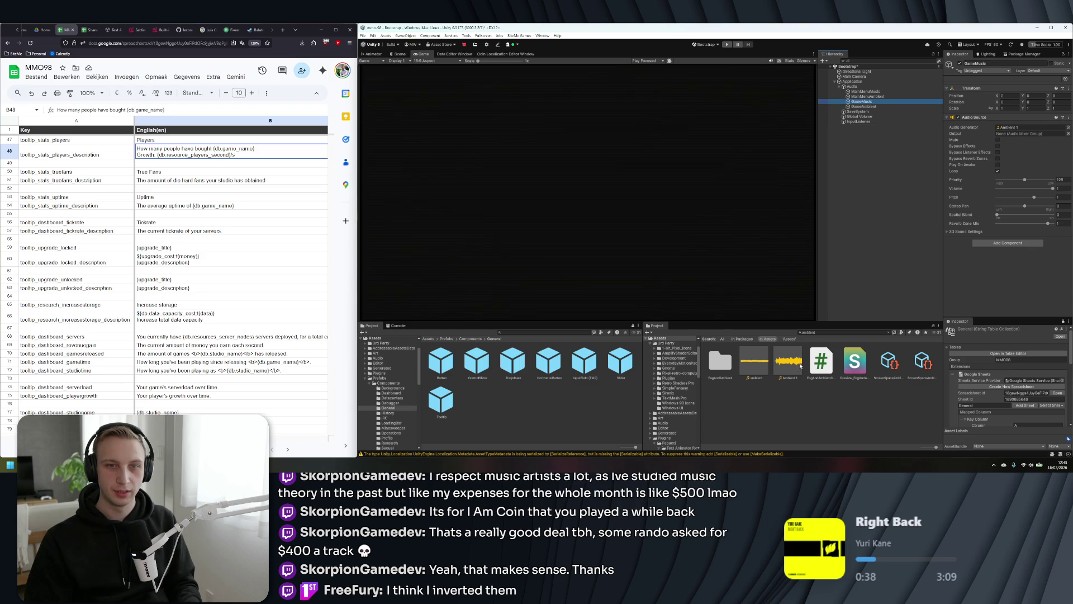
pyautogui.moveTo(800, 366)
pyautogui.mouseDown()
pyautogui.moveTo(1008, 119)
pyautogui.moveTo(1007, 133)
pyautogui.mouseUp()
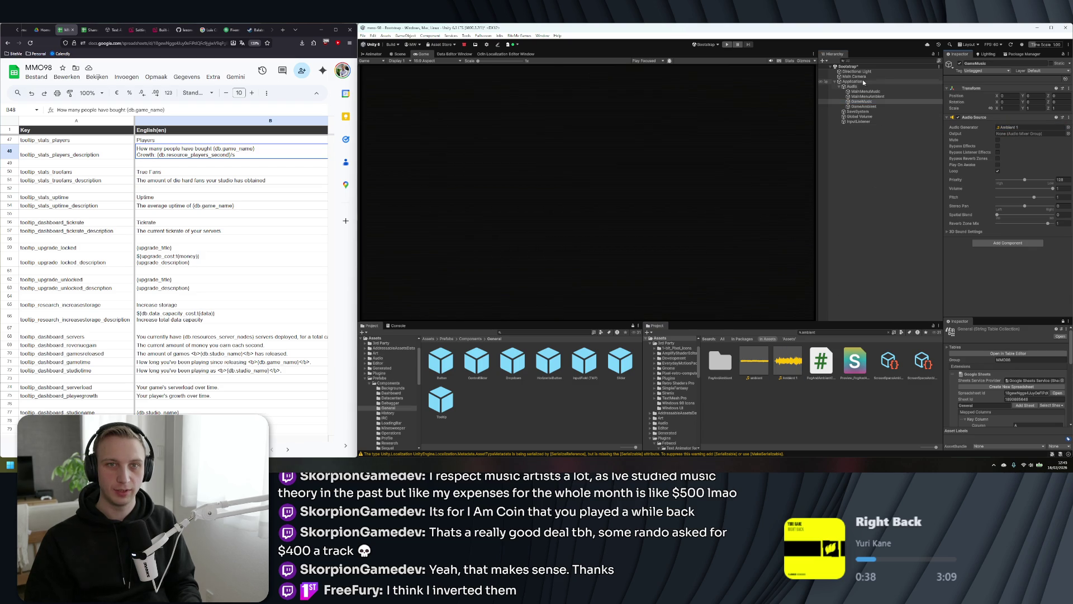
# Review MainMenuAmbient, MainMenuMusic and the Audio manager's clip references, including Typewriter click sounds.
pyautogui.click(871, 97)
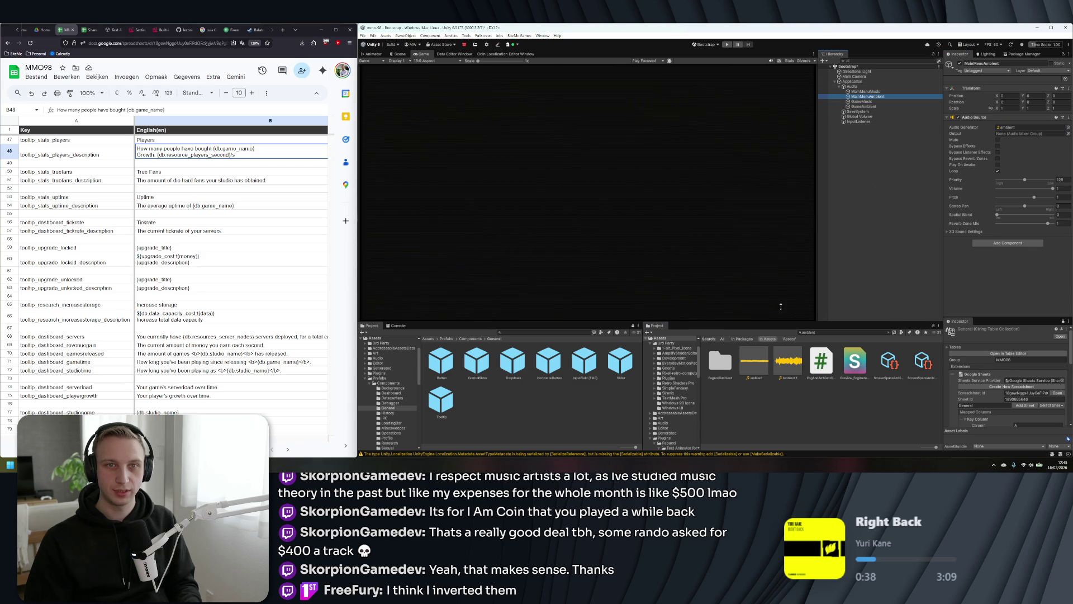
pyautogui.click(859, 92)
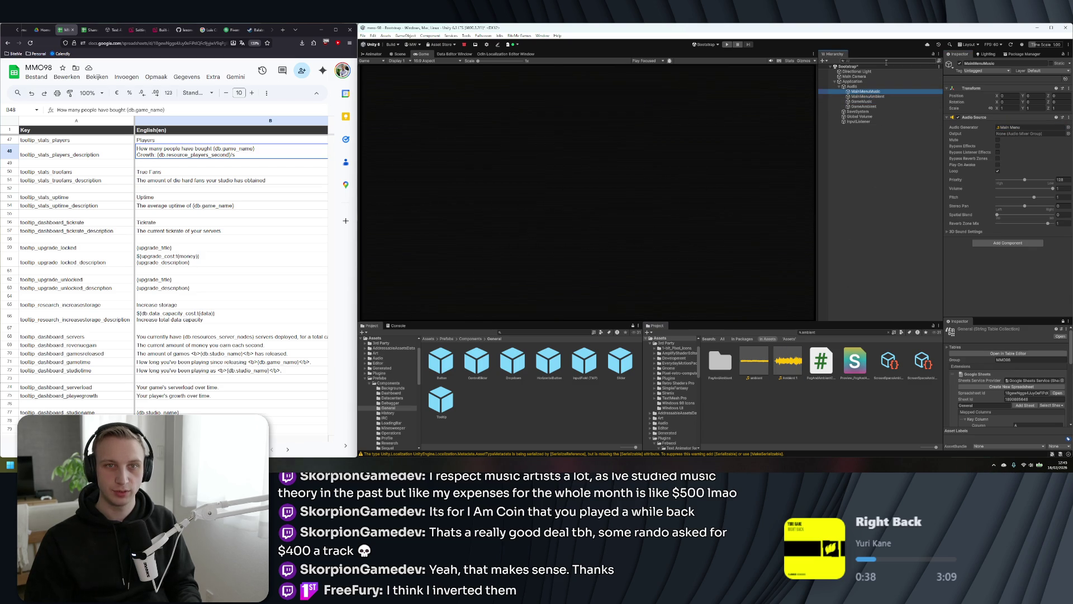
pyautogui.click(853, 87)
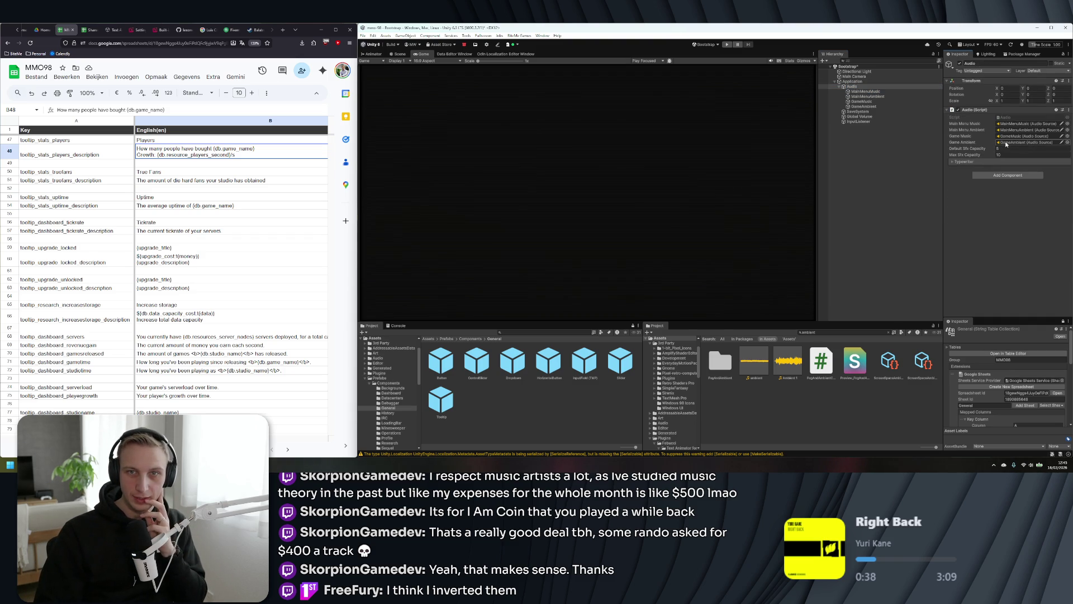
pyautogui.click(963, 162)
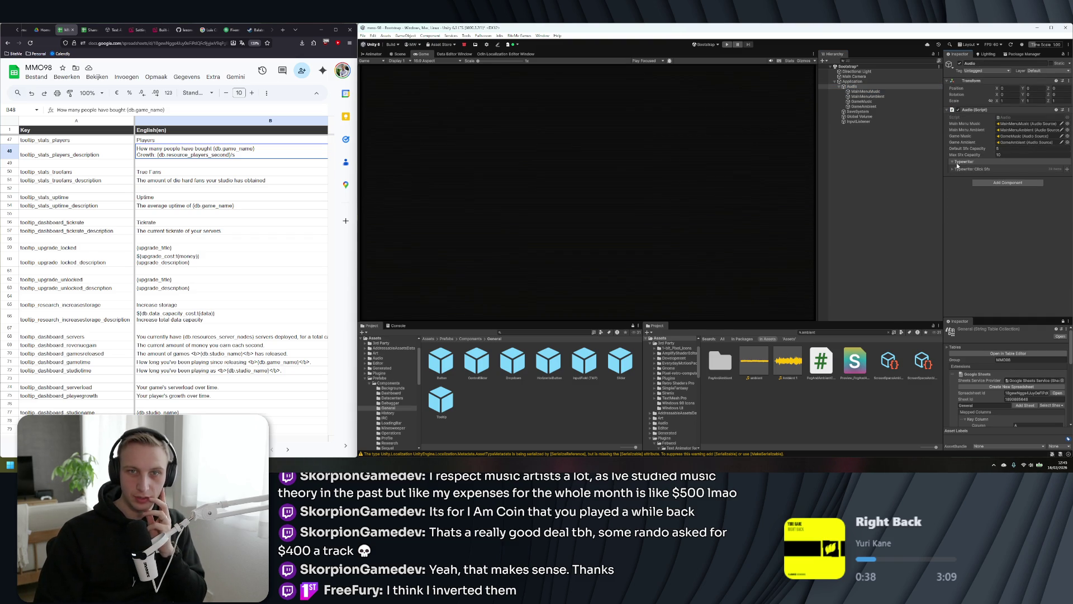
pyautogui.click(958, 163)
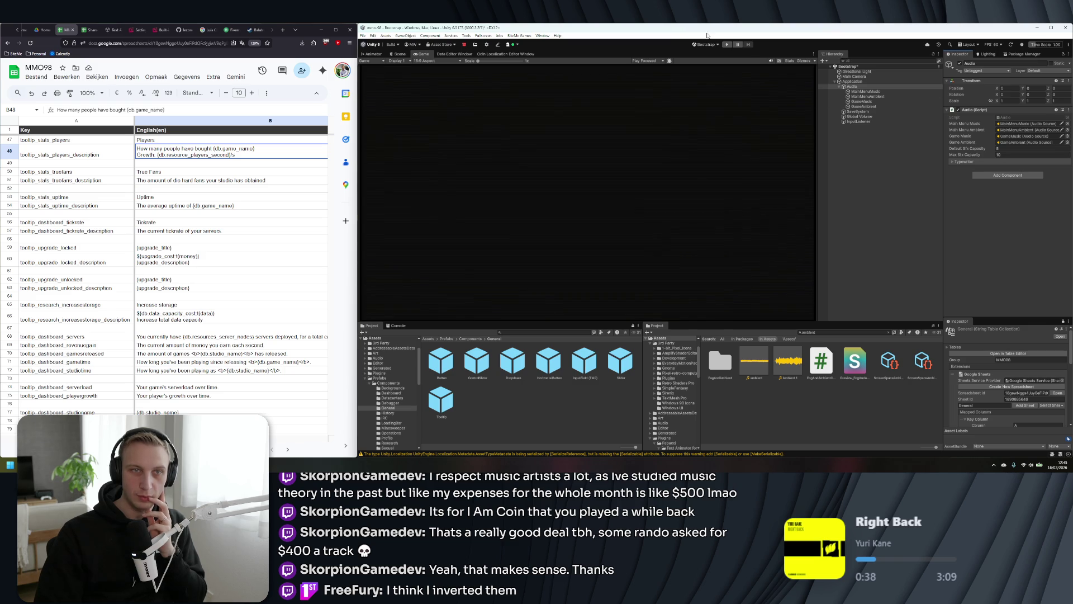
# In play mode, drag Music Volume nearly to zero and partway back, then stop playing.
pyautogui.click(727, 44)
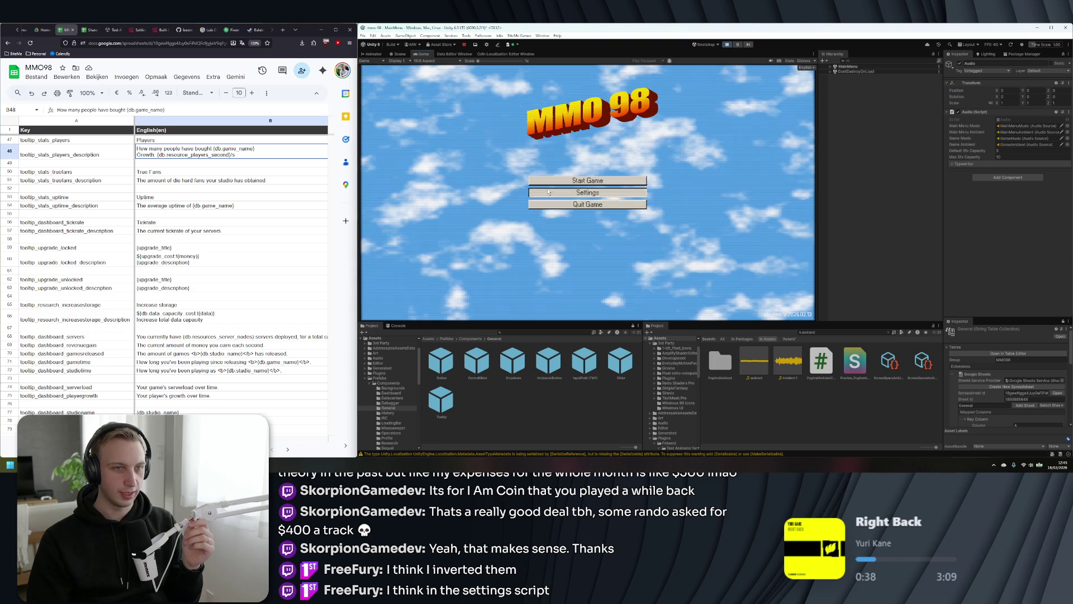
pyautogui.click(548, 192)
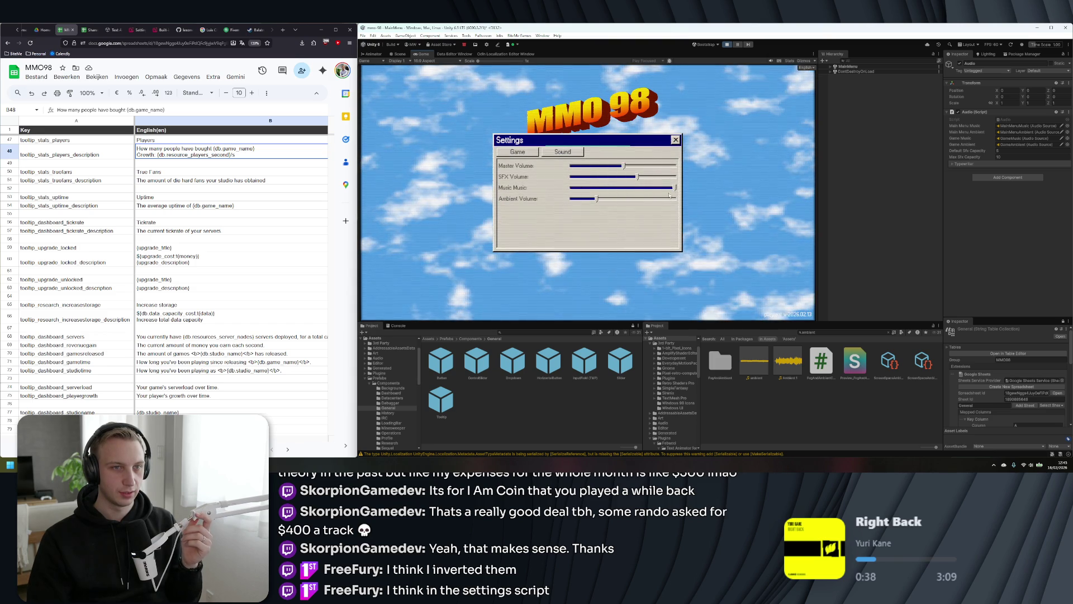
pyautogui.moveTo(669, 195); pyautogui.dragTo(576, 191)
pyautogui.moveTo(670, 190); pyautogui.dragTo(630, 193)
pyautogui.press('Escape')
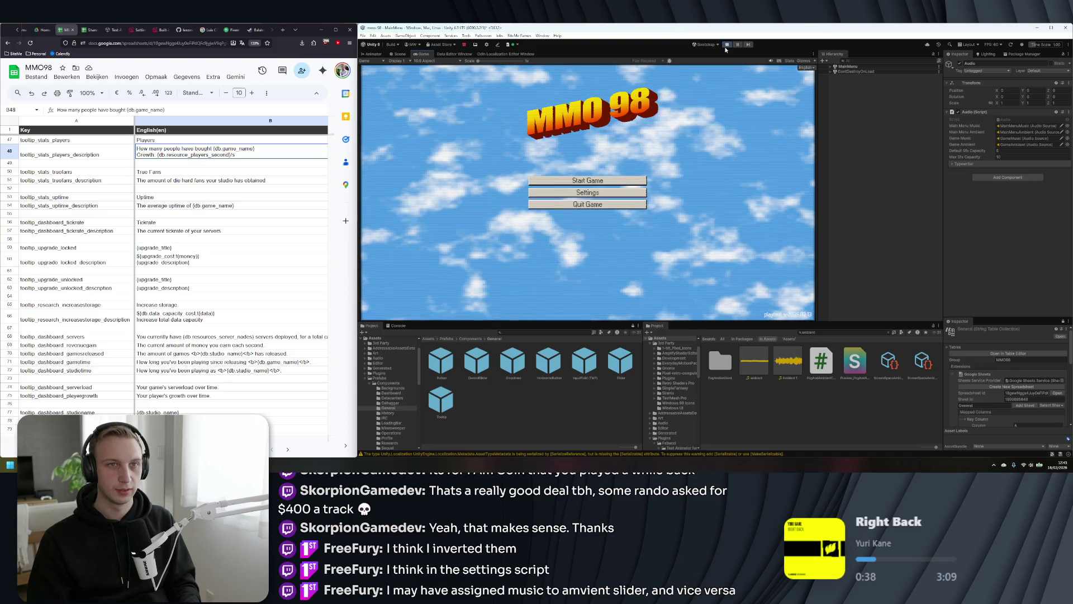
# Search the Project assets for 'setting'.
pyautogui.hotkey('ctrl', 'p')
pyautogui.click(811, 333)
pyautogui.write('set')
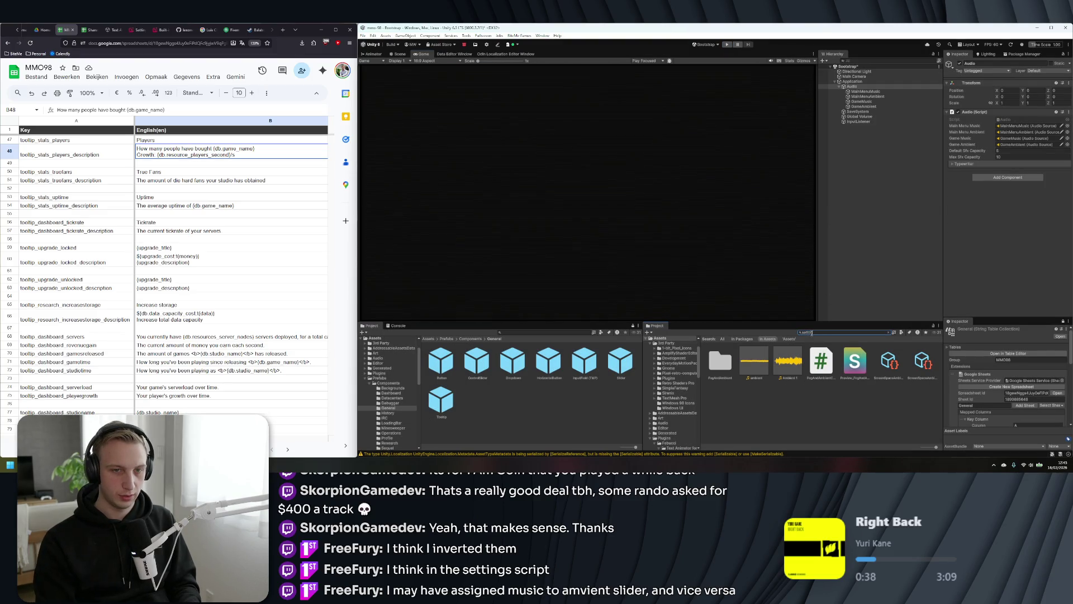
pyautogui.write('ting')
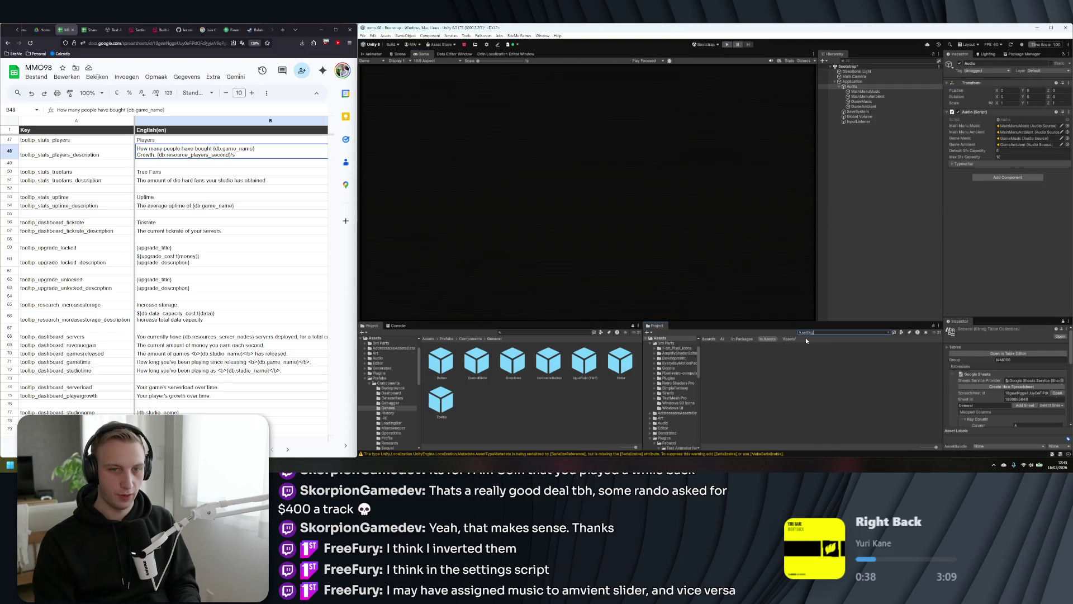
# Find the SettingsPopup prefab by searching 'pop' and open it for editing.
pyautogui.scroll(2, 802, 392)
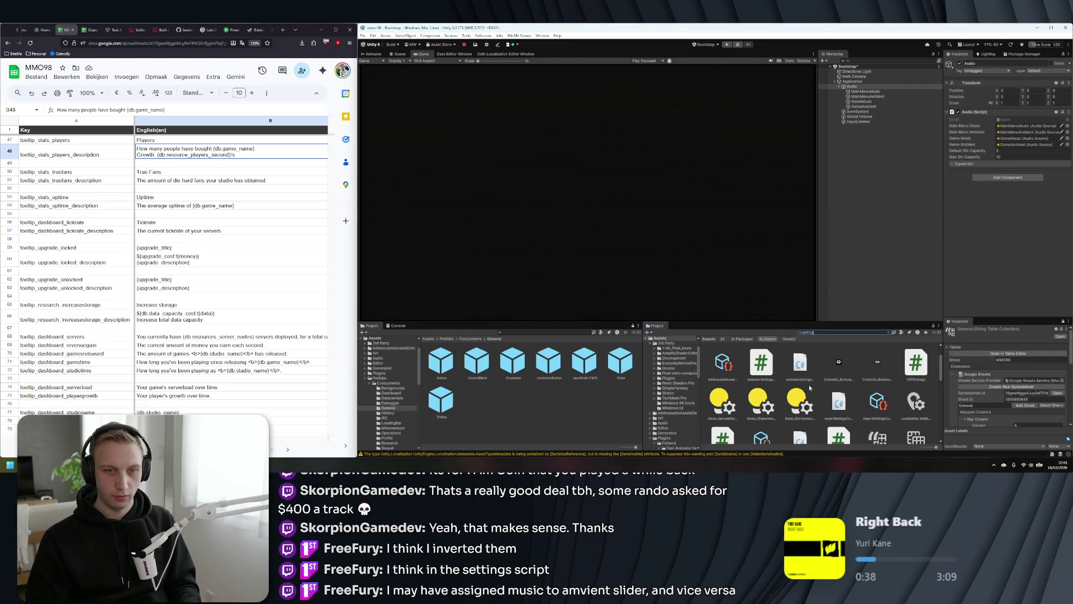
pyautogui.write('pop')
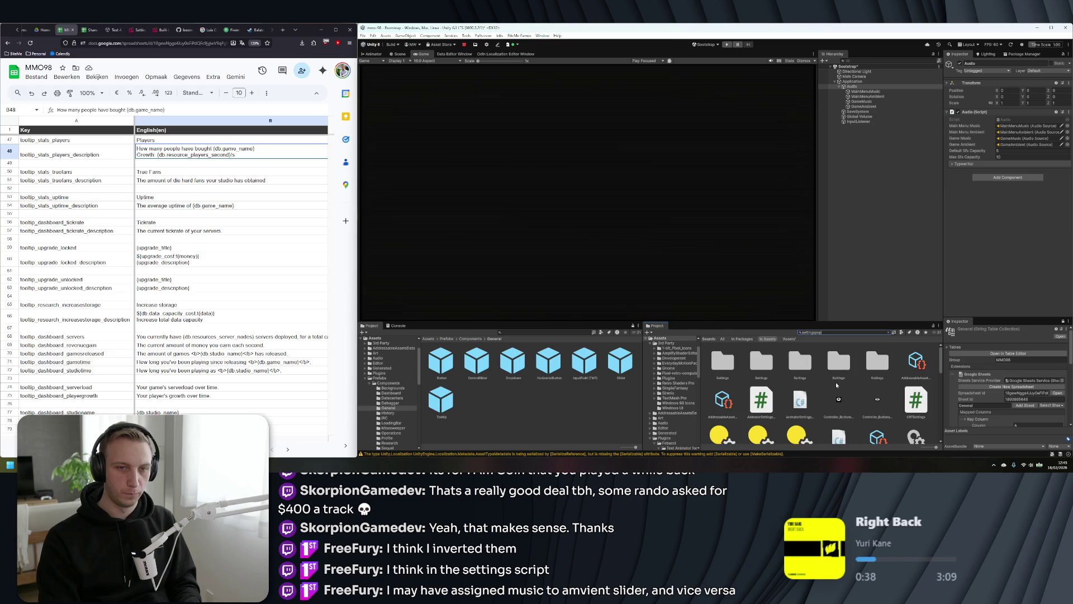
pyautogui.doubleClick(720, 360)
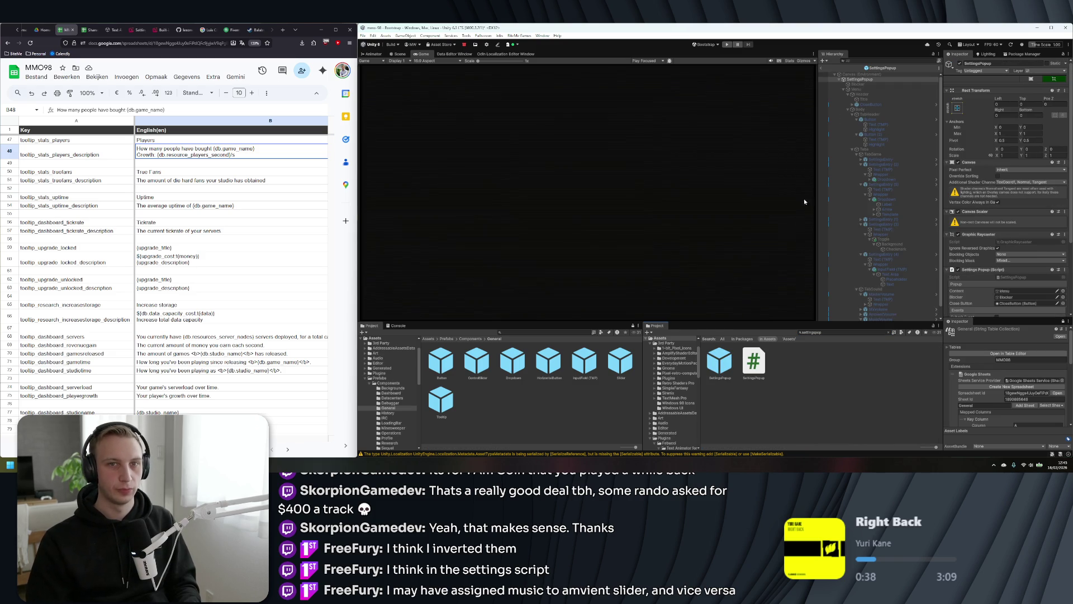
# Inspect the Settings Popup script references and the AmbientVolume row's label.
pyautogui.click(856, 89)
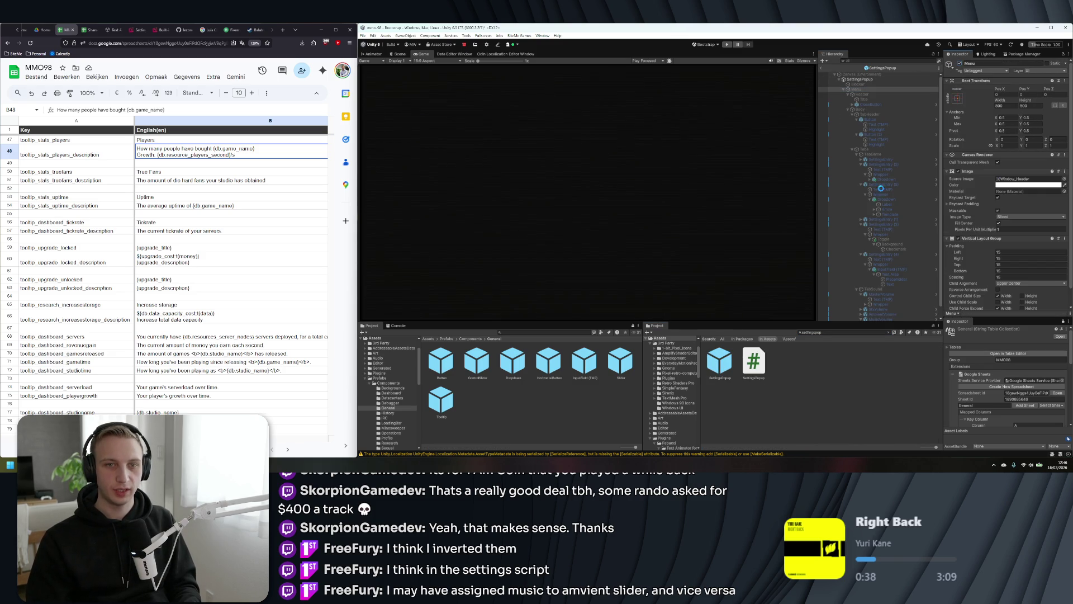
pyautogui.scroll(-3, 985, 164)
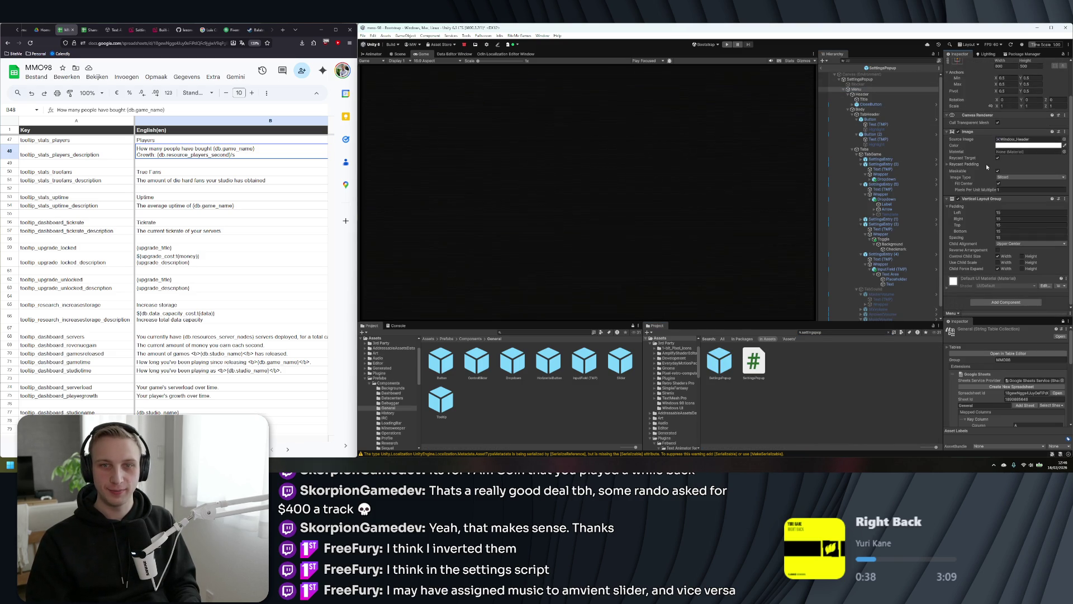
pyautogui.click(860, 79)
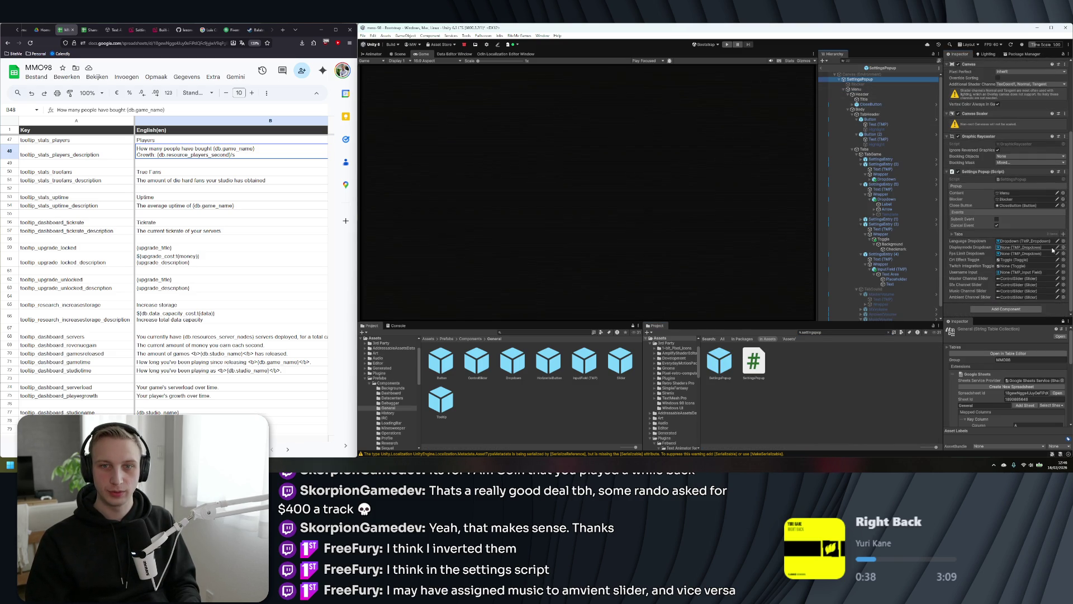
pyautogui.click(1019, 290)
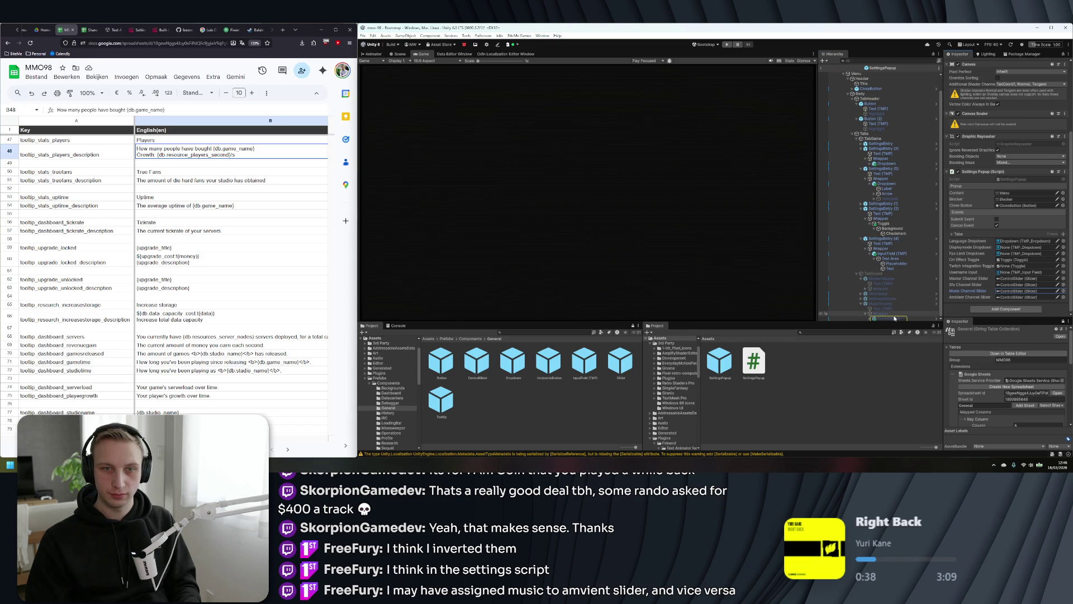
pyautogui.click(871, 299)
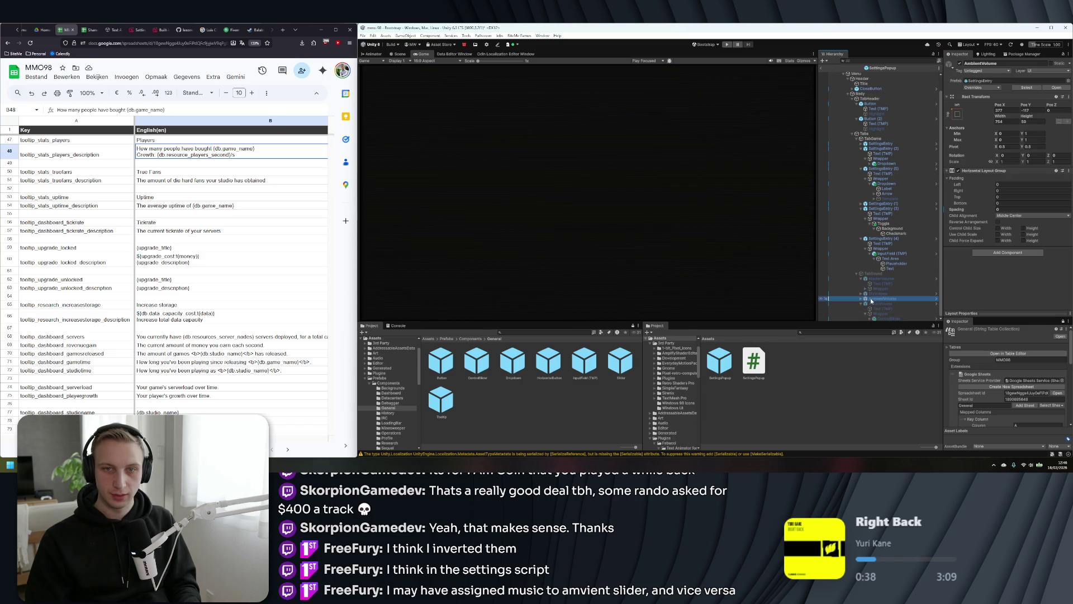
pyautogui.click(861, 299)
pyautogui.click(873, 303)
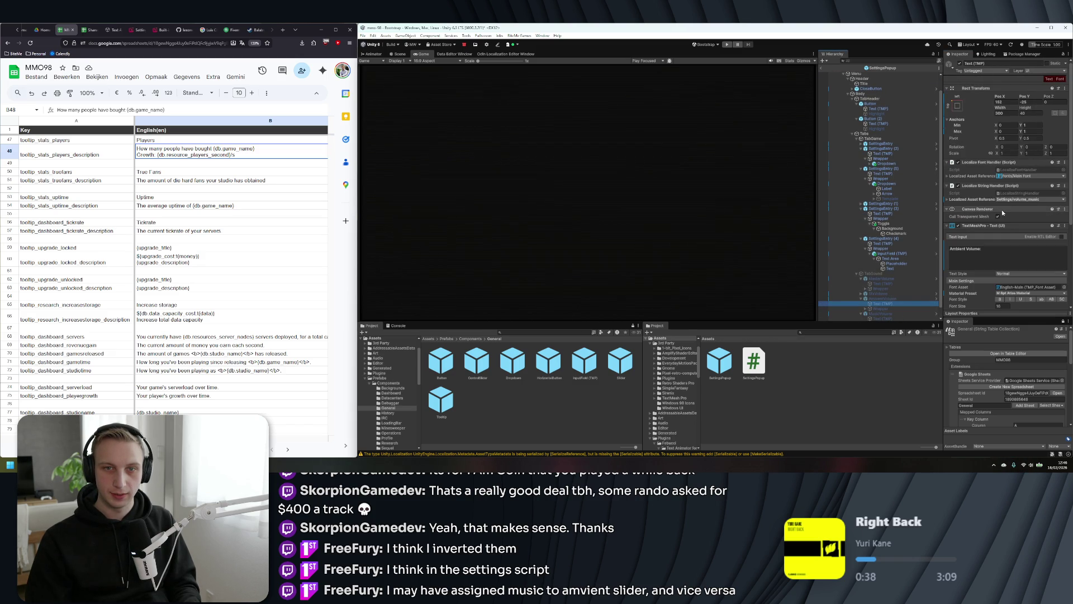
pyautogui.click(907, 299)
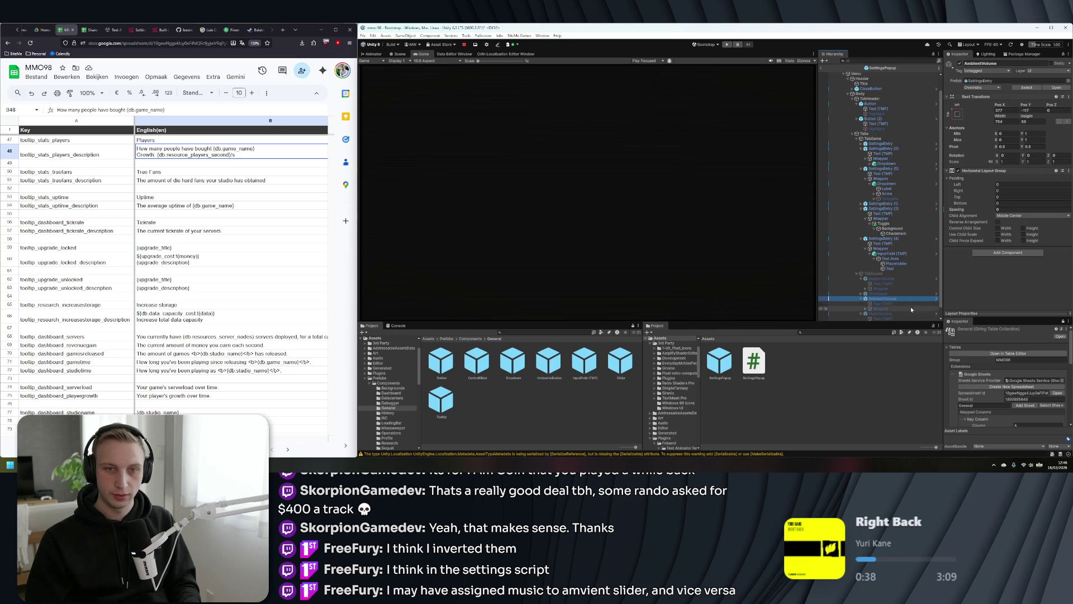
# Check the master, SFX, music and ambient slider references, then Edit Script on Settings Popup.
pyautogui.scroll(2, 896, 268)
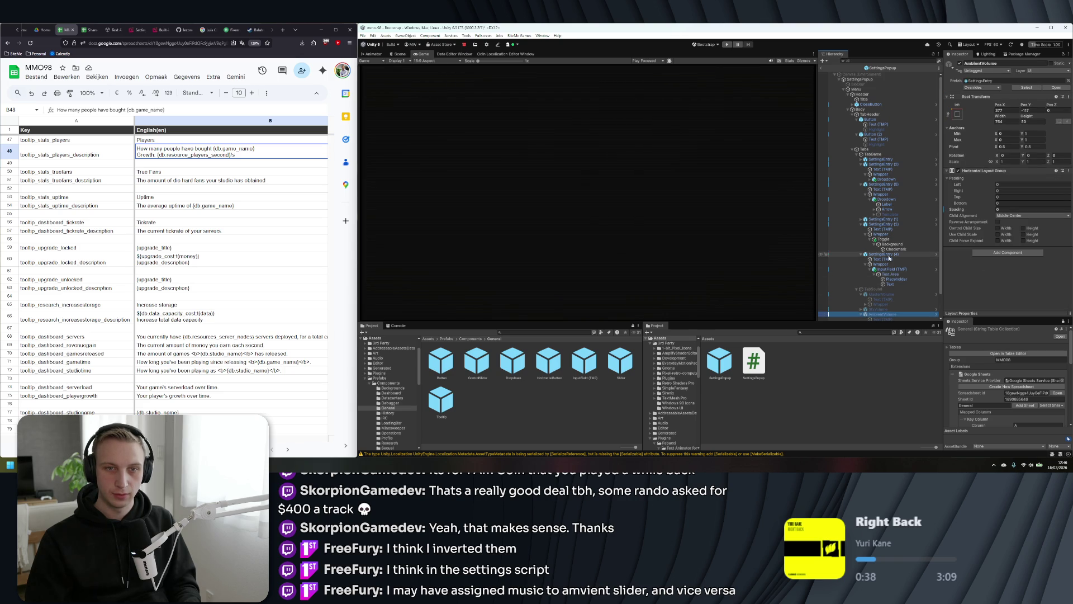
pyautogui.click(882, 79)
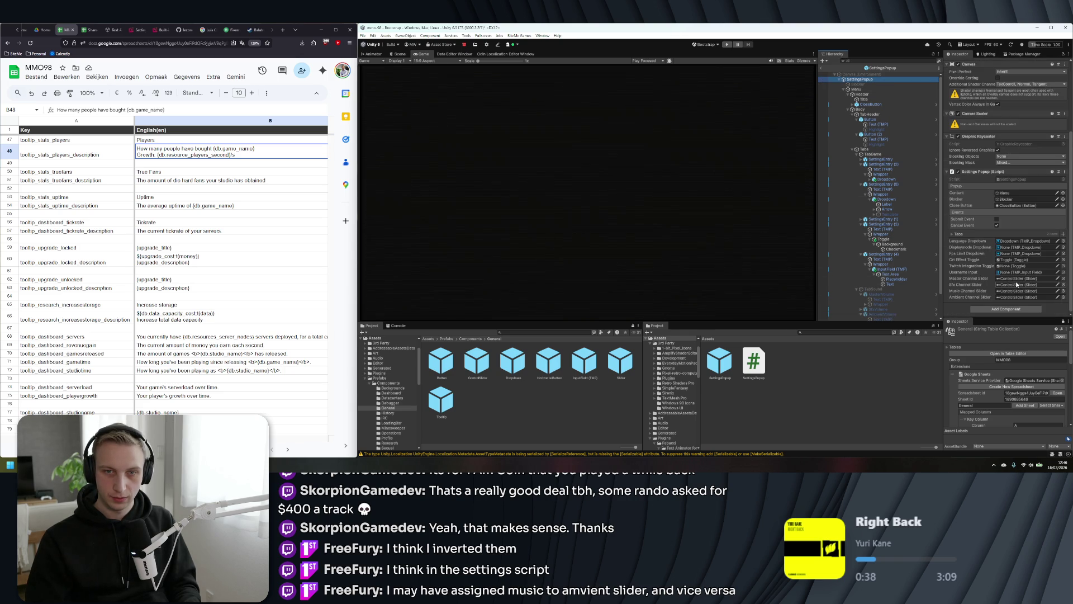
pyautogui.click(1015, 280)
pyautogui.click(1015, 284)
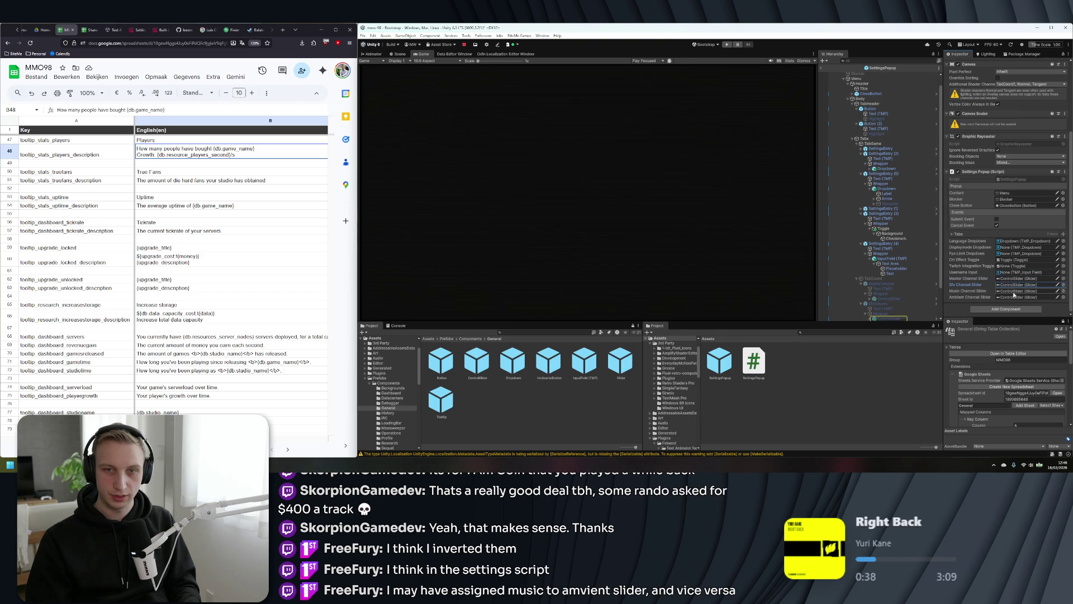
pyautogui.click(1014, 291)
pyautogui.click(1013, 298)
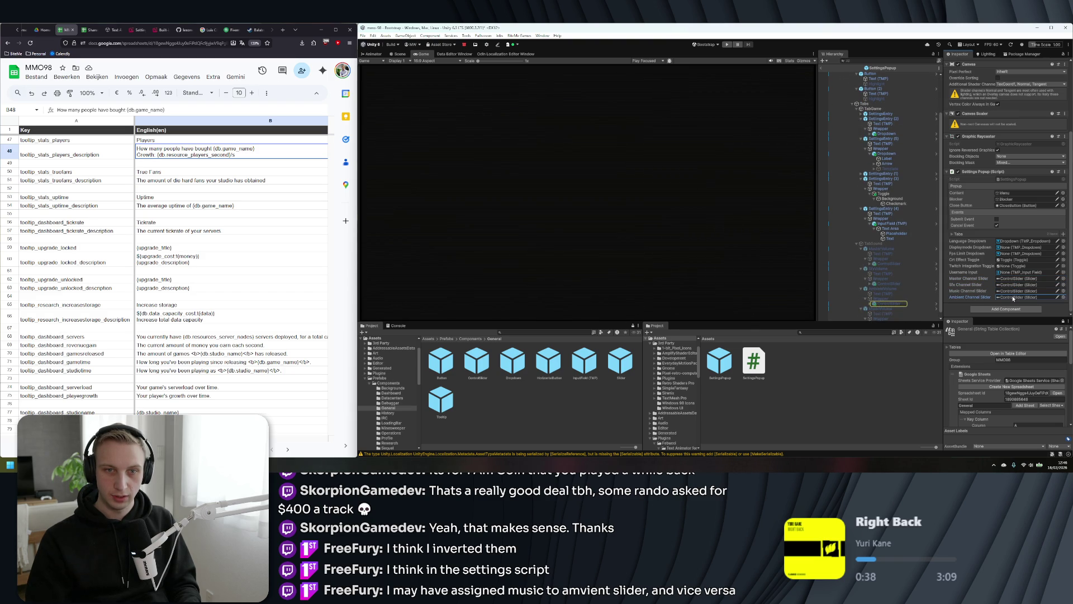
pyautogui.scroll(3, 976, 224)
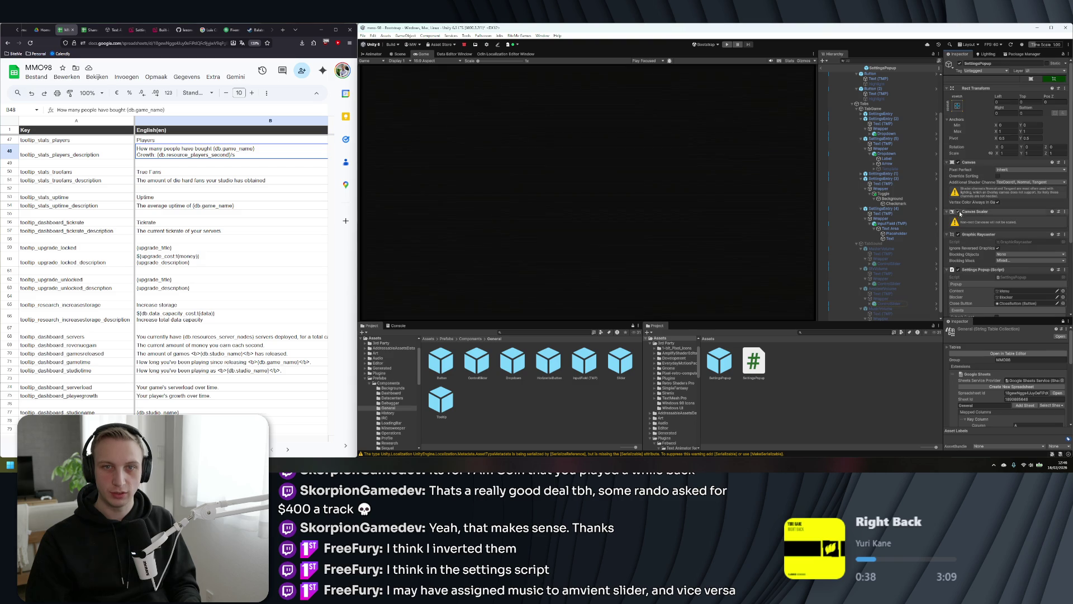
pyautogui.rightClick(975, 270)
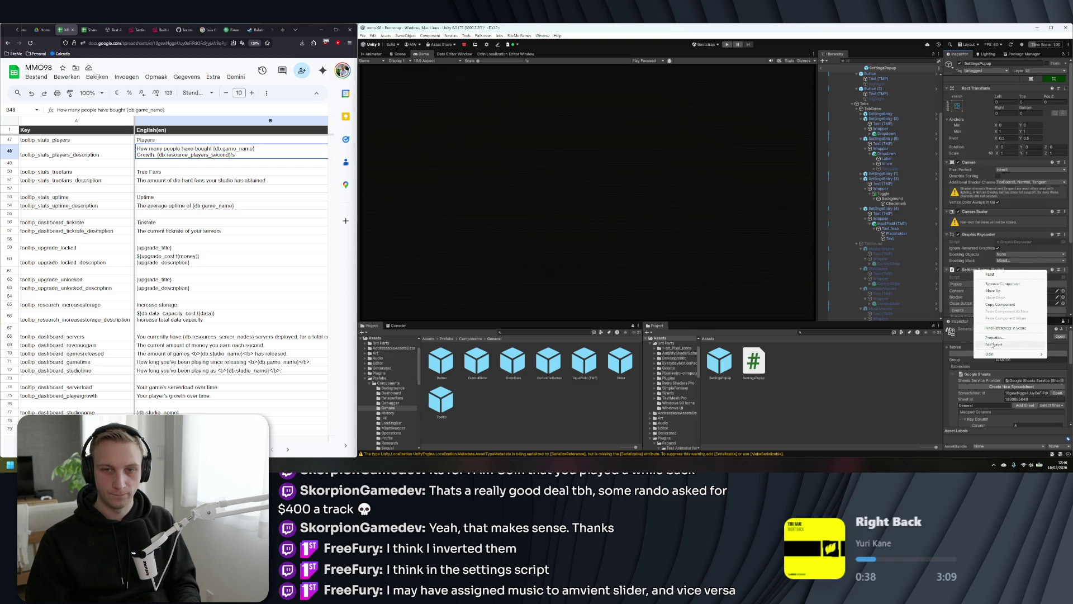
pyautogui.click(995, 344)
pyautogui.scroll(-1, 688, 259)
pyautogui.click(570, 334)
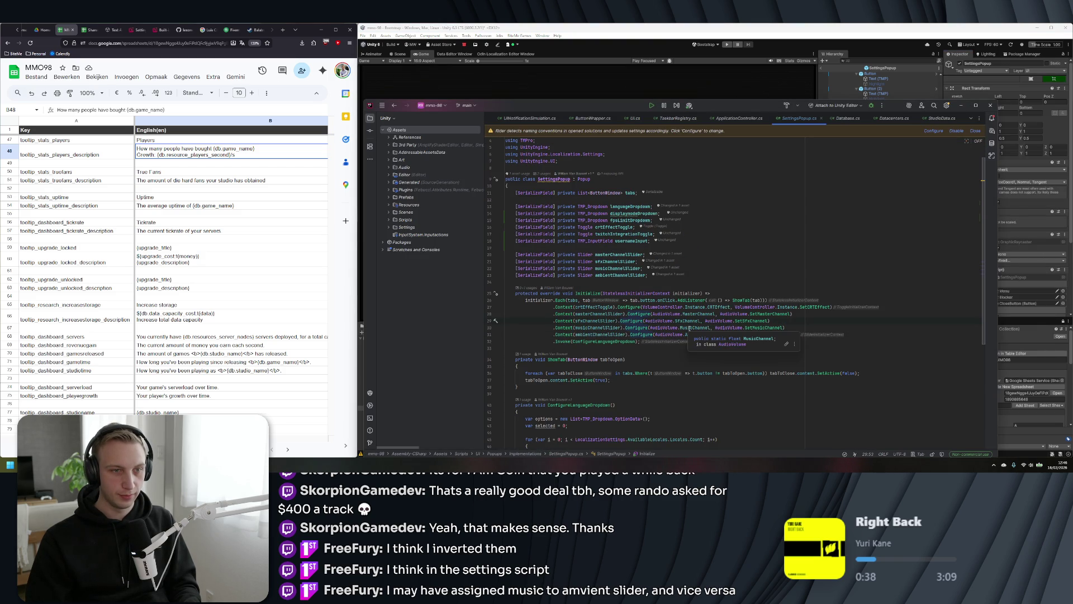
pyautogui.click(663, 328)
pyautogui.moveTo(633, 328); pyautogui.dragTo(715, 328)
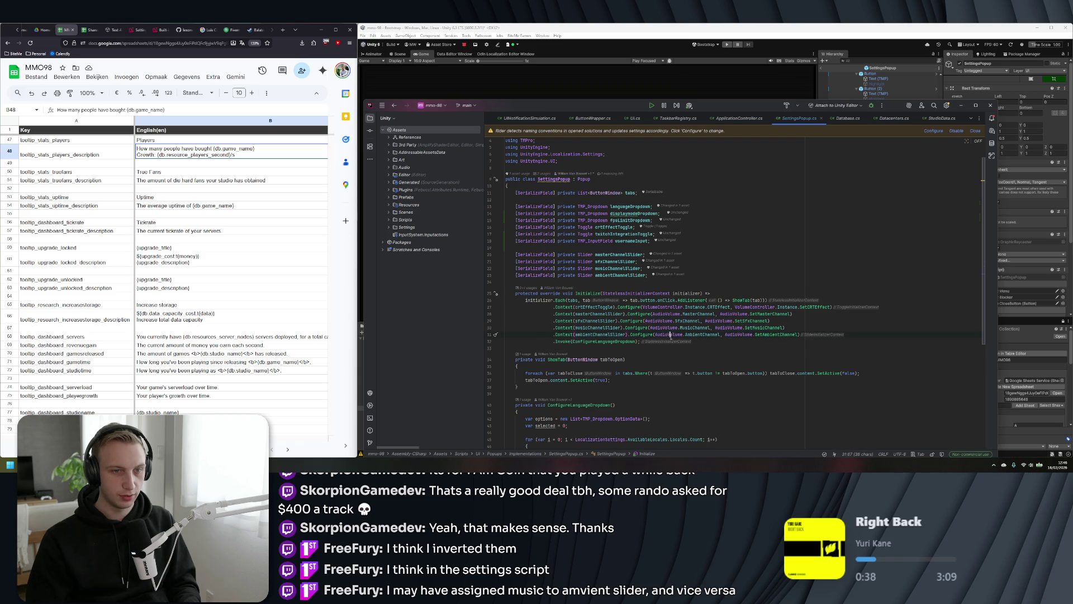
pyautogui.click(705, 335)
pyautogui.keyDown('ctrl'); pyautogui.scroll(3, 801, 339); pyautogui.keyUp('ctrl')
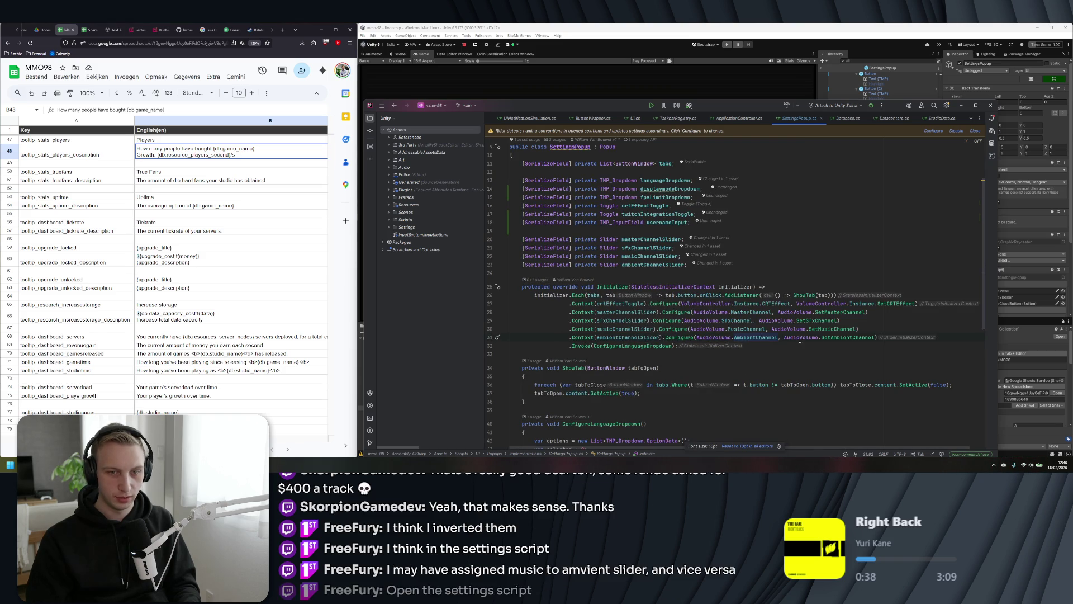
pyautogui.keyDown('ctrl'); pyautogui.scroll(2, 800, 339); pyautogui.keyUp('ctrl')
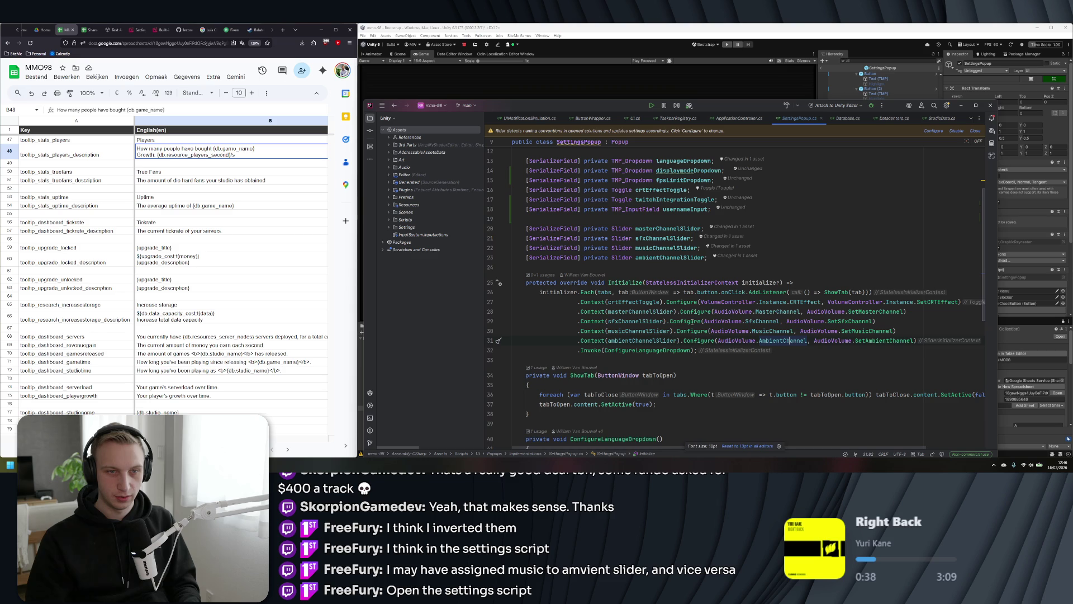
pyautogui.click(605, 312)
pyautogui.click(610, 321)
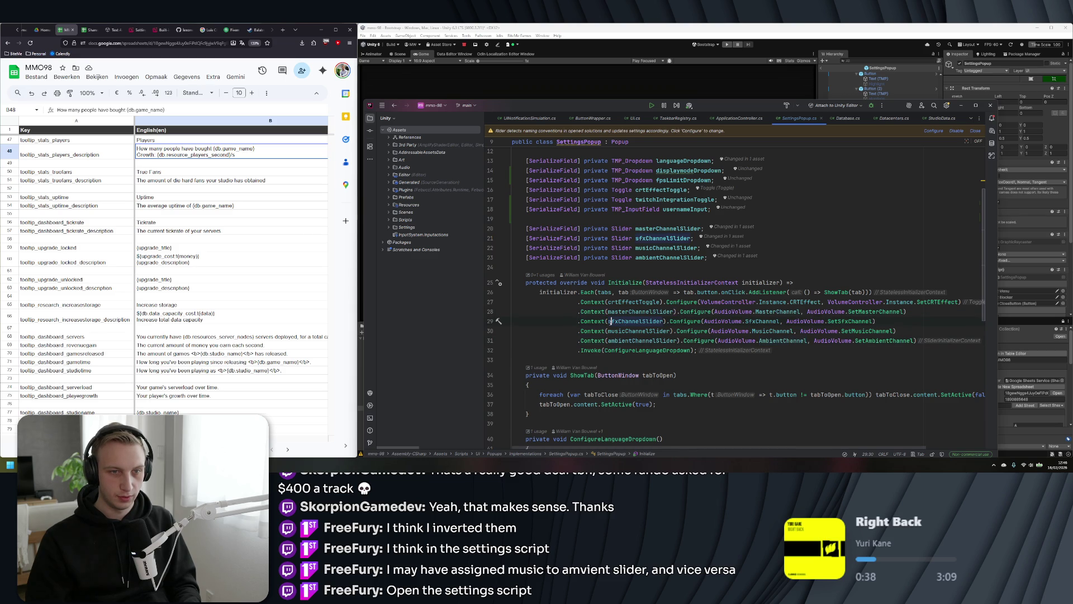
pyautogui.click(838, 322)
pyautogui.moveTo(786, 334); pyautogui.dragTo(608, 331)
pyautogui.click(606, 340)
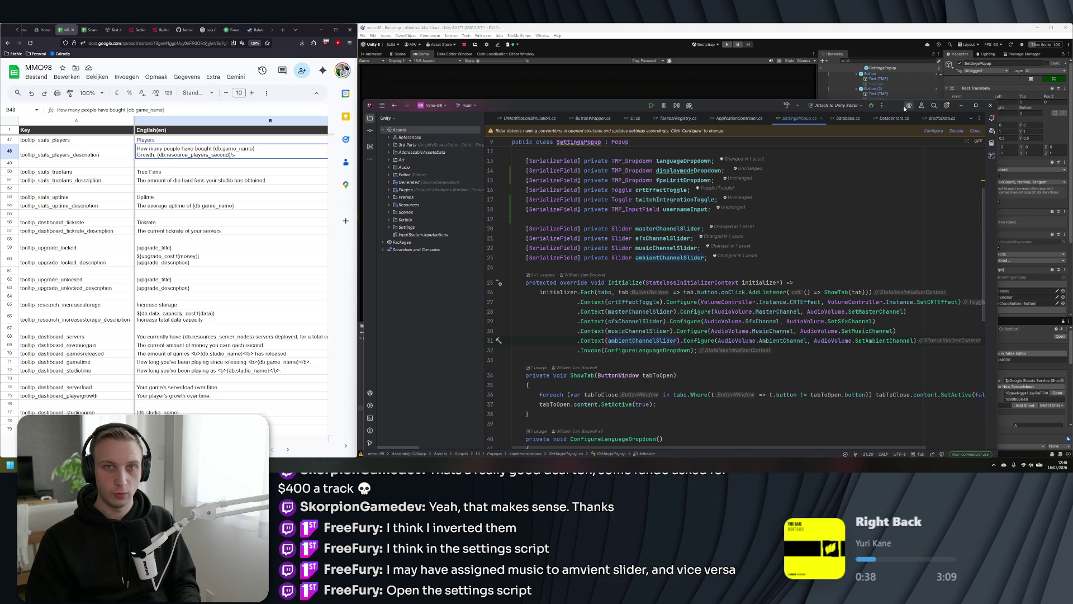
pyautogui.moveTo(915, 105)
pyautogui.mouseDown()
pyautogui.moveTo(885, 87)
pyautogui.moveTo(899, 74)
pyautogui.mouseUp()
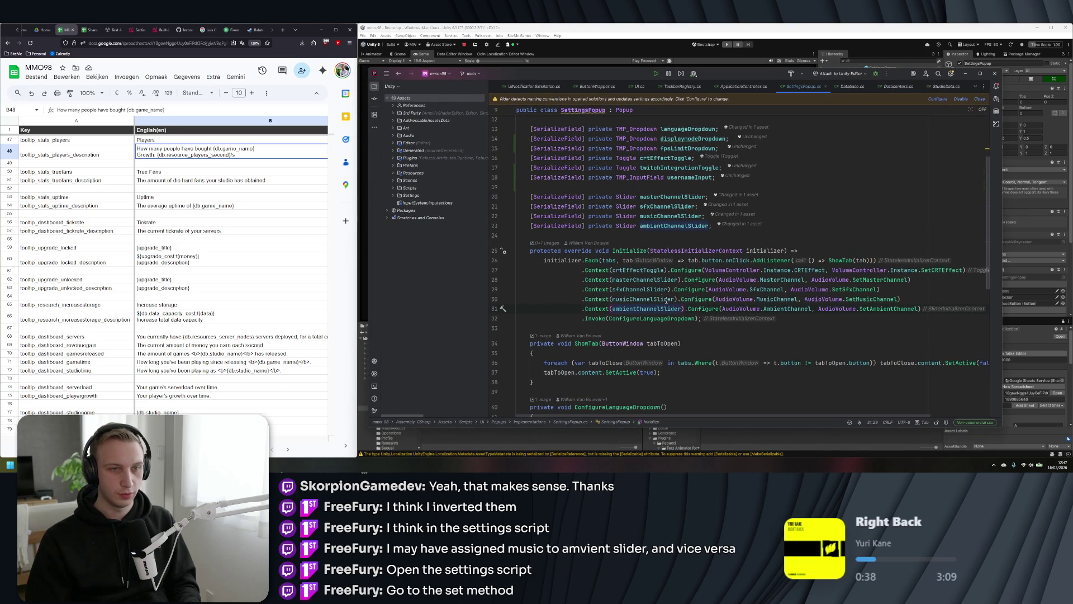
pyautogui.keyDown('ctrl'); pyautogui.scroll(-1, 666, 301); pyautogui.keyUp('ctrl')
pyautogui.scroll(-8, 659, 293)
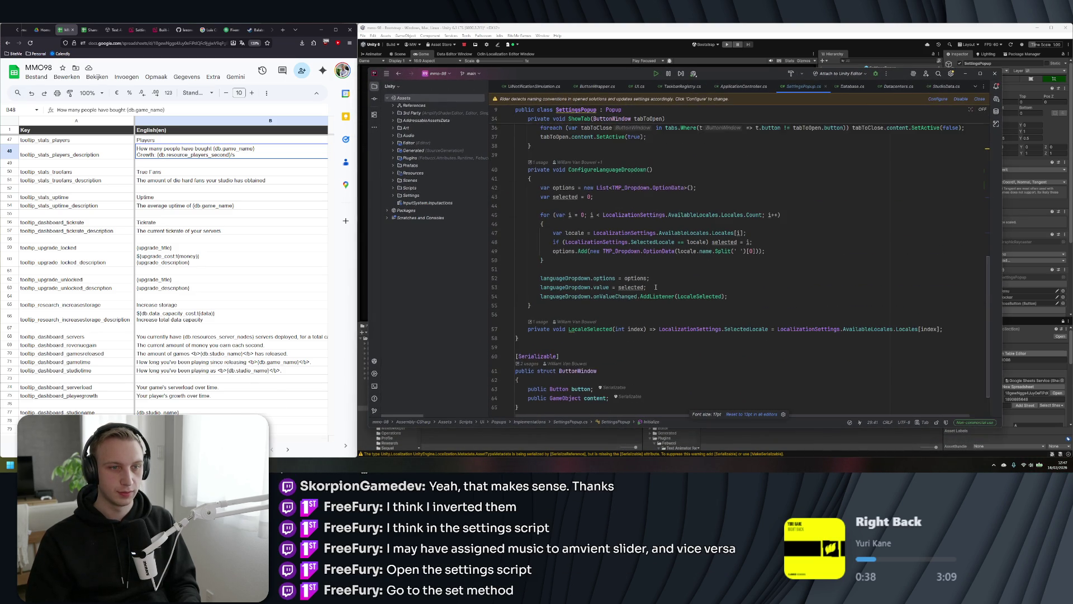
pyautogui.keyDown('ctrl'); pyautogui.scroll(-1, 656, 287); pyautogui.keyUp('ctrl')
pyautogui.scroll(5, 654, 286)
pyautogui.click(595, 247)
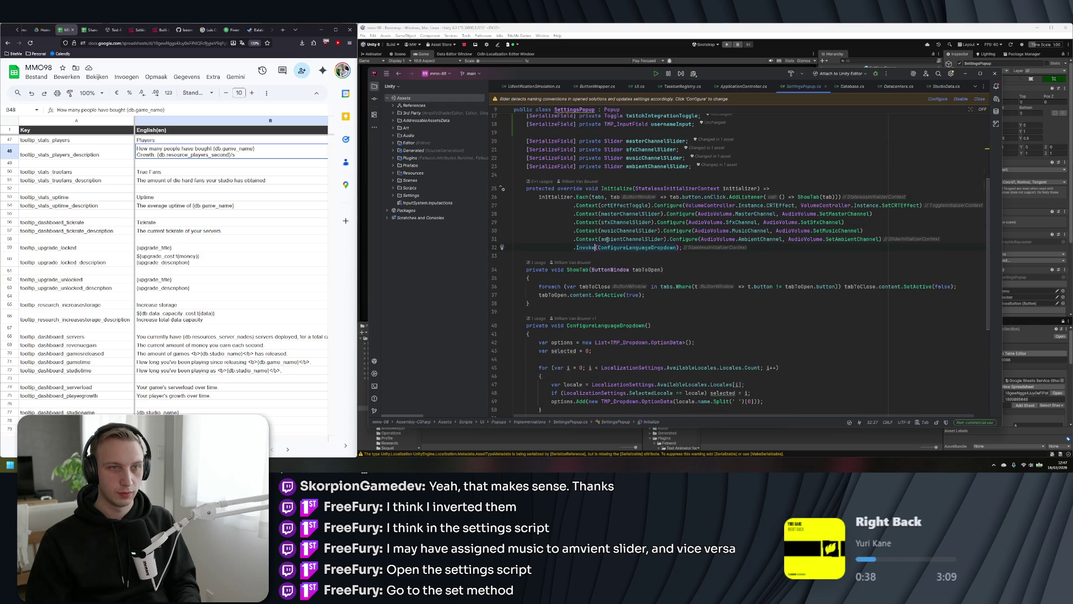
pyautogui.scroll(-5, 607, 239)
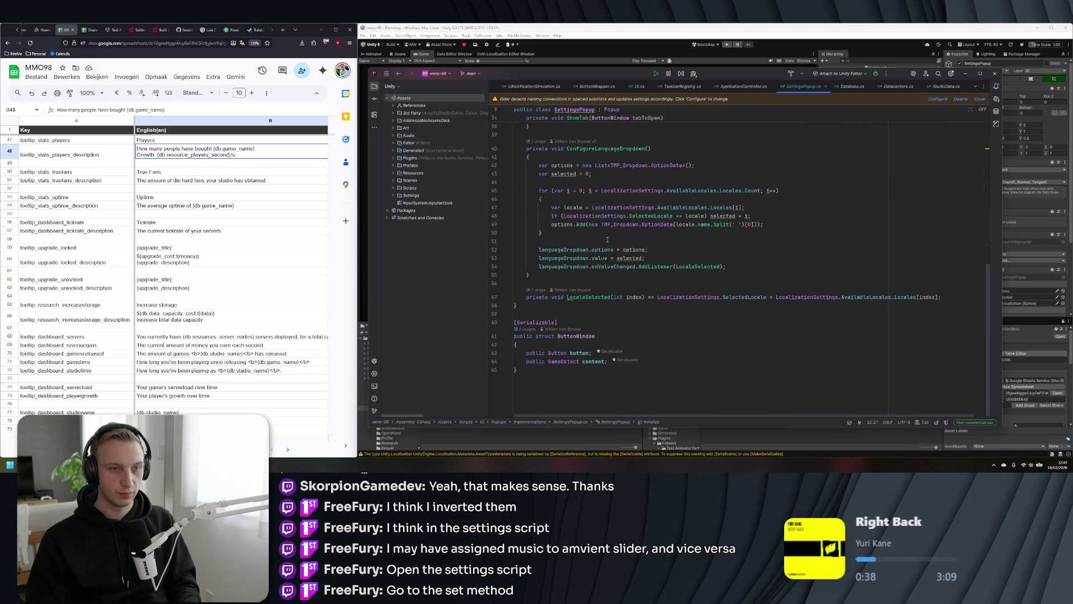
pyautogui.scroll(10, 615, 315)
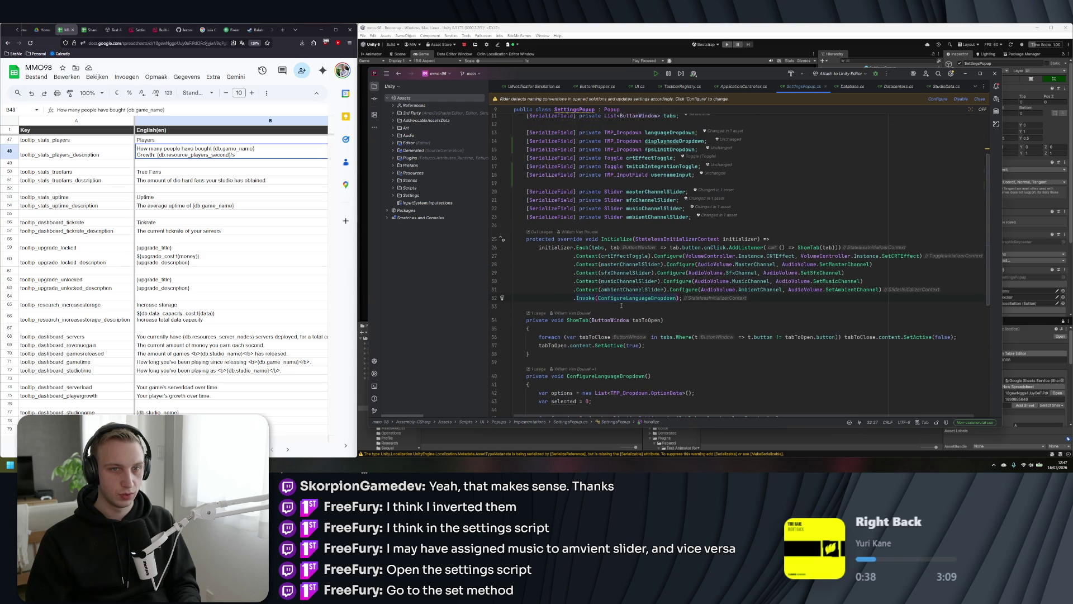
pyautogui.hotkey('ctrl', 'q')
pyautogui.press('Escape')
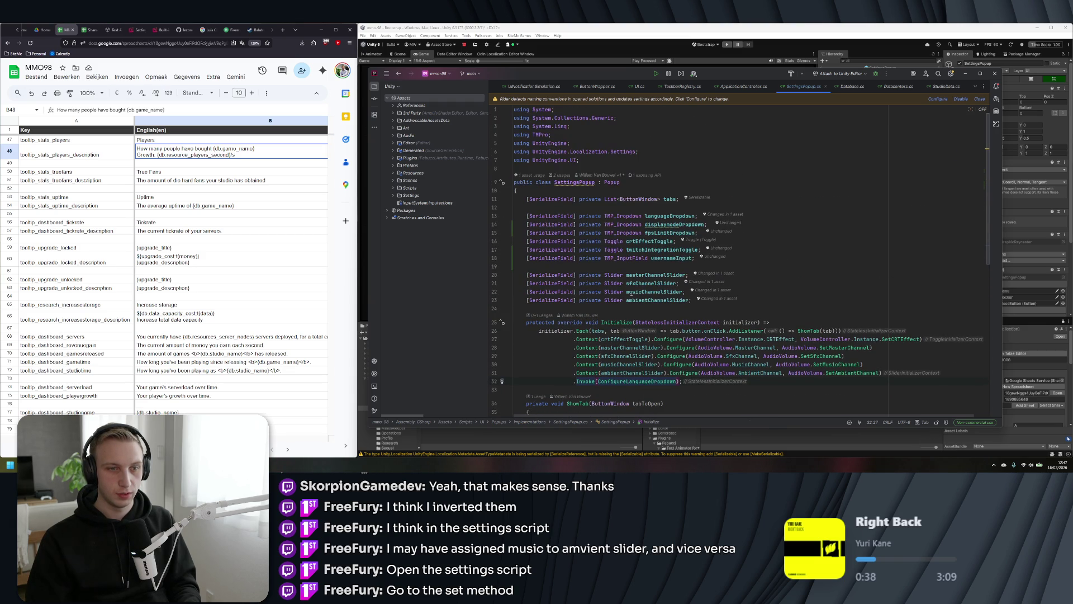
pyautogui.keyDown('ctrl'); pyautogui.click(673, 364); pyautogui.keyUp('ctrl')
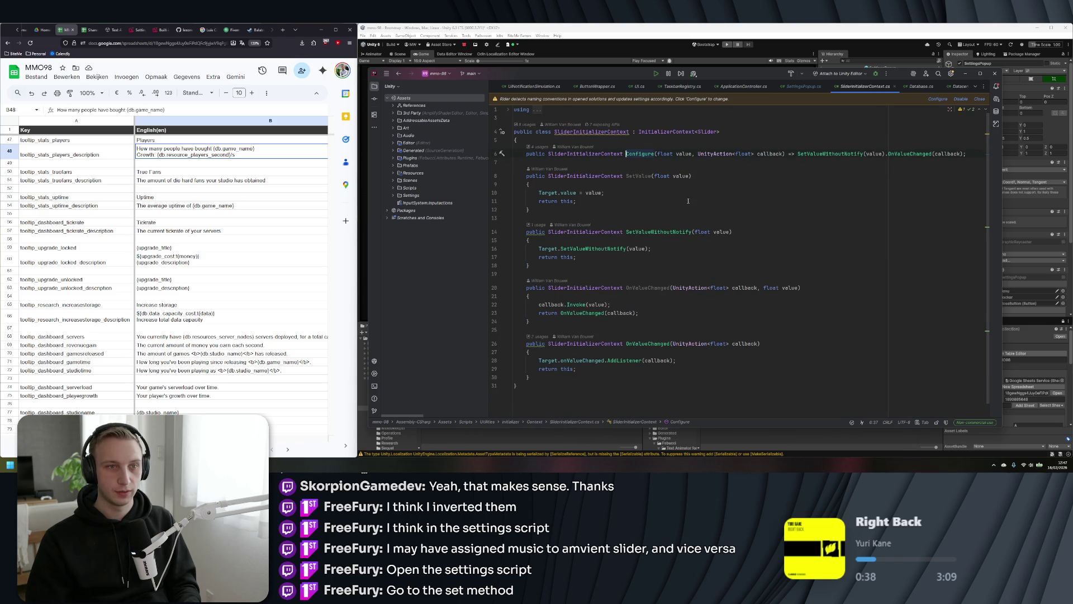
pyautogui.click(563, 248)
pyautogui.click(588, 250)
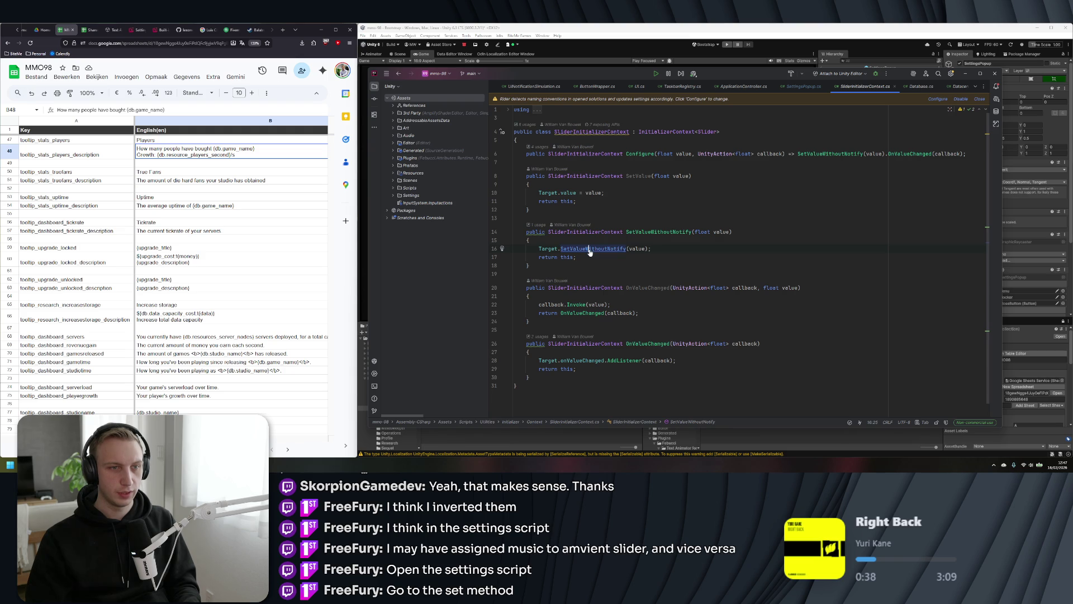
pyautogui.keyDown('ctrl'); pyautogui.click(589, 250); pyautogui.keyUp('ctrl')
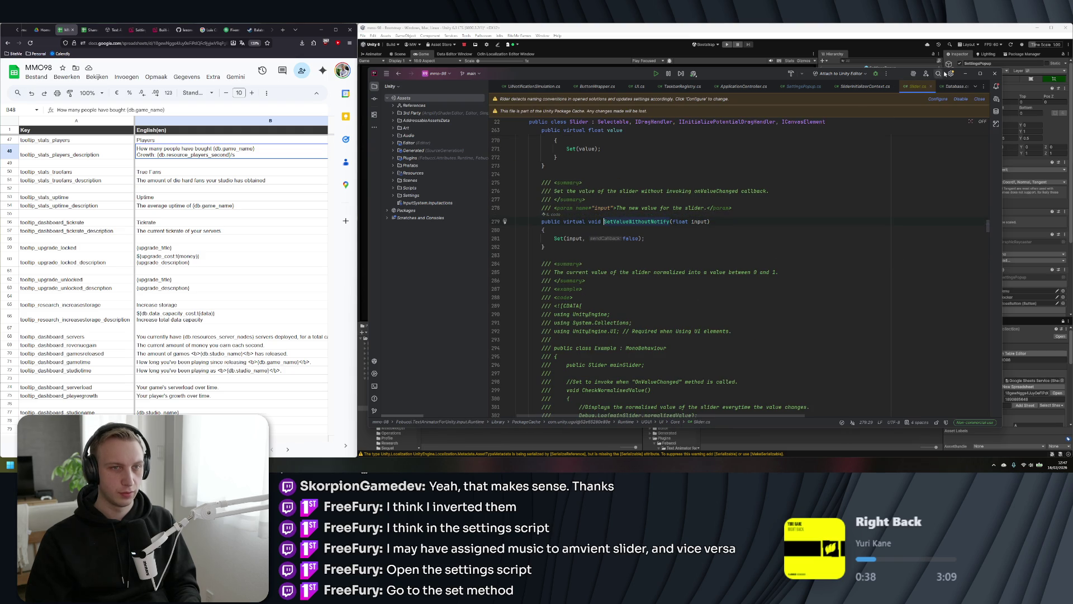
pyautogui.click(930, 87)
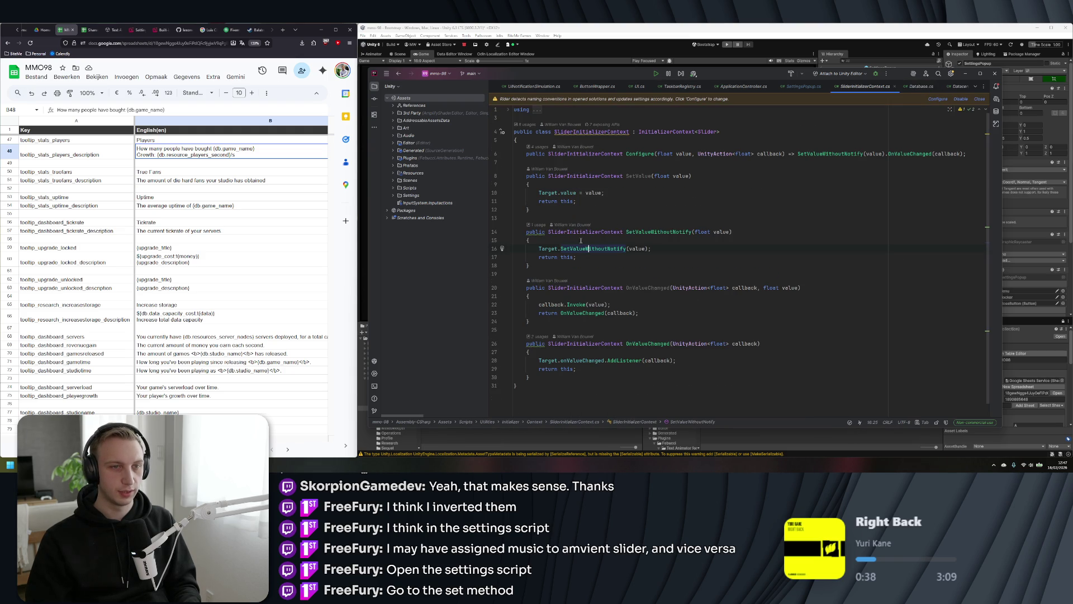
pyautogui.click(681, 159)
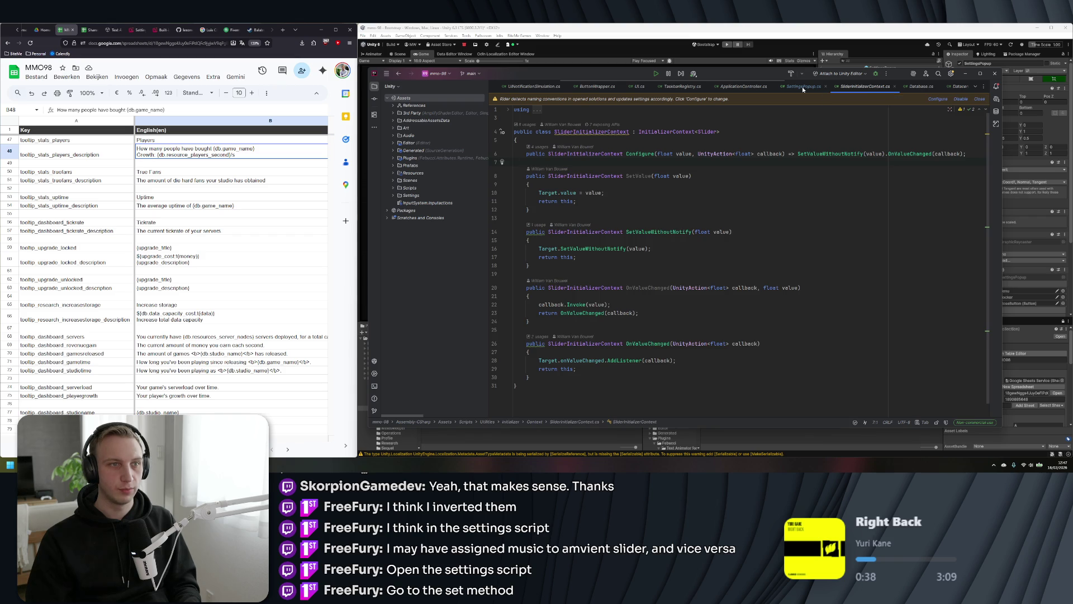
pyautogui.click(821, 88)
pyautogui.click(724, 364)
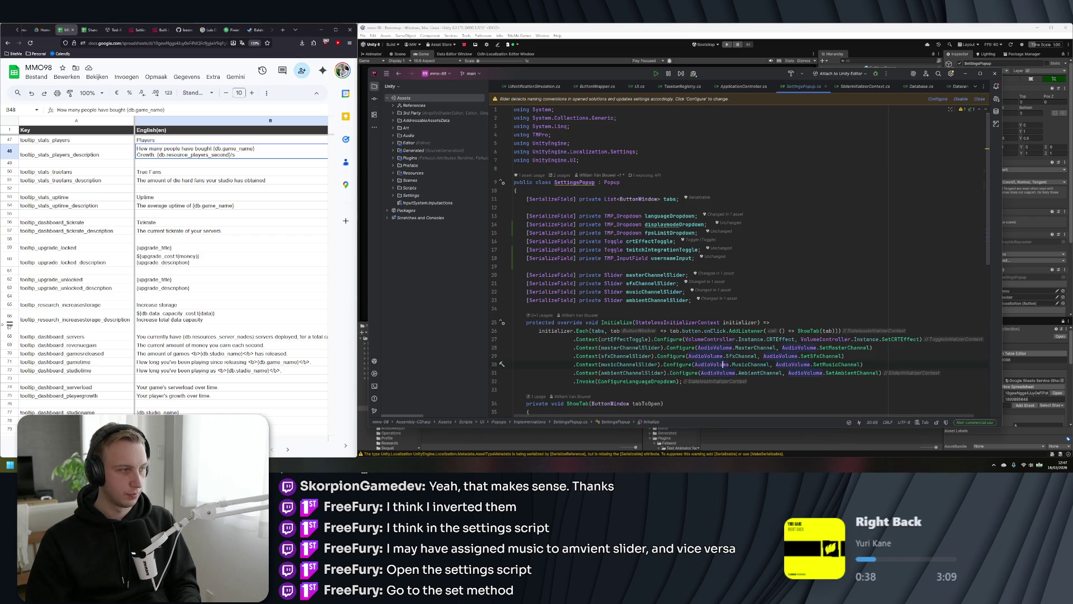
pyautogui.keyDown('ctrl'); pyautogui.scroll(2, 835, 328); pyautogui.keyUp('ctrl')
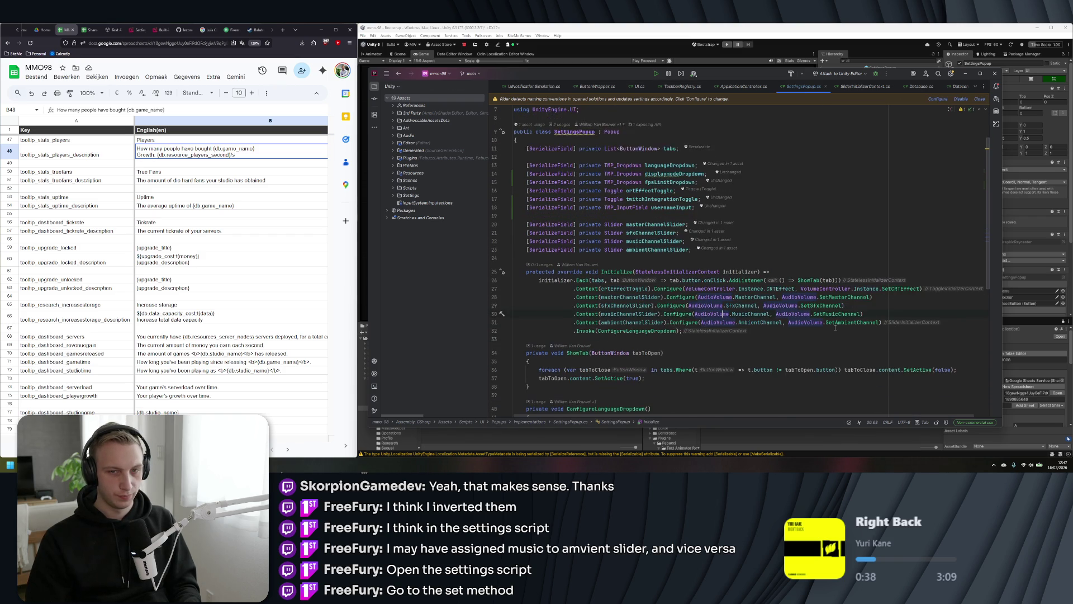
pyautogui.keyDown('ctrl'); pyautogui.scroll(2, 835, 327); pyautogui.keyUp('ctrl')
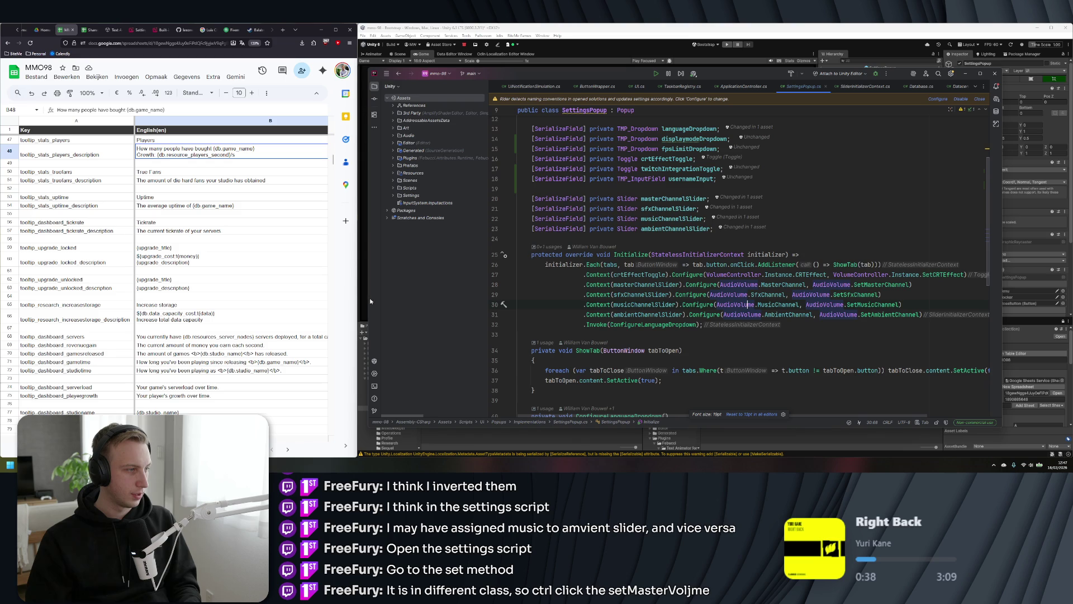
pyautogui.click(841, 202)
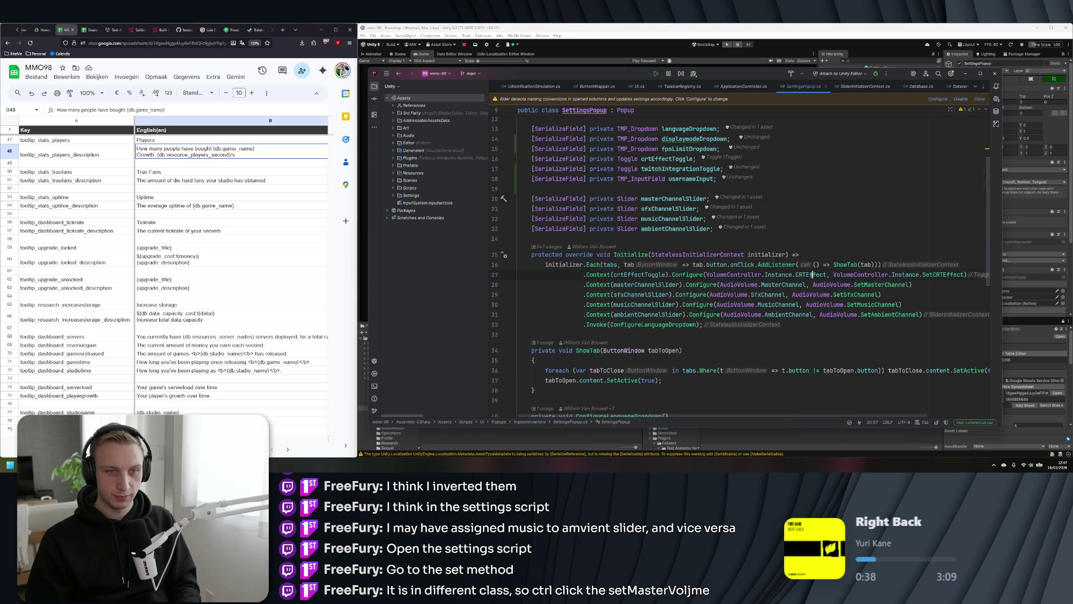
pyautogui.click(875, 285)
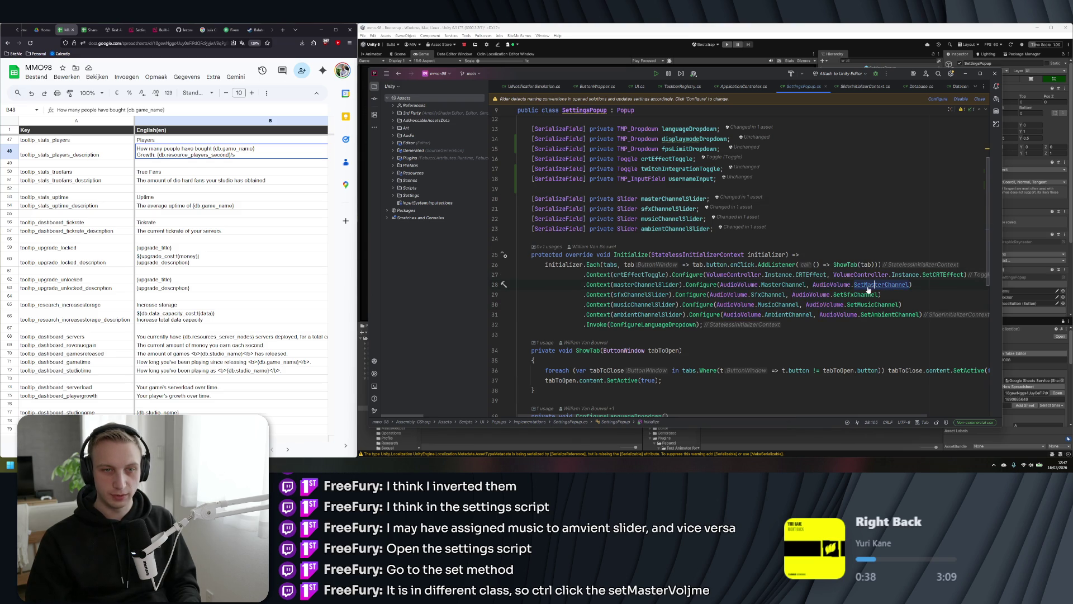
pyautogui.press('Right')
pyautogui.press('Right')
pyautogui.press('Right')
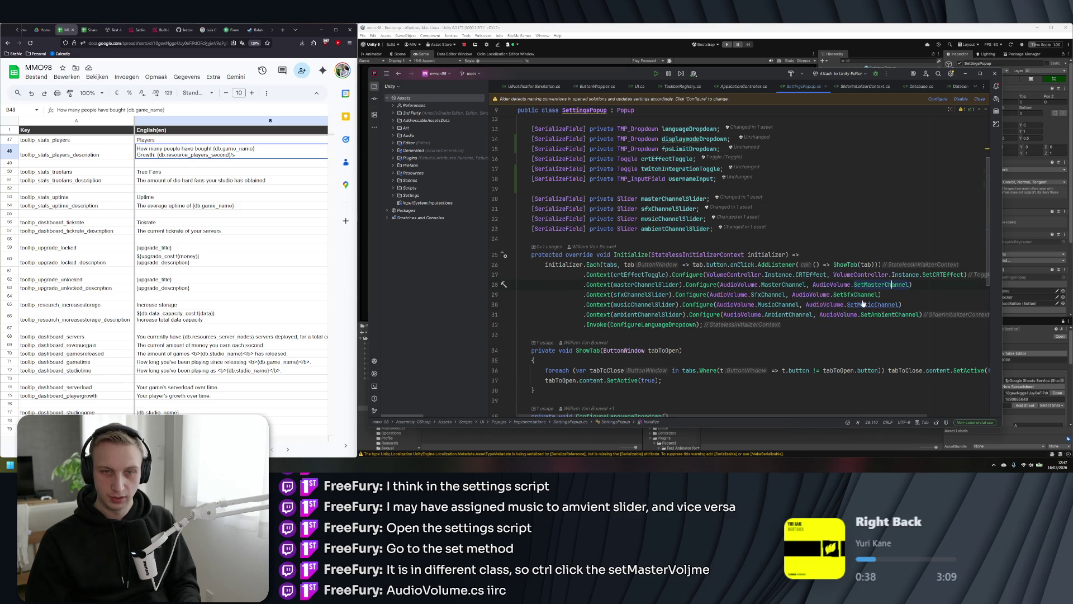
# Inspect how the Music and Ambient channel setters store their values in AudioVolume.
pyautogui.keyDown('ctrl'); pyautogui.click(864, 304); pyautogui.keyUp('ctrl')
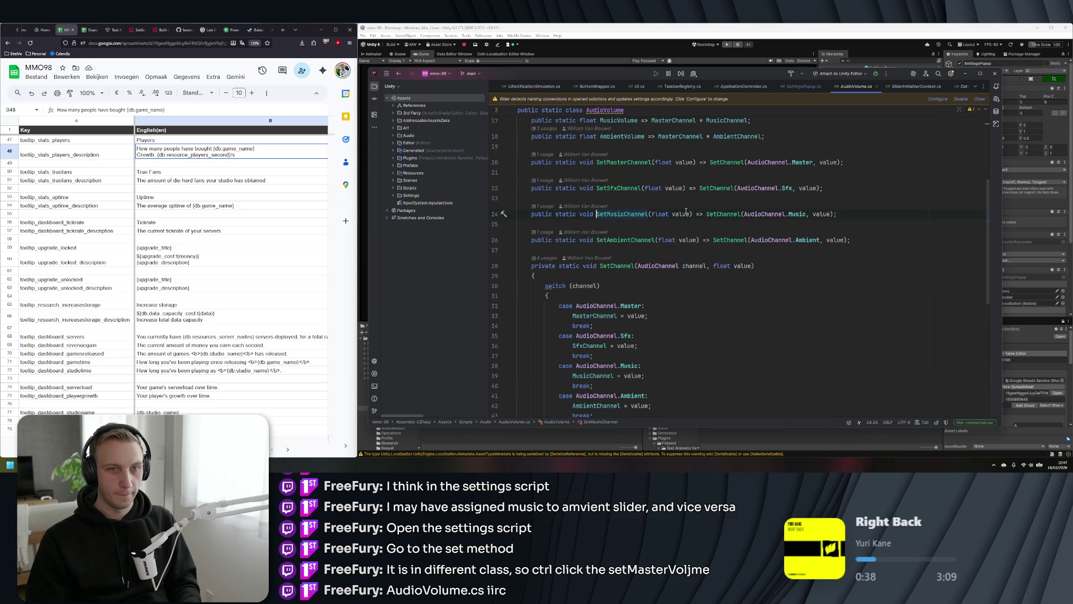
pyautogui.doubleClick(804, 214)
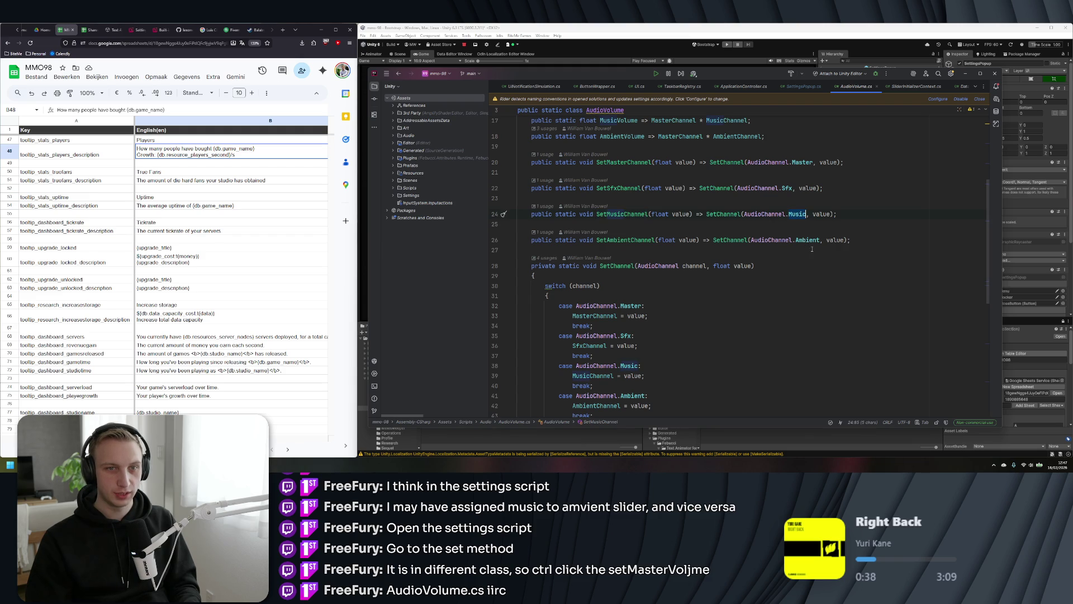
pyautogui.doubleClick(808, 239)
pyautogui.scroll(-2, 567, 249)
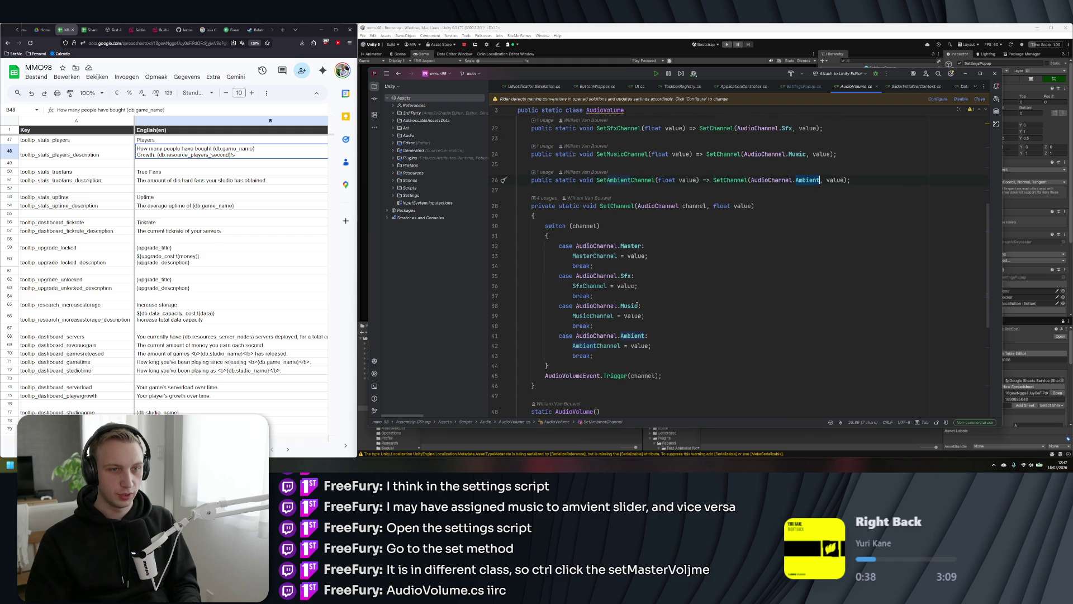
pyautogui.click(607, 316)
pyautogui.click(613, 345)
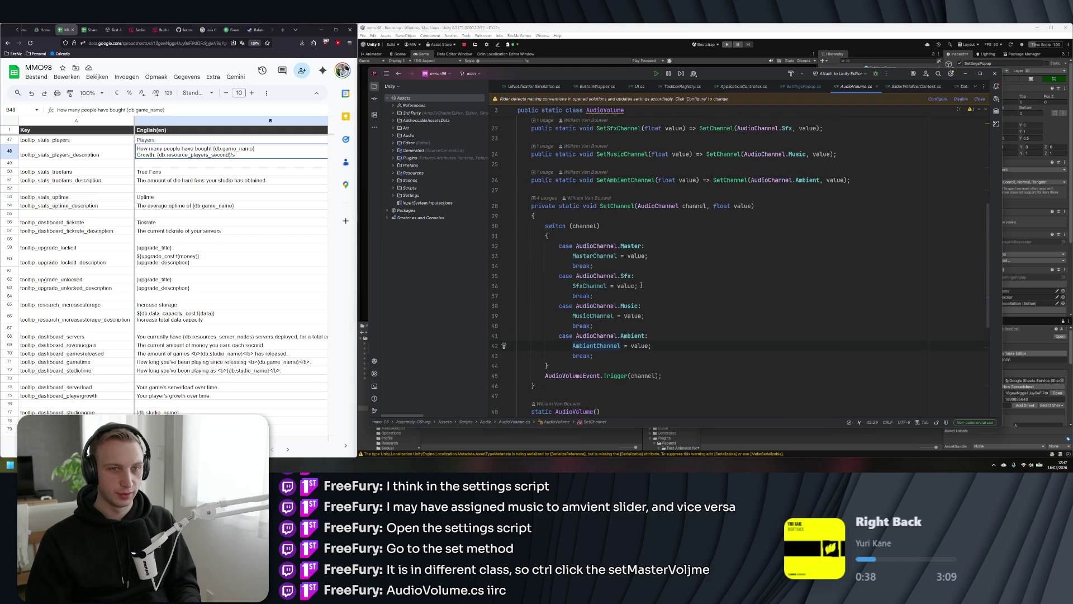
pyautogui.scroll(-5, 636, 275)
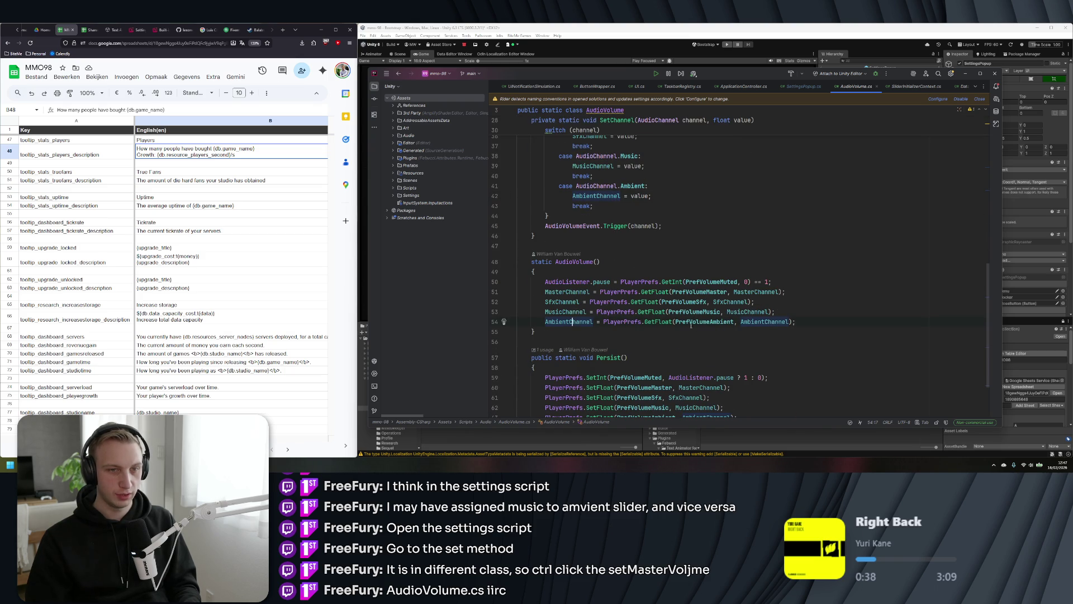
# Check the ambient volume load line and its save line in Persist.
pyautogui.click(696, 322)
pyautogui.scroll(-3, 596, 350)
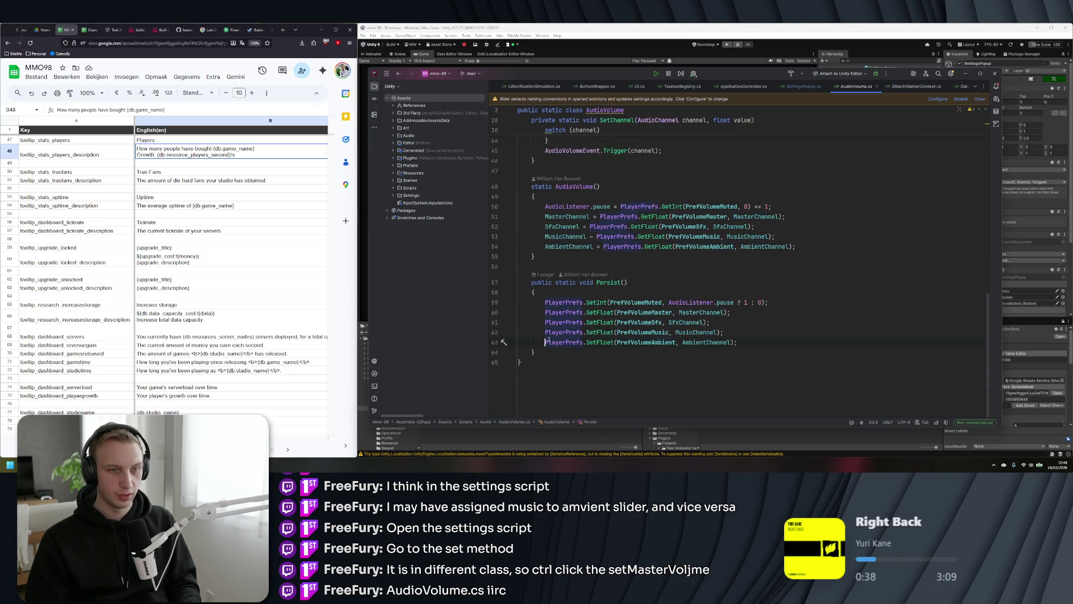
pyautogui.click(631, 342)
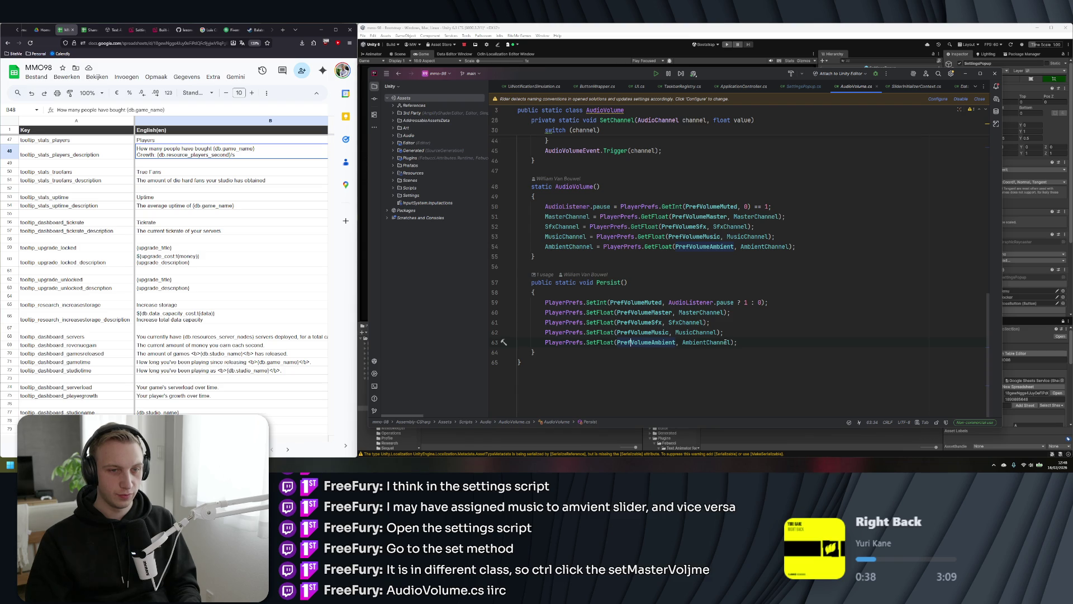
pyautogui.click(734, 342)
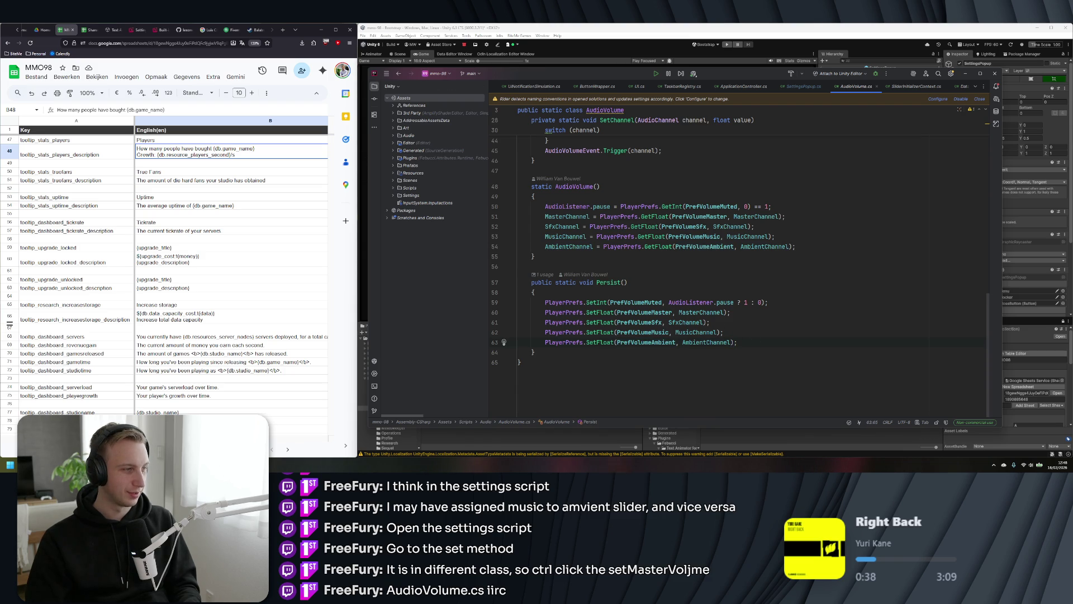
pyautogui.click(767, 281)
# Review the MasterChannel and MusicChannel fields and the volume_ambient, volume_music and volume_sfx keys.
pyautogui.scroll(10, 749, 276)
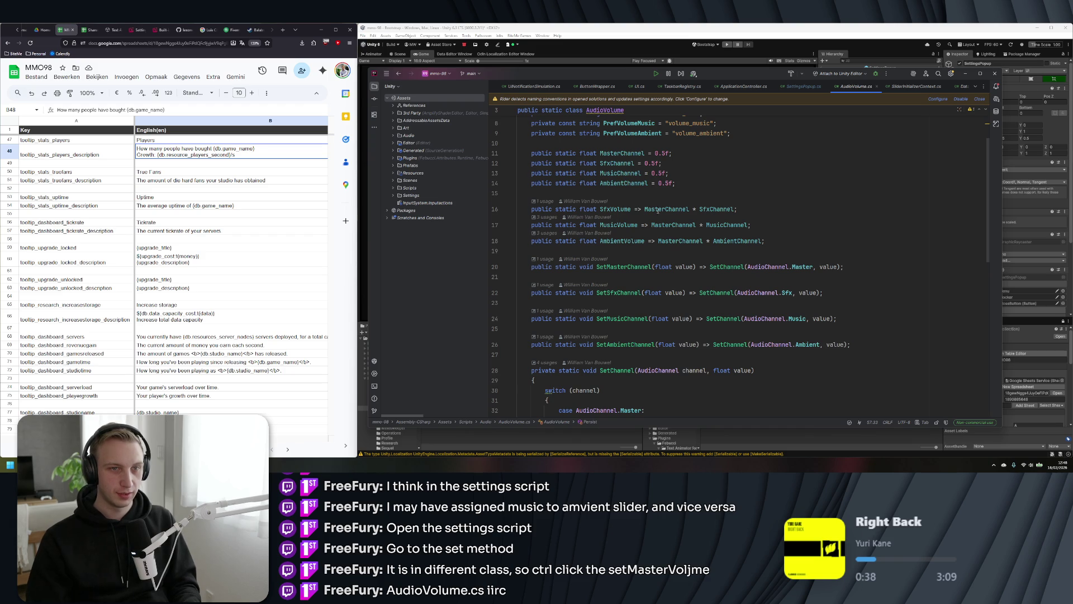
pyautogui.click(680, 241)
pyautogui.click(745, 225)
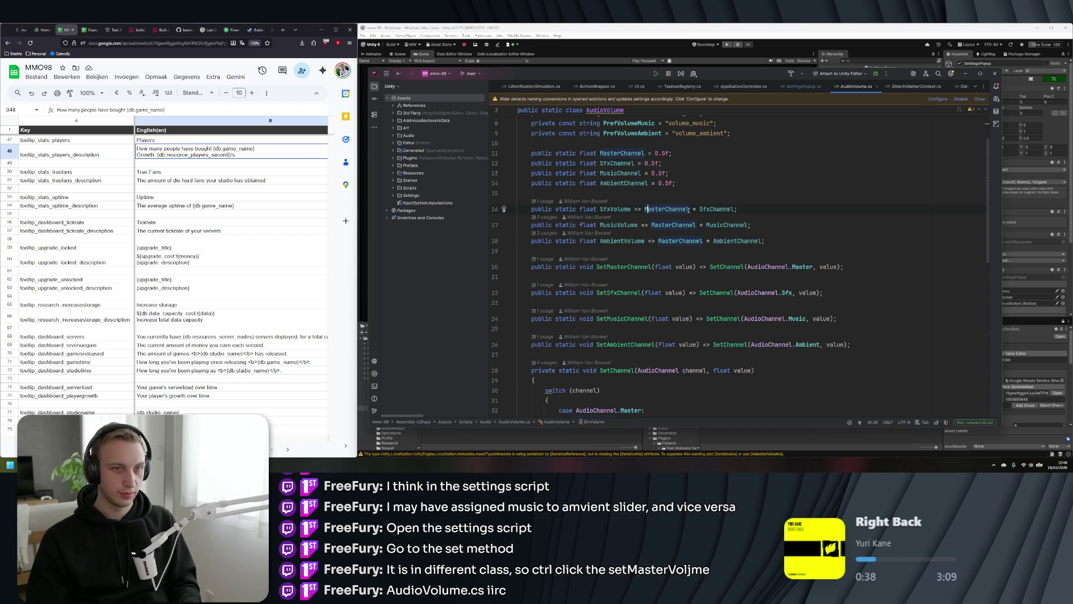
pyautogui.click(610, 153)
pyautogui.scroll(2, 661, 193)
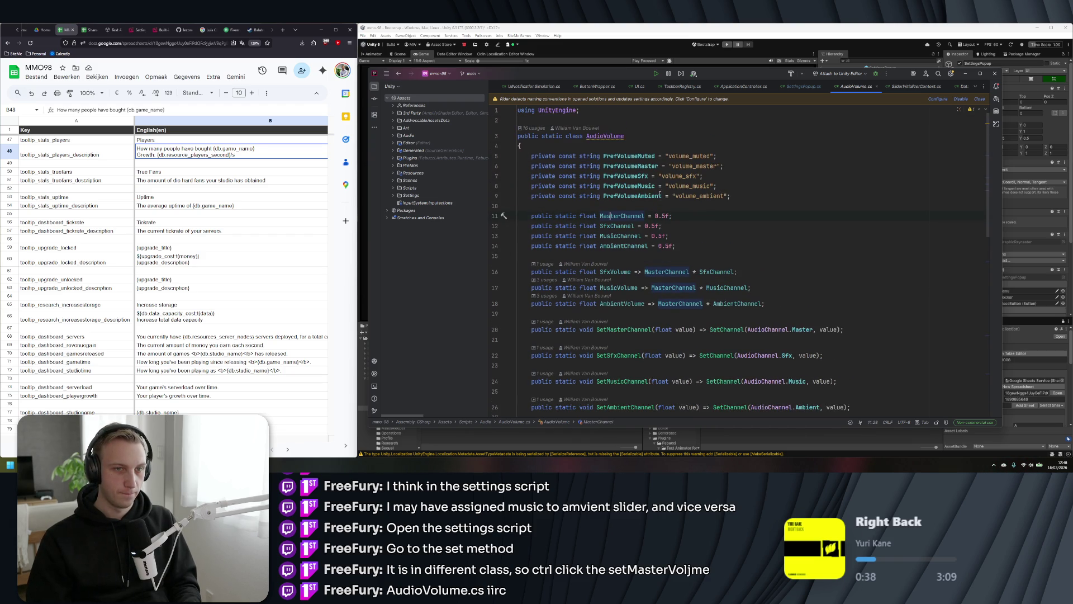
pyautogui.doubleClick(711, 196)
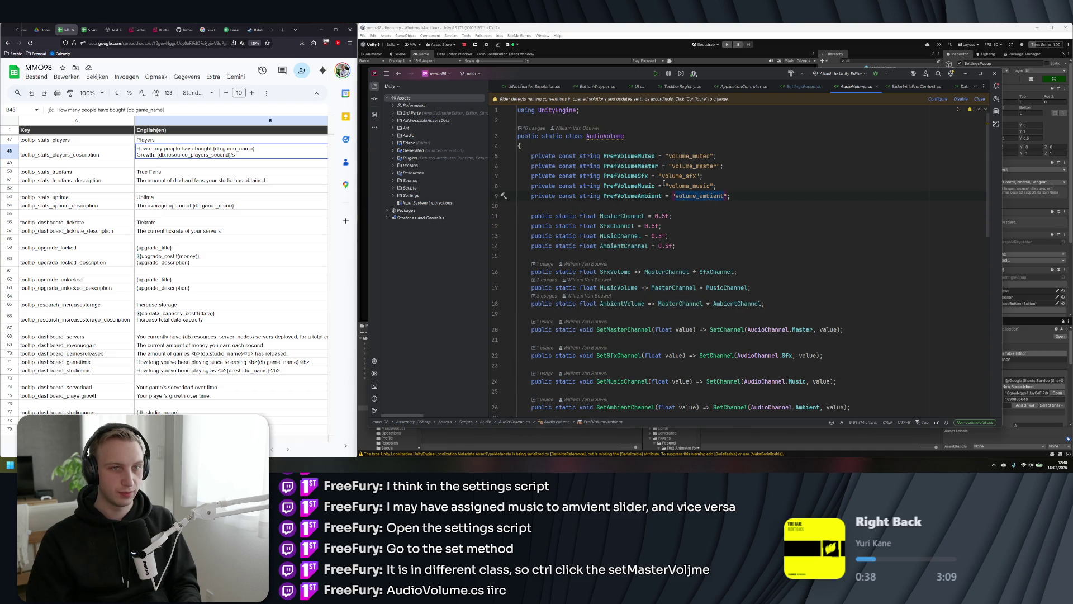
pyautogui.doubleClick(688, 186)
pyautogui.click(693, 177)
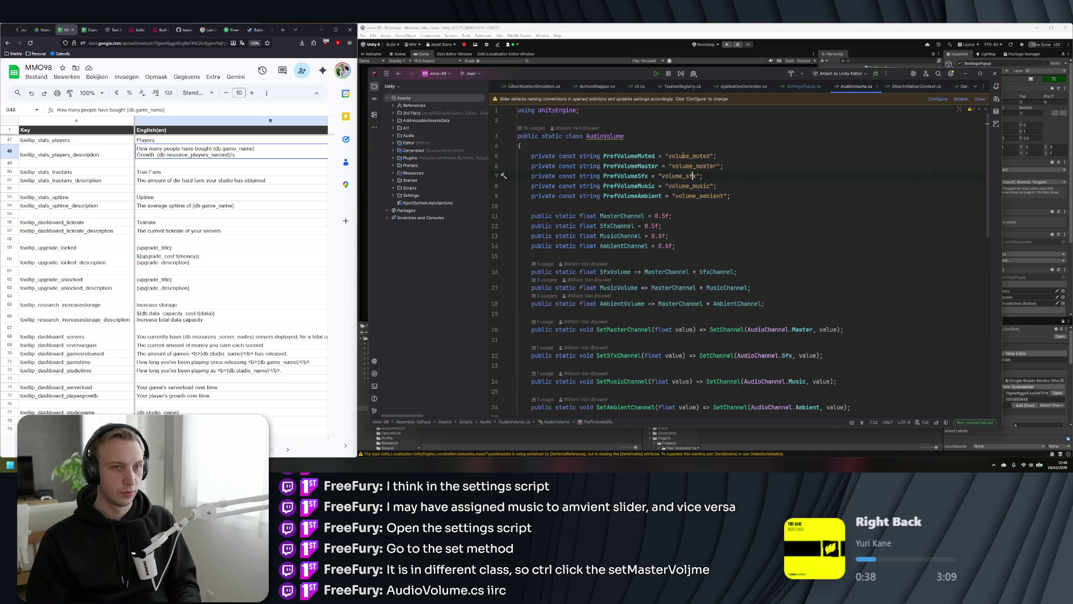
# Inspect the SetChannel method, then search the project for 'Audio'.
pyautogui.scroll(-4, 641, 201)
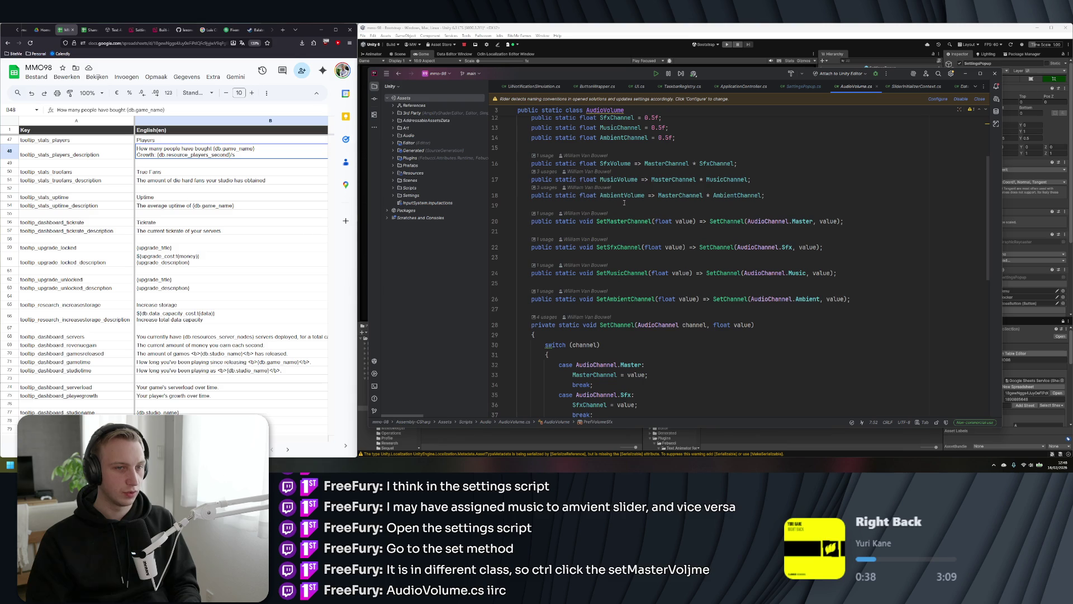
pyautogui.scroll(-1, 706, 256)
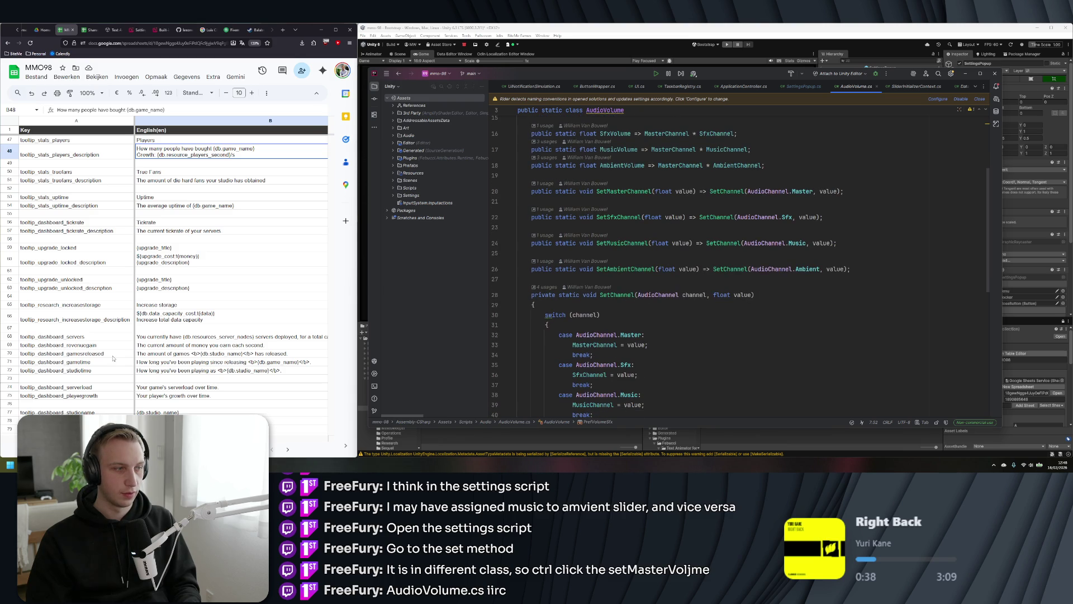
pyautogui.scroll(-1, 585, 243)
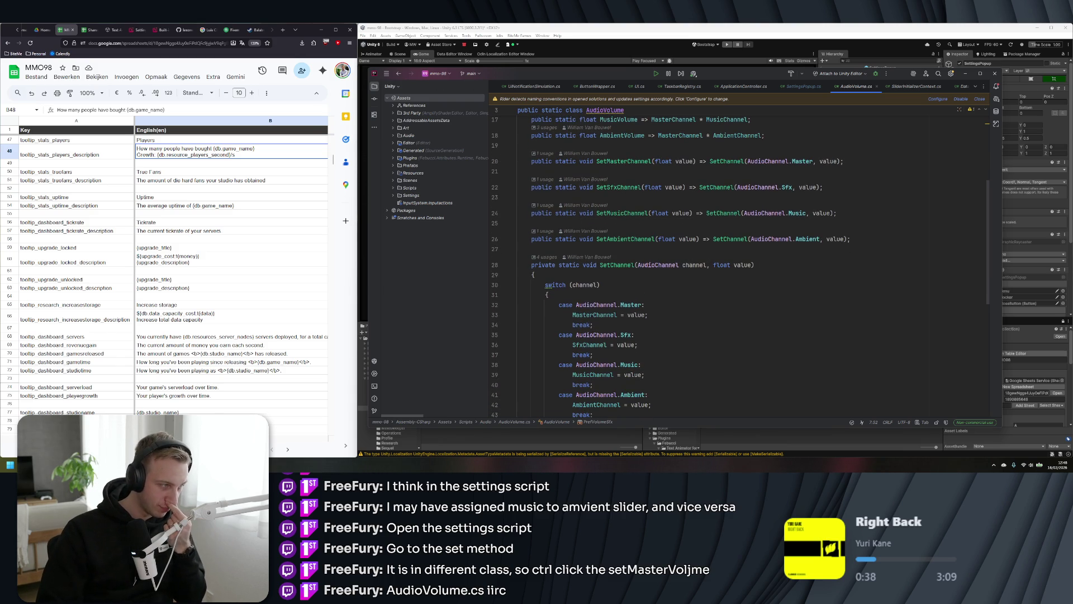
pyautogui.moveTo(257, 464)
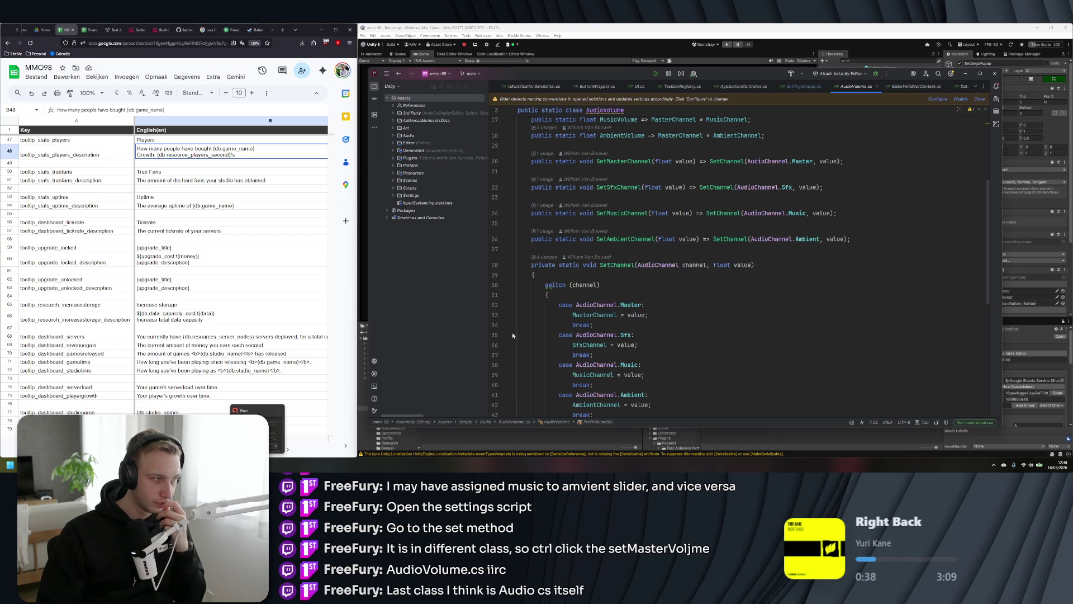
pyautogui.click(640, 263)
pyautogui.scroll(-1, 640, 263)
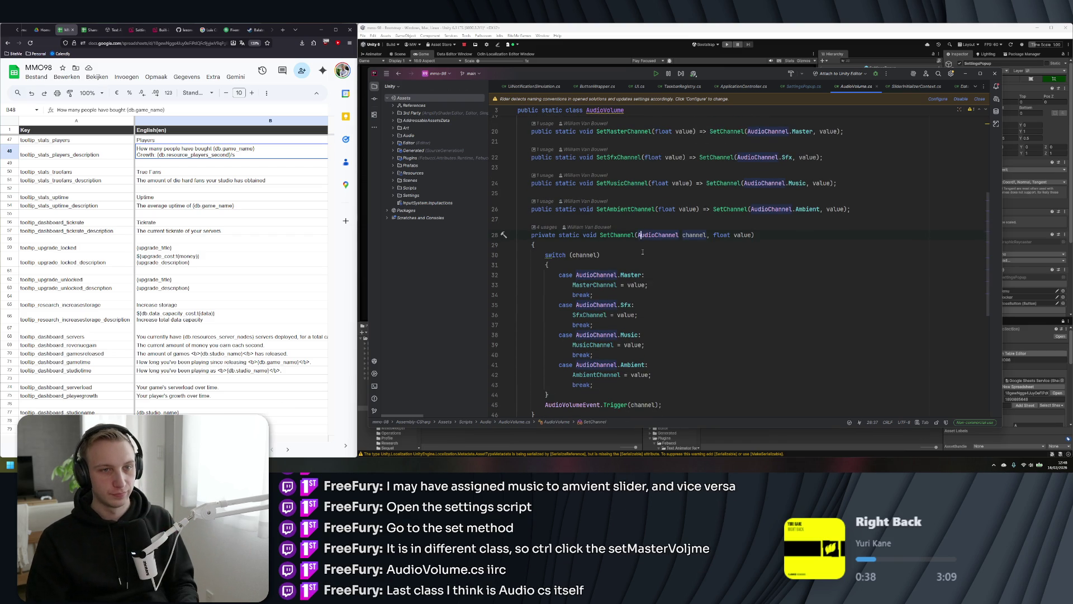
pyautogui.press('shift')
pyautogui.press('shift')
pyautogui.write('Audio.')
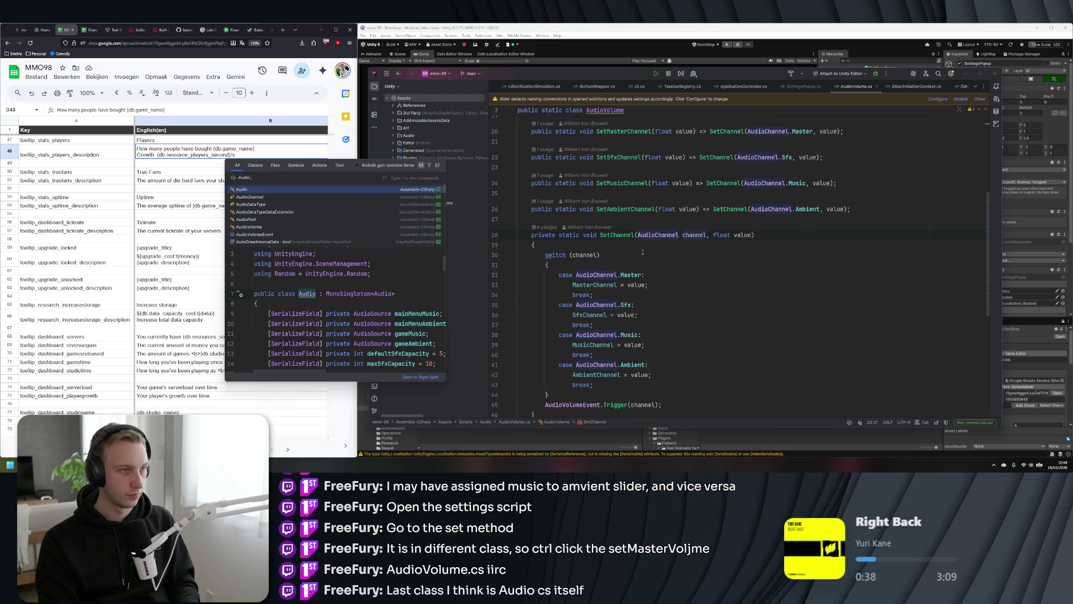
# Open the Audio script and search it for 'ambient'.
pyautogui.press('Return')
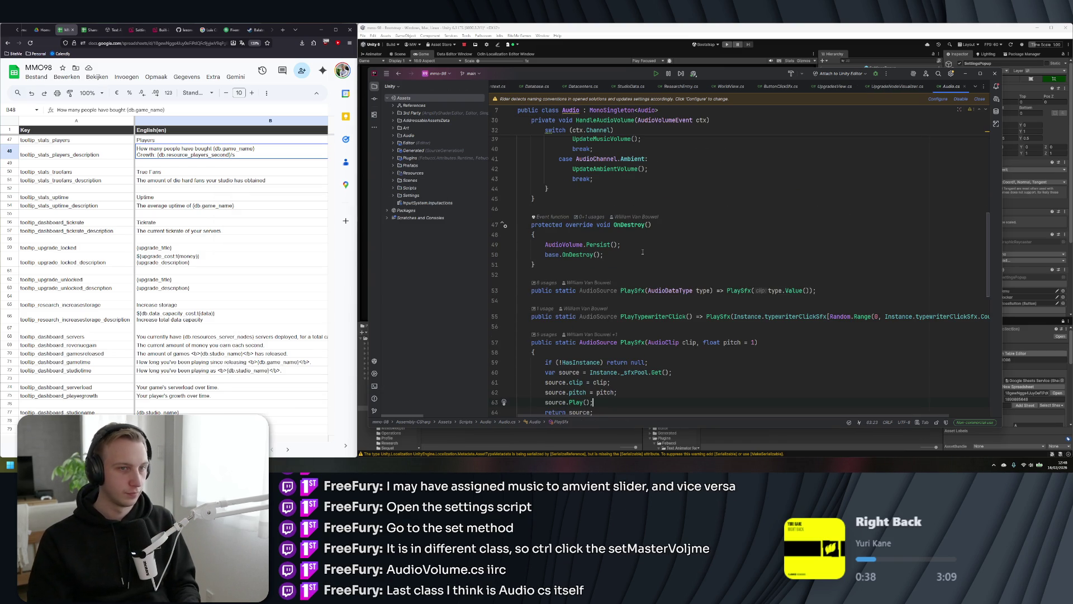
pyautogui.scroll(-3, 642, 252)
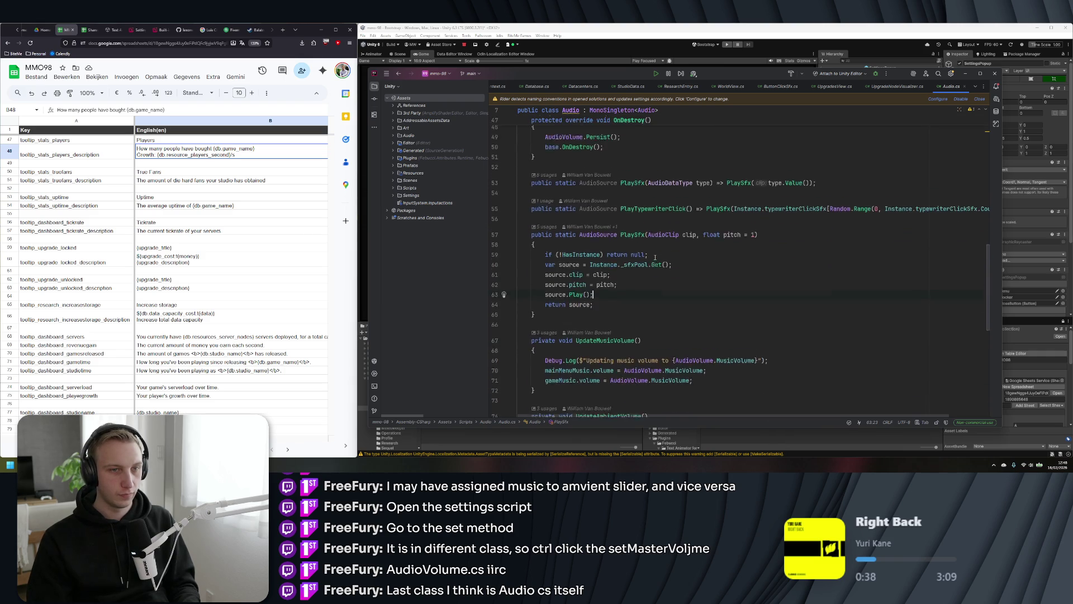
pyautogui.scroll(3, 655, 257)
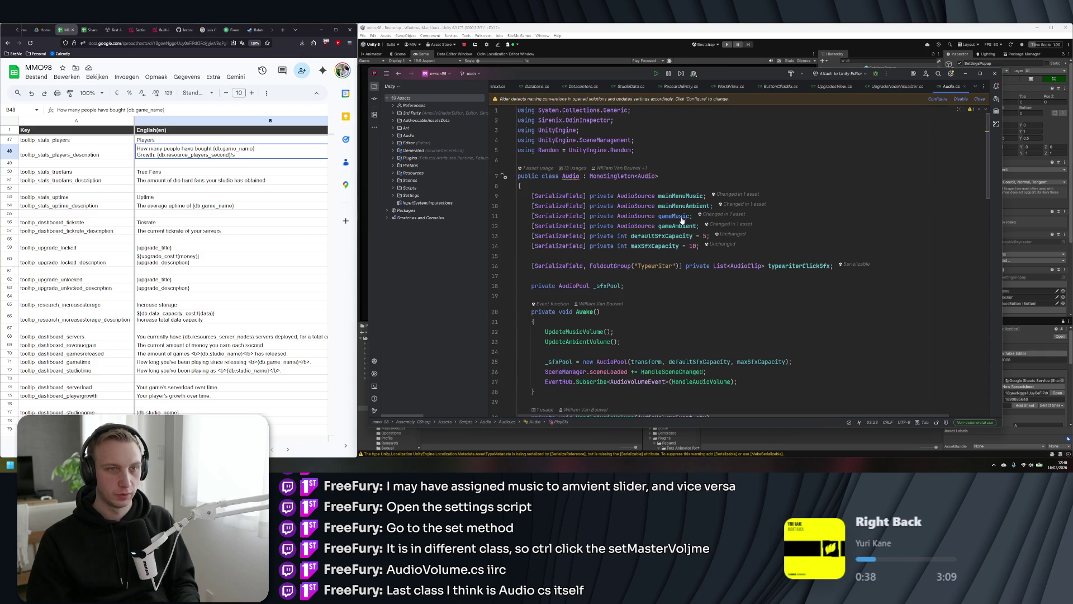
pyautogui.hotkey('ctrl', 'f')
pyautogui.write('ambient')
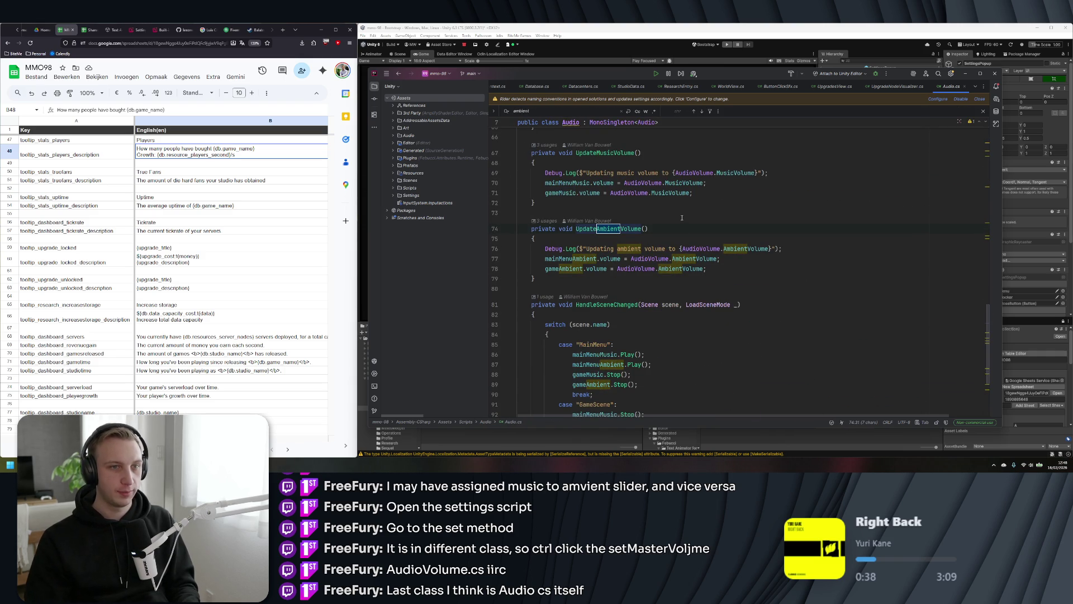
# Step forward through the 'ambient' matches in Audio.cs.
pyautogui.click(702, 111)
pyautogui.click(702, 111)
pyautogui.click(702, 112)
pyautogui.click(702, 111)
pyautogui.click(702, 111)
pyautogui.click(702, 111)
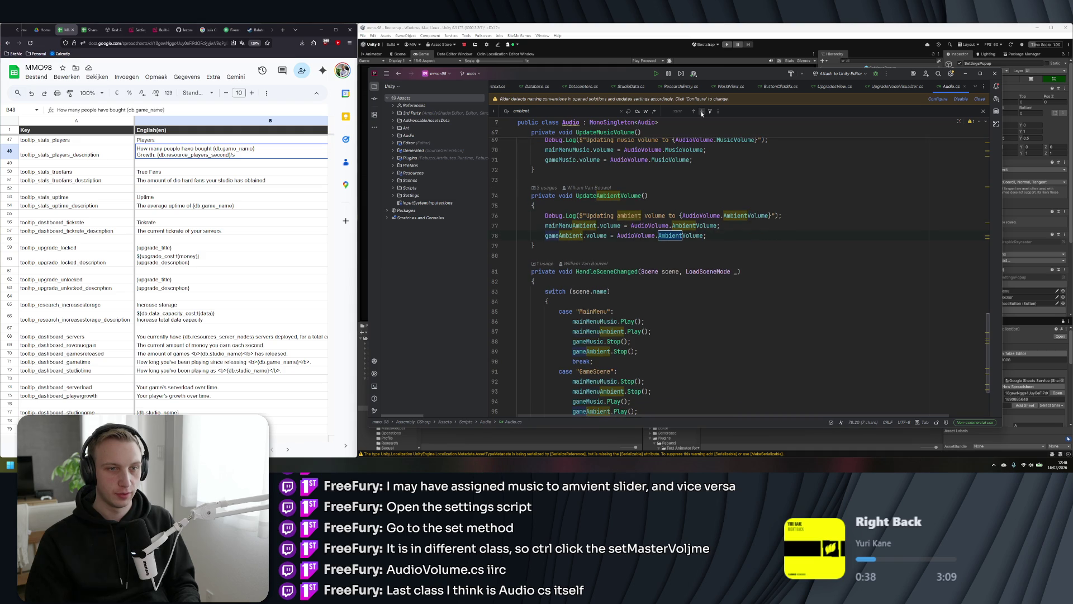
pyautogui.scroll(-2, 592, 307)
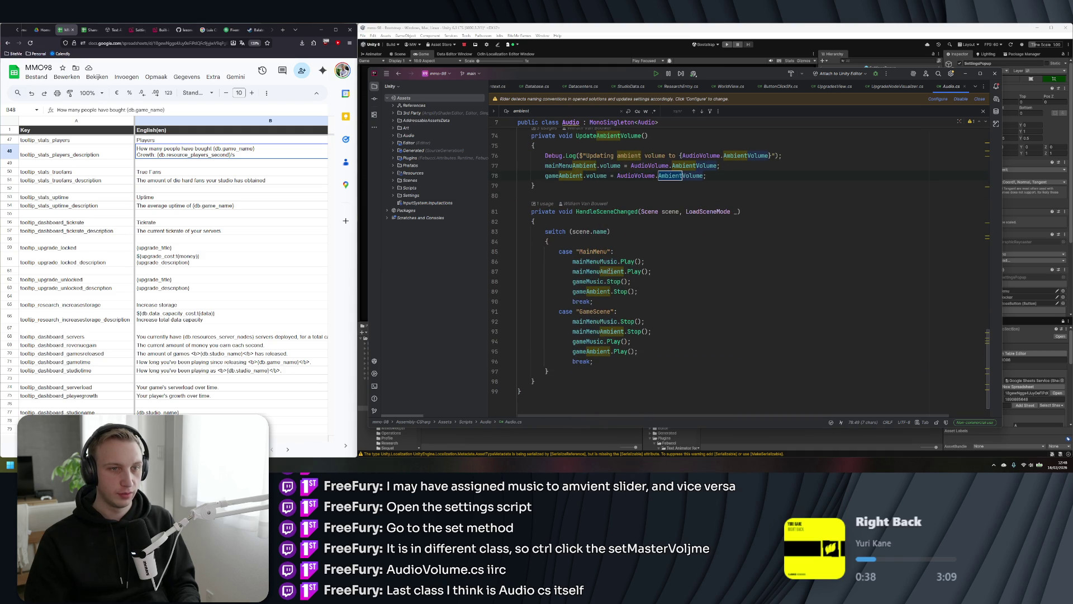
pyautogui.scroll(3, 600, 332)
pyautogui.scroll(-3, 606, 332)
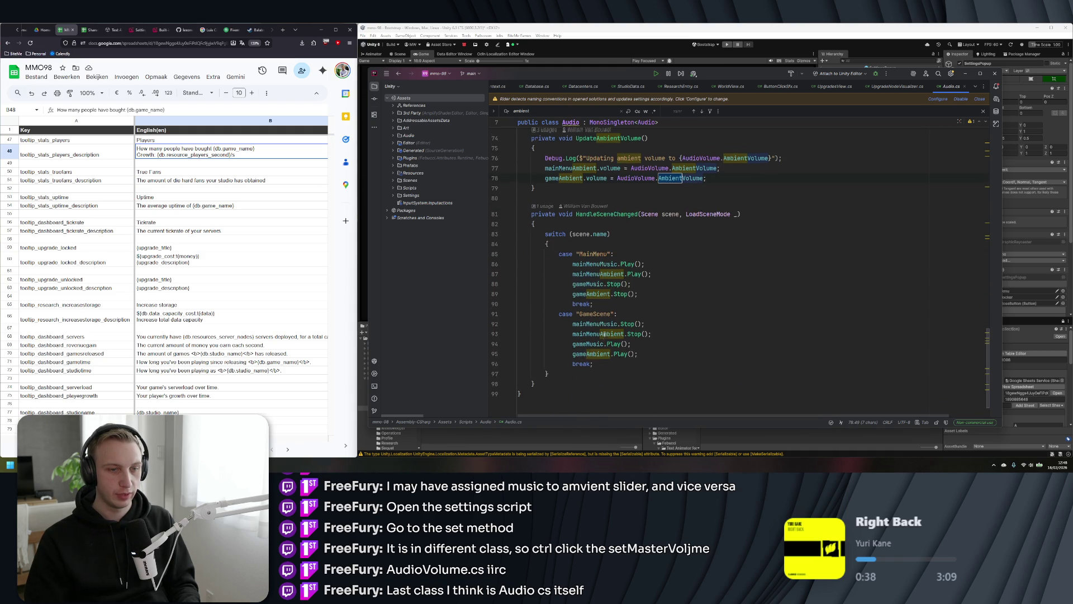
pyautogui.scroll(7, 608, 348)
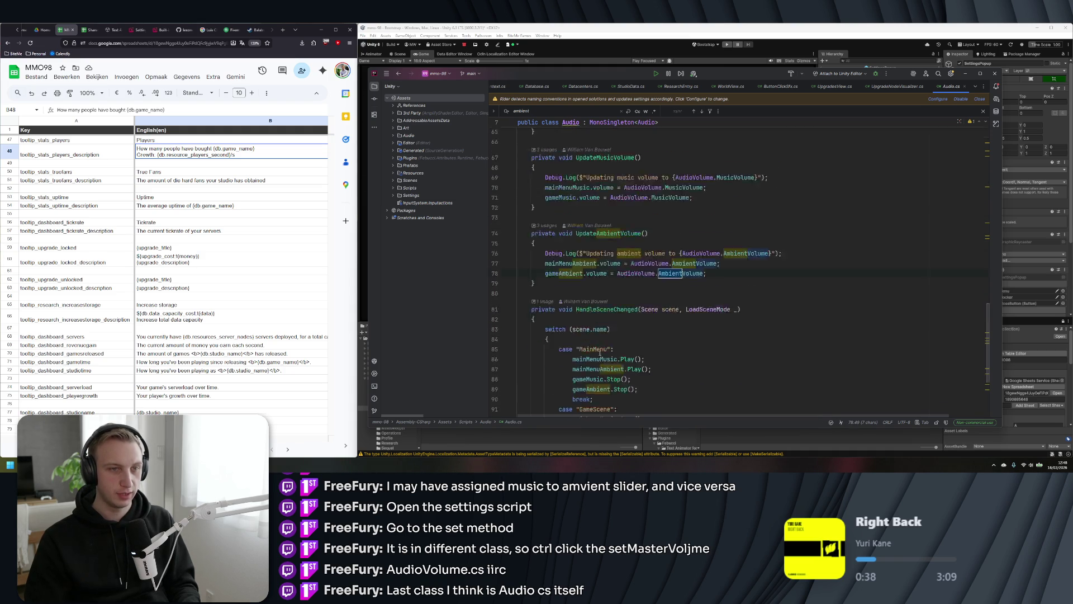
pyautogui.click(701, 111)
pyautogui.click(701, 111)
pyautogui.click(701, 111)
pyautogui.click(702, 111)
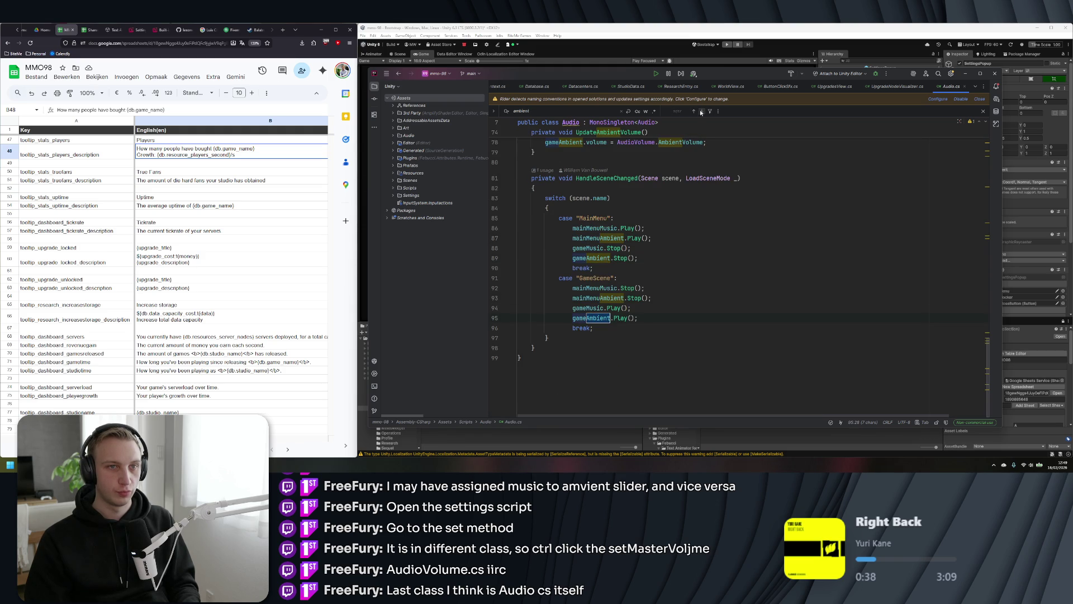
# Revisit ambient uses in HandleAudioVolume and Awake, then jump to UpdateAmbientVolume's definition.
pyautogui.click(692, 112)
pyautogui.click(692, 112)
pyautogui.click(693, 112)
pyautogui.click(692, 111)
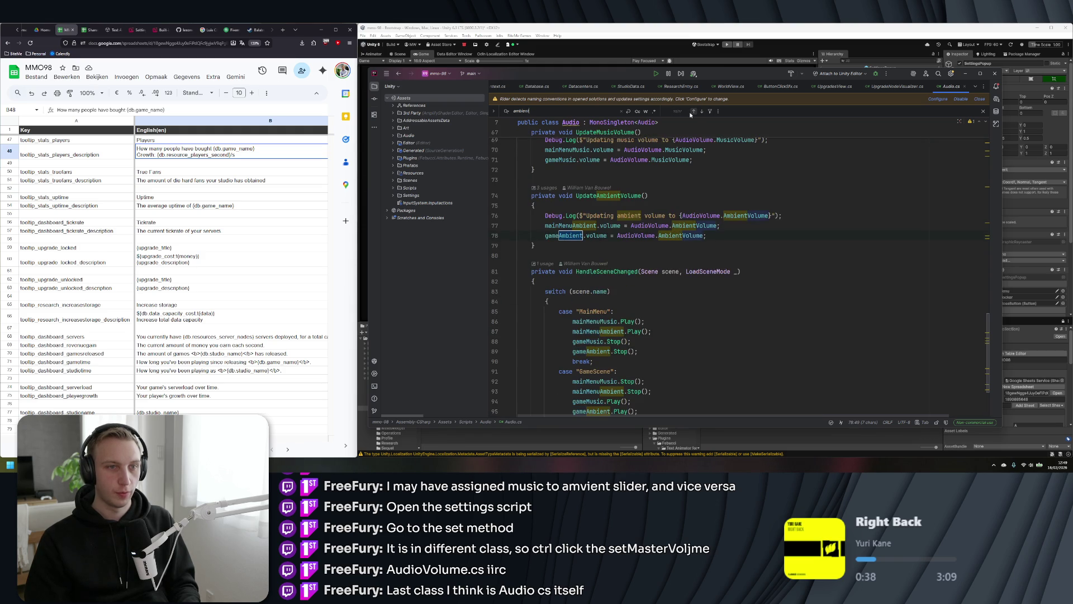
pyautogui.click(693, 112)
pyautogui.click(692, 112)
pyautogui.click(693, 111)
pyautogui.click(693, 112)
pyautogui.click(692, 112)
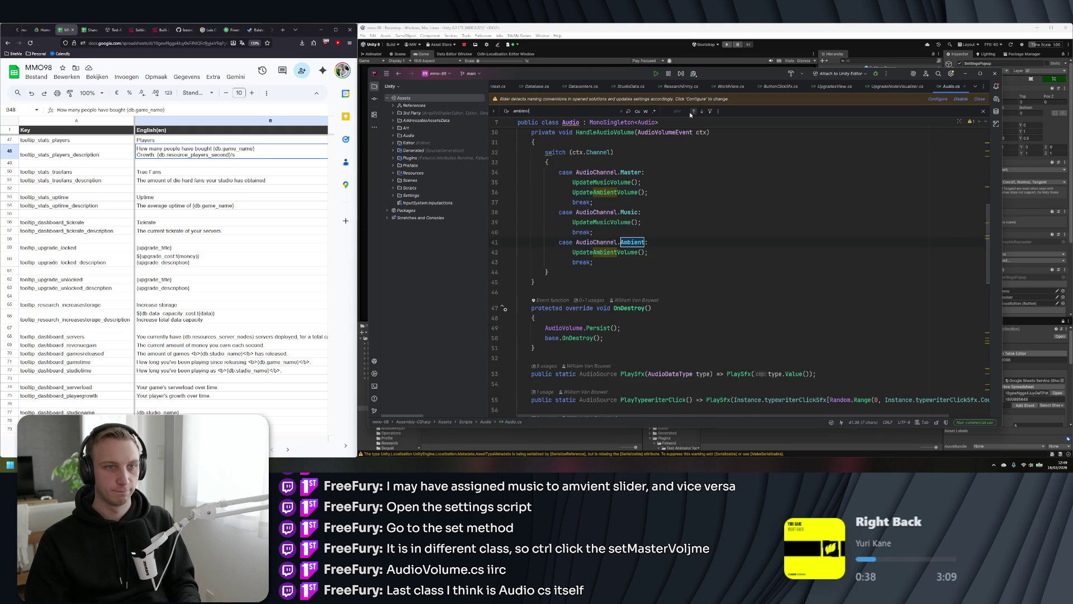
pyautogui.click(691, 113)
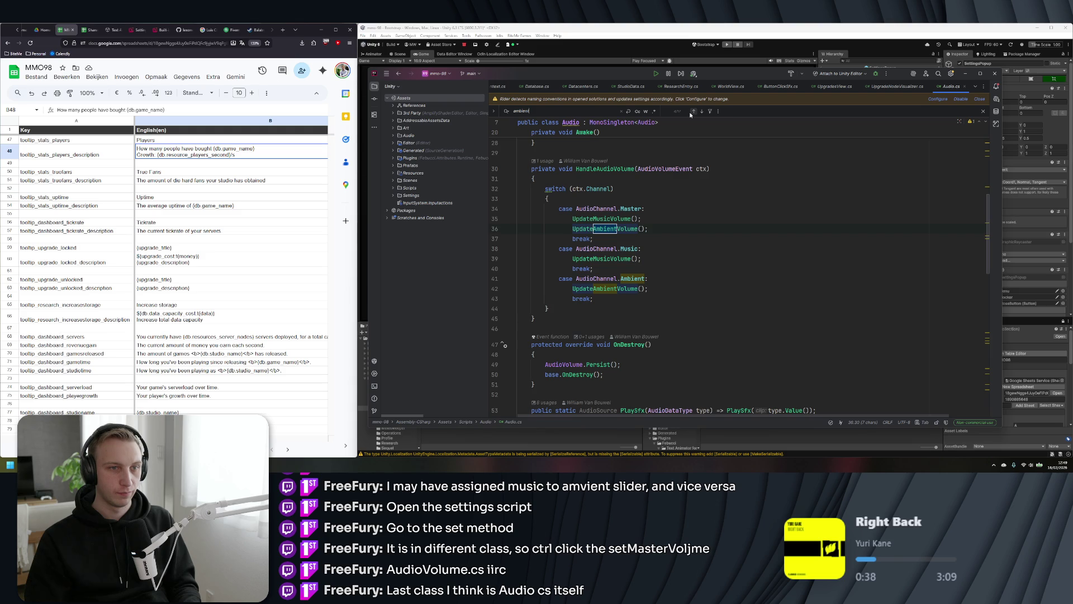
pyautogui.click(692, 111)
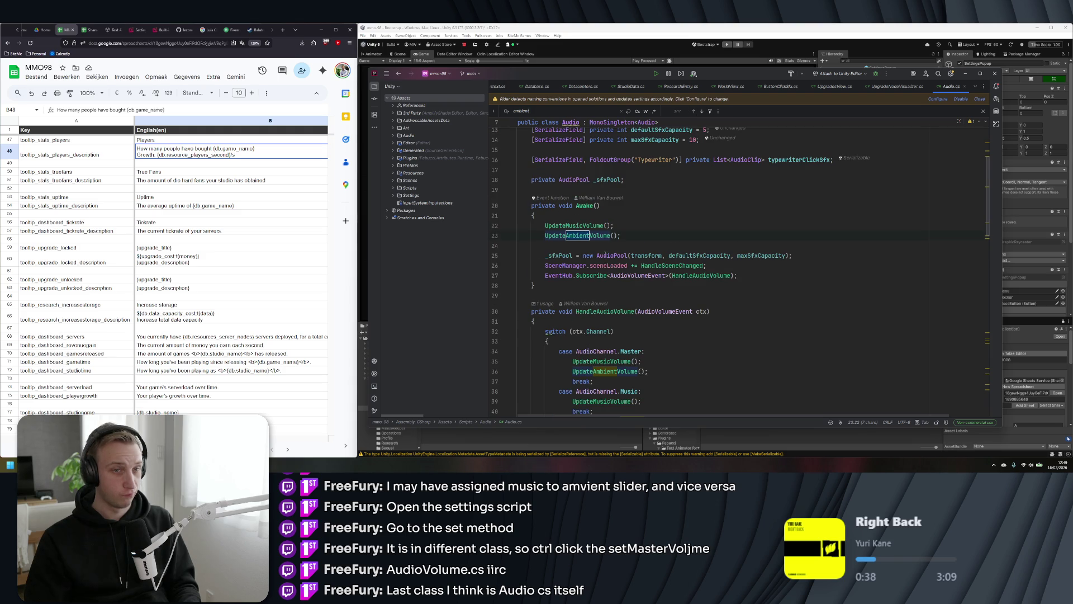
pyautogui.hotkey('ctrl', 'b')
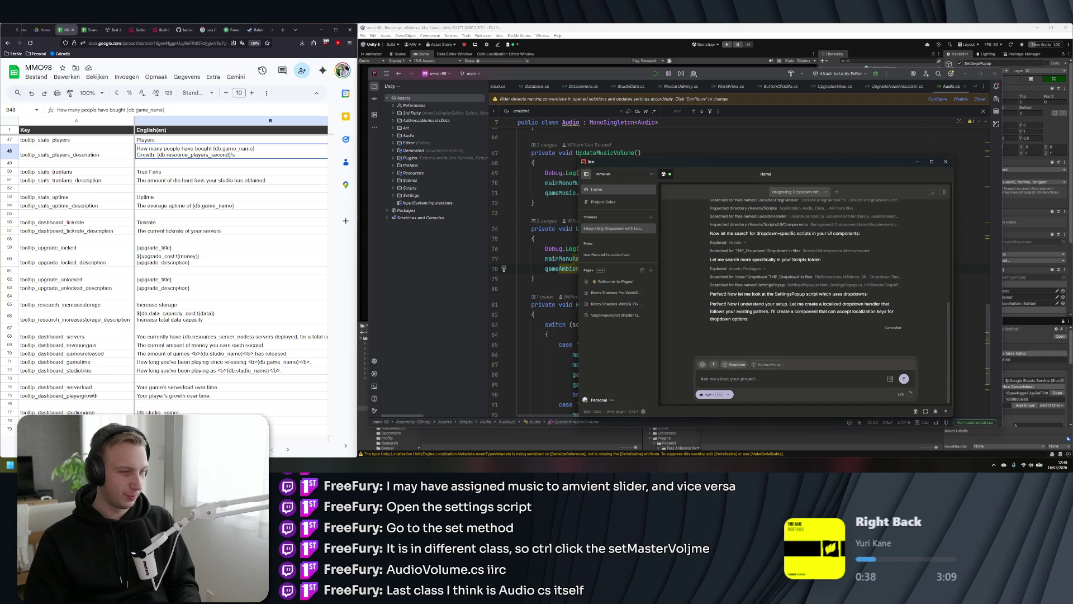
pyautogui.click(651, 217)
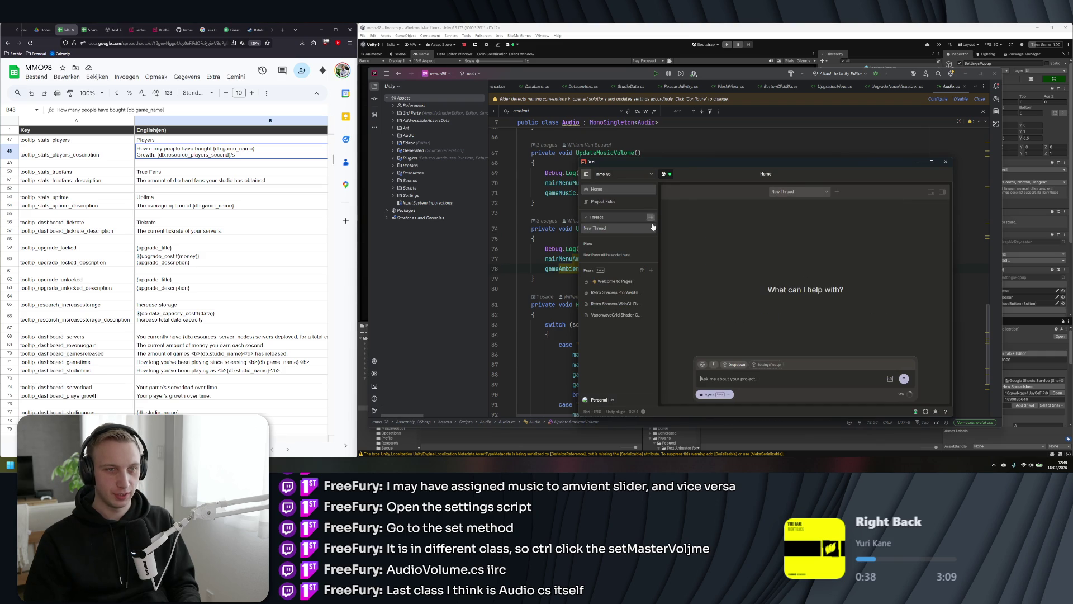
pyautogui.click(715, 394)
pyautogui.click(709, 384)
pyautogui.click(771, 382)
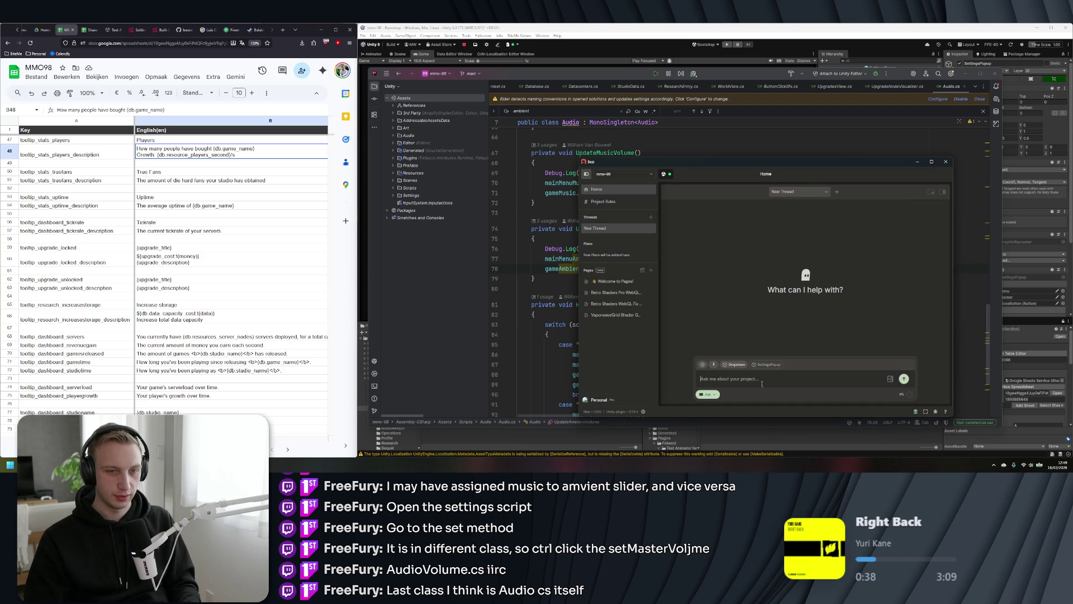
pyautogui.write('For some reason i')
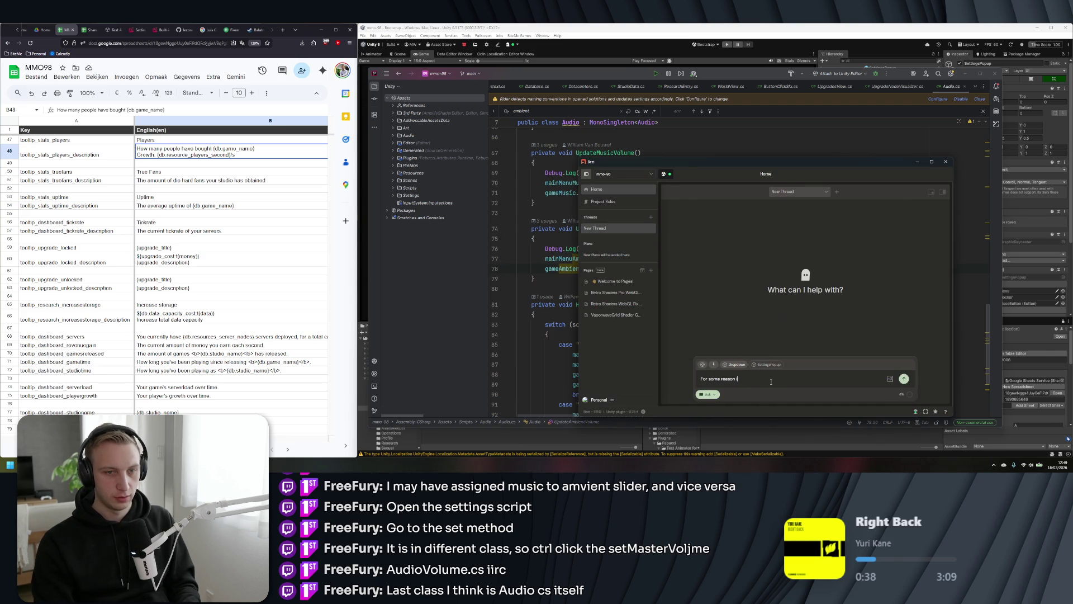
pyautogui.write('n my @S')
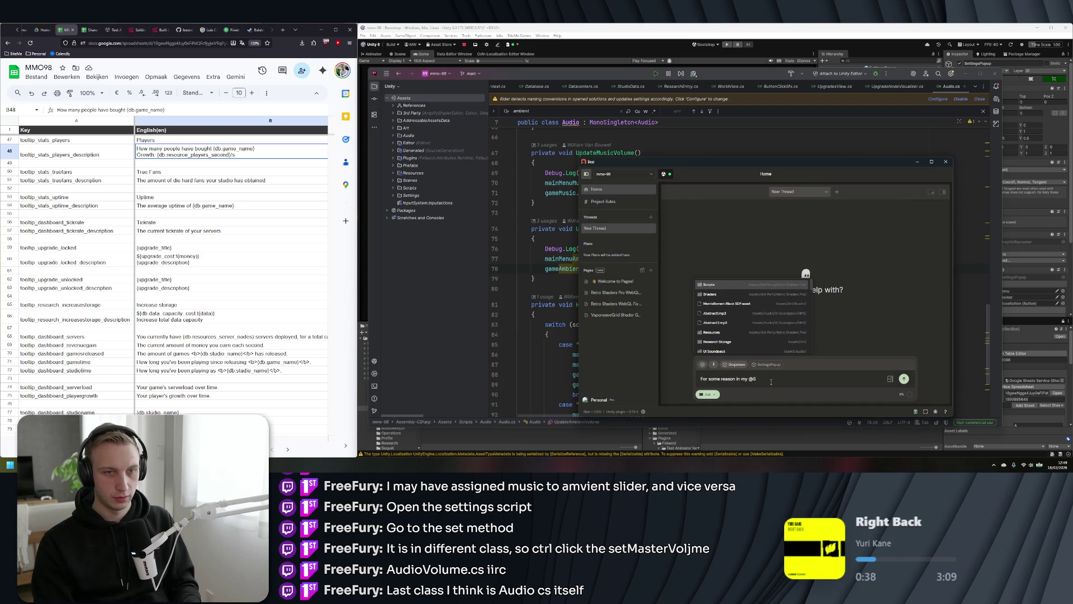
pyautogui.write('ettin')
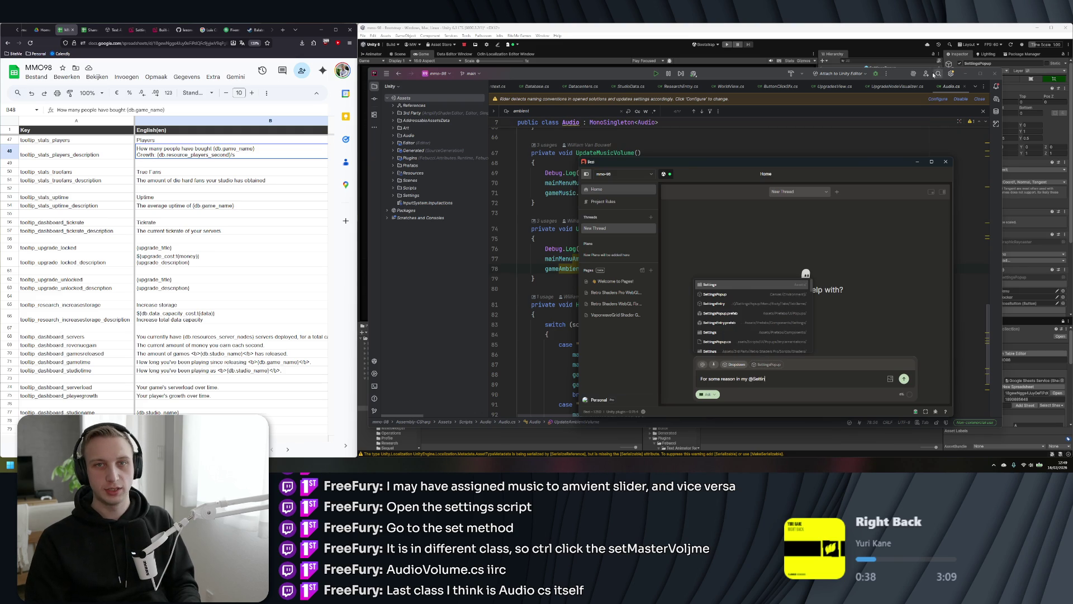
pyautogui.click(902, 58)
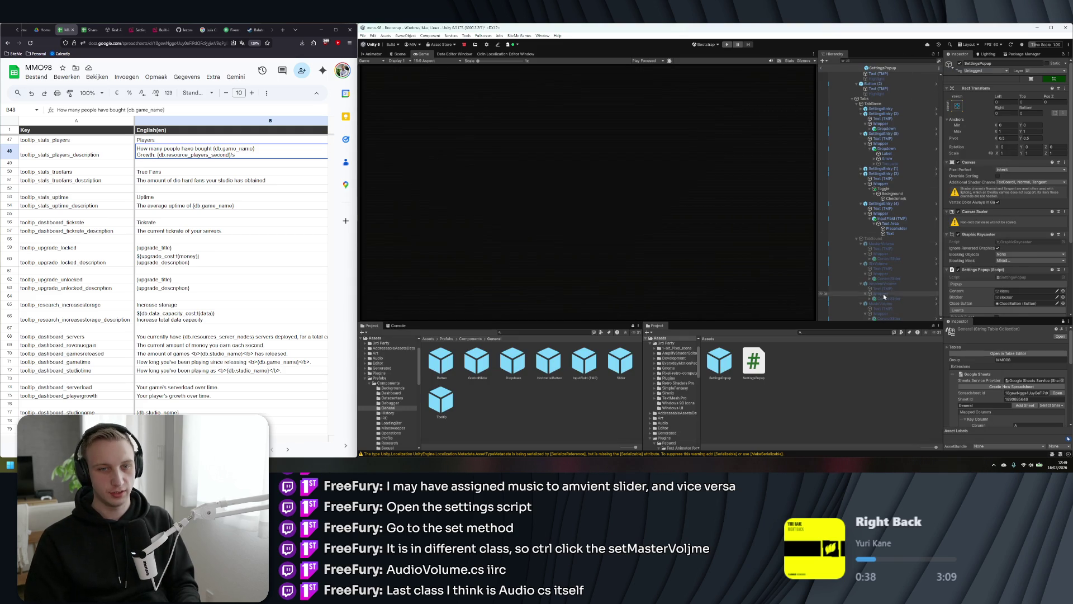
# Assign the Settings/volume_ambient localized entry to the ambient slider's Text (TMP) label.
pyautogui.click(884, 317)
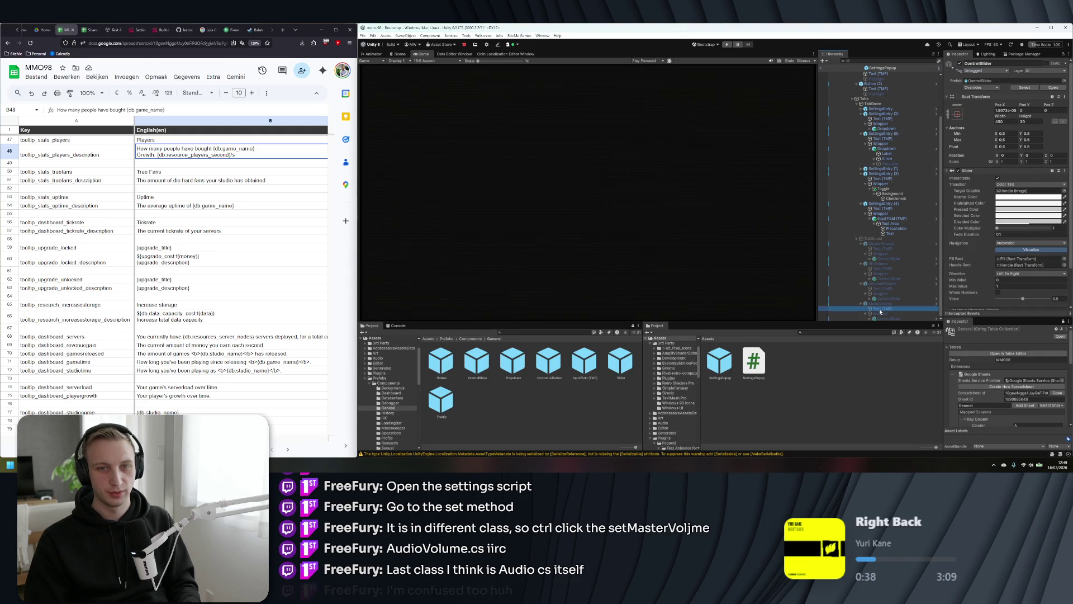
pyautogui.click(880, 308)
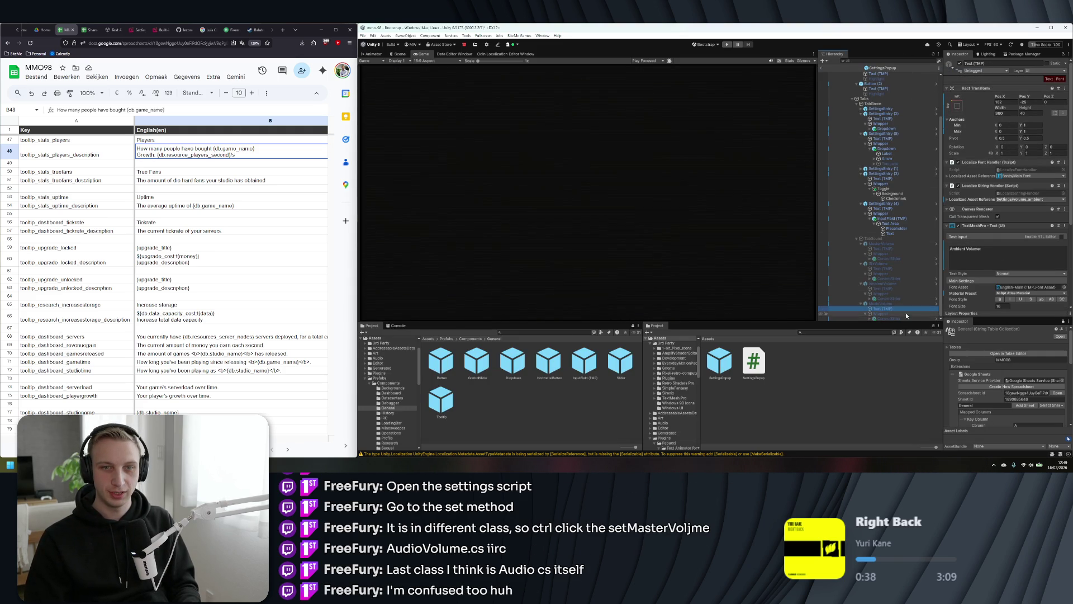
pyautogui.click(997, 244)
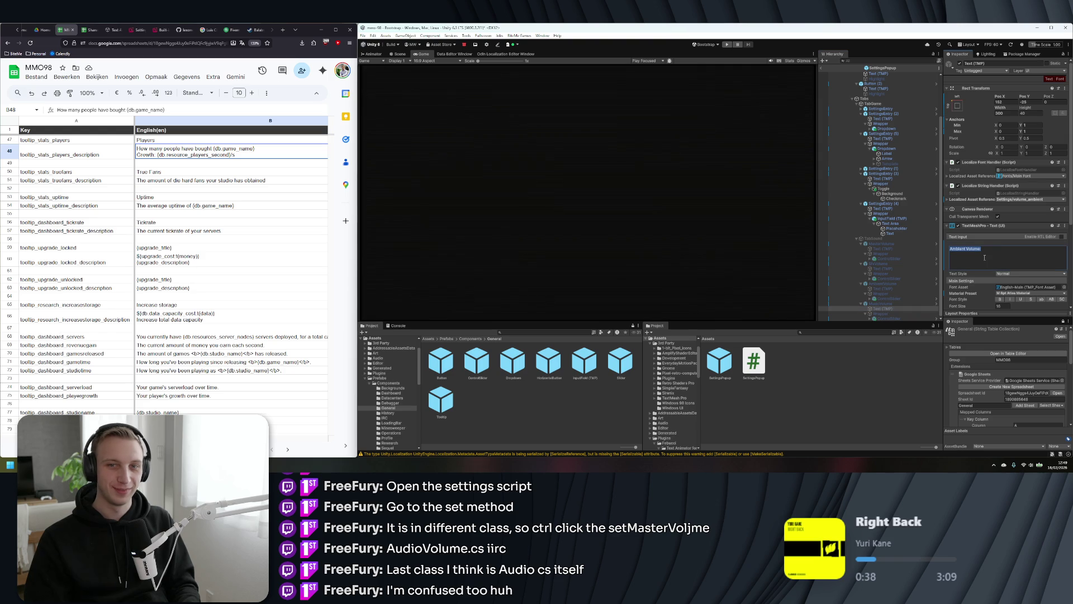
pyautogui.click(1025, 199)
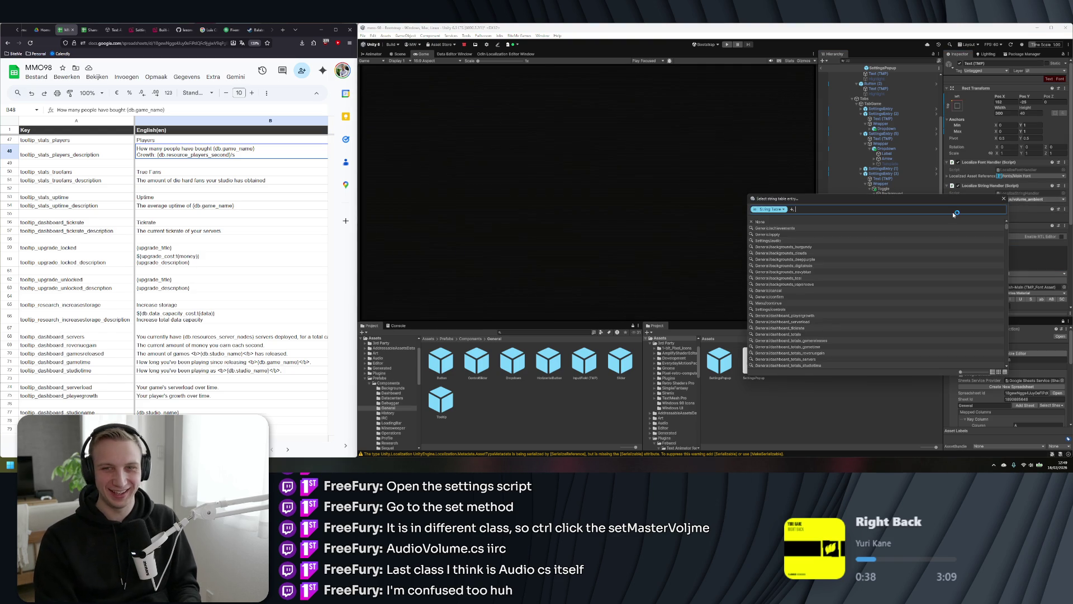
pyautogui.write('volume')
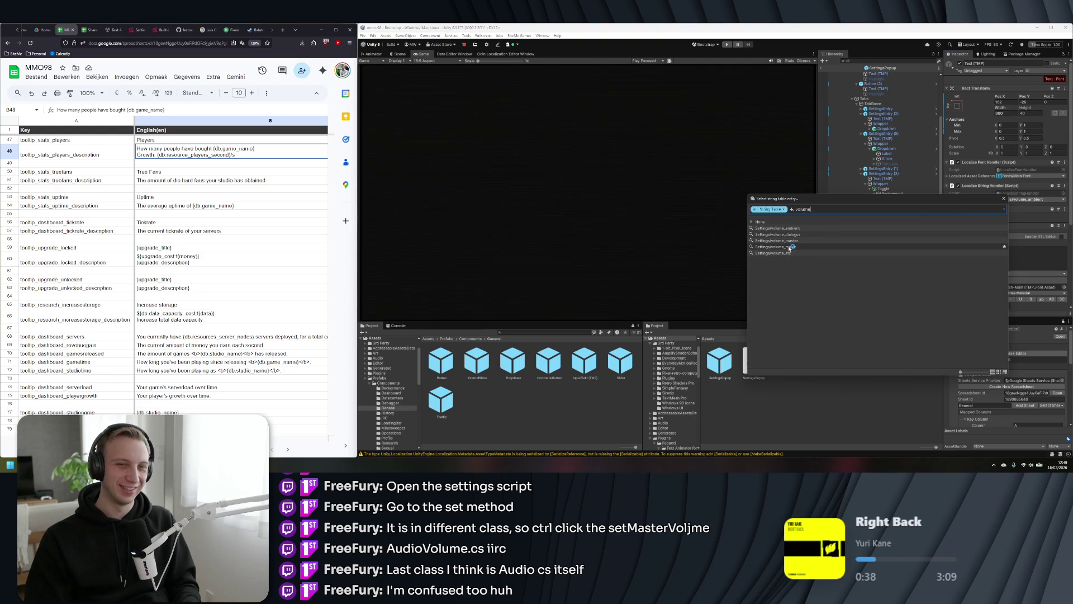
pyautogui.click(865, 246)
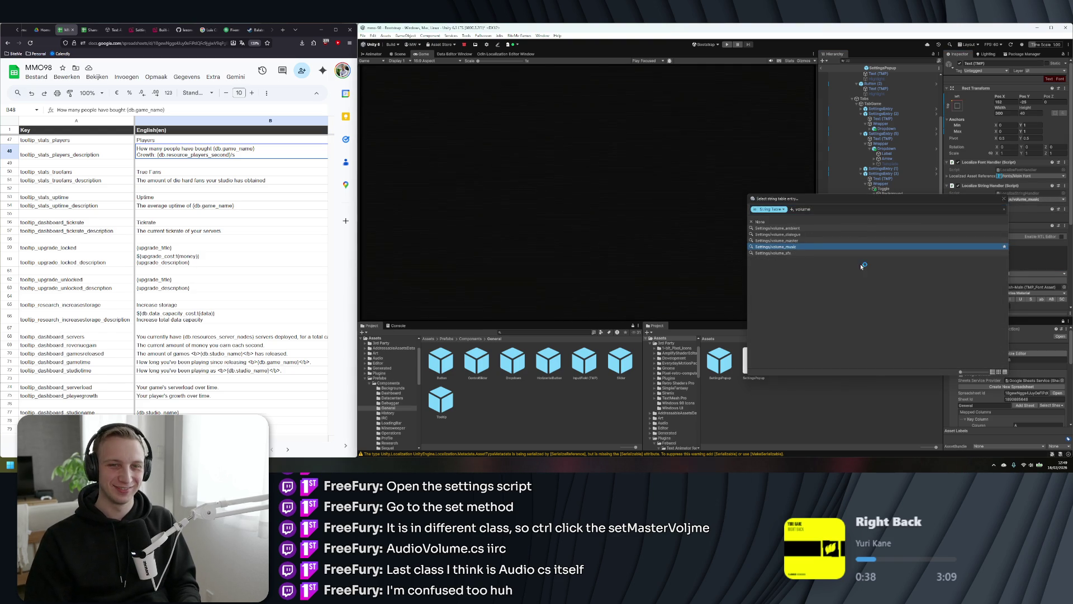
pyautogui.click(1032, 202)
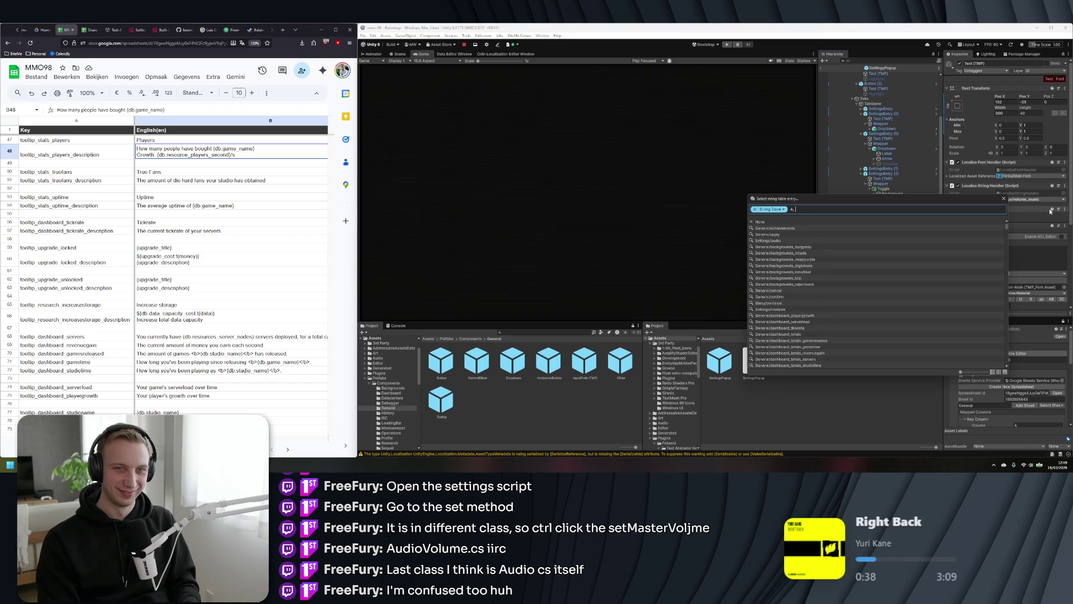
pyautogui.write('vol')
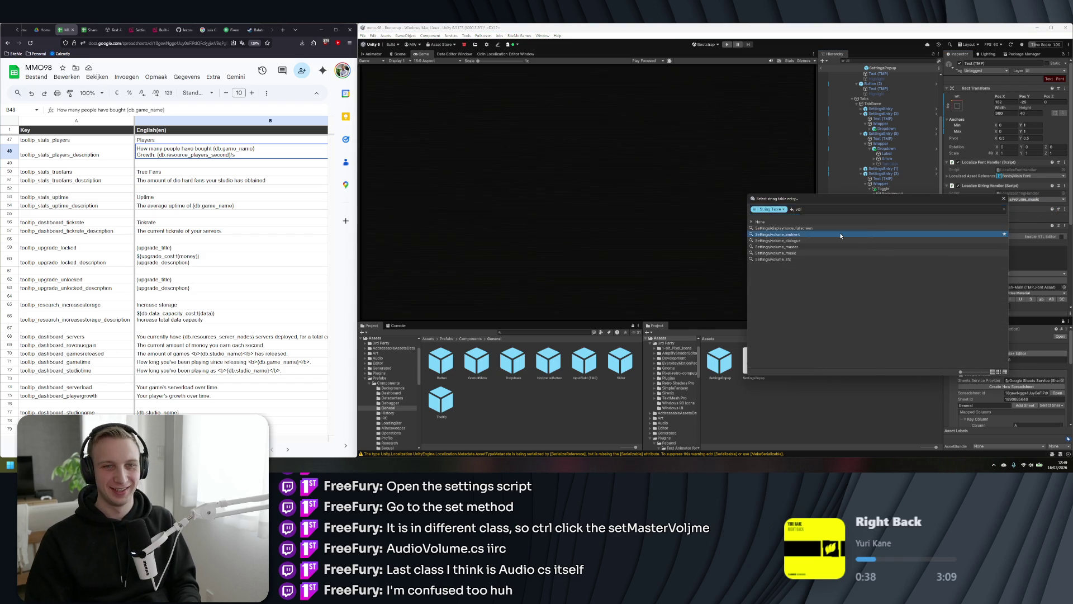
pyautogui.click(895, 234)
# Move MusicVolume above AmbientVolume in the SettingsPopup hierarchy.
pyautogui.click(888, 288)
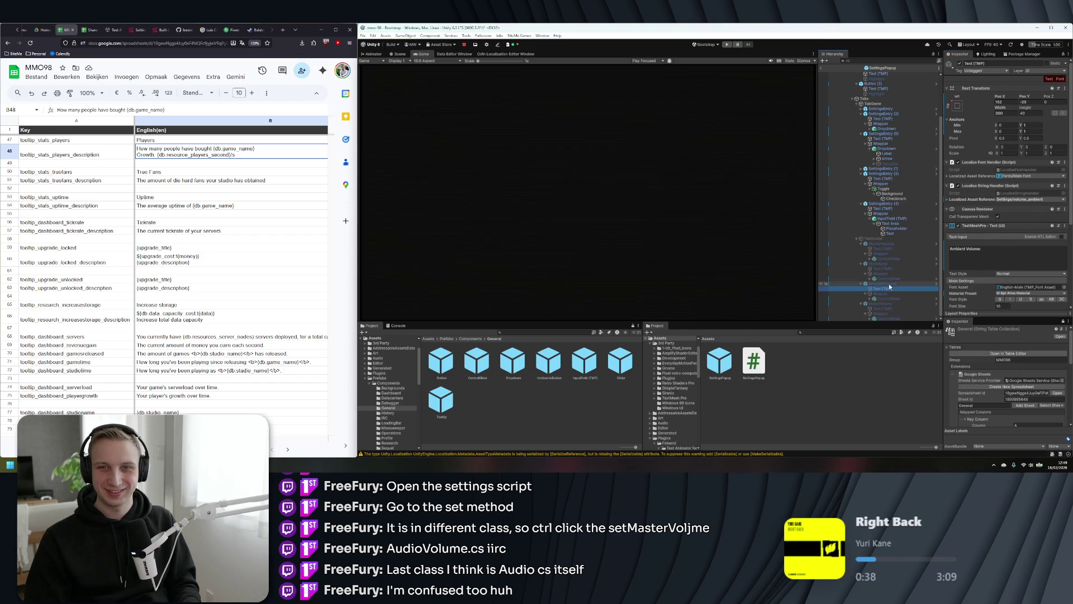
pyautogui.click(881, 302)
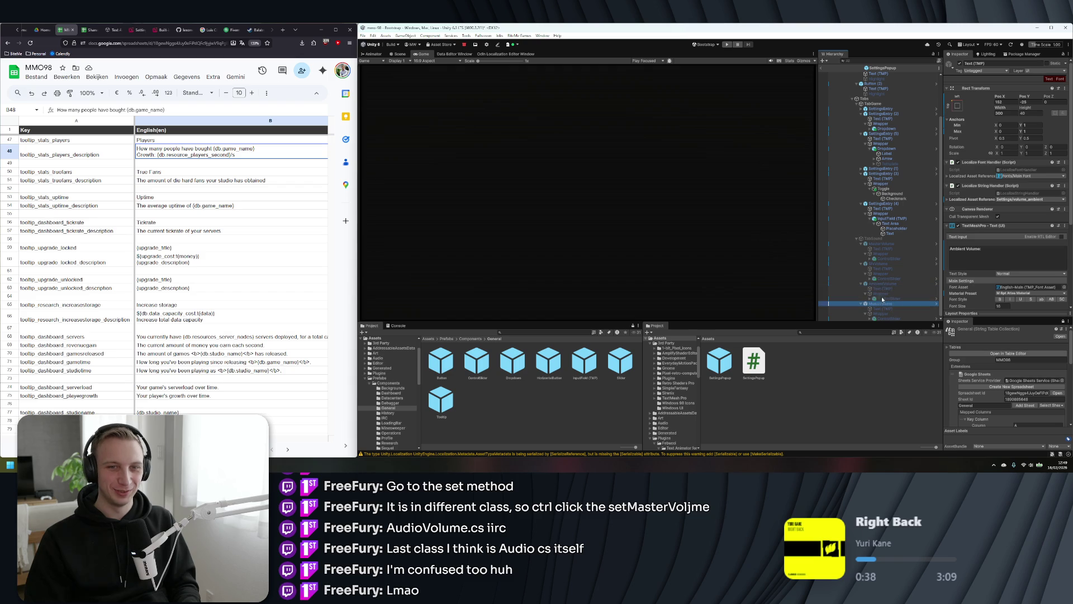
pyautogui.moveTo(860, 284); pyautogui.dragTo(861, 284)
pyautogui.click(869, 307)
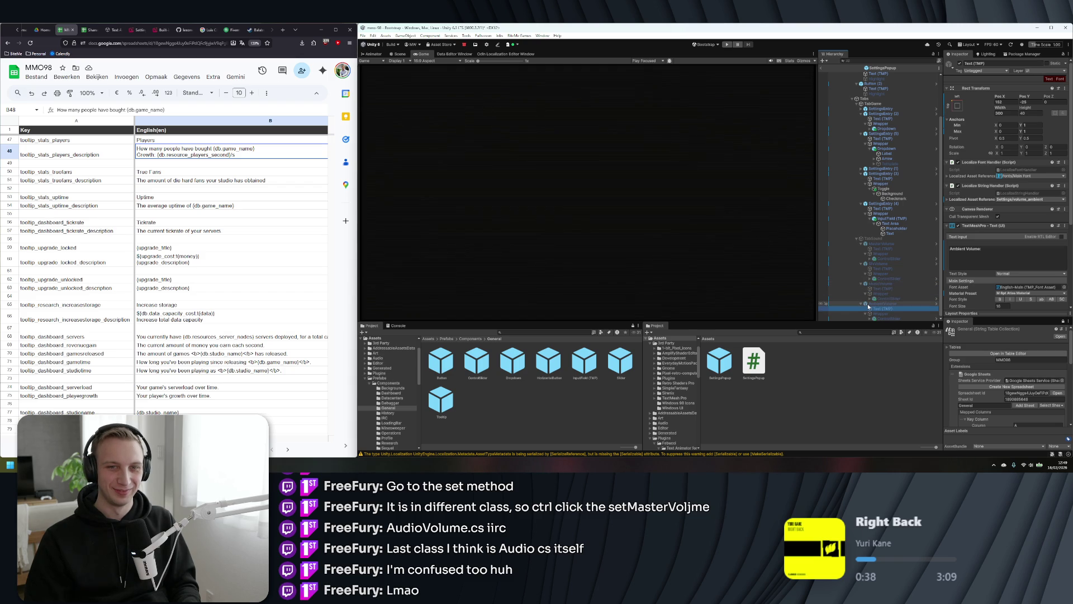
# Play the game, raise Ambient Volume in Settings > Sound, then stop and replay to test persistence.
pyautogui.click(727, 44)
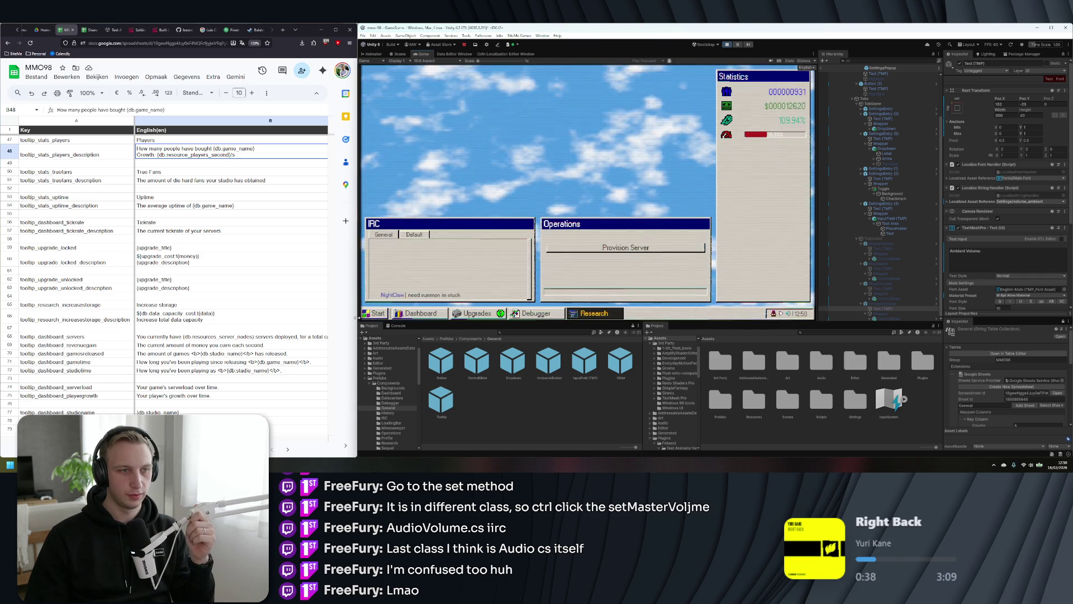
pyautogui.click(373, 316)
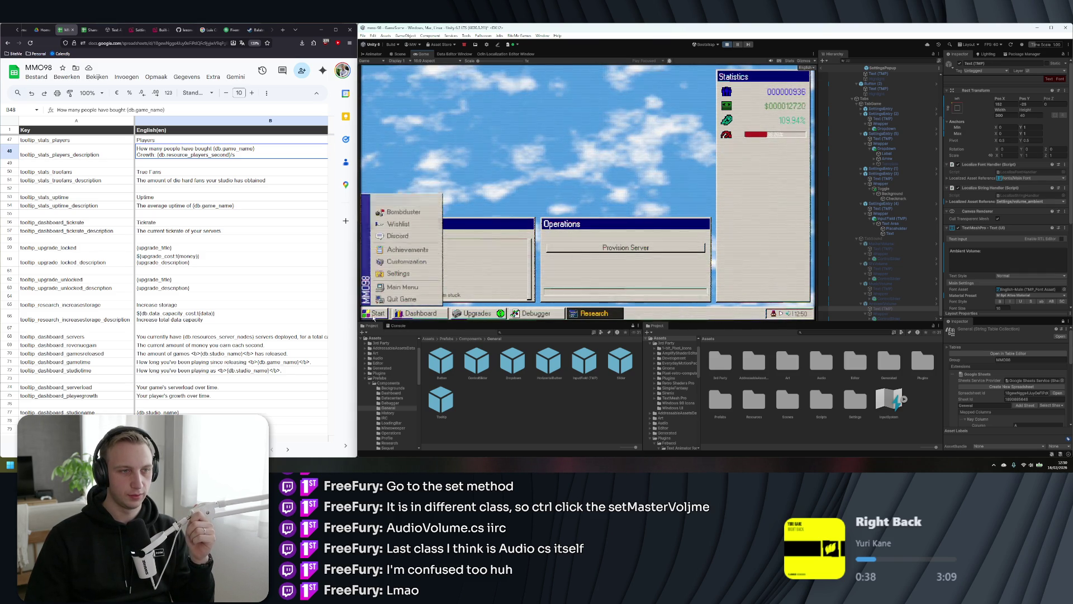
pyautogui.click(398, 270)
pyautogui.click(552, 153)
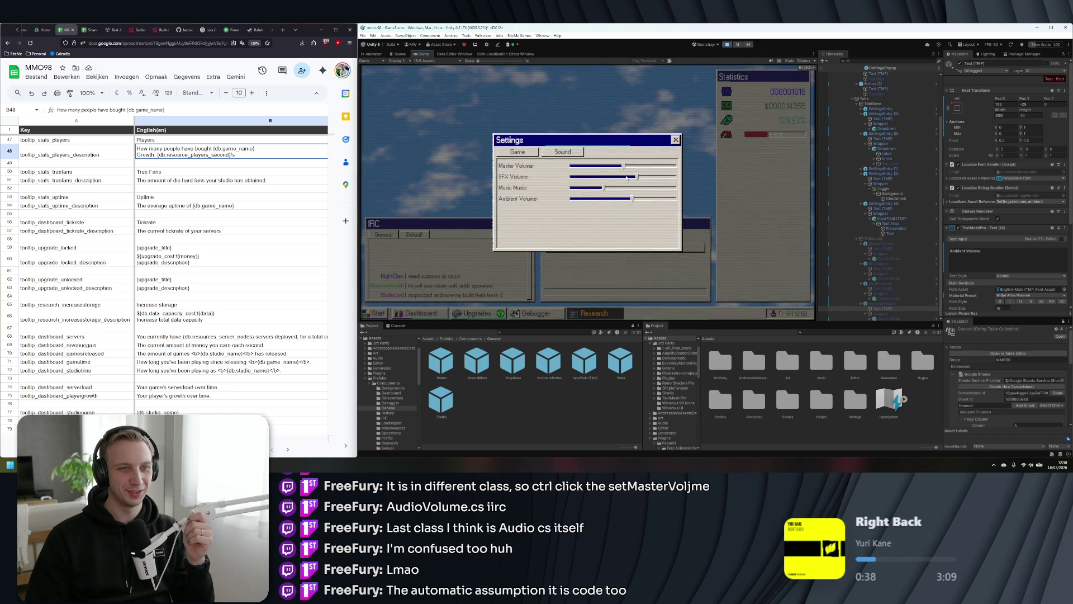
pyautogui.moveTo(628, 203)
pyautogui.mouseDown()
pyautogui.moveTo(656, 202)
pyautogui.moveTo(554, 206)
pyautogui.moveTo(675, 201)
pyautogui.moveTo(548, 211)
pyautogui.moveTo(682, 195)
pyautogui.moveTo(570, 191)
pyautogui.mouseUp()
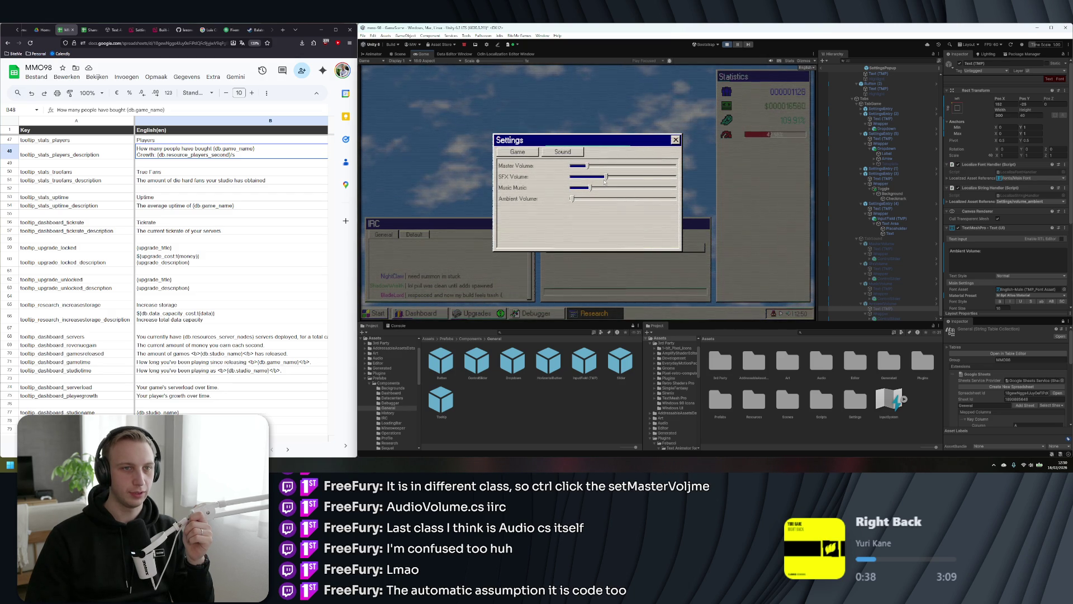
pyautogui.click(727, 45)
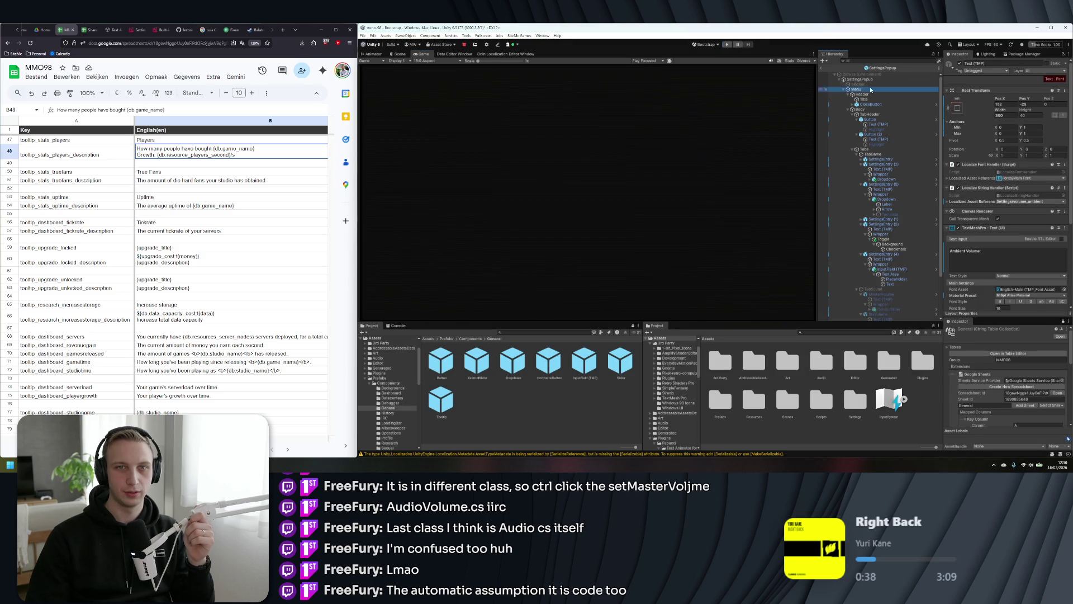
pyautogui.click(726, 45)
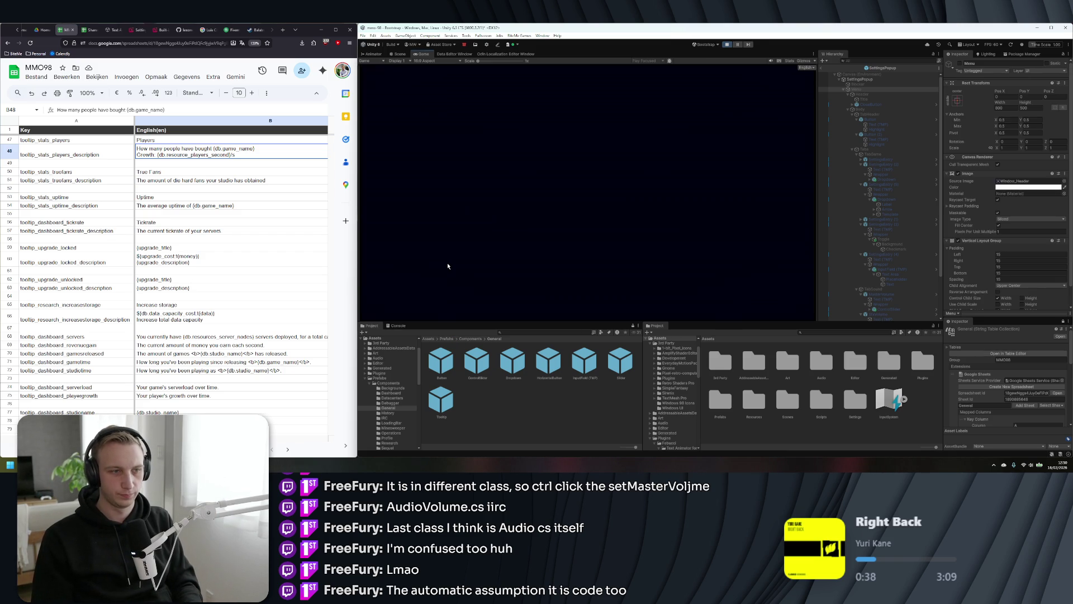
# In Sound settings, max Ambient Volume, drop Music to zero, lower Ambient, and close settings.
pyautogui.click(592, 194)
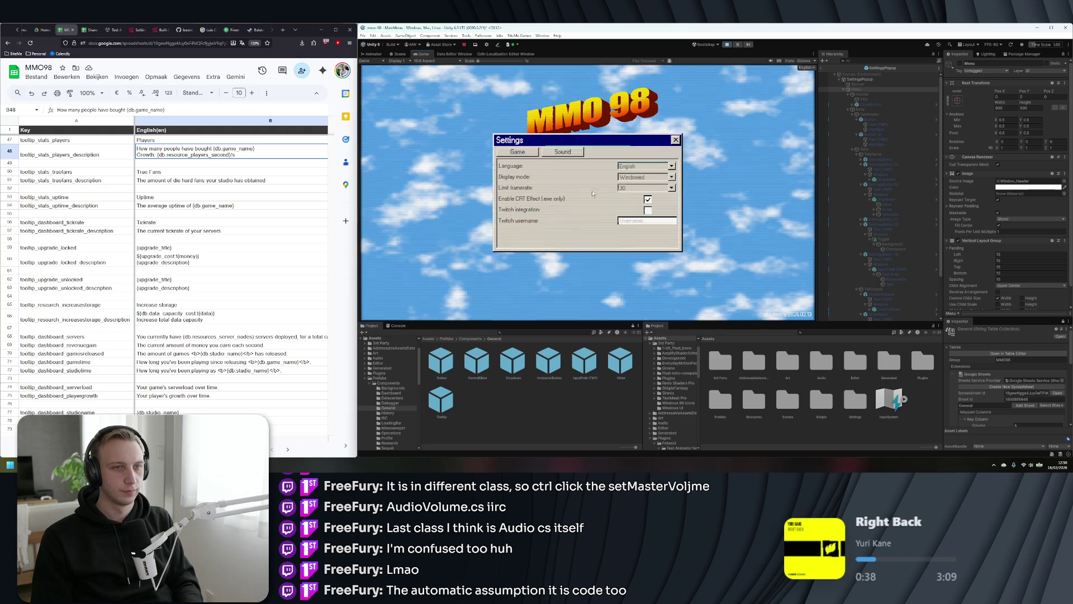
pyautogui.click(562, 151)
pyautogui.click(623, 188)
pyautogui.moveTo(626, 198); pyautogui.dragTo(743, 202)
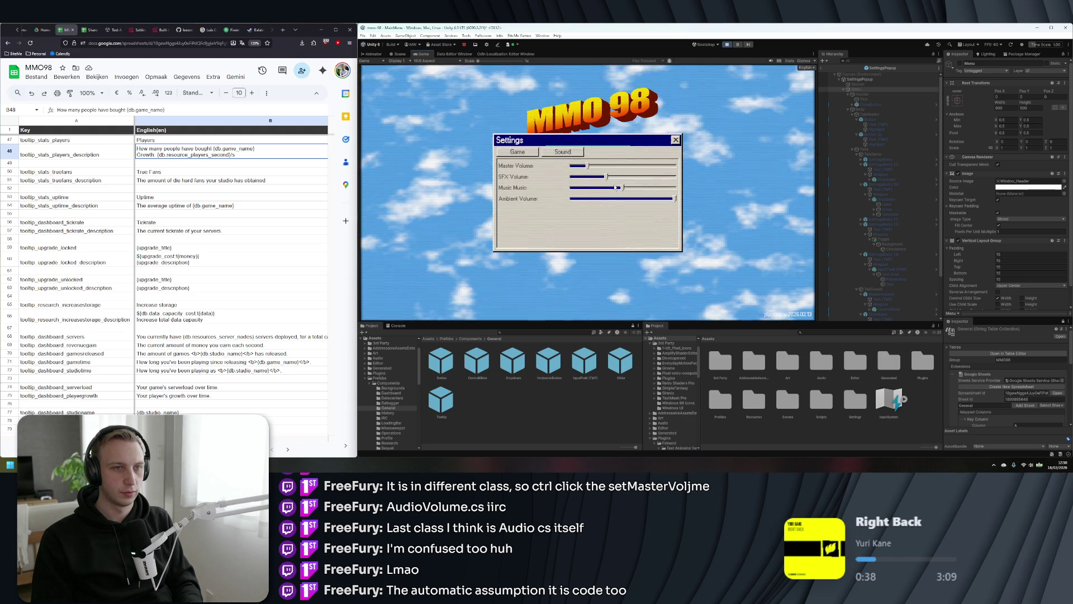
pyautogui.moveTo(617, 188); pyautogui.dragTo(497, 190)
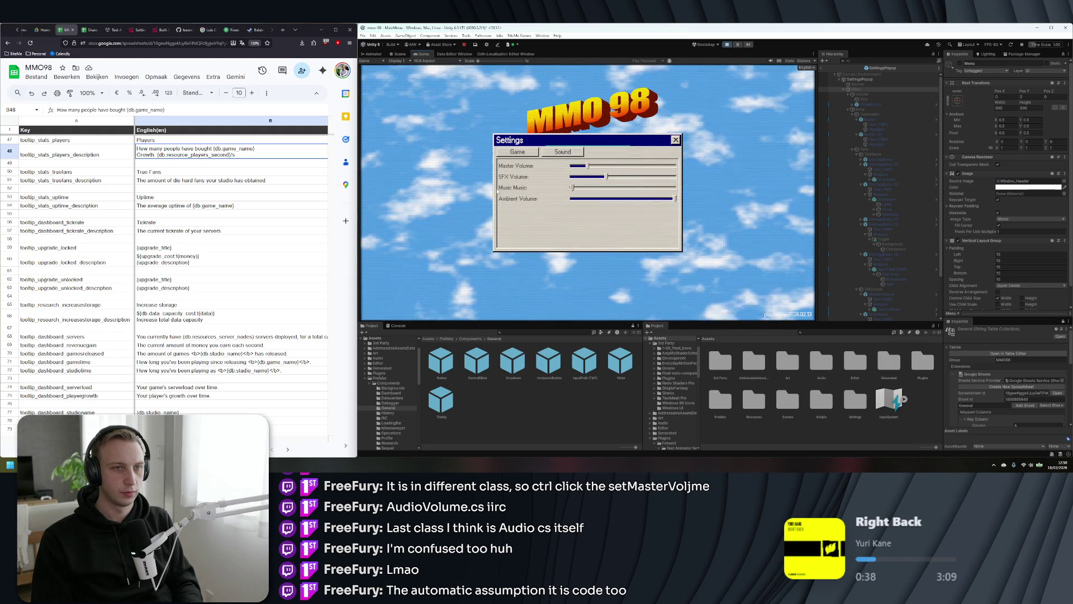
pyautogui.click(634, 202)
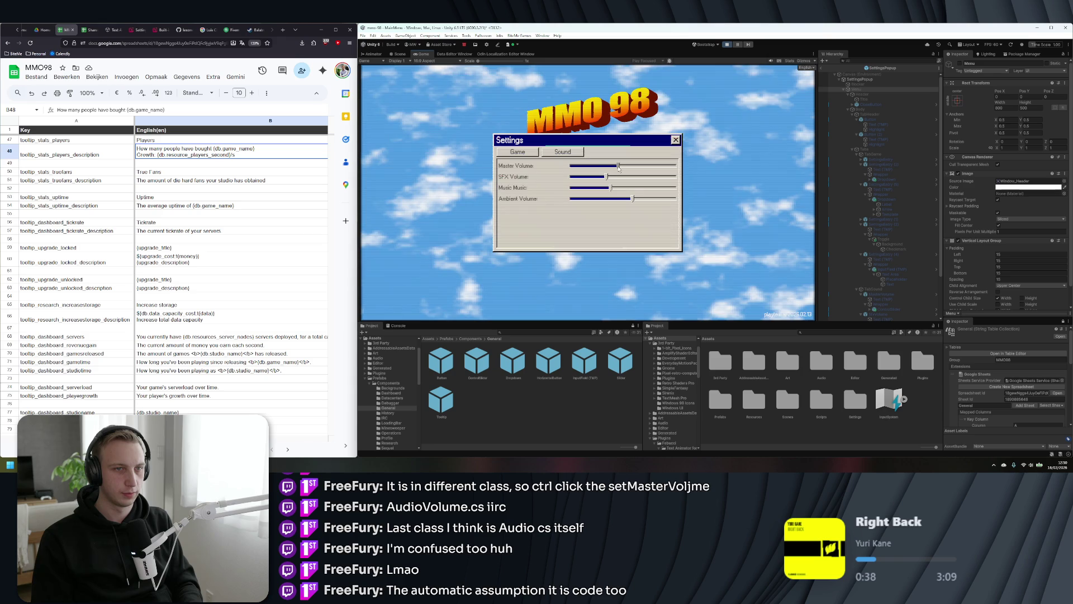
pyautogui.click(675, 139)
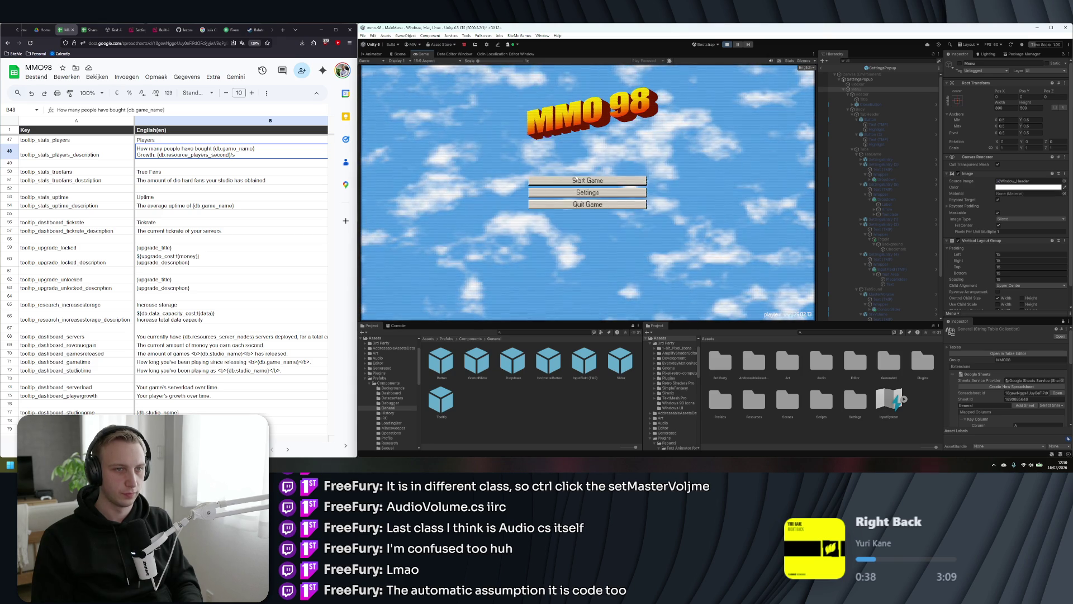
# Start the game, raise then lower Music volume in settings, close it and stop play mode.
pyautogui.click(587, 179)
pyautogui.click(568, 196)
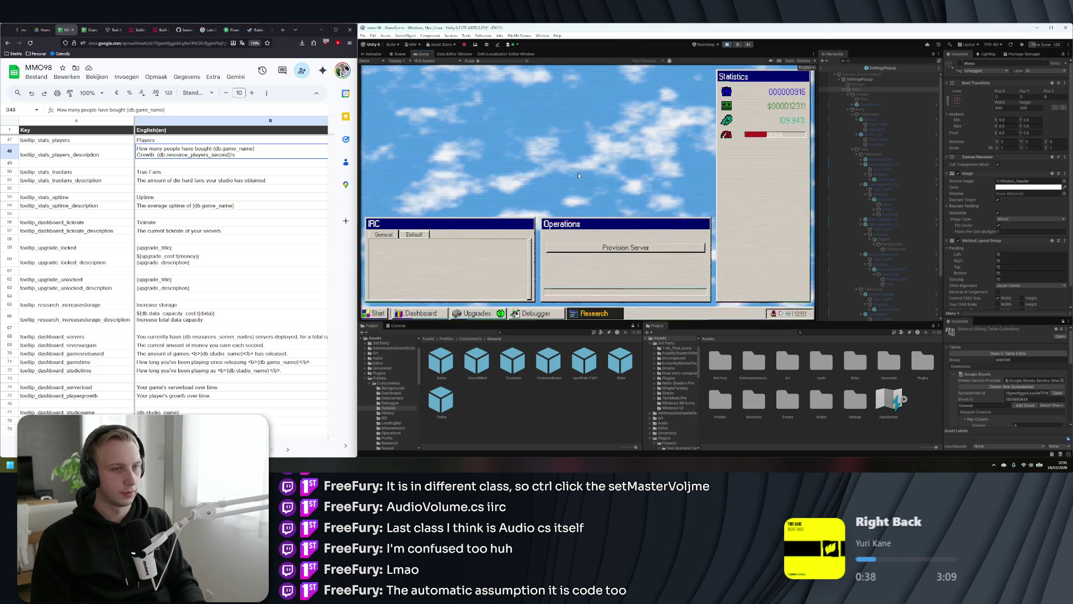
pyautogui.click(374, 313)
pyautogui.click(403, 256)
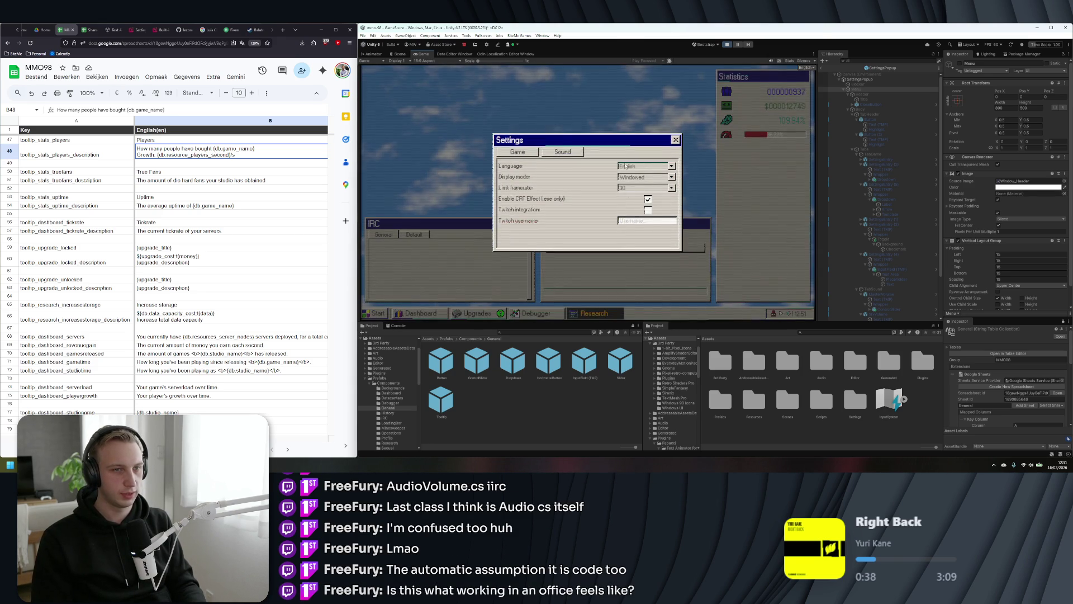
pyautogui.click(562, 152)
pyautogui.moveTo(617, 187); pyautogui.dragTo(678, 189)
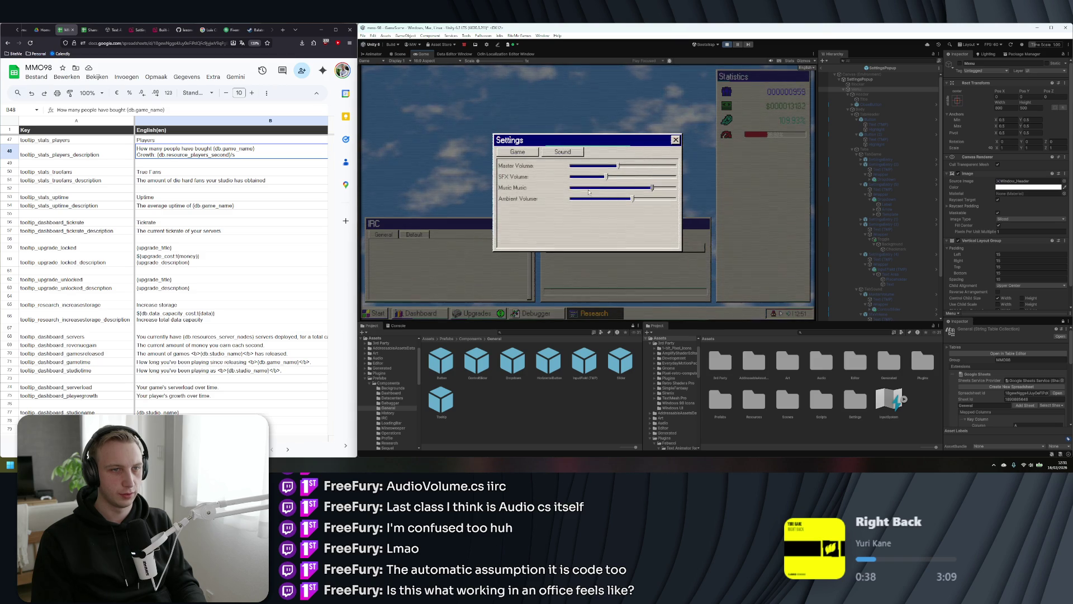
pyautogui.moveTo(588, 192)
pyautogui.mouseDown()
pyautogui.moveTo(678, 199)
pyautogui.moveTo(582, 209)
pyautogui.moveTo(677, 199)
pyautogui.moveTo(568, 201)
pyautogui.mouseUp()
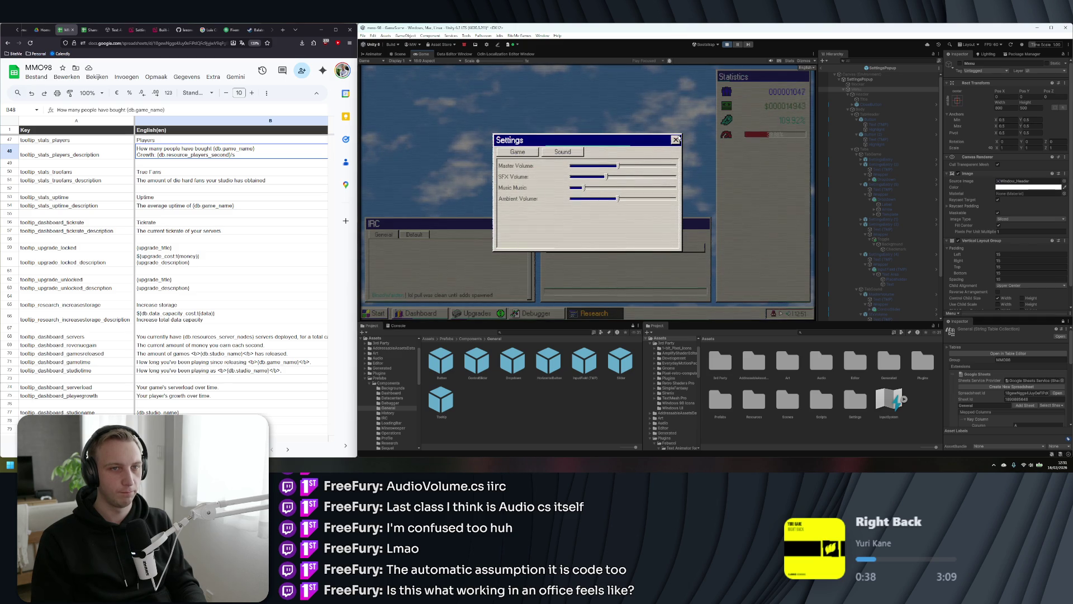
pyautogui.click(676, 139)
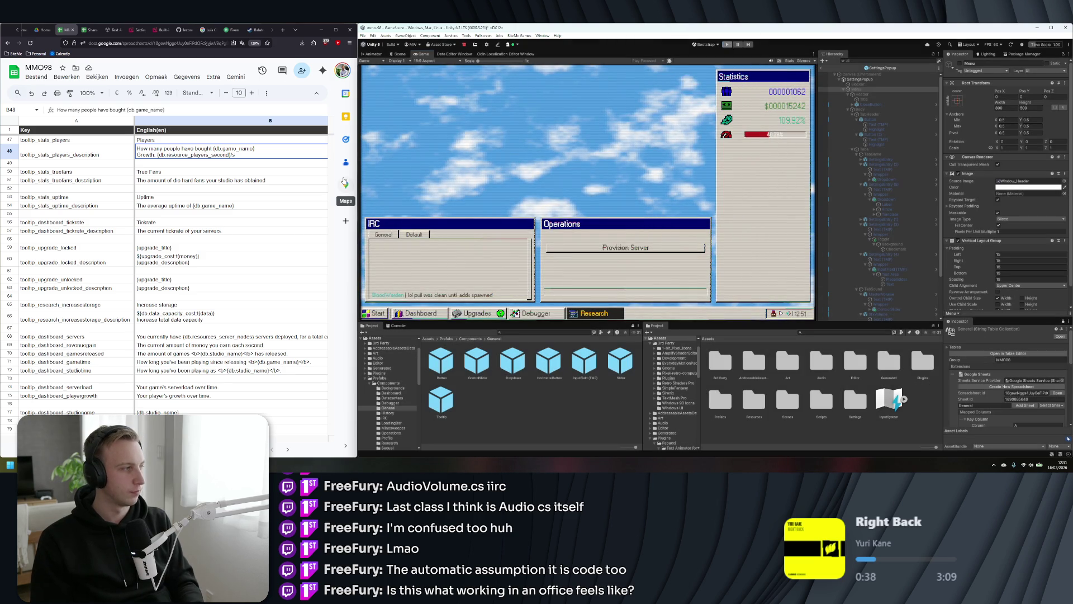
pyautogui.hotkey('ctrl', 'p')
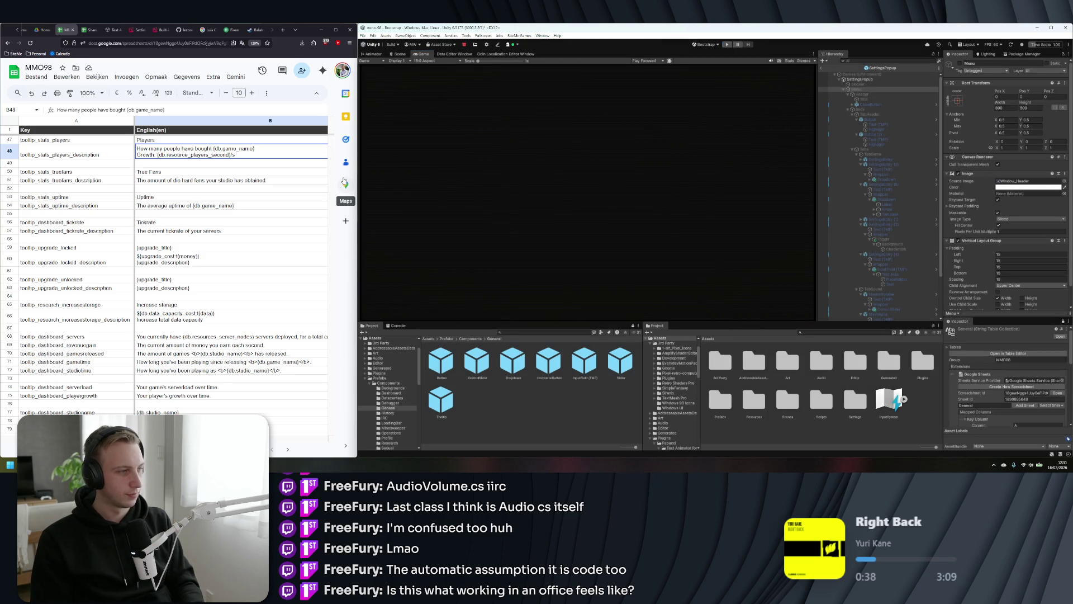
pyautogui.hotkey('alt', 'Tab')
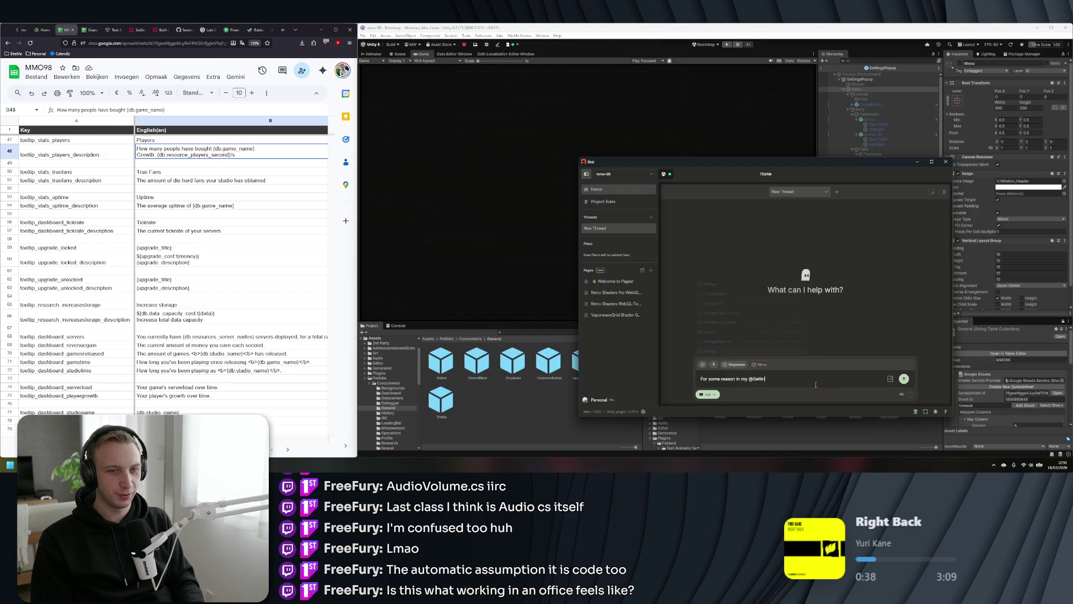
pyautogui.click(449, 282)
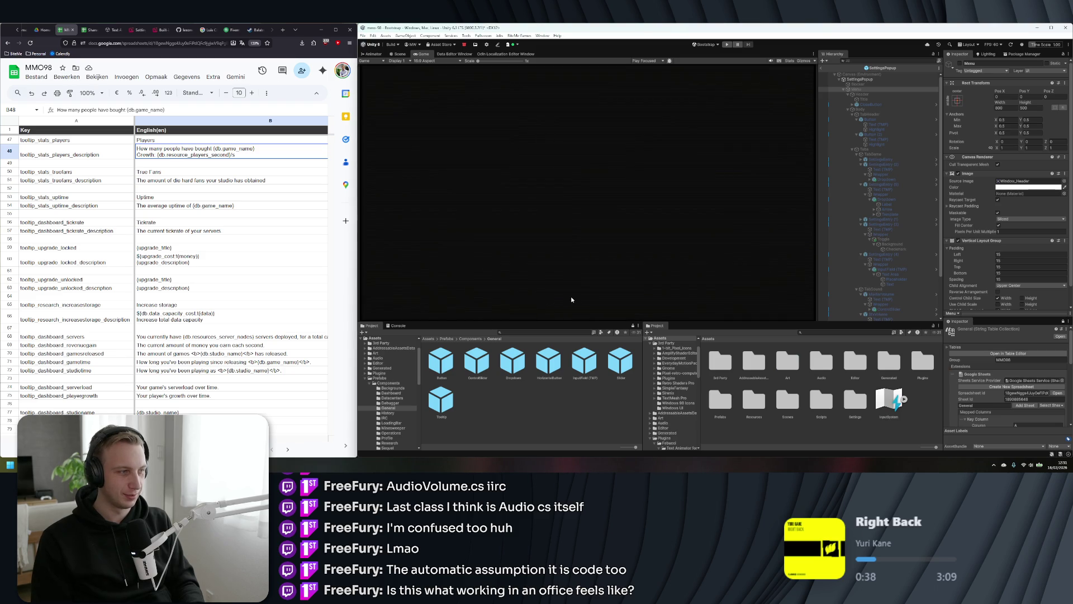
pyautogui.hotkey('alt', 'Tab')
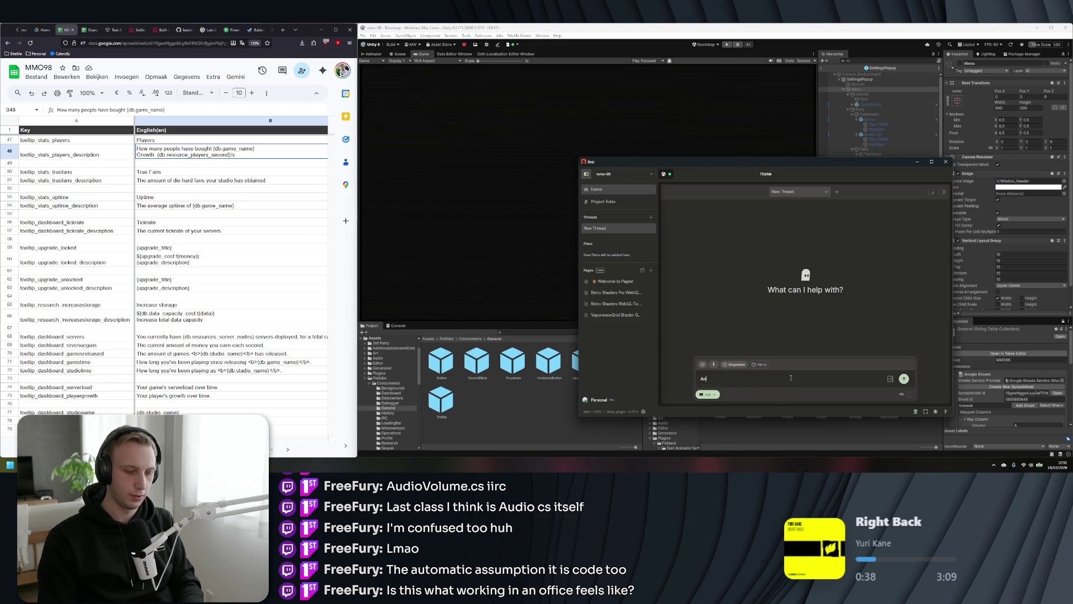
pyautogui.write('my volume settings don')
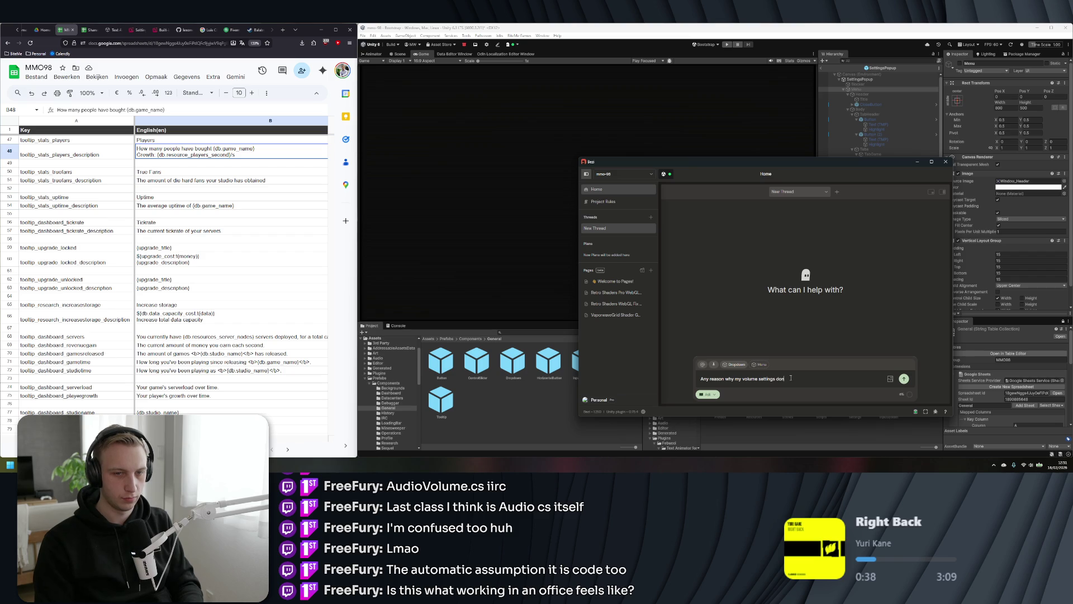
pyautogui.write('ed/persisted in the game scene? @')
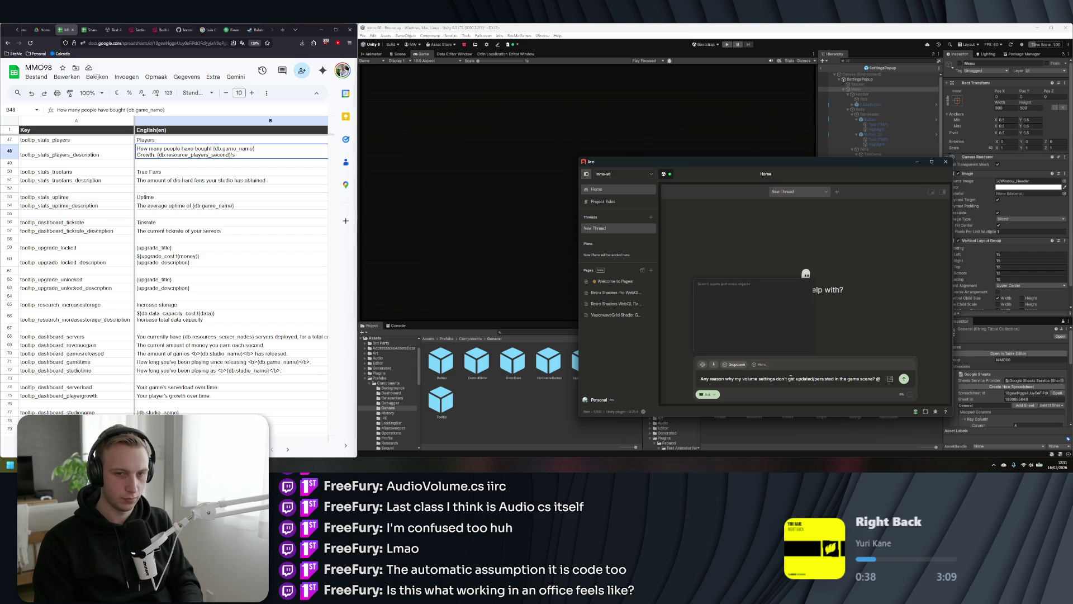
pyautogui.write('ettings')
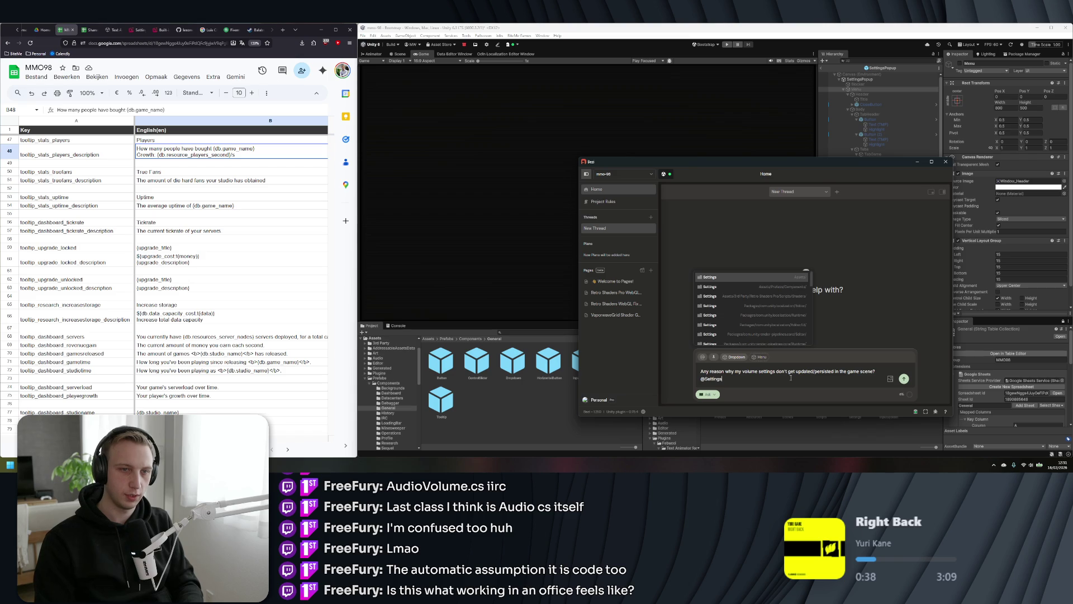
pyautogui.write('Pop')
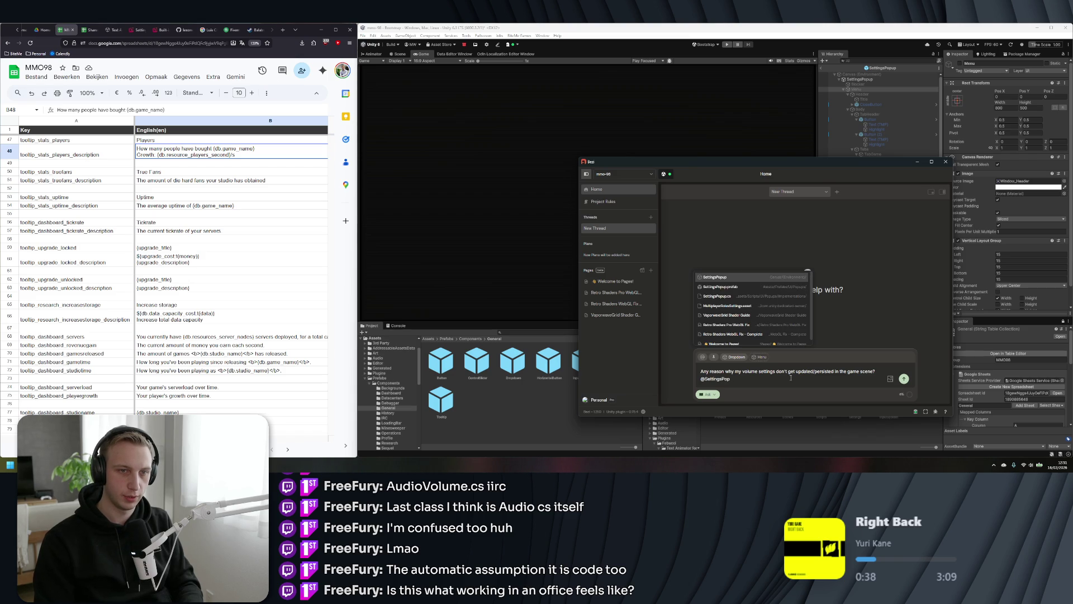
pyautogui.press('Down')
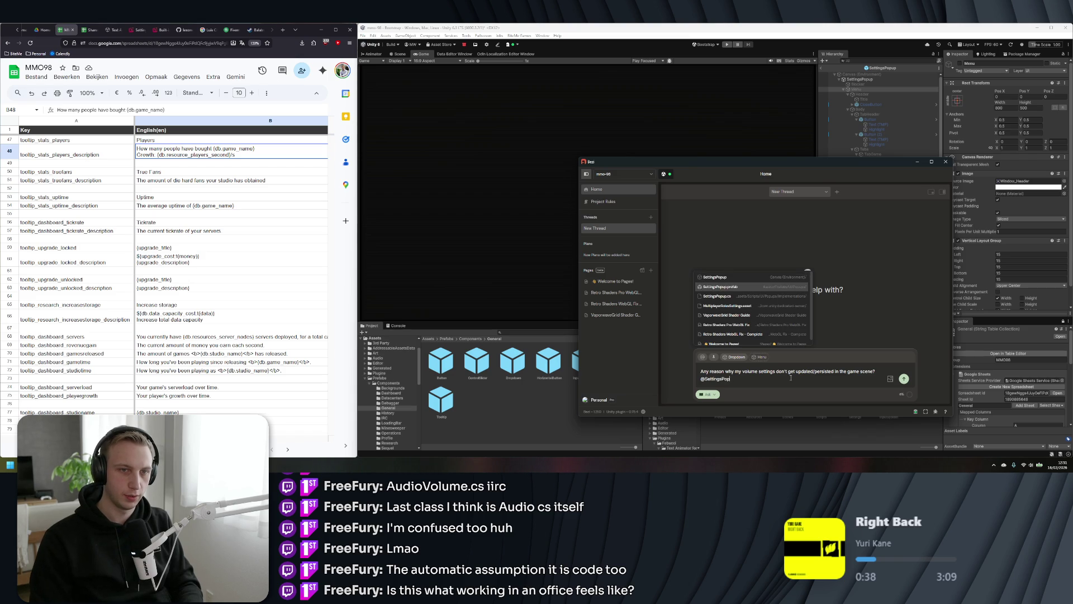
pyautogui.press('Return')
pyautogui.write('@')
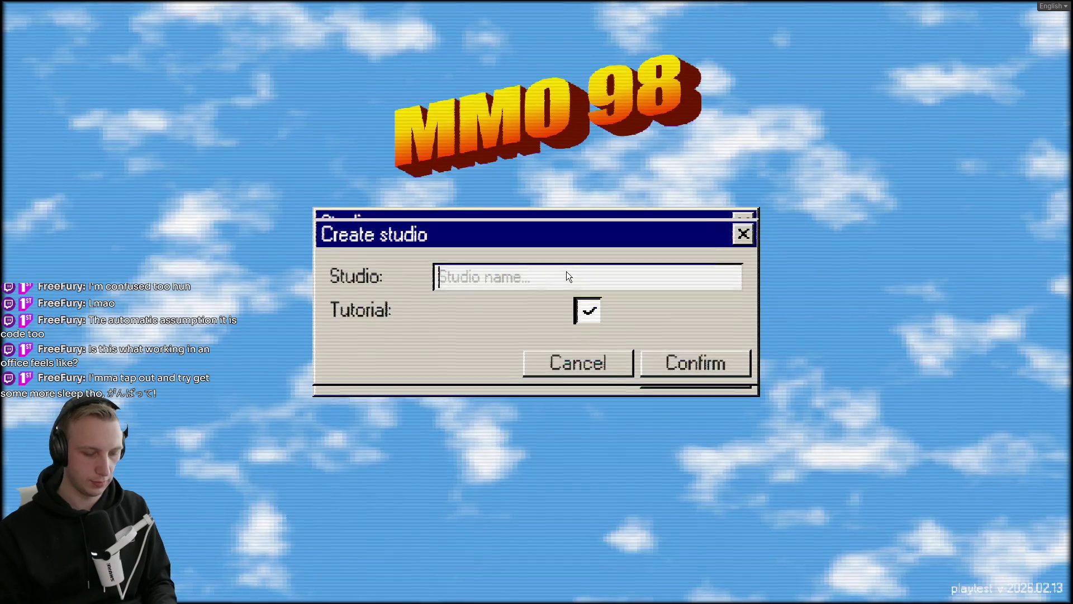
pyautogui.write('Playthro')
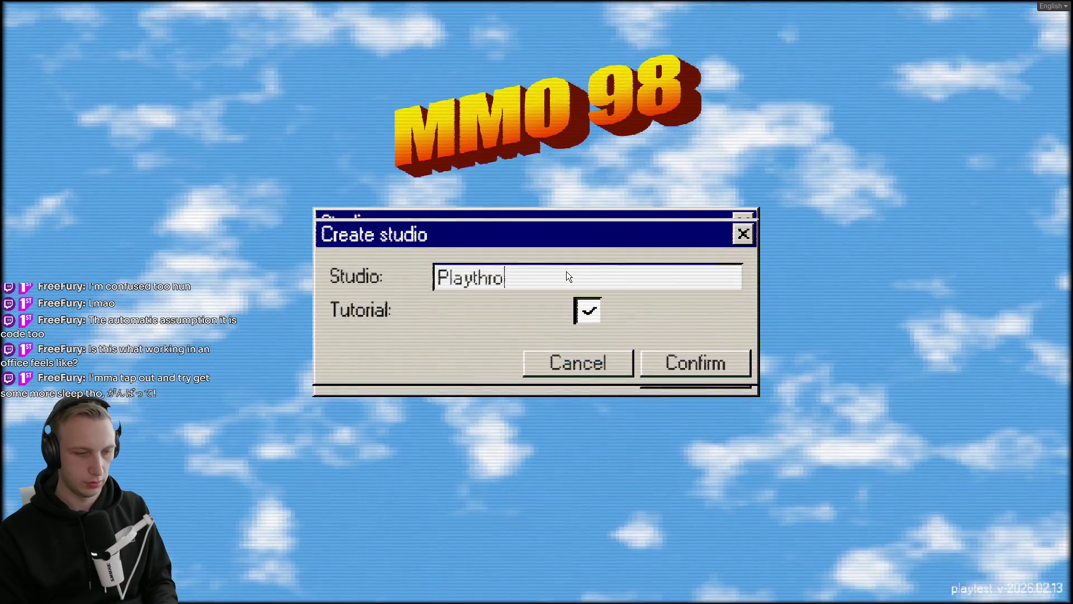
pyautogui.write('ugh')
# Confirm the studio name Playthrough and launch the game Chaos Rising.
pyautogui.press('Return')
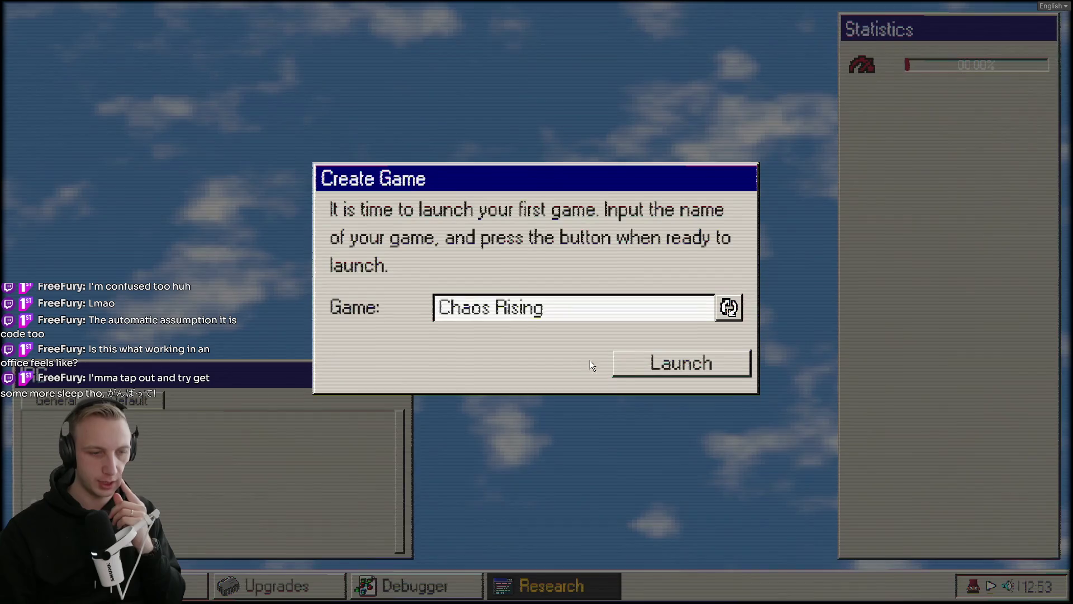
pyautogui.click(720, 371)
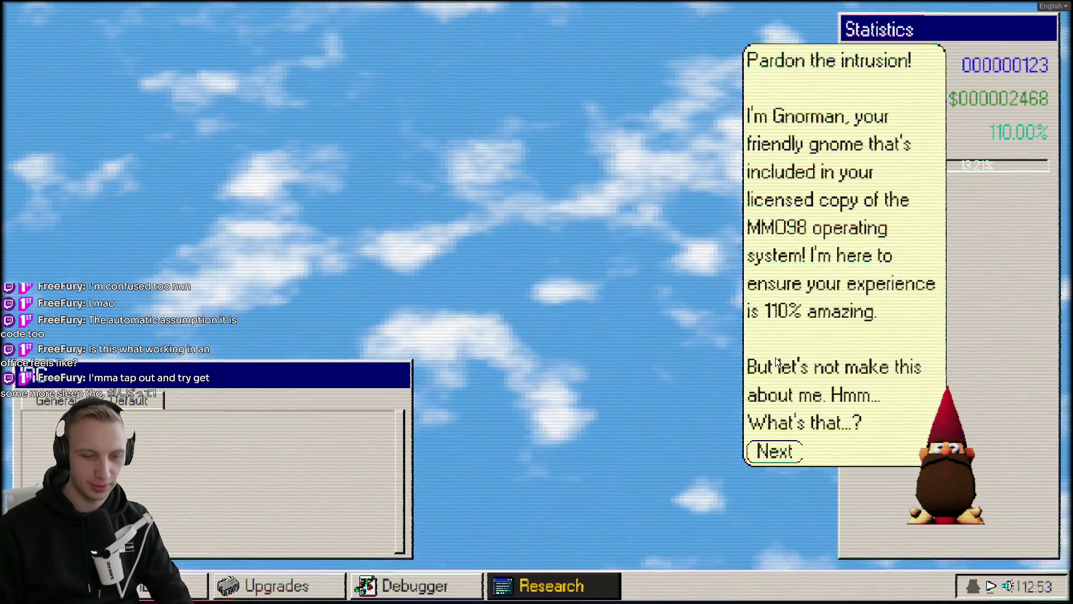
# Advance through Gnorman's three tutorial messages and open the Chaos Rising Dashboard.
pyautogui.click(784, 447)
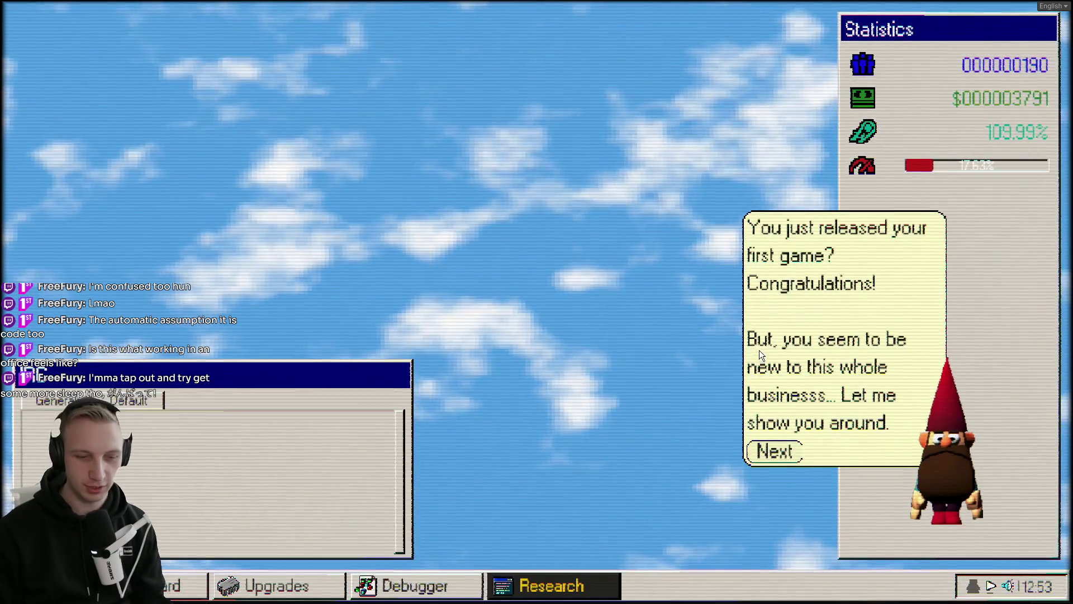
pyautogui.click(765, 451)
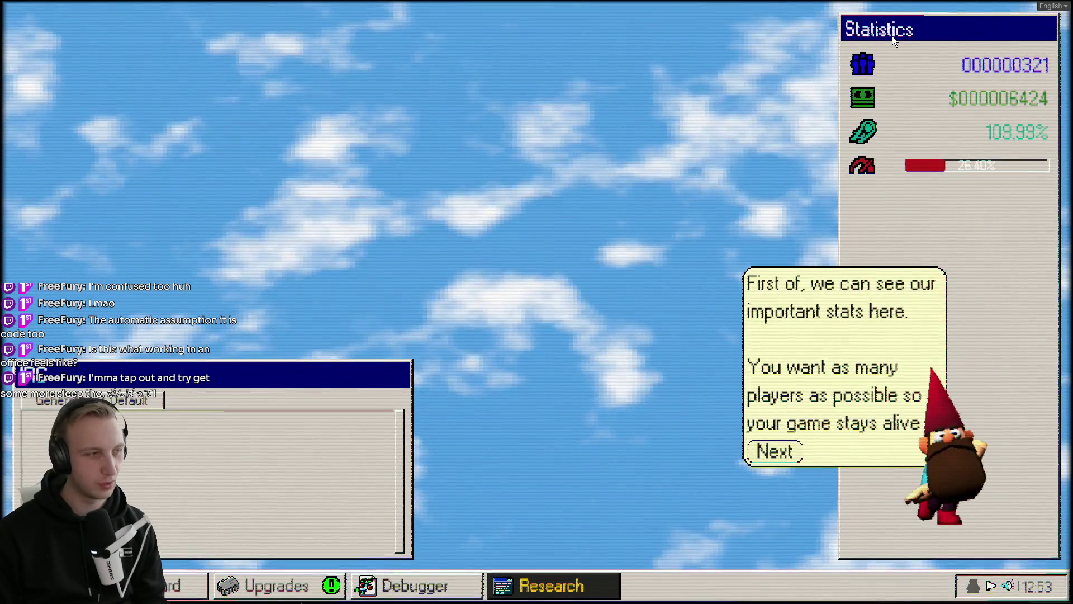
pyautogui.click(776, 452)
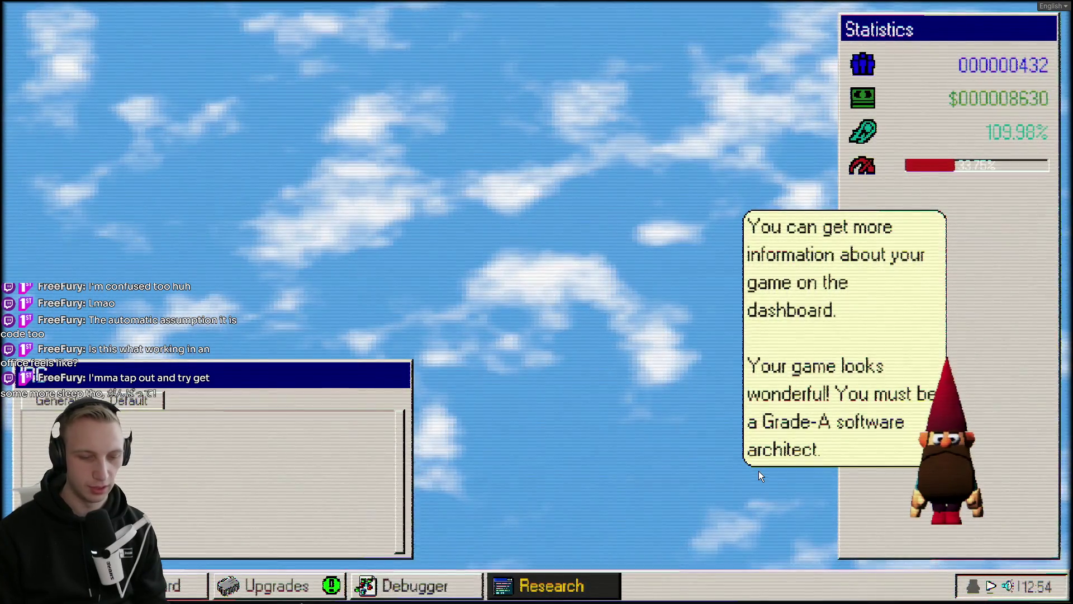
pyautogui.click(176, 585)
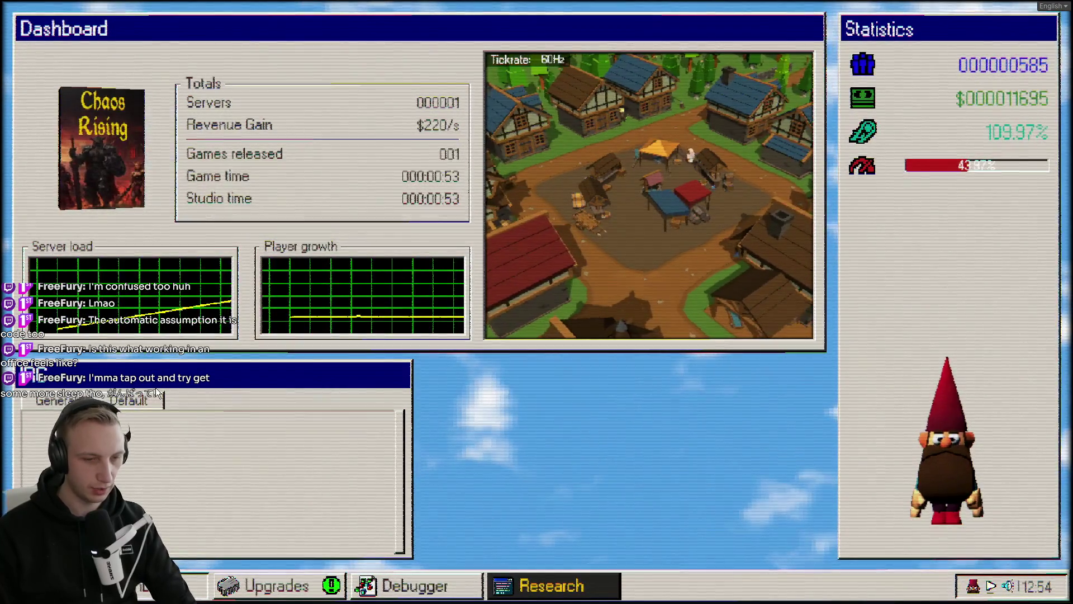
# Buy the central floppy-disk upgrade, provision a new server, and buy Tax Optimization.
pyautogui.click(277, 586)
pyautogui.click(420, 197)
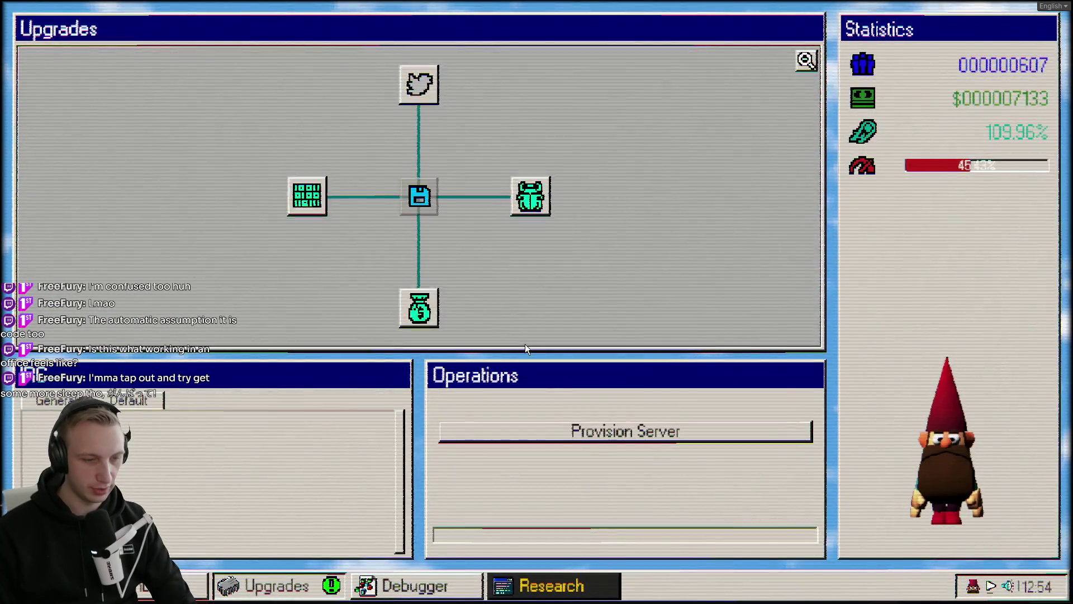
pyautogui.click(578, 432)
pyautogui.moveTo(446, 169); pyautogui.dragTo(612, 198)
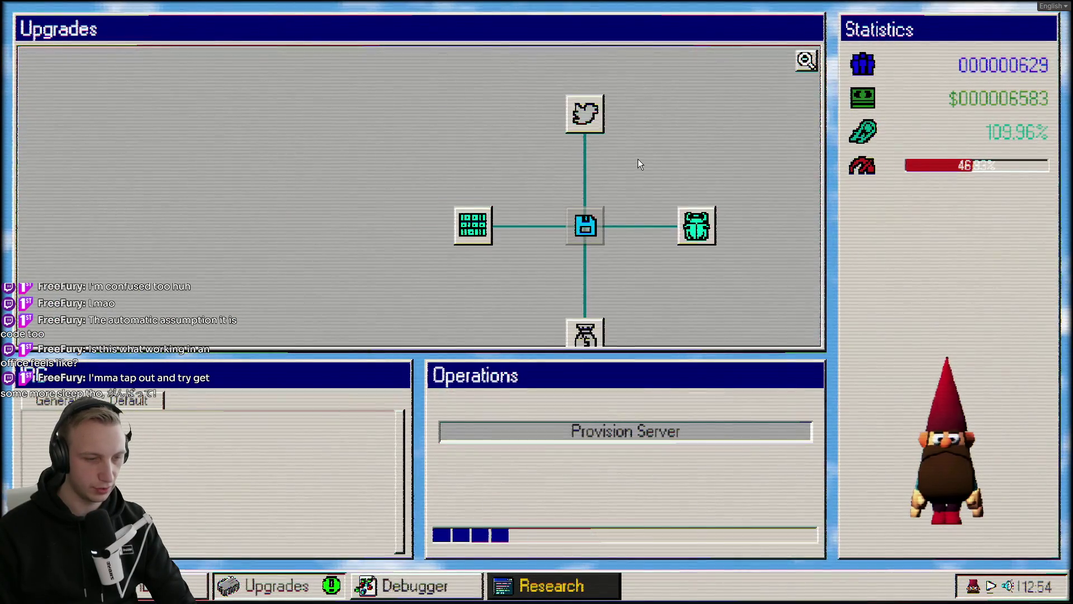
pyautogui.moveTo(592, 123); pyautogui.dragTo(559, 67)
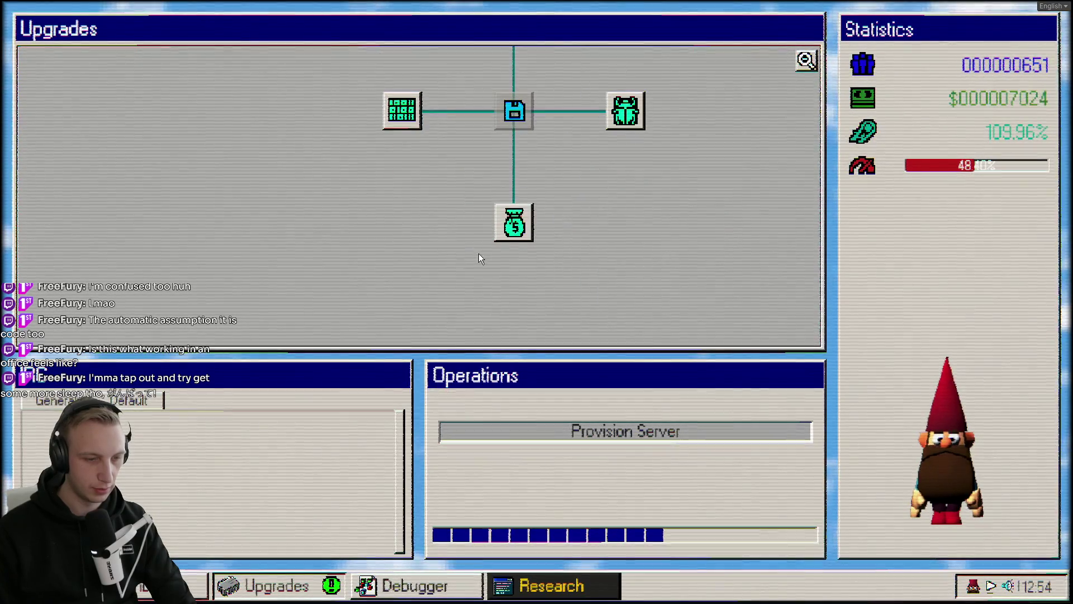
pyautogui.click(512, 236)
pyautogui.moveTo(616, 239); pyautogui.dragTo(582, 316)
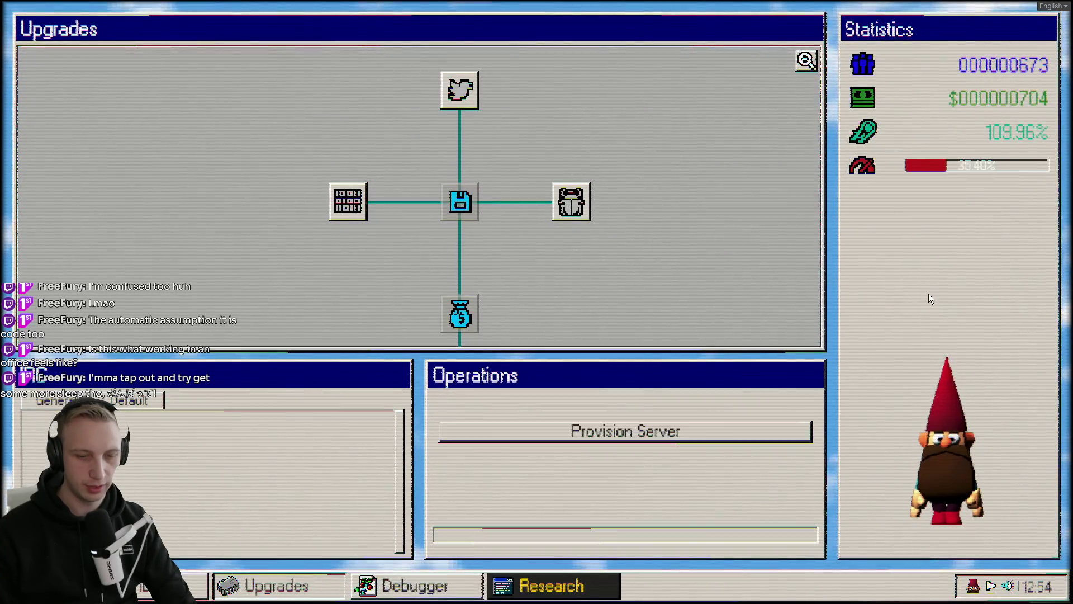
# Look over the Debugger and the Live Services and Day 1 DLC research items, then go back to Upgrades.
pyautogui.click(304, 588)
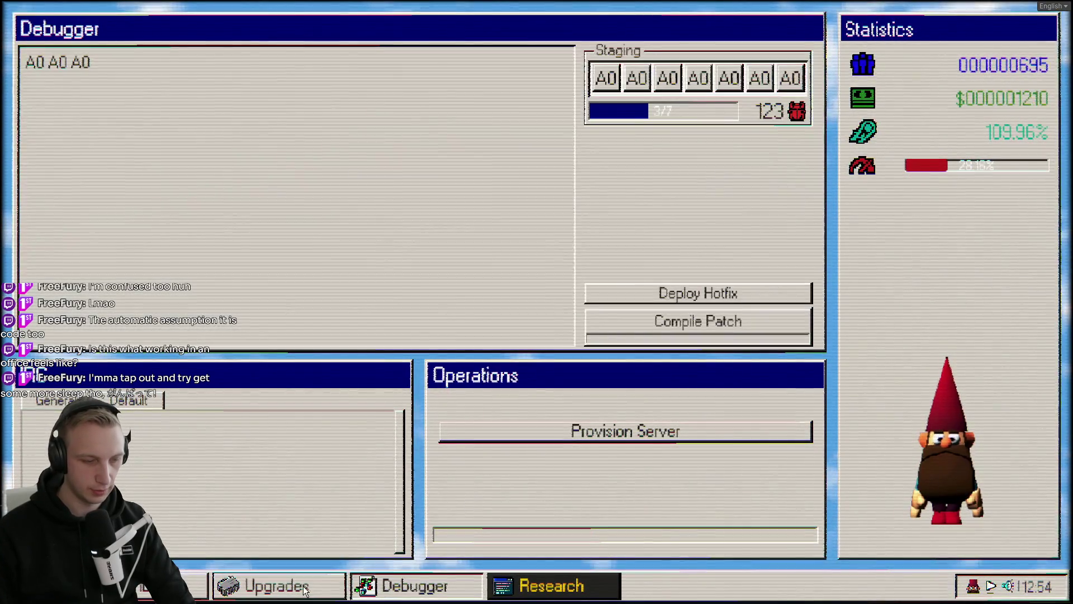
pyautogui.click(558, 592)
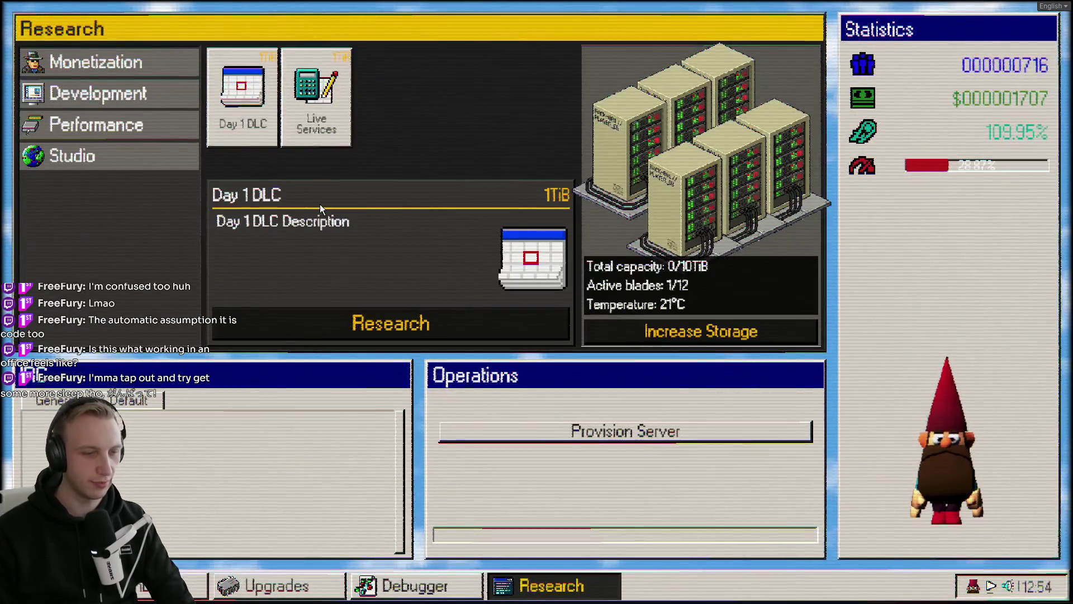
pyautogui.click(311, 116)
pyautogui.click(227, 114)
pyautogui.click(285, 586)
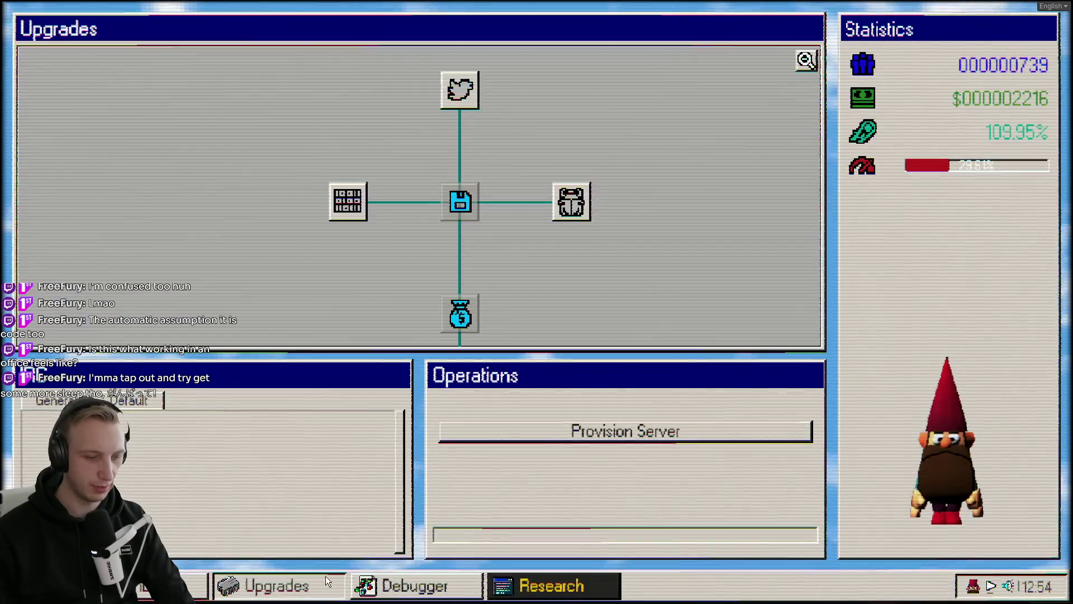
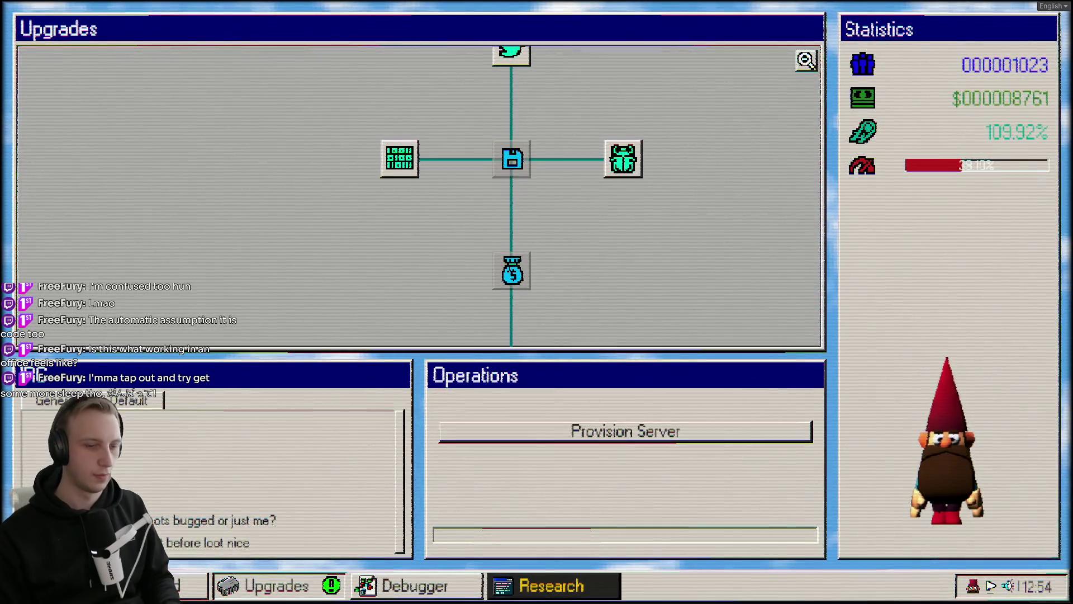
# Start provisioning a server and buy the Community Manager upgrade, dismissing the gnome's tip.
pyautogui.click(614, 431)
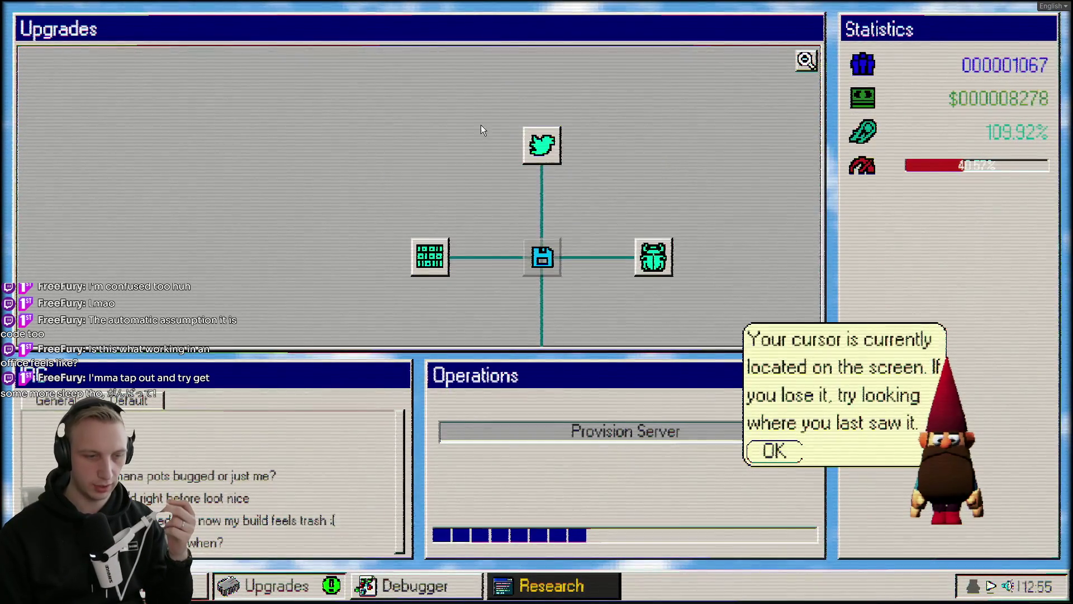
pyautogui.click(542, 145)
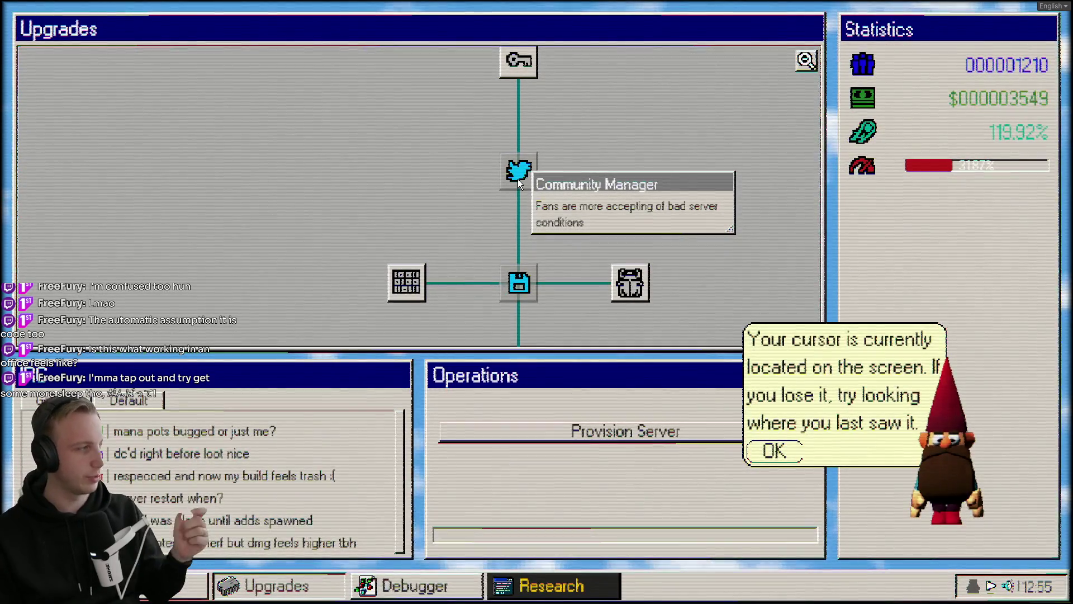
pyautogui.click(786, 455)
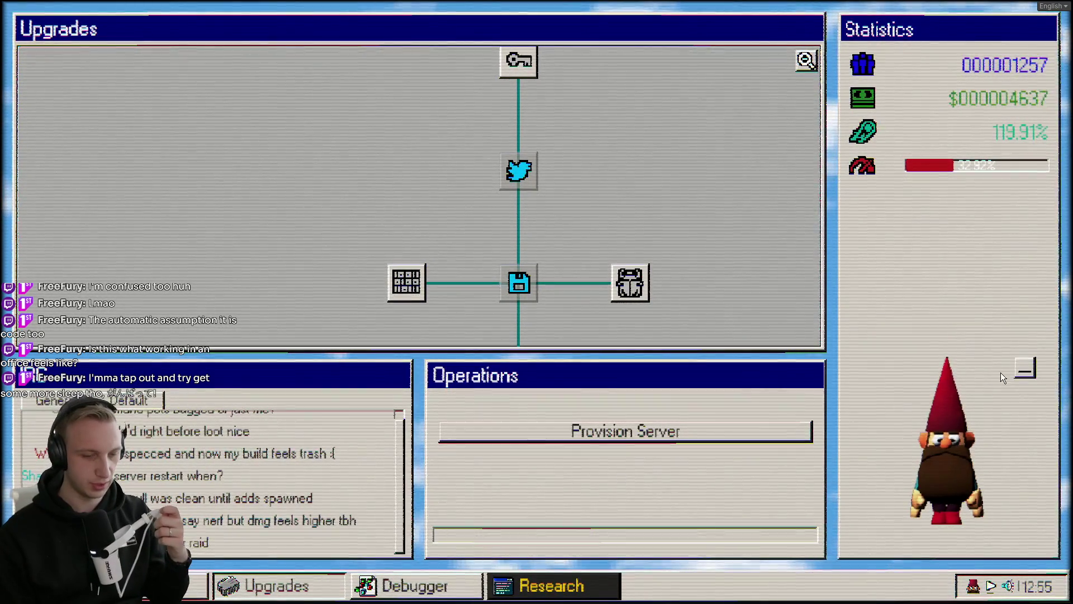
# Glance at the dashboard, then buy the Hot Spare upgrade.
pyautogui.click(195, 586)
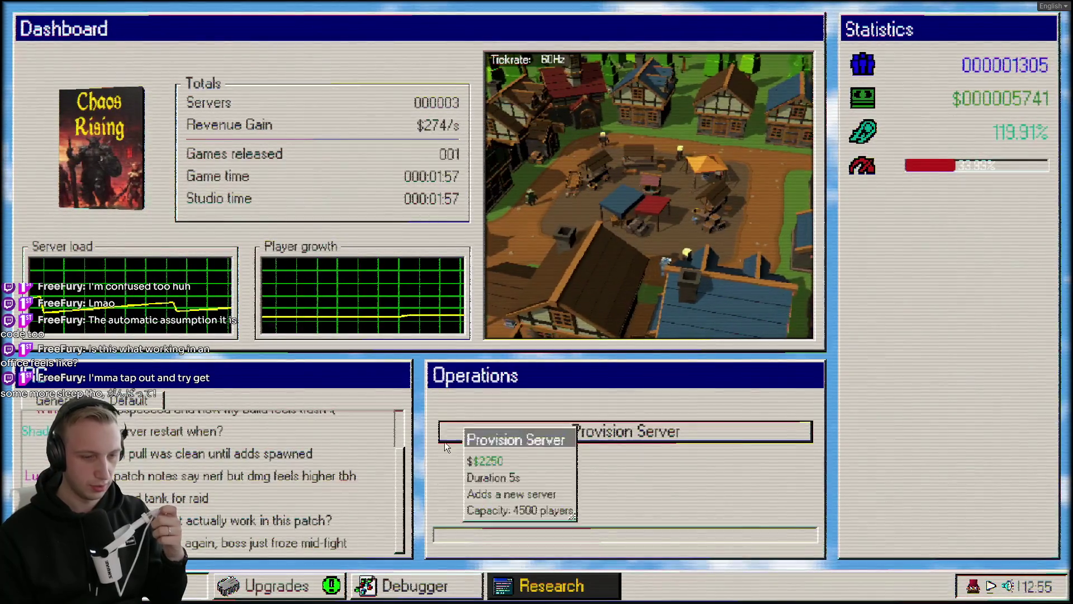
pyautogui.click(292, 576)
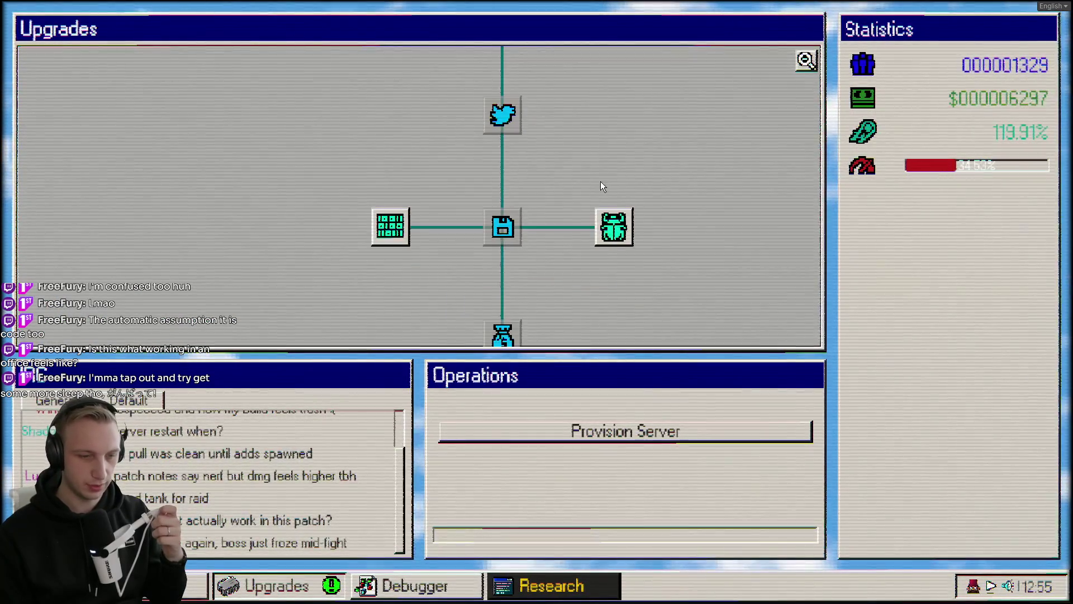
pyautogui.click(398, 232)
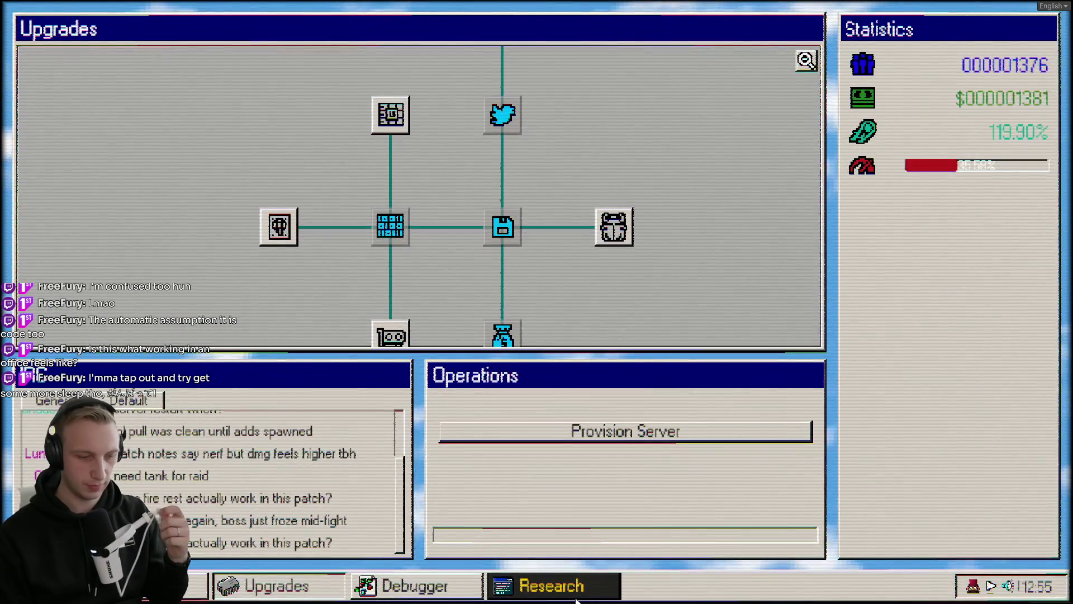
# Flip between the dashboard and upgrade tree to check funds and income.
pyautogui.click(277, 585)
pyautogui.click(277, 586)
pyautogui.click(168, 586)
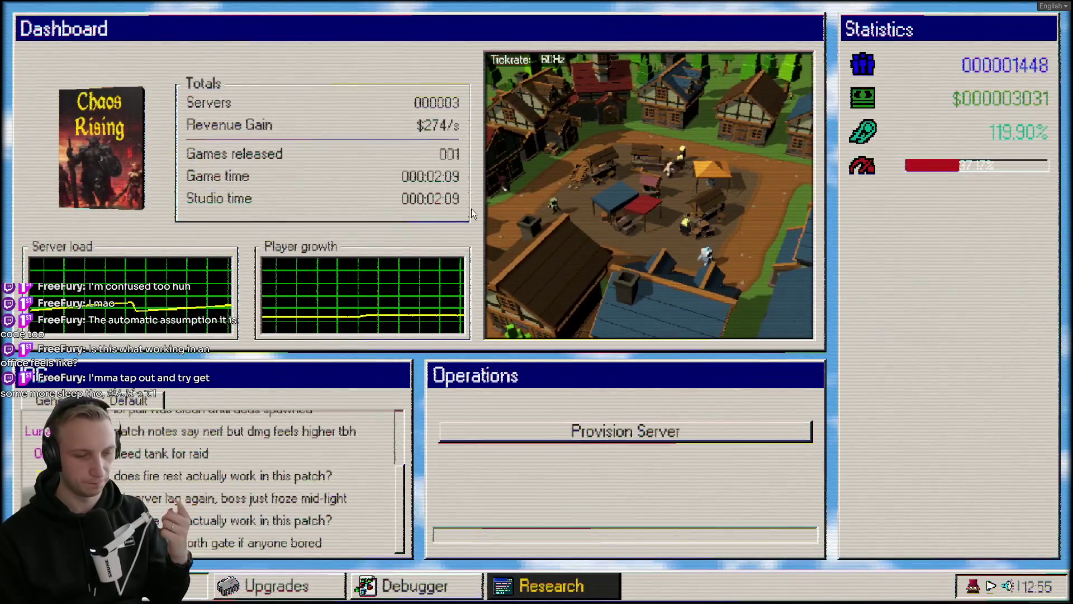
pyautogui.moveTo(427, 205)
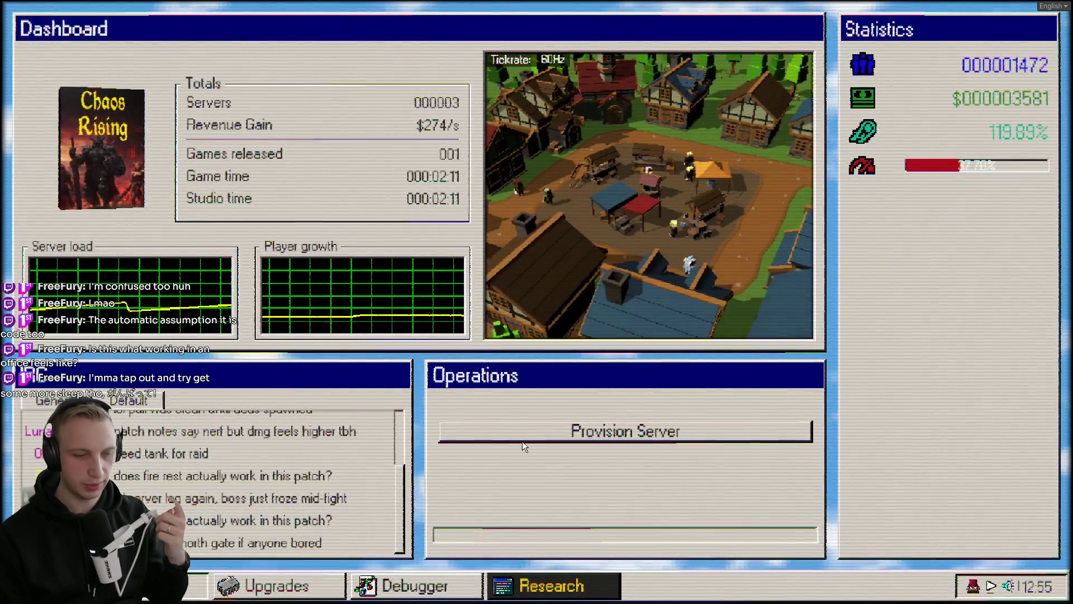
pyautogui.click(276, 586)
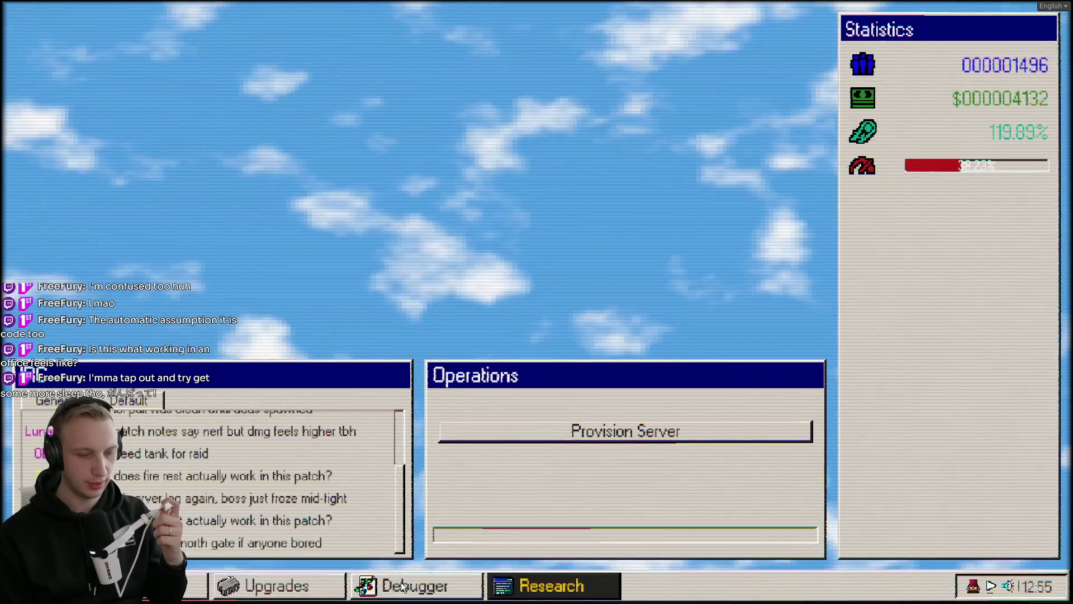
pyautogui.click(112, 586)
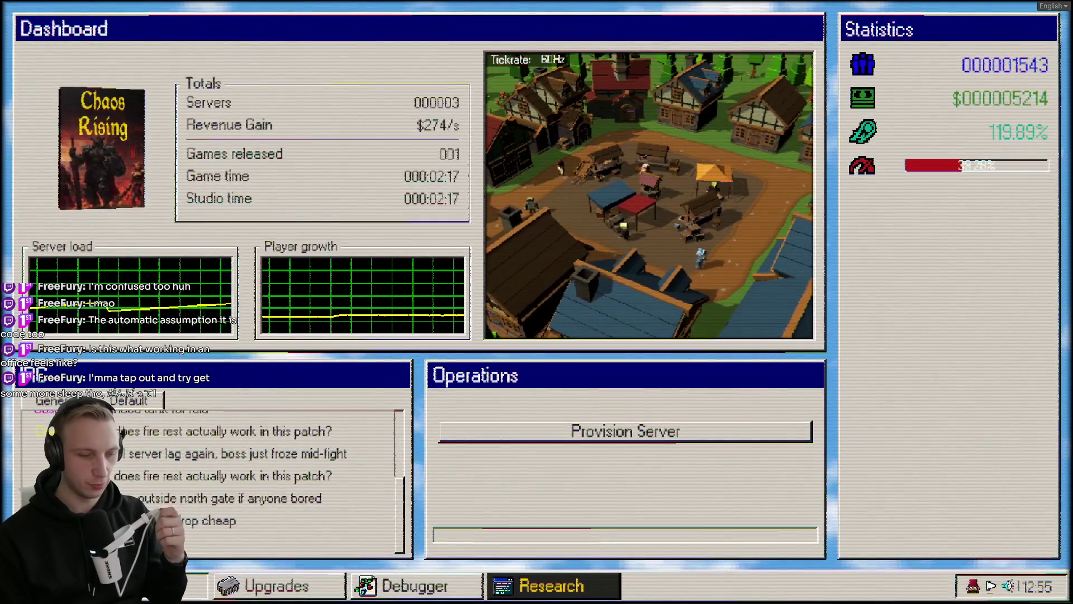
pyautogui.click(277, 586)
# Bring up the Debugger, then look over the bottom nodes of the upgrade tree.
pyautogui.click(393, 587)
pyautogui.click(313, 586)
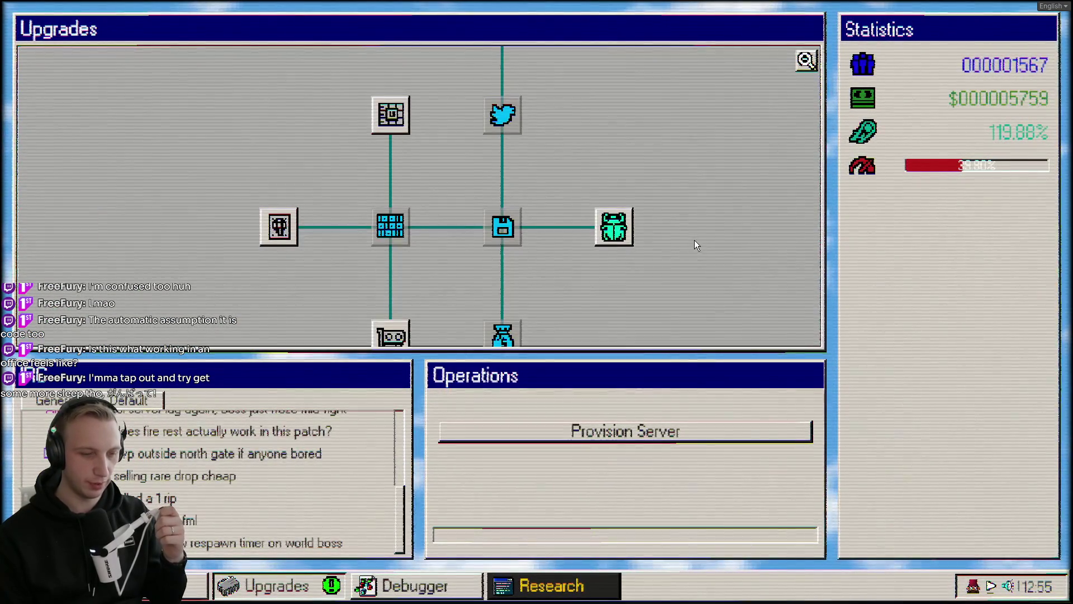
pyautogui.moveTo(694, 240); pyautogui.dragTo(669, 178)
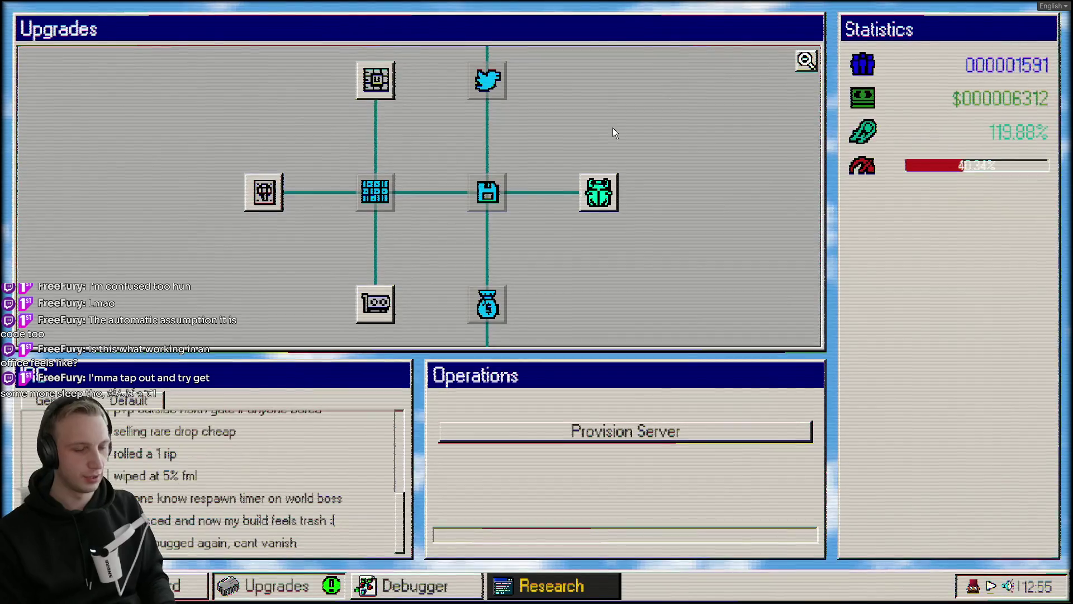
pyautogui.moveTo(582, 193)
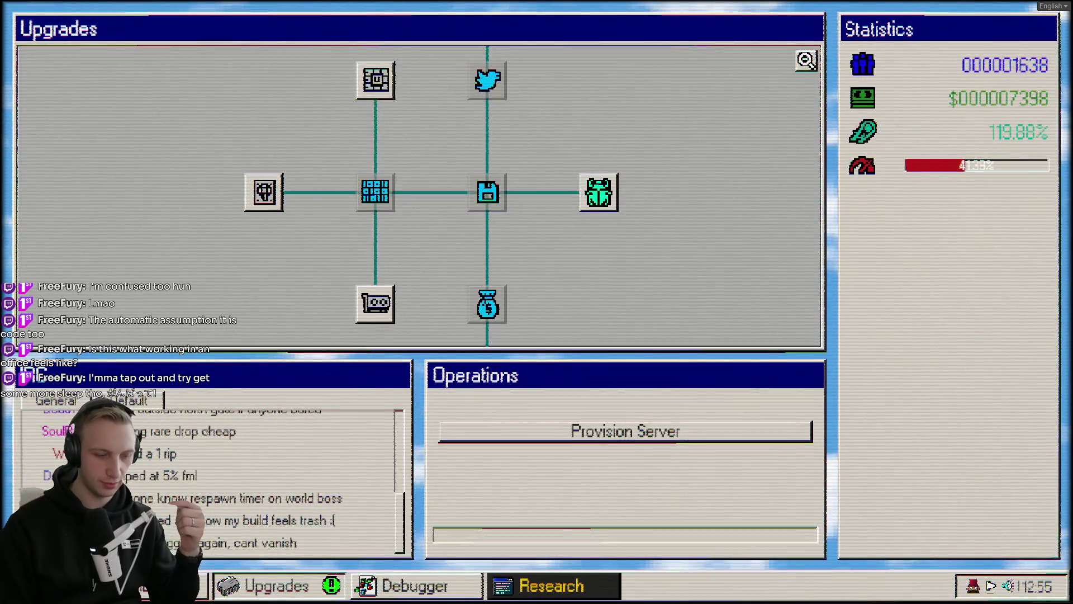
pyautogui.click(168, 586)
pyautogui.click(279, 582)
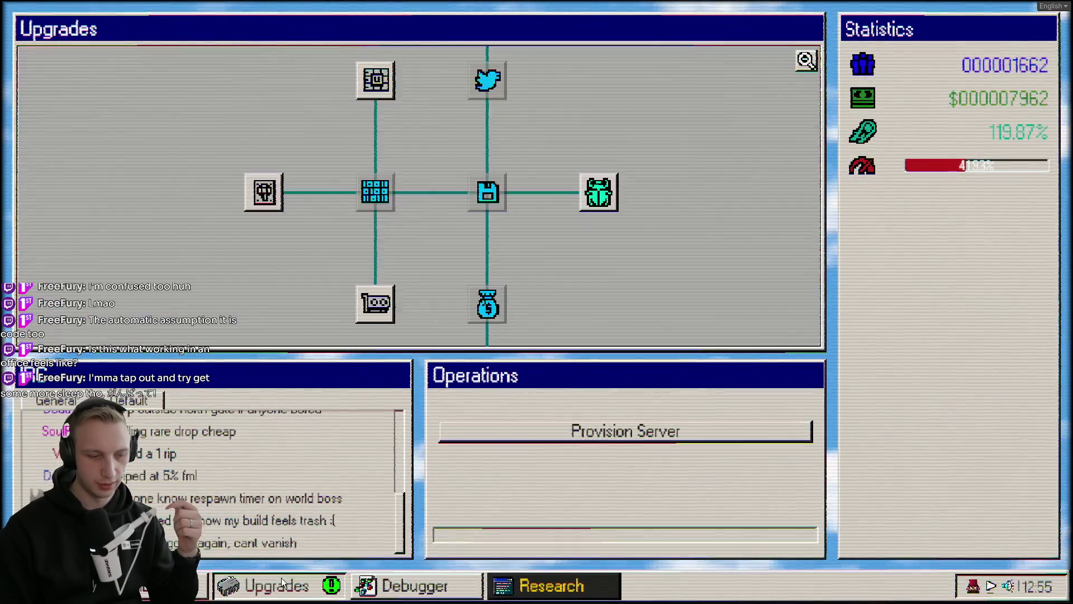
# Peek at the Debugger and upgrade tree, then return to the Chaos Rising dashboard.
pyautogui.click(442, 581)
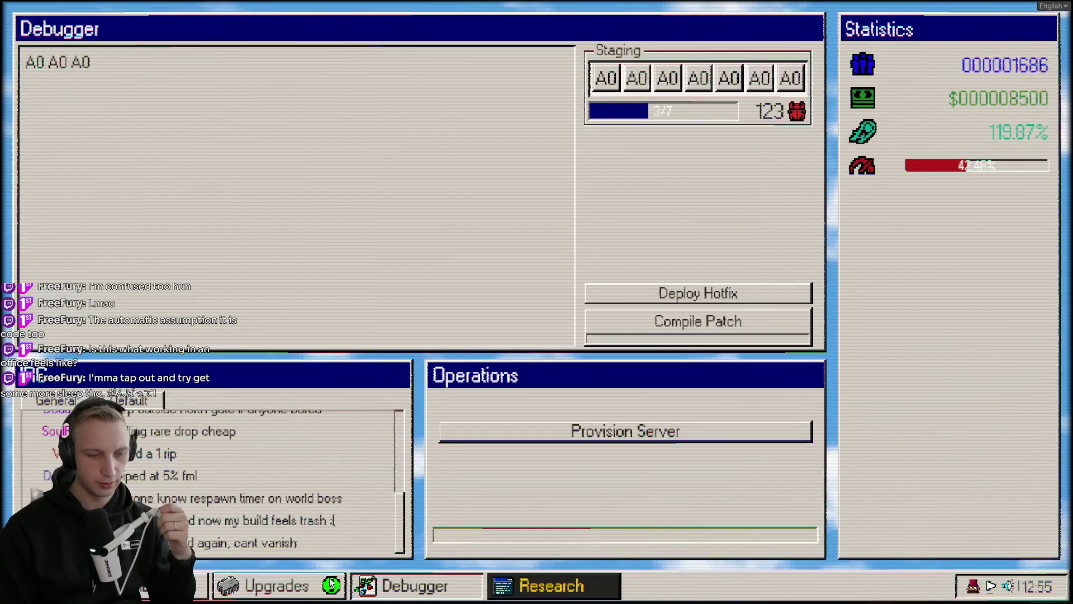
pyautogui.click(309, 578)
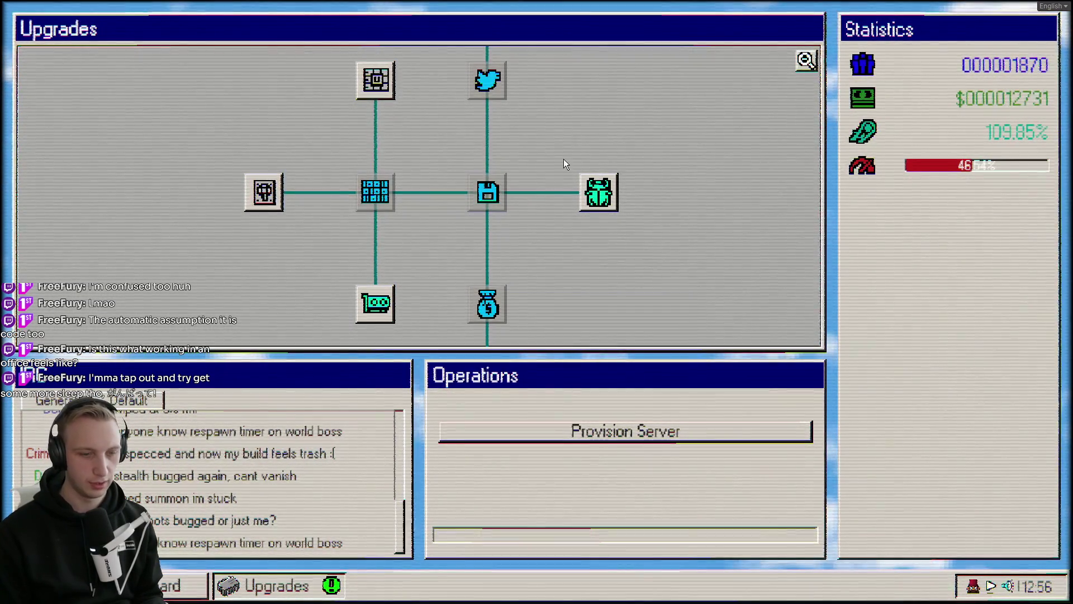
pyautogui.moveTo(388, 304)
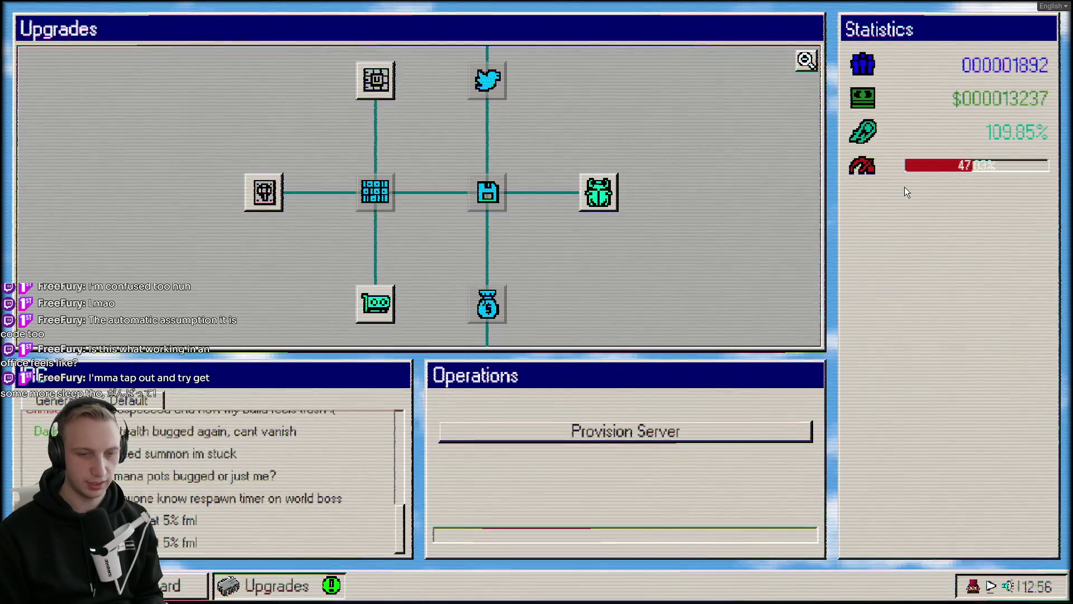
pyautogui.scroll(2, 473, 250)
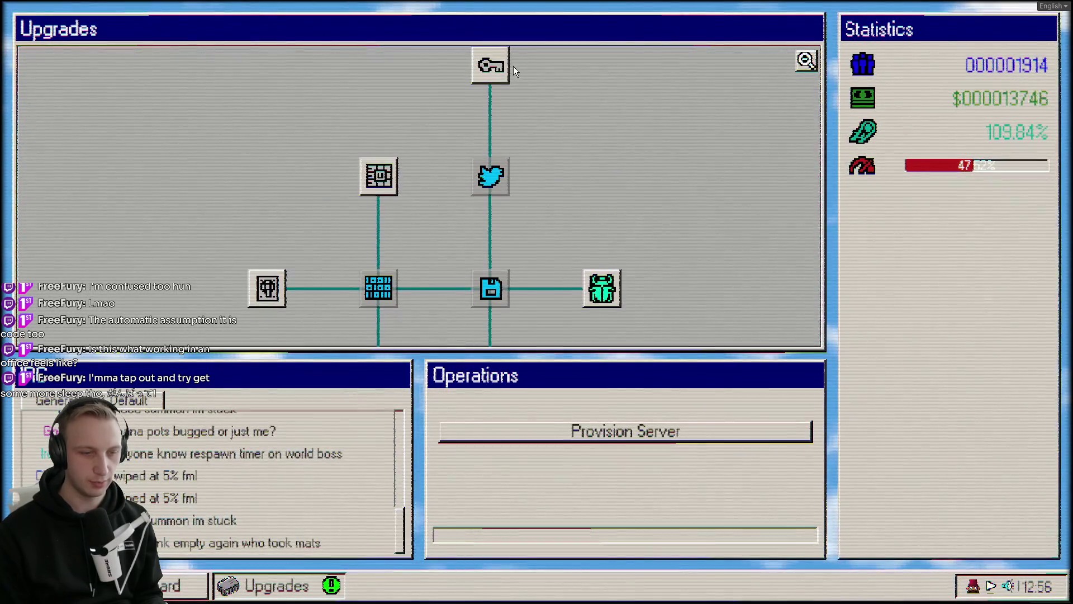
pyautogui.scroll(-2, 624, 55)
pyautogui.click(163, 585)
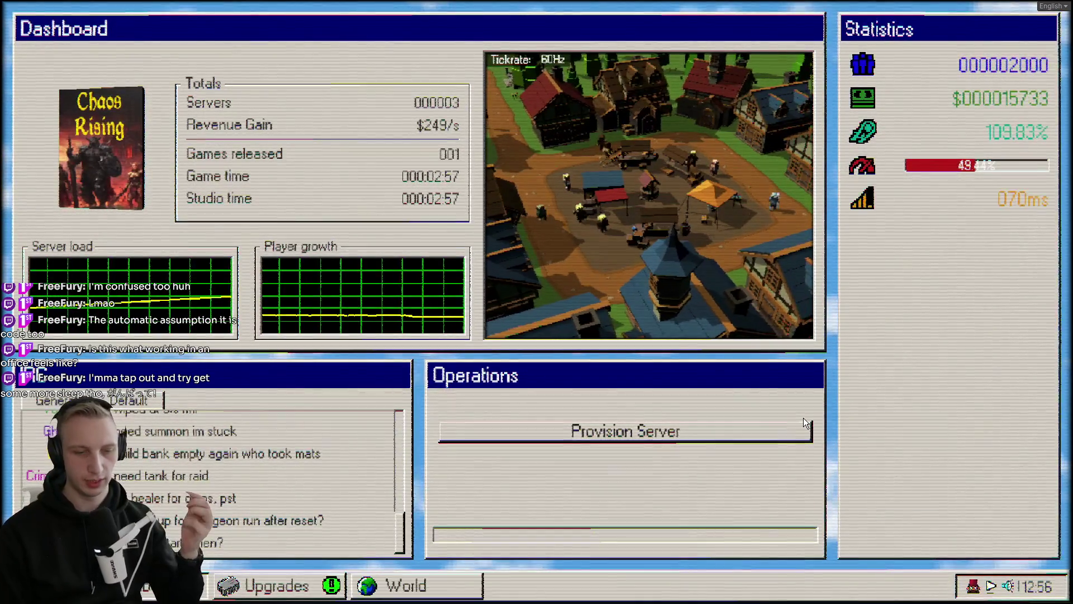
# Open the US East datacenter on the World map for $10000.
pyautogui.click(419, 594)
pyautogui.click(418, 595)
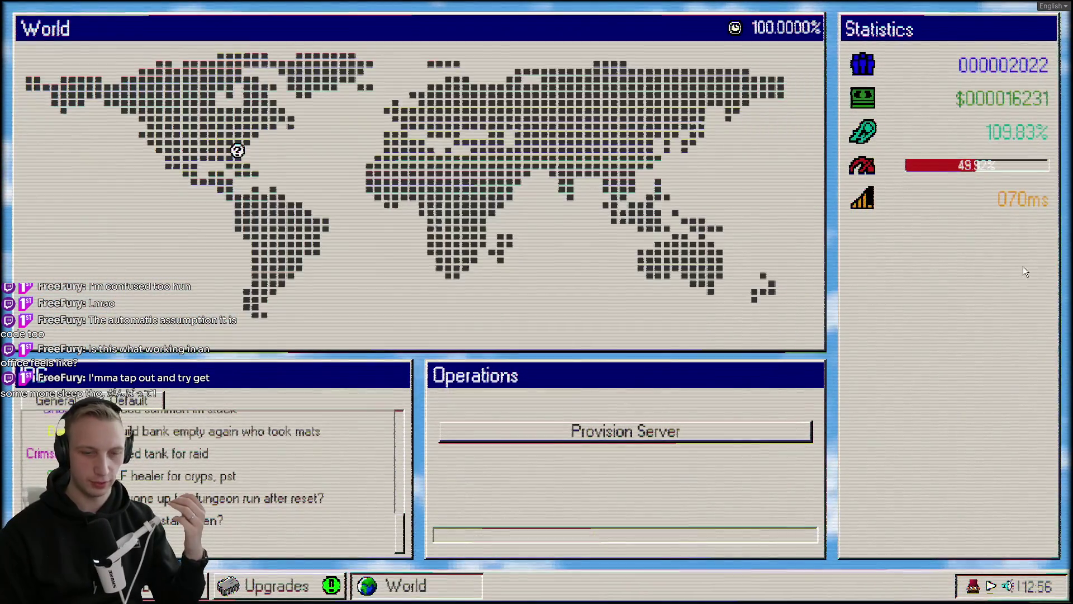
pyautogui.moveTo(1014, 195)
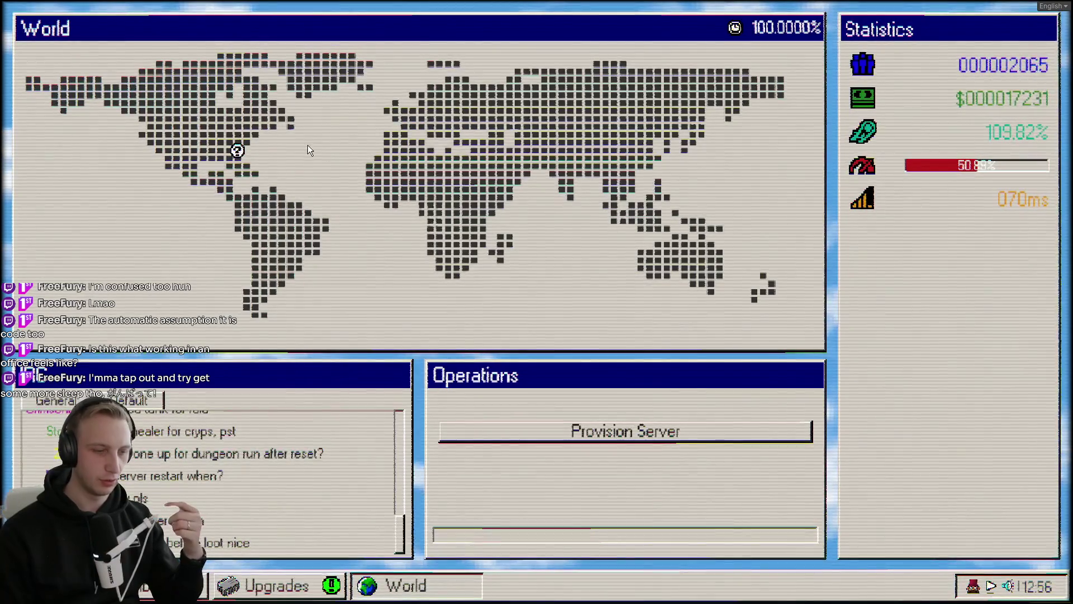
pyautogui.click(237, 150)
pyautogui.click(179, 297)
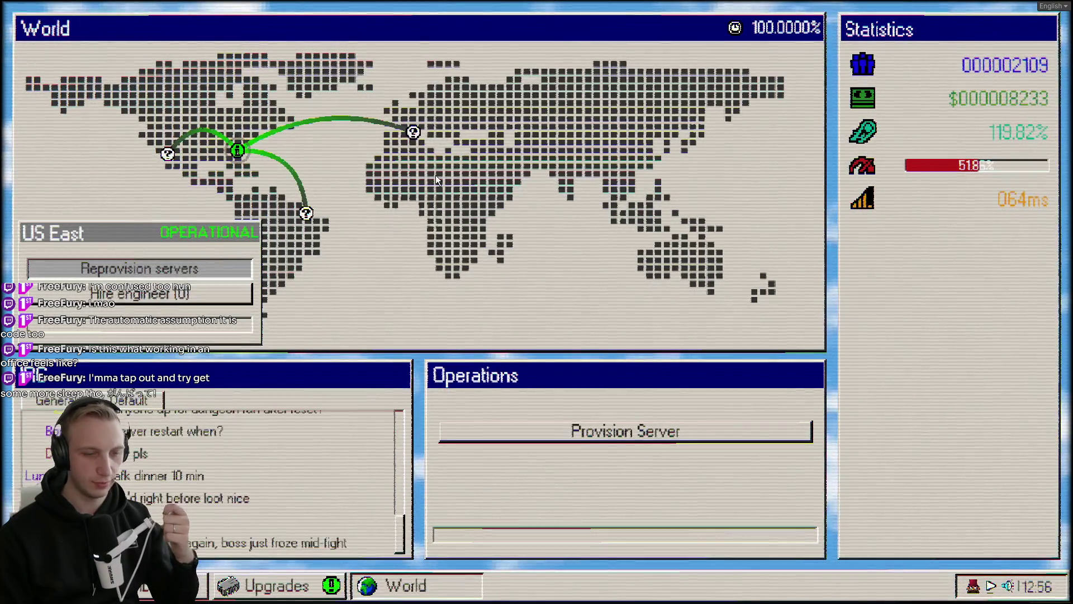
# Once US East shows DEGRADED, reprovision its servers from the World map.
pyautogui.press('Tab')
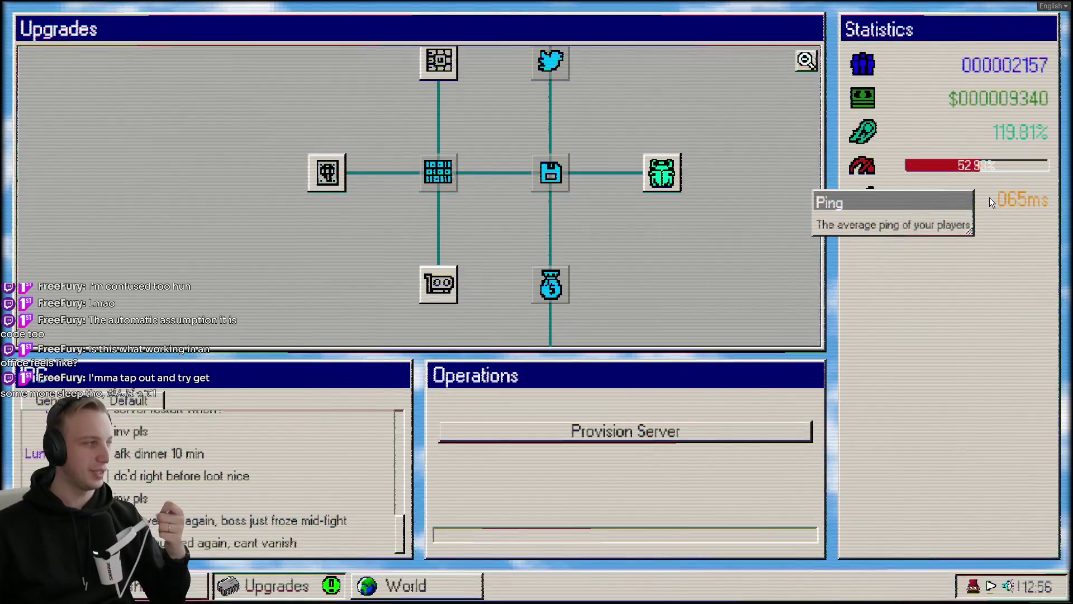
pyautogui.moveTo(912, 108)
pyautogui.moveTo(1035, 207)
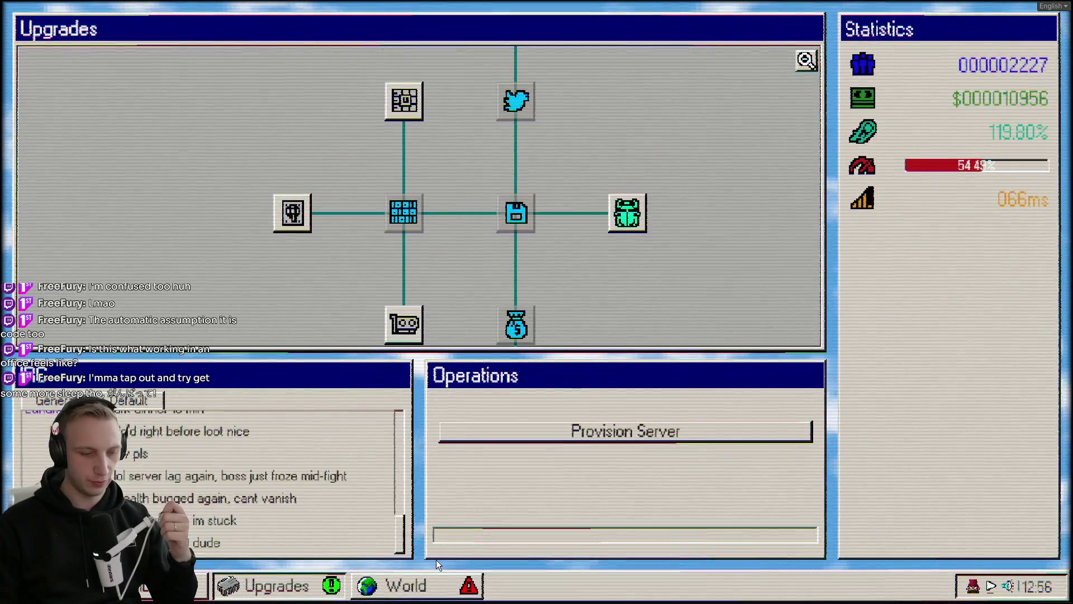
pyautogui.click(400, 585)
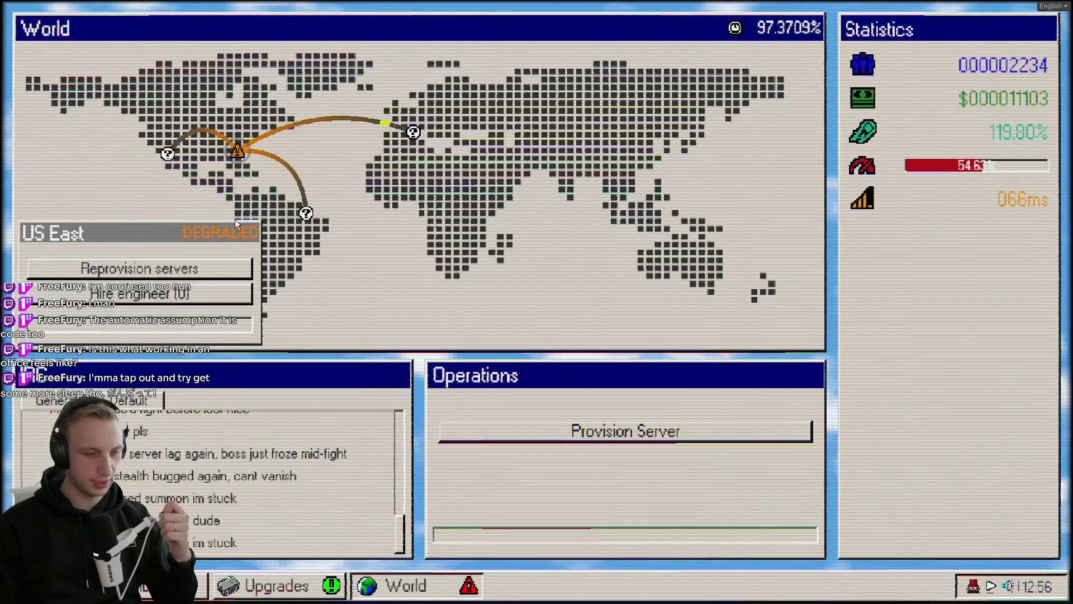
pyautogui.click(204, 270)
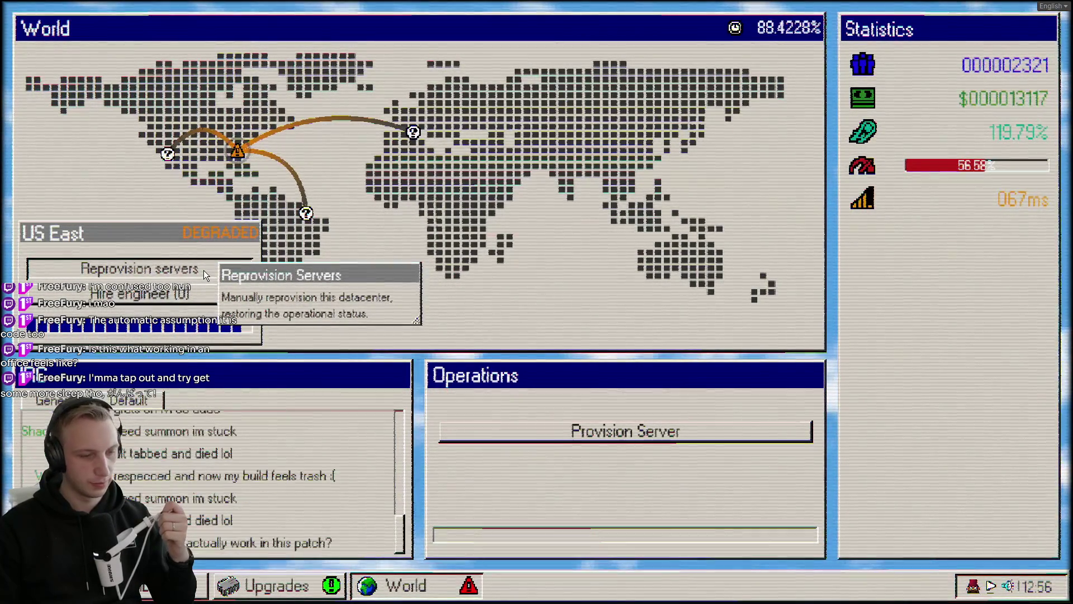
pyautogui.click(315, 590)
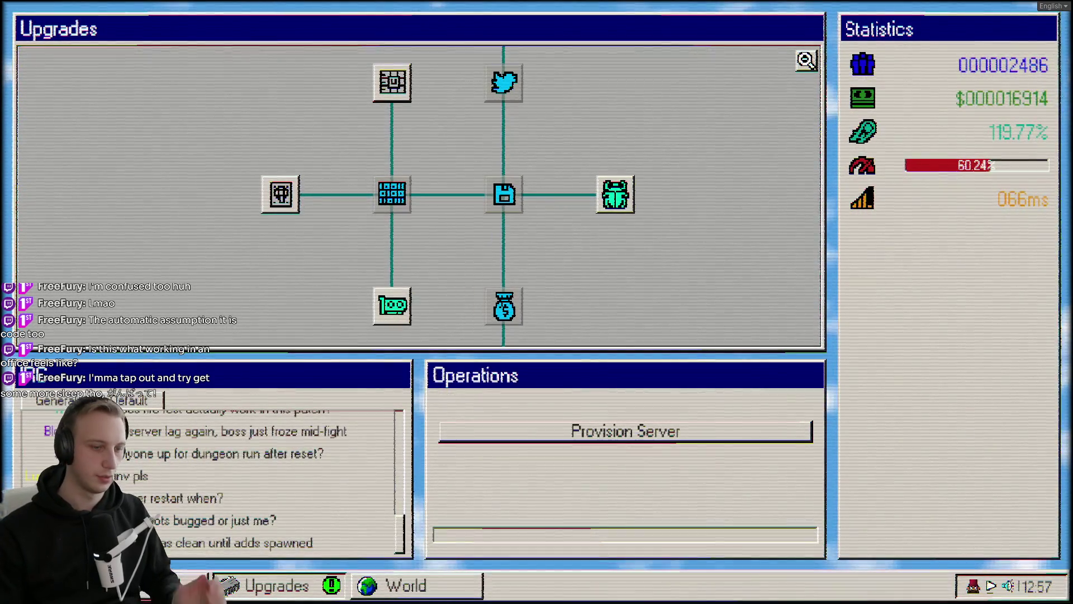
# Buy the Unit Testing upgrade and dismiss the gnome's did-you-know tip.
pyautogui.press('Right')
pyautogui.press('Down')
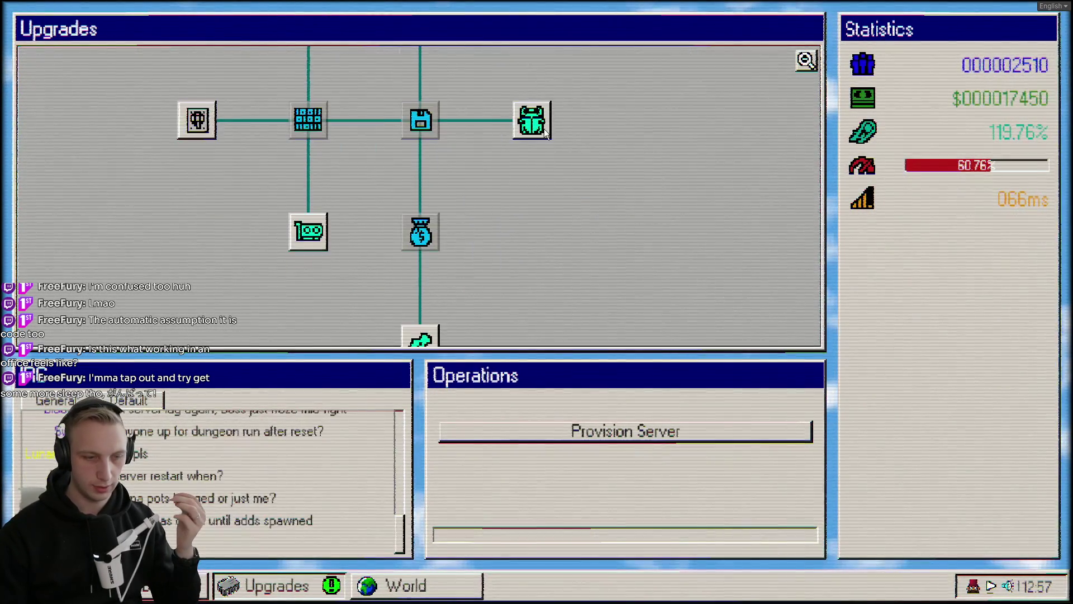
pyautogui.moveTo(312, 213)
pyautogui.click(530, 122)
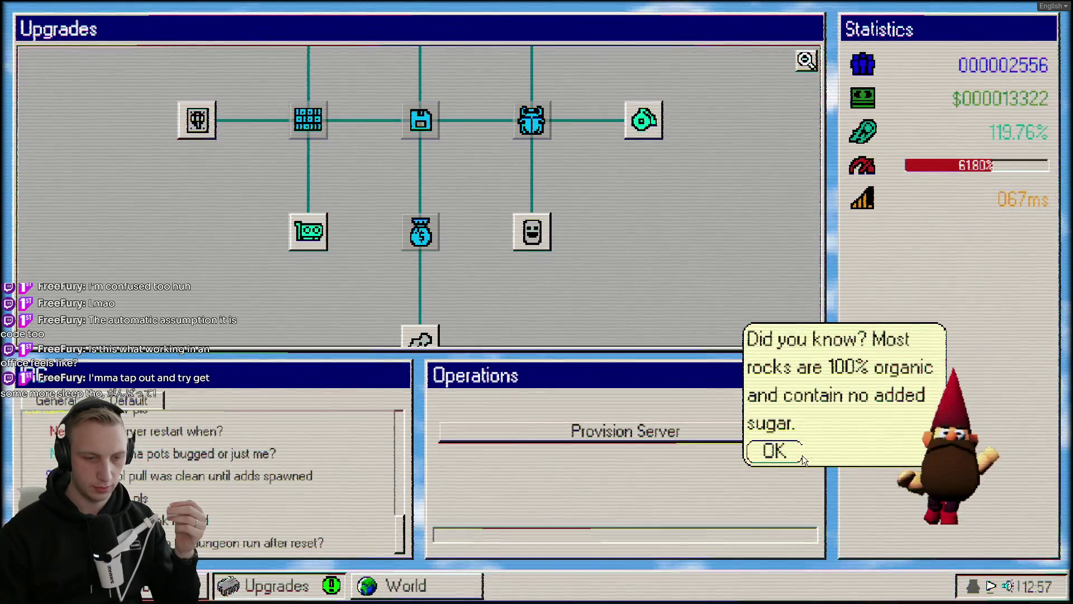
pyautogui.click(775, 450)
# Buy the Bulk Hardware Discount upgrade and start provisioning a new server.
pyautogui.press('Left')
pyautogui.press('Up')
pyautogui.moveTo(481, 96)
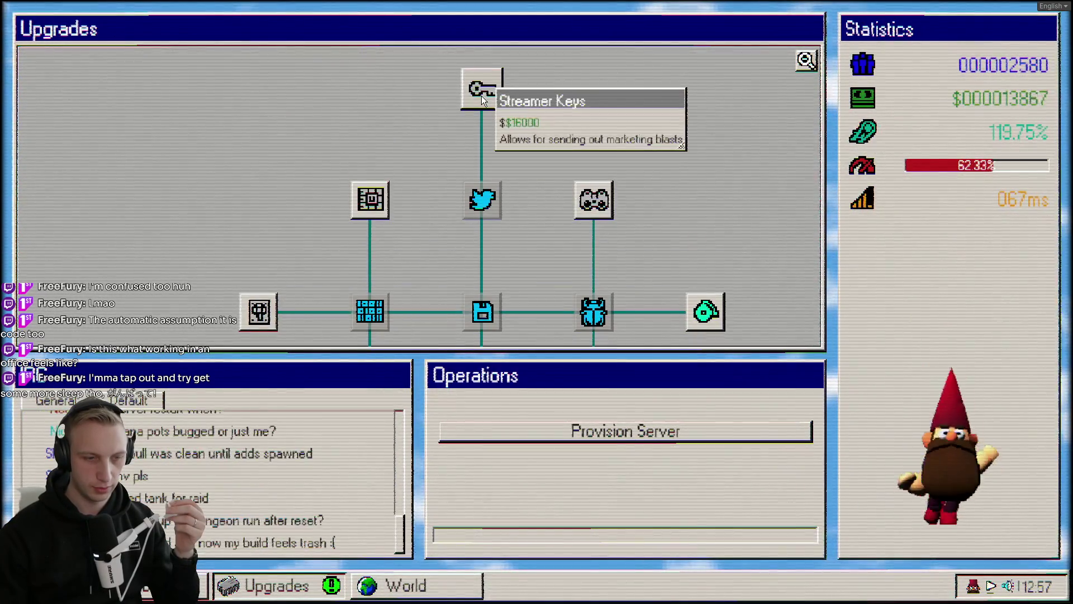
pyautogui.press('Down')
pyautogui.press('Left')
pyautogui.moveTo(455, 309)
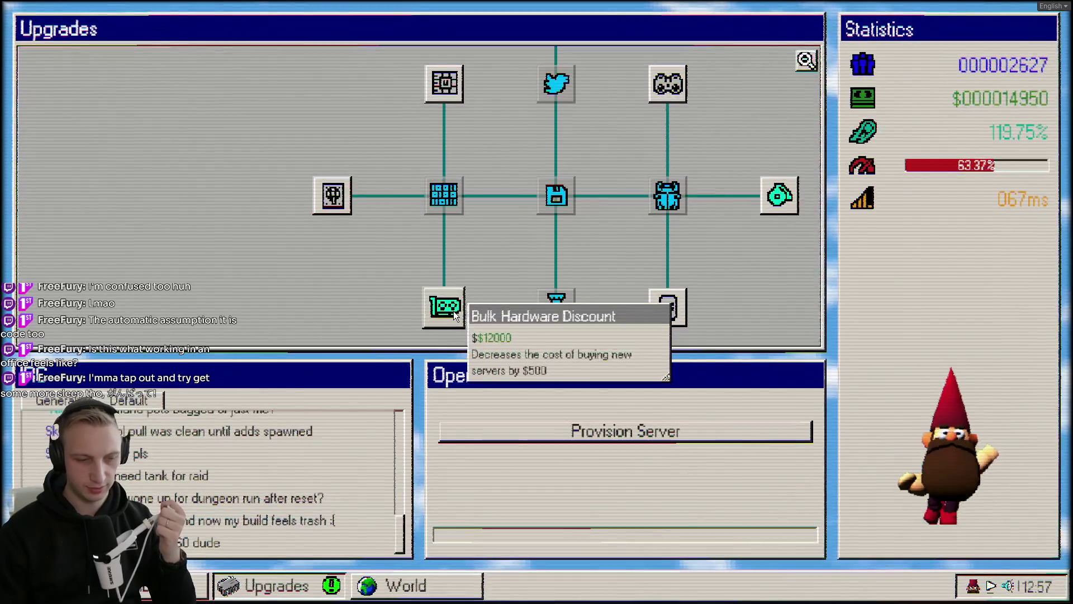
pyautogui.moveTo(342, 197)
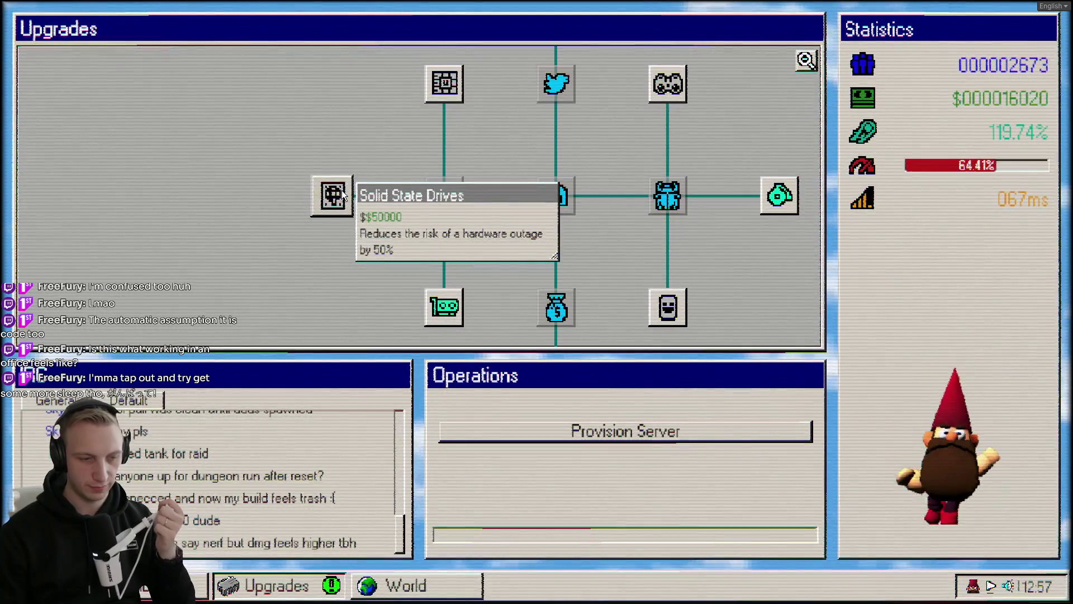
pyautogui.moveTo(589, 426)
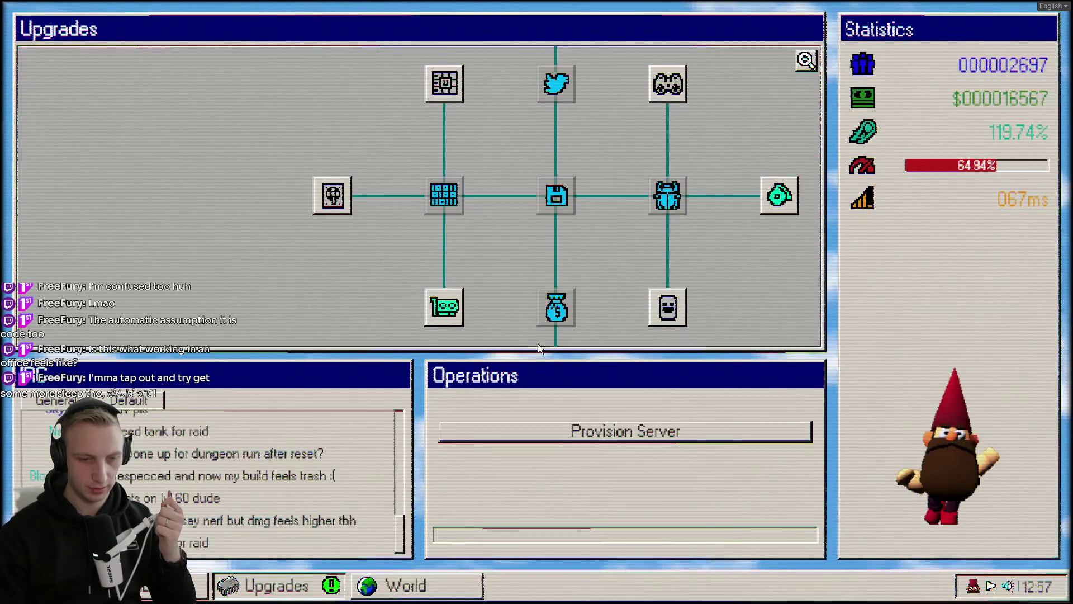
pyautogui.click(443, 307)
pyautogui.click(545, 435)
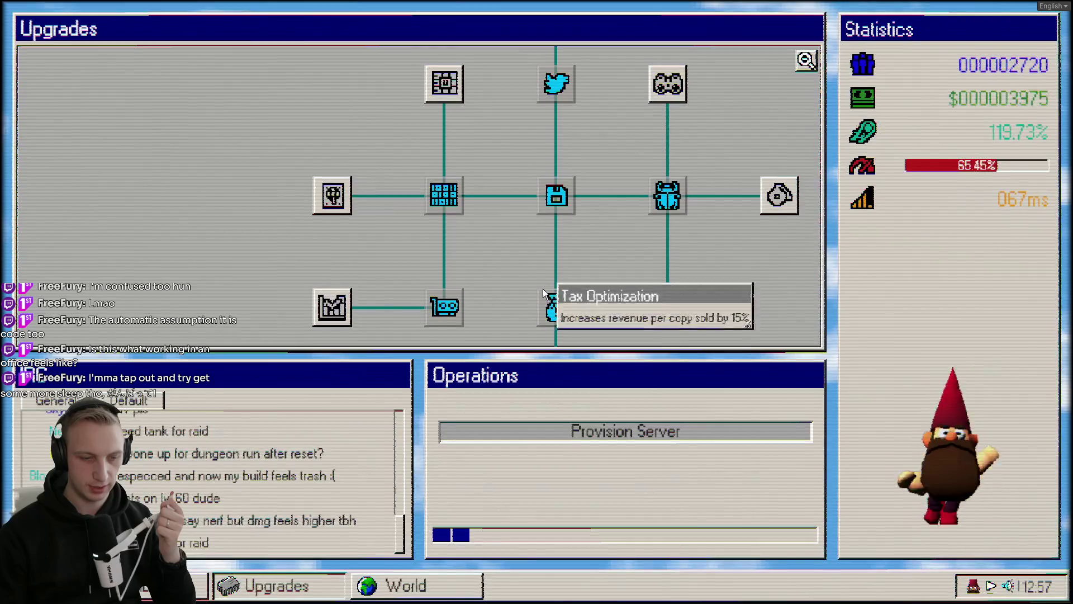
pyautogui.moveTo(551, 290); pyautogui.dragTo(480, 305)
# Check Europe and South America, then reprovision US East until it is operational again.
pyautogui.click(391, 582)
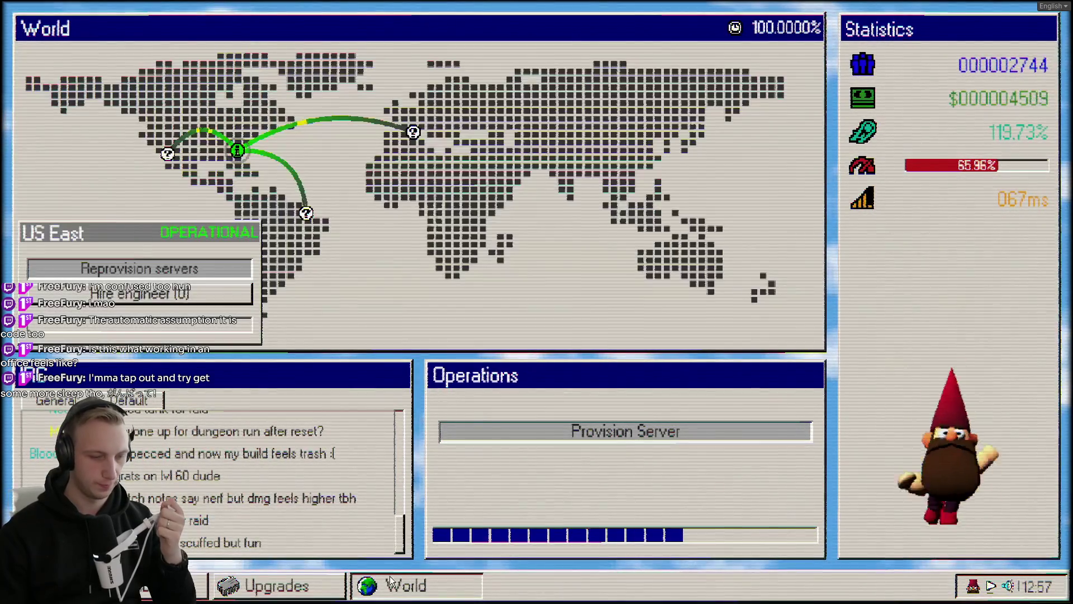
pyautogui.click(412, 131)
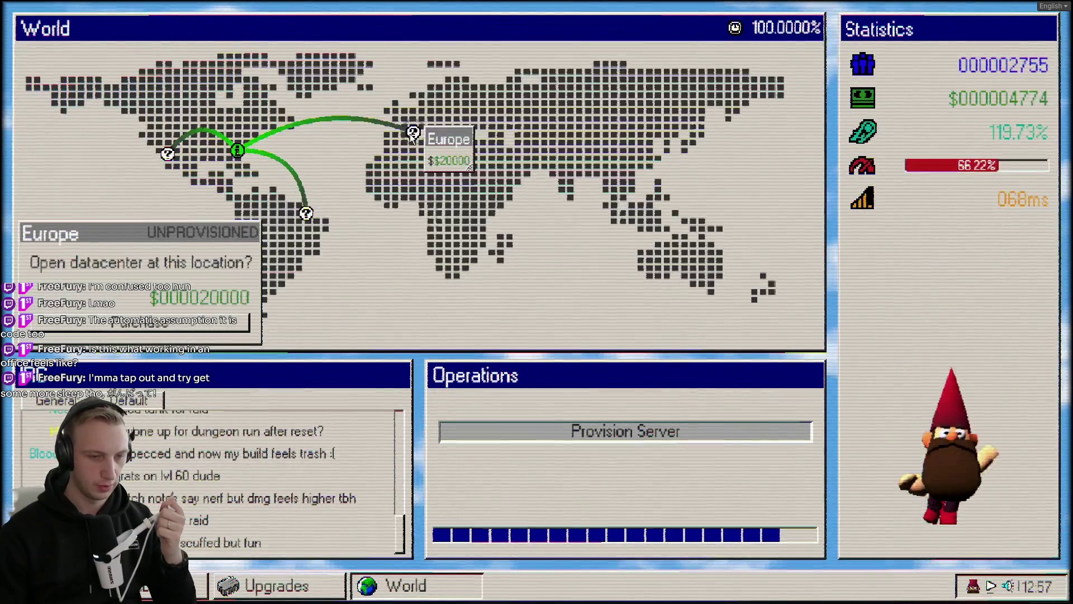
pyautogui.click(307, 214)
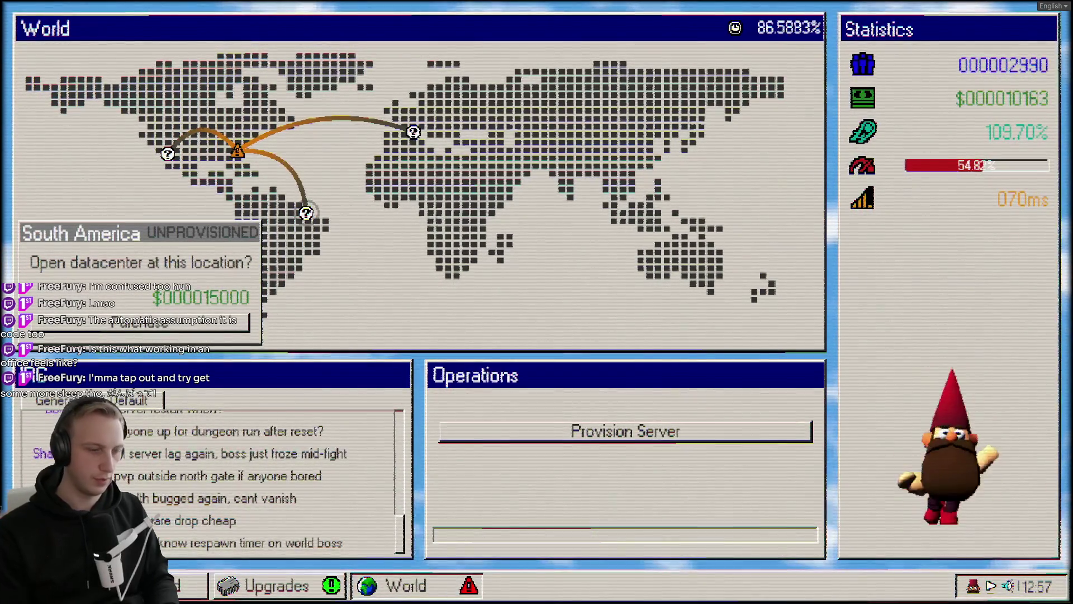
pyautogui.click(238, 149)
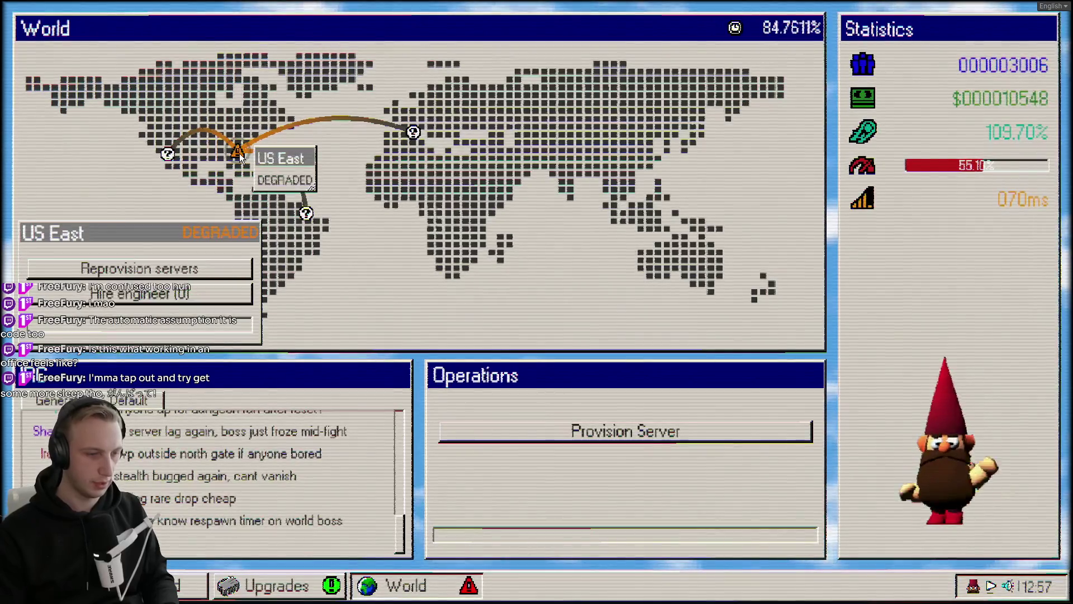
pyautogui.click(173, 268)
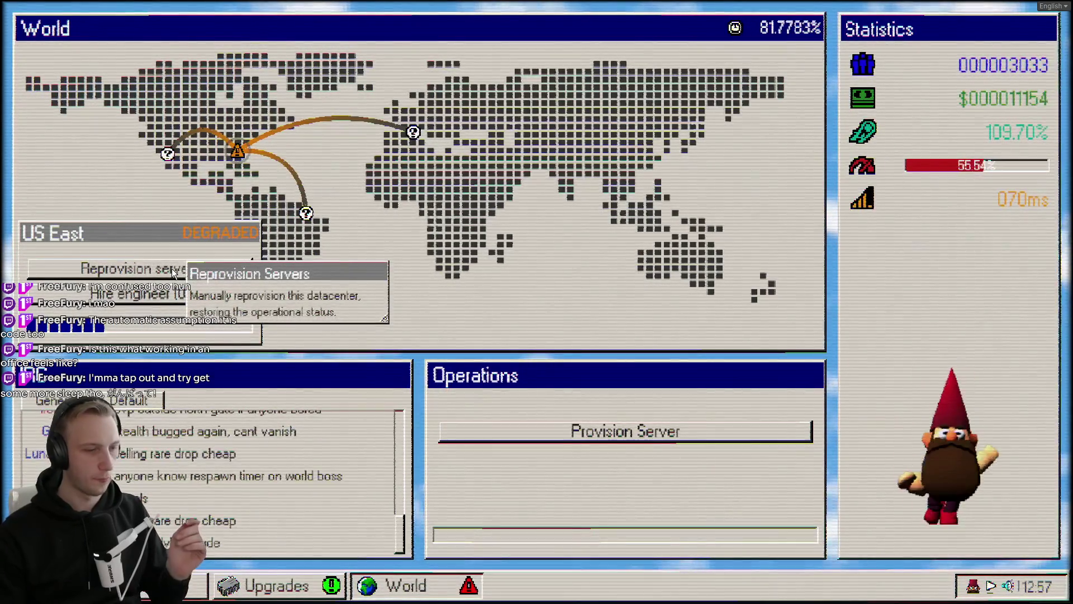
pyautogui.click(172, 268)
pyautogui.click(172, 268)
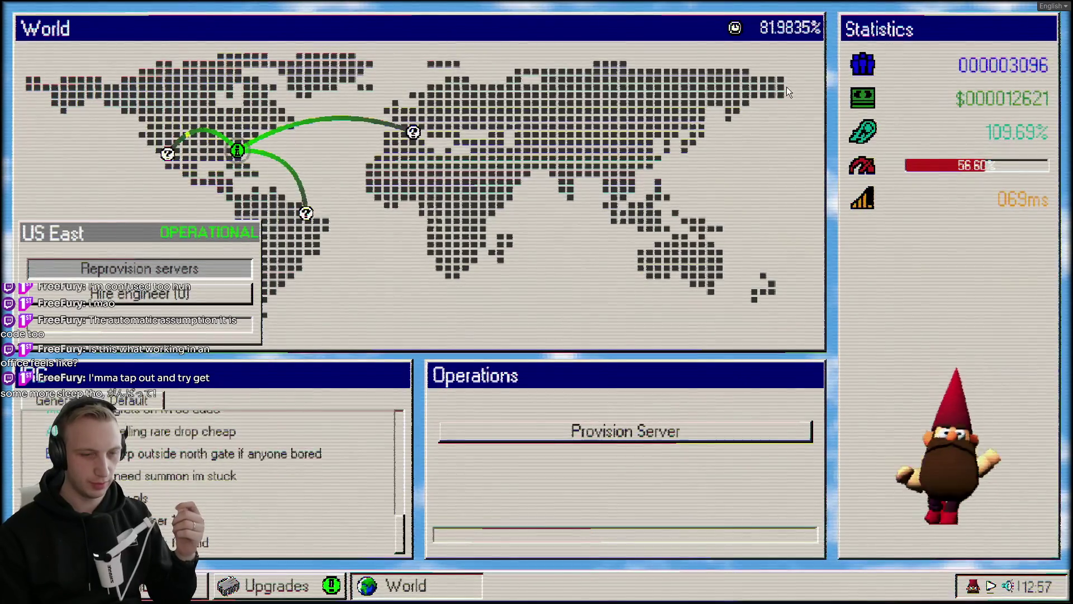
# Review the upgrade tree's top branch and the dashboard, then buy Streamer Keys.
pyautogui.press('Tab')
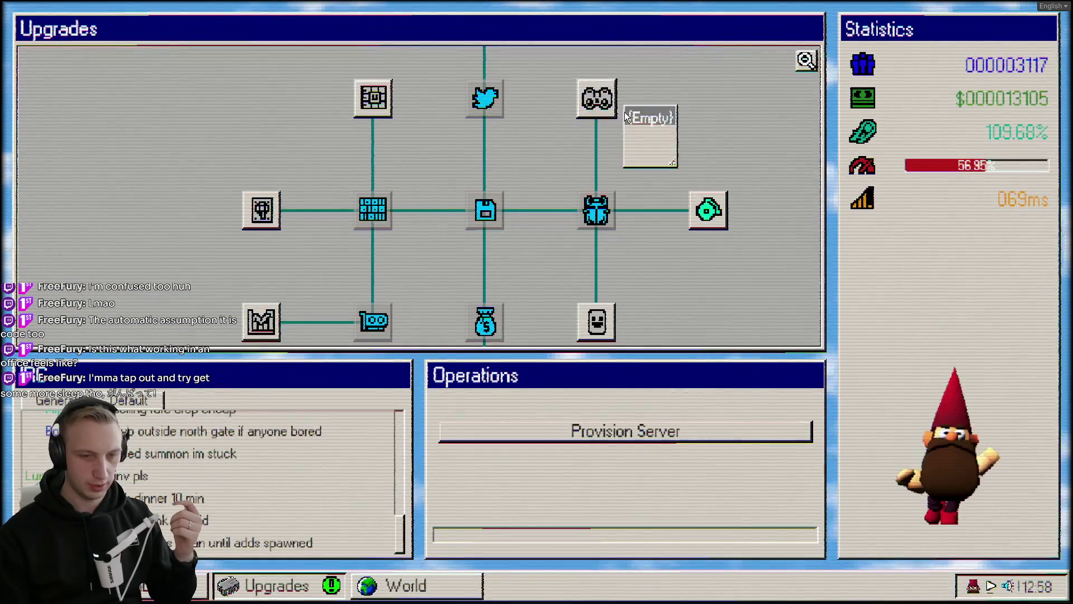
pyautogui.moveTo(645, 193); pyautogui.dragTo(622, 149)
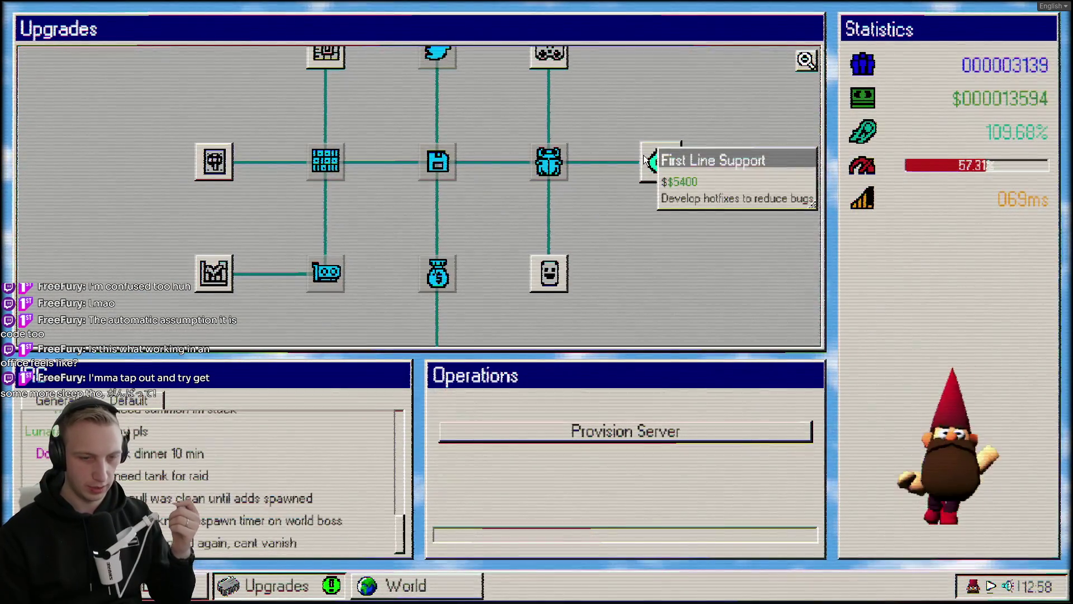
pyautogui.scroll(5, 636, 130)
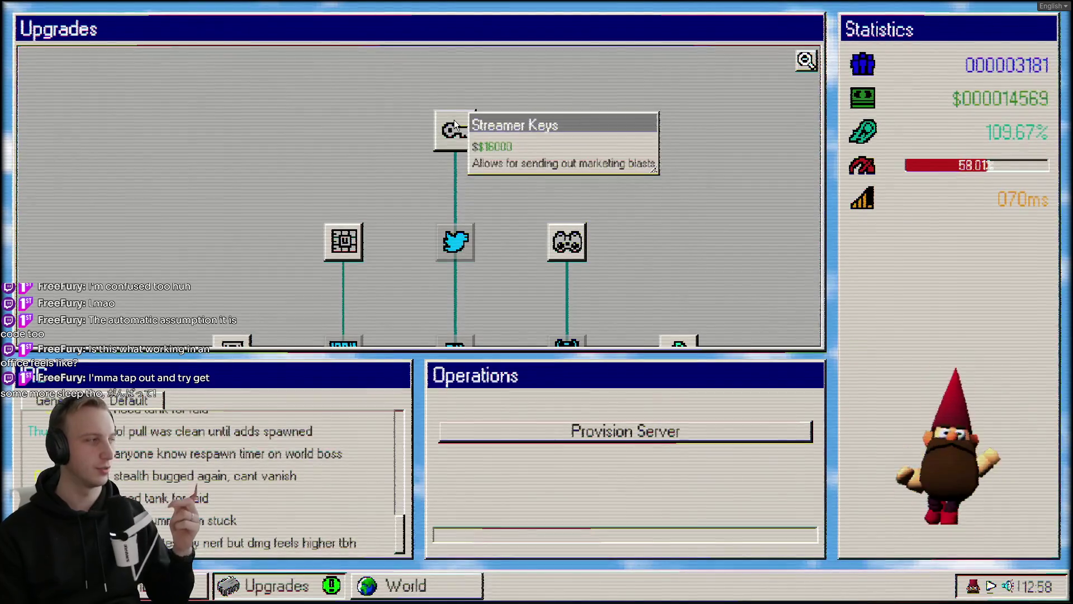
pyautogui.scroll(-5, 494, 209)
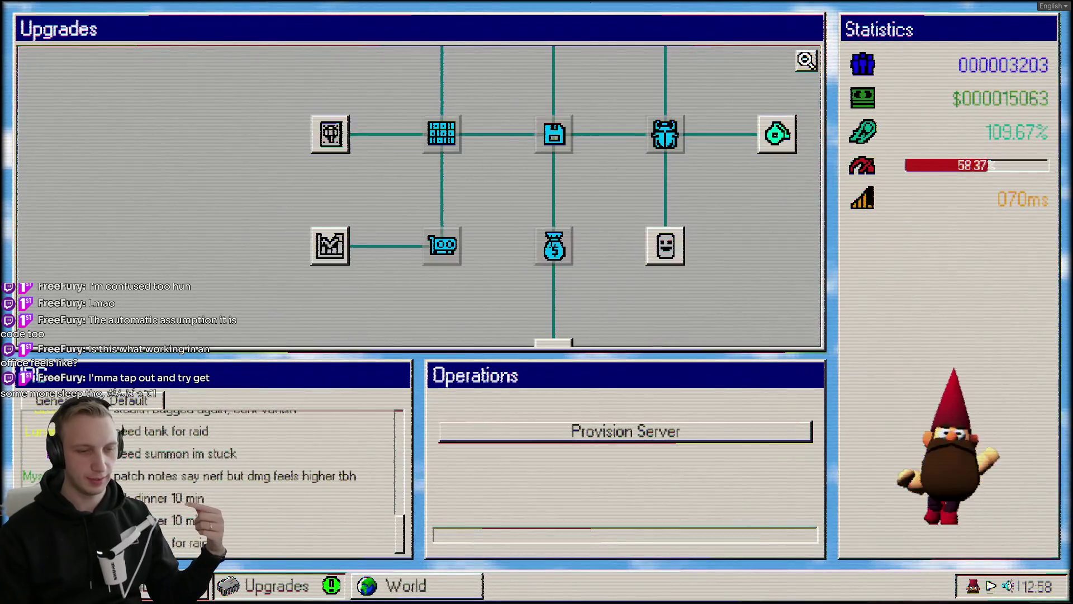
pyautogui.scroll(5, 535, 201)
pyautogui.click(195, 597)
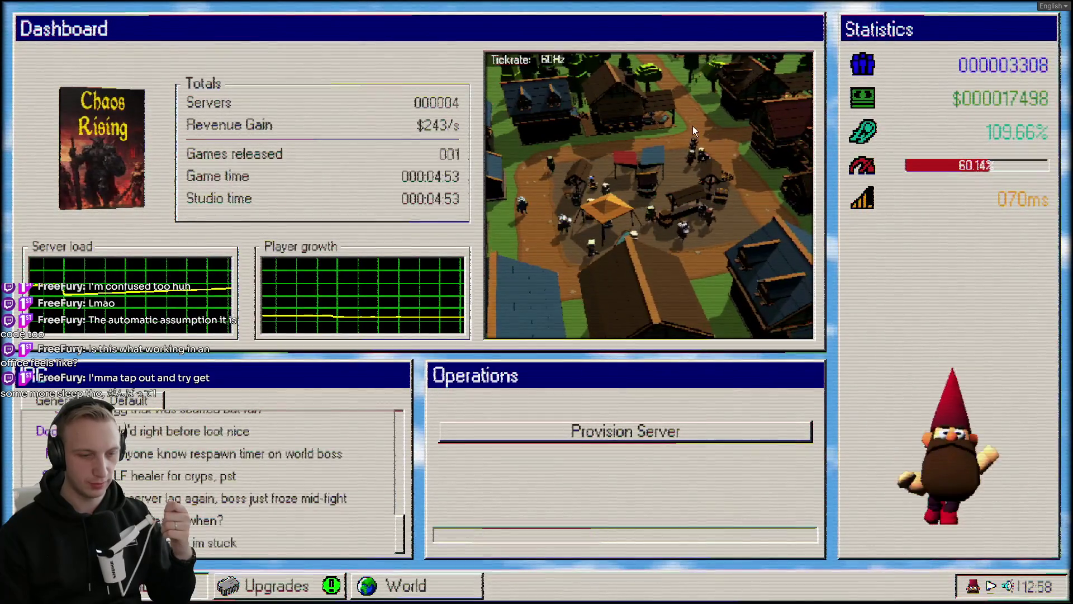
pyautogui.click(277, 586)
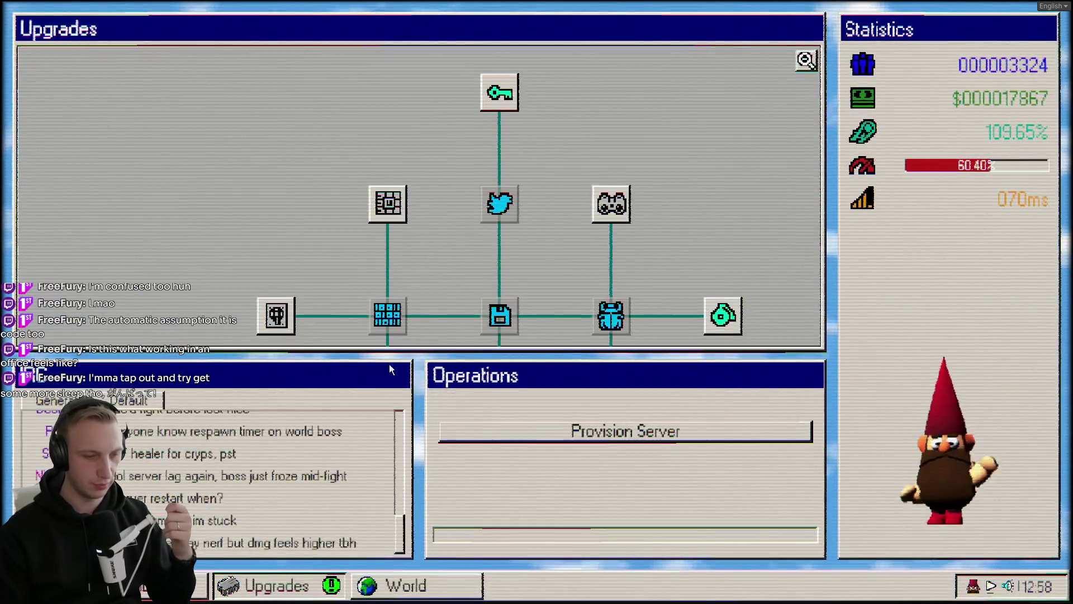
pyautogui.click(496, 92)
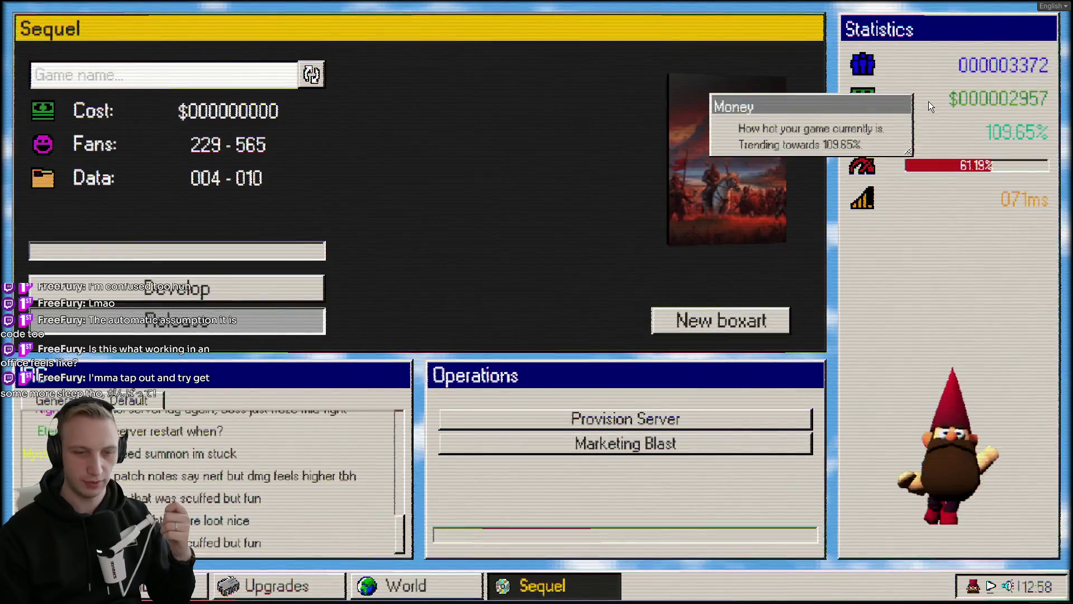
# Title the sequel 'Gilded Empire' and kick off its first development round.
pyautogui.moveTo(854, 99)
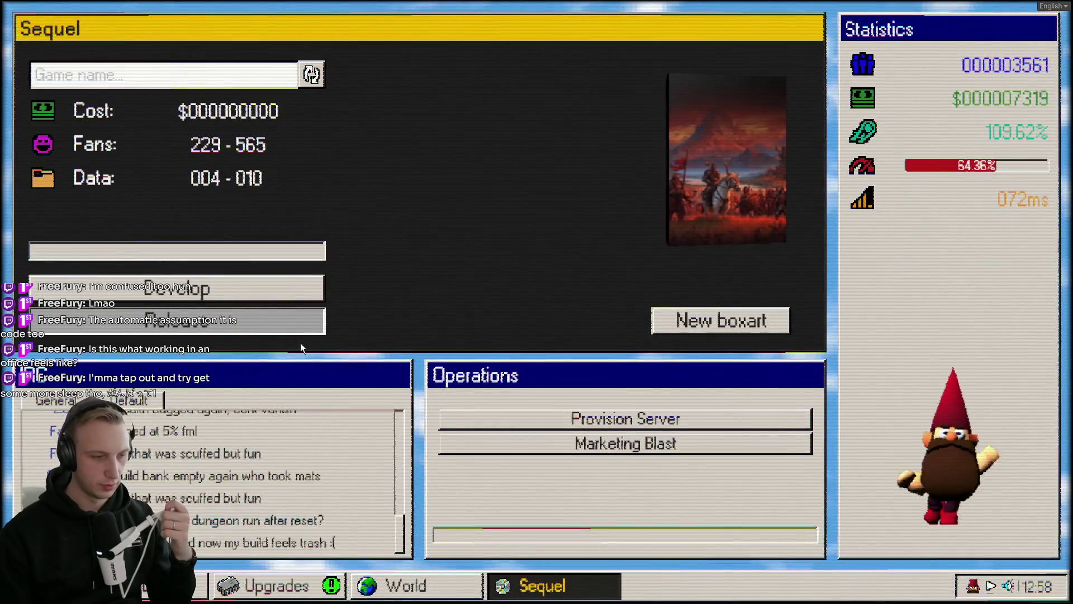
pyautogui.click(312, 75)
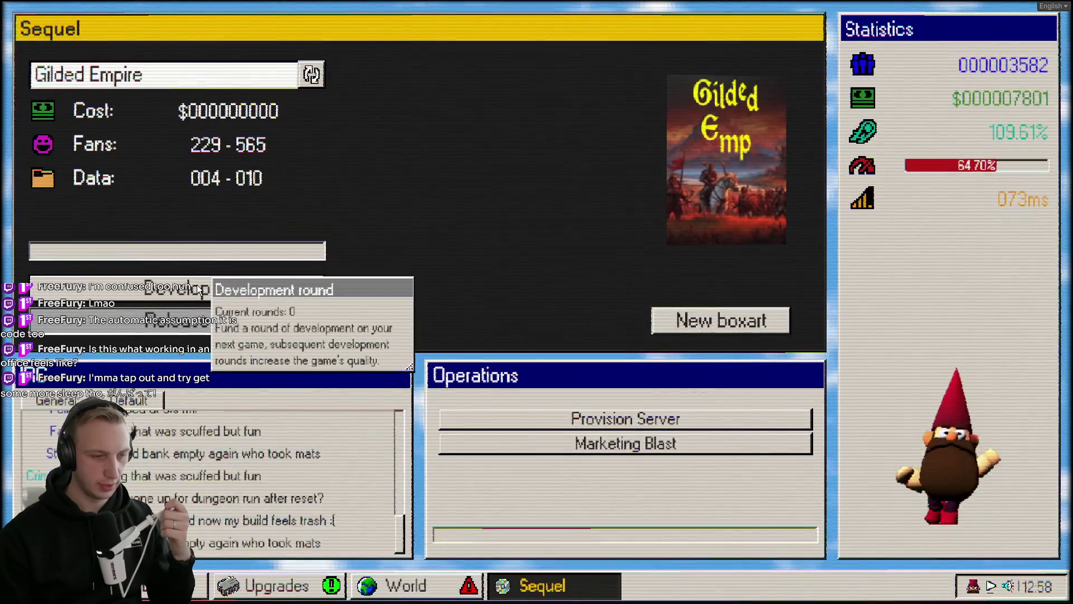
pyautogui.click(197, 284)
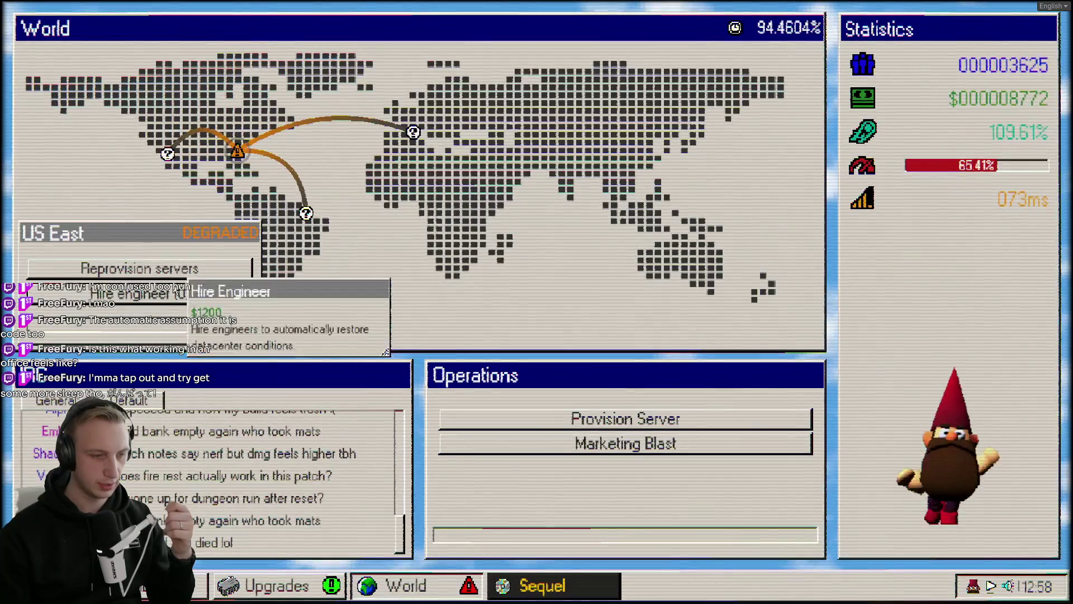
# Reprovision the degraded US East datacenter and launch a Marketing Blast.
pyautogui.click(172, 266)
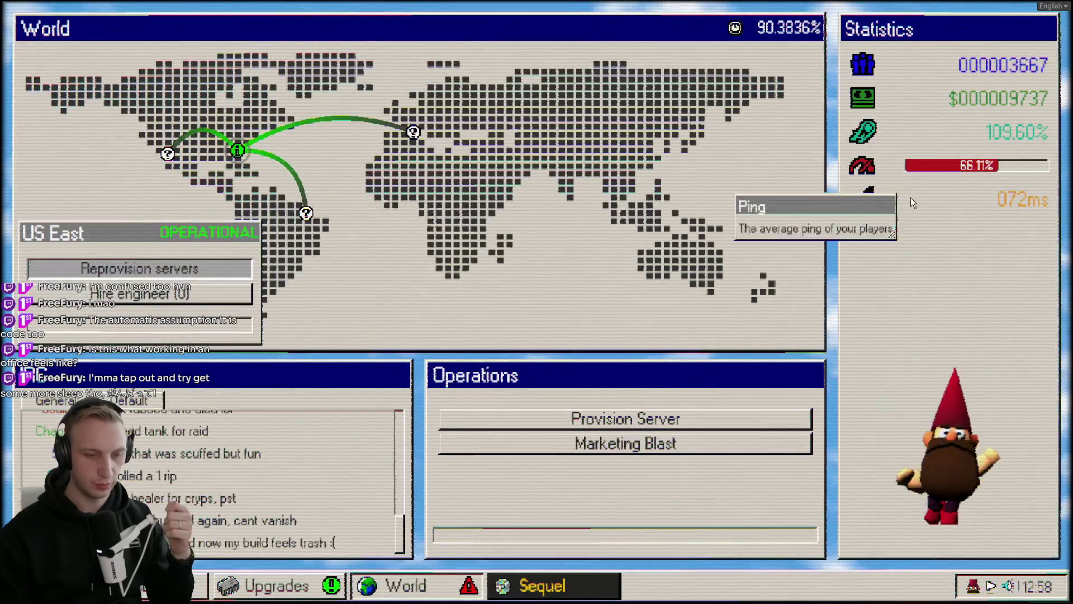
pyautogui.click(338, 581)
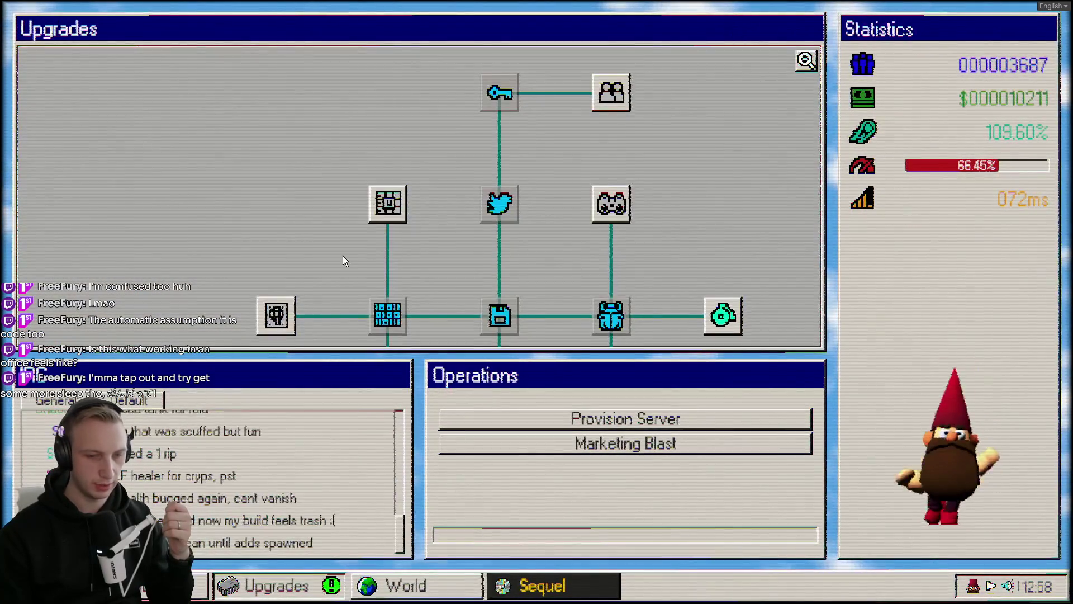
pyautogui.click(676, 437)
# Provision another server from the dashboard, then look over the upgrade tree.
pyautogui.click(140, 586)
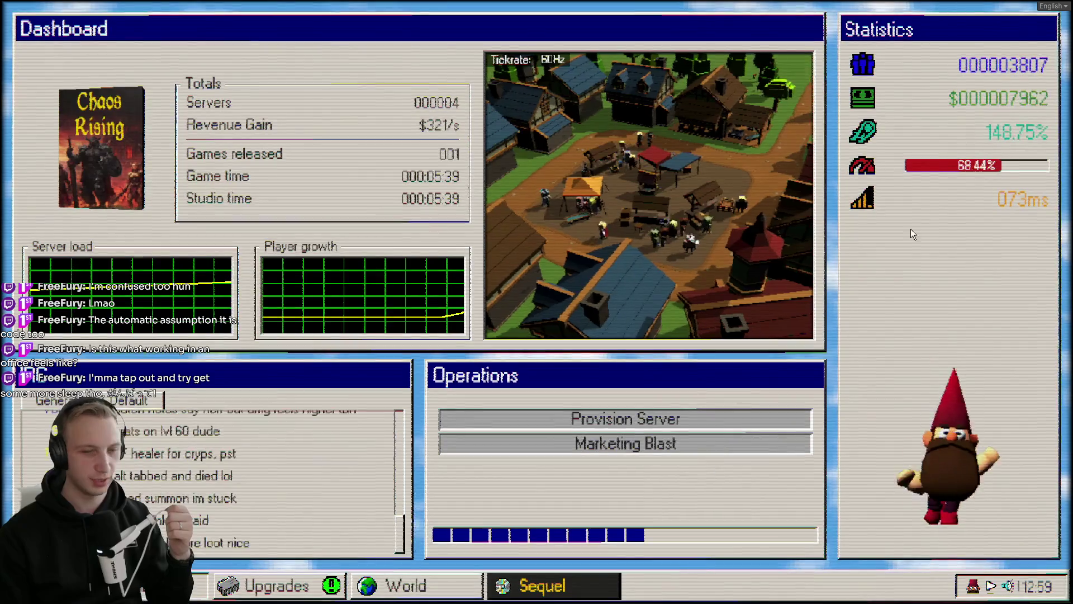
pyautogui.moveTo(991, 137)
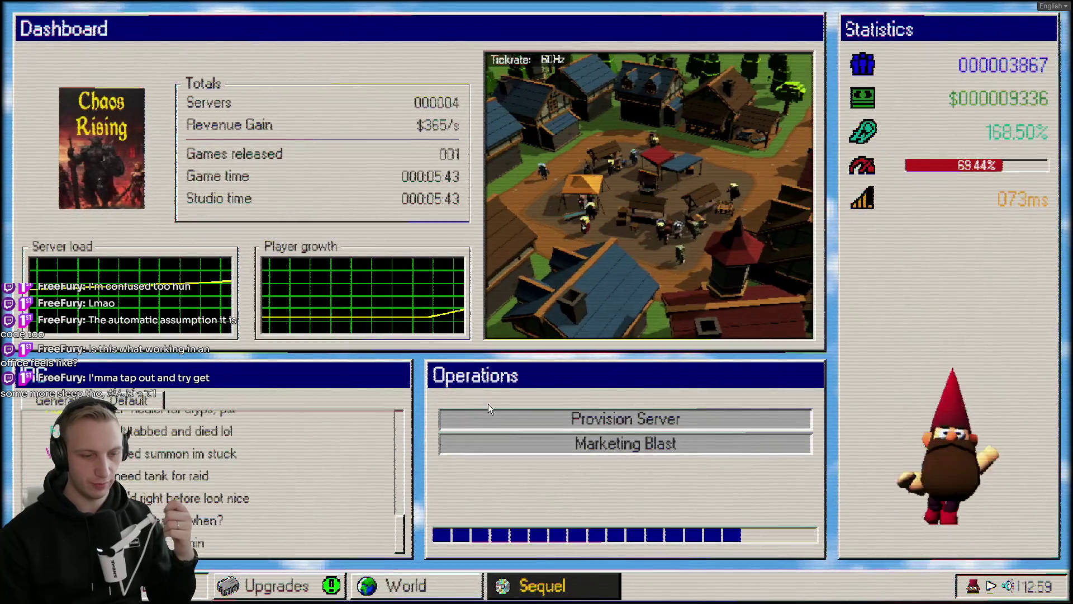
pyautogui.moveTo(515, 427)
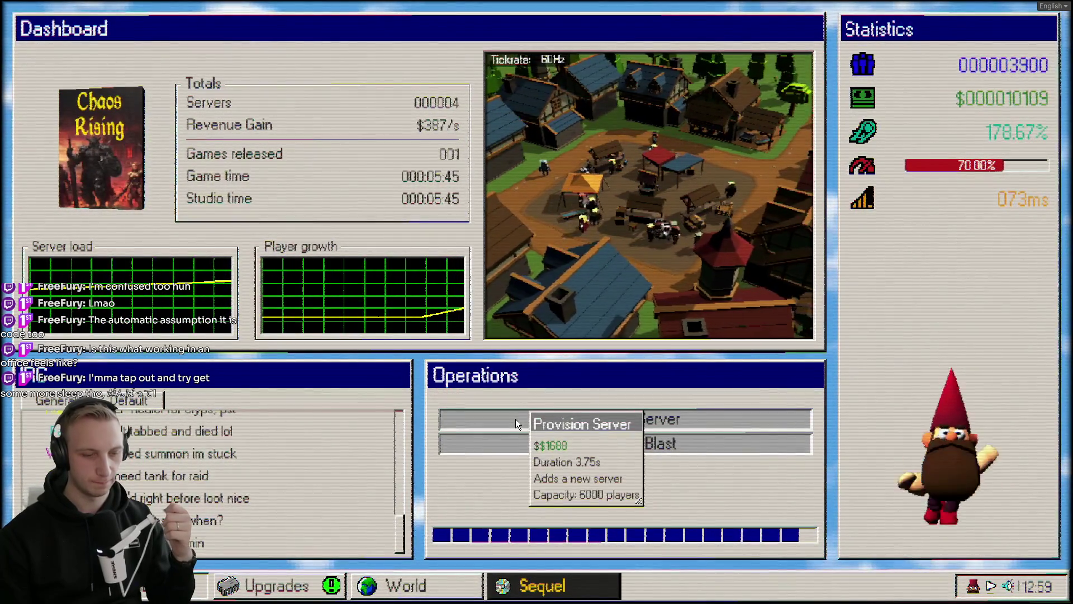
pyautogui.click(521, 420)
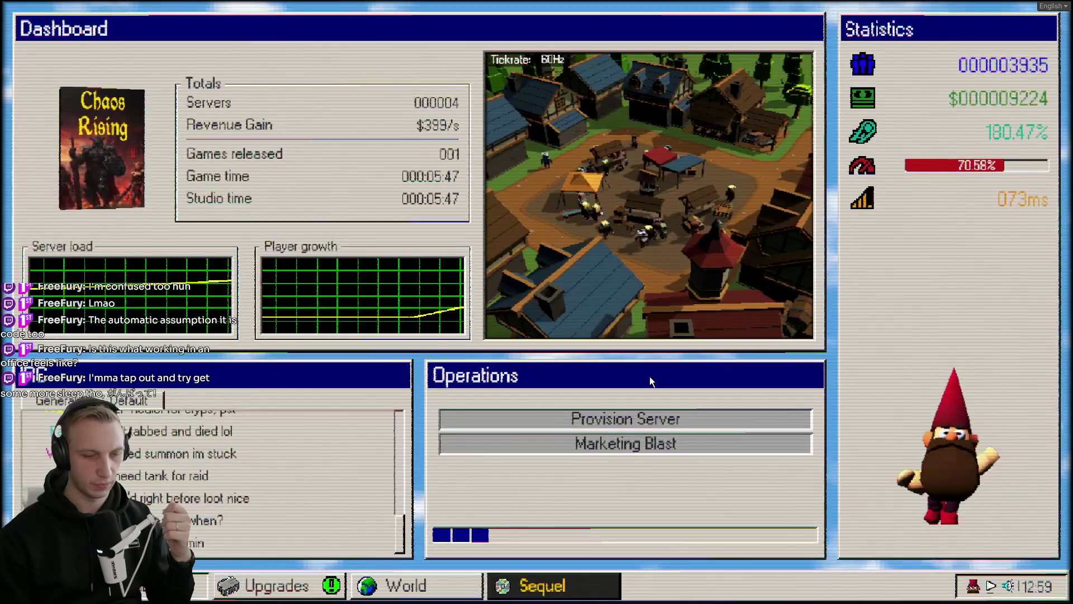
pyautogui.click(302, 587)
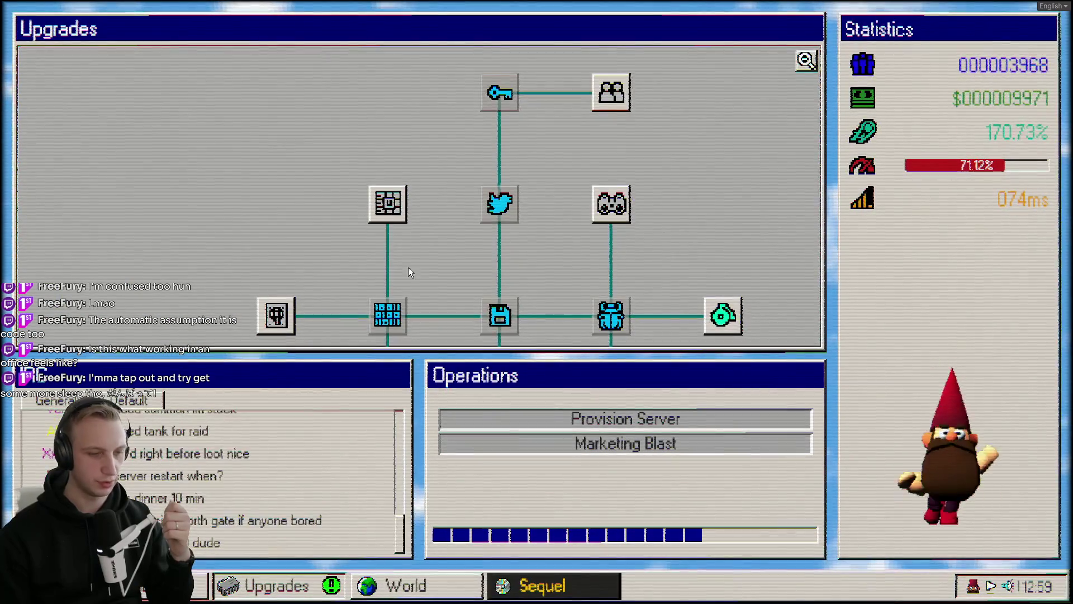
pyautogui.moveTo(408, 267); pyautogui.dragTo(423, 180)
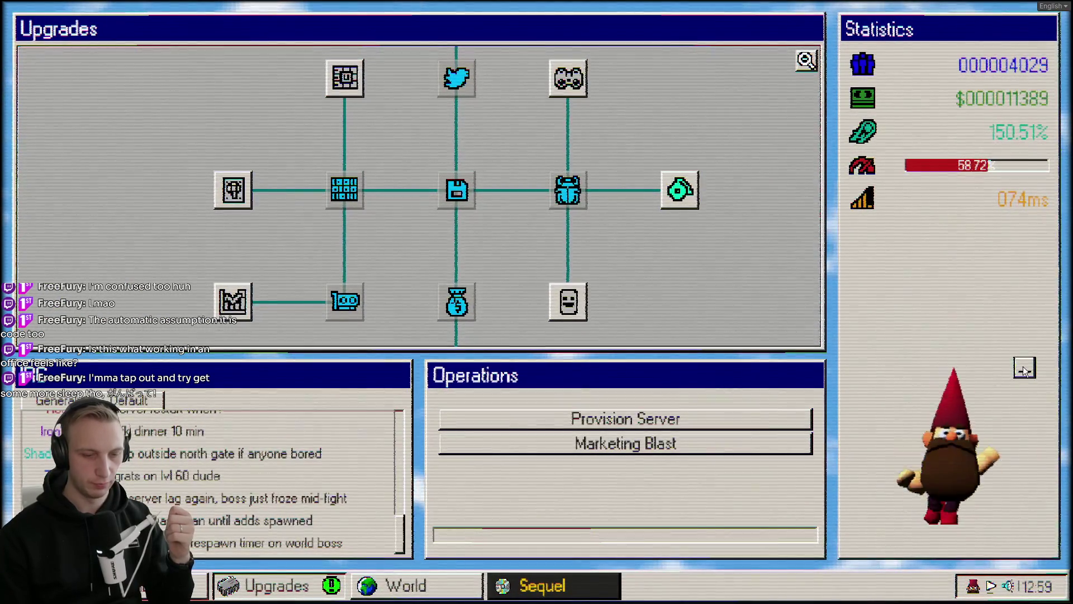
pyautogui.moveTo(460, 198)
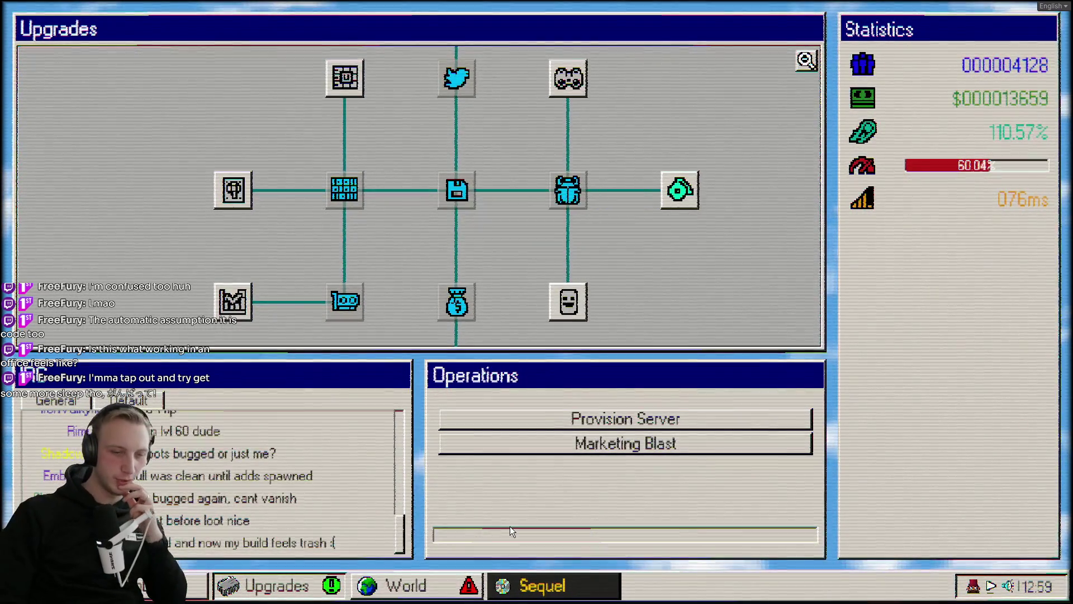
pyautogui.click(398, 581)
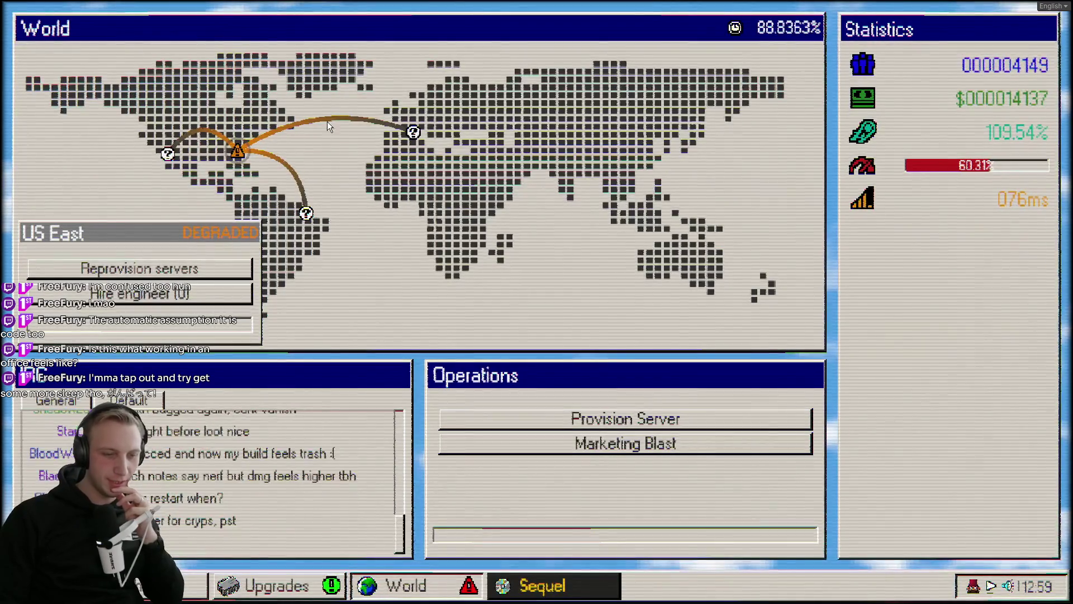
# Reprovision US East repeatedly until operational, then inspect the $20000 Europe location.
pyautogui.click(200, 269)
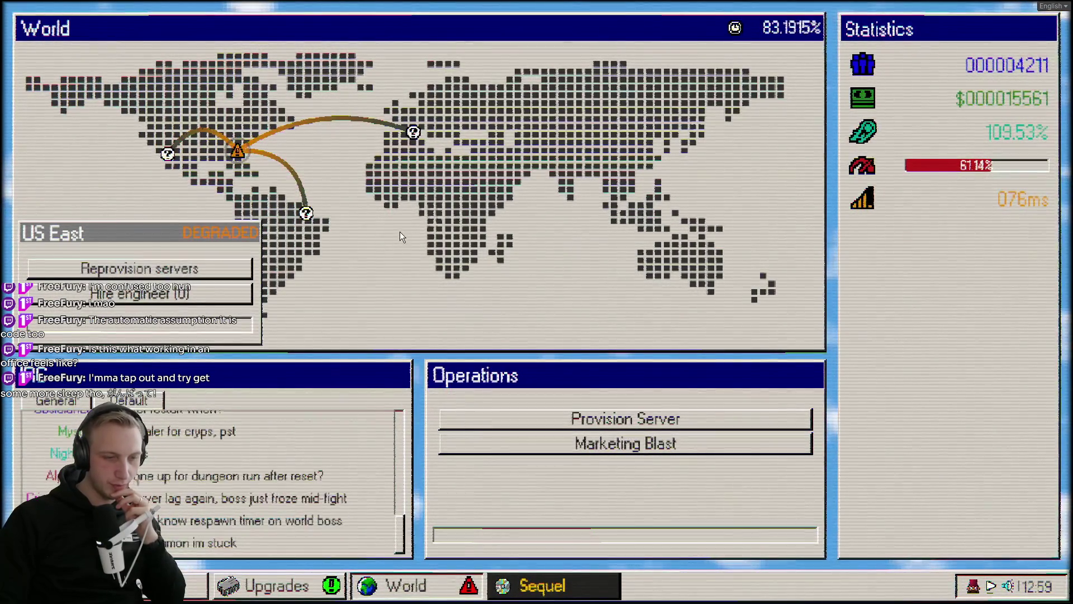
pyautogui.click(230, 275)
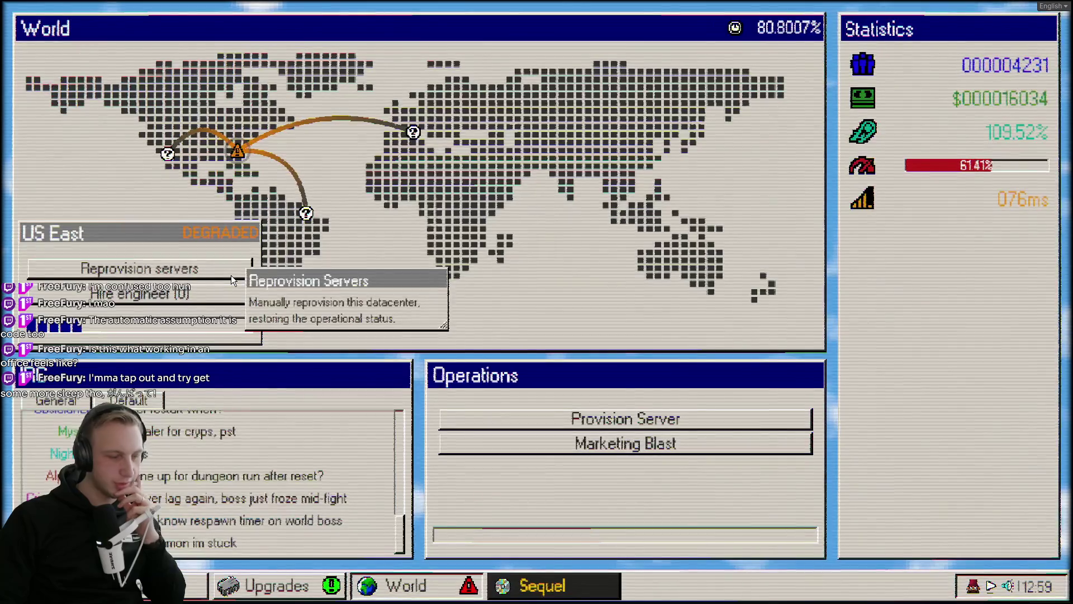
pyautogui.click(230, 275)
pyautogui.click(230, 275)
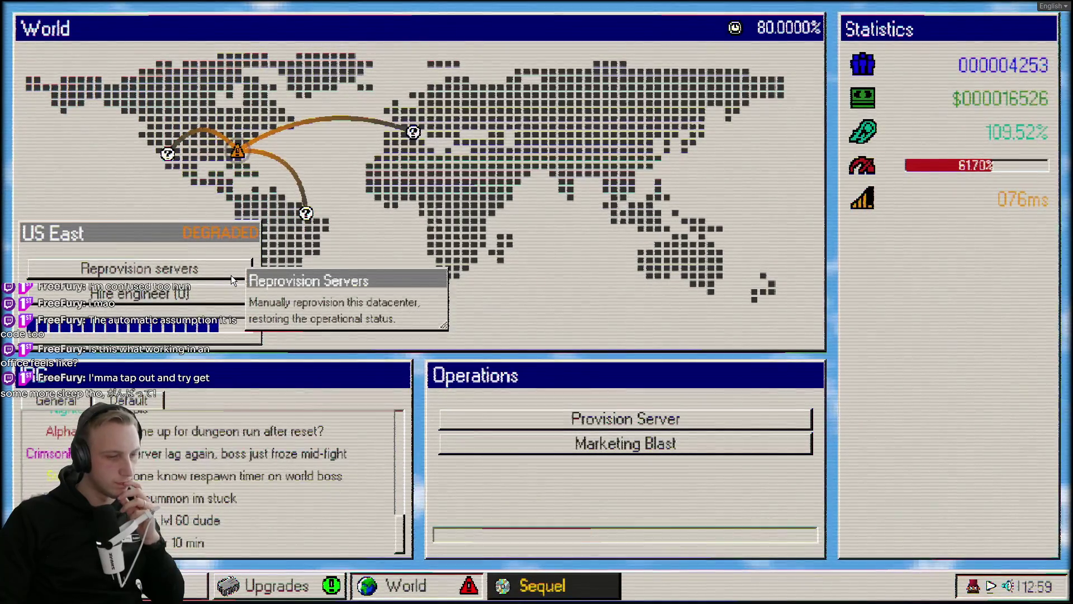
pyautogui.click(230, 275)
pyautogui.click(231, 275)
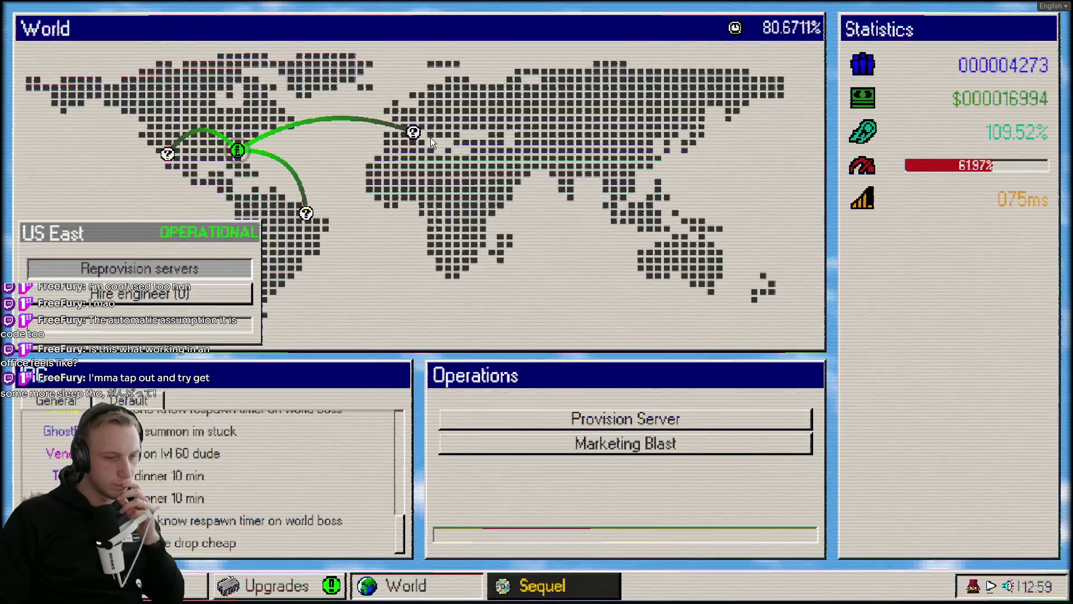
pyautogui.click(412, 131)
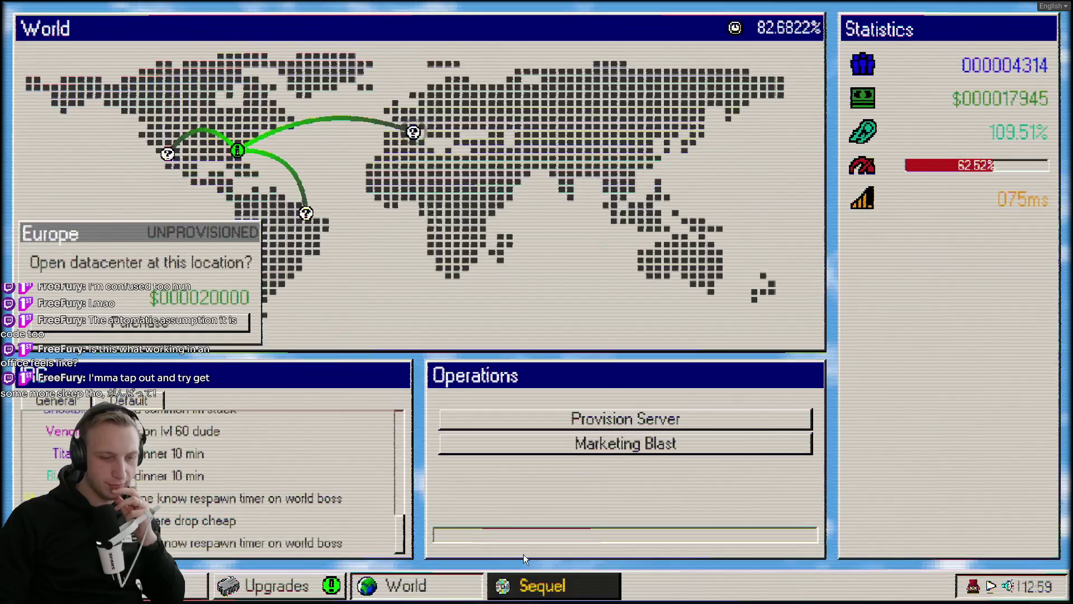
# Provision one additional server from the upgrades screen.
pyautogui.click(285, 586)
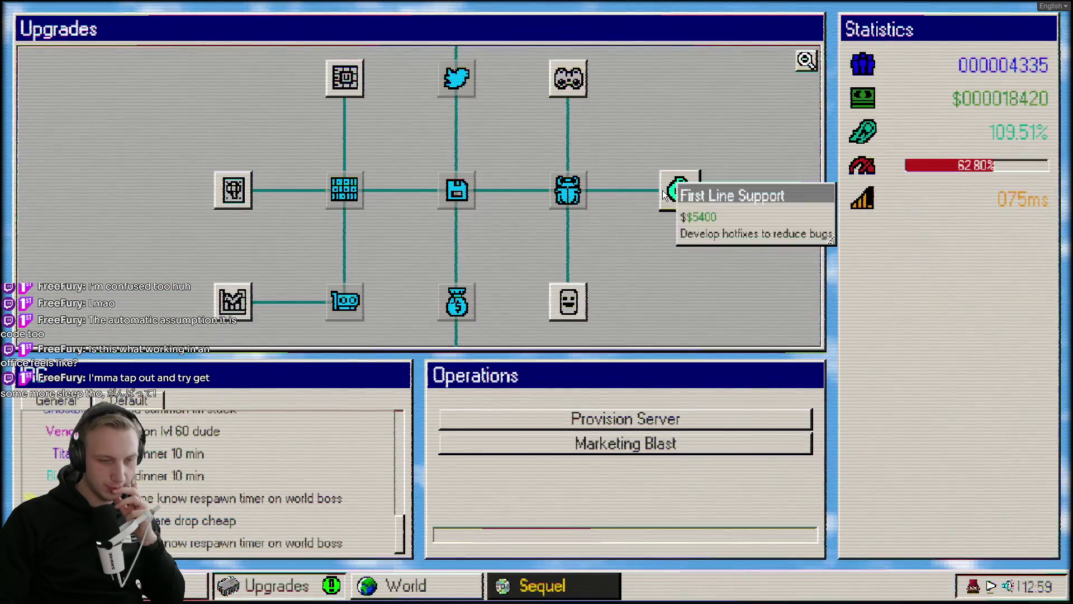
pyautogui.moveTo(663, 190)
pyautogui.mouseDown()
pyautogui.moveTo(675, 262)
pyautogui.moveTo(555, 160)
pyautogui.moveTo(454, 105)
pyautogui.mouseUp()
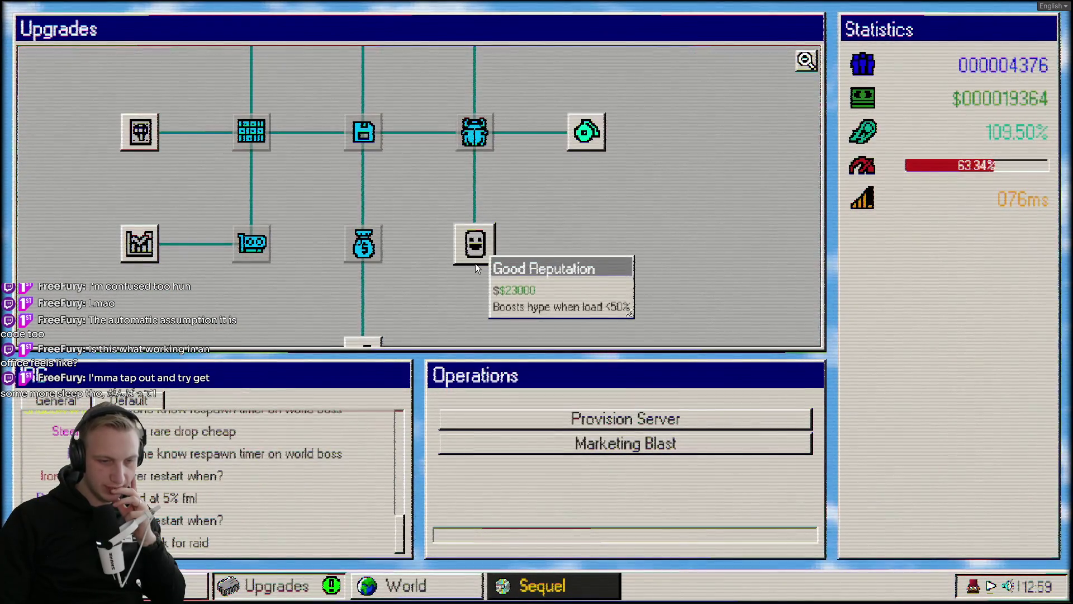
pyautogui.click(570, 420)
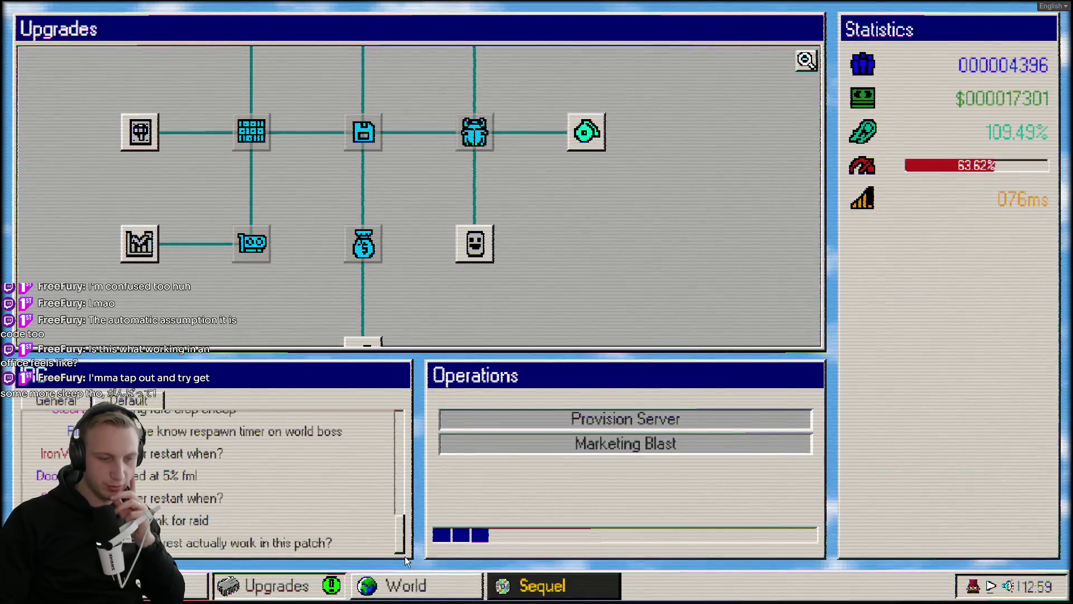
pyautogui.click(407, 587)
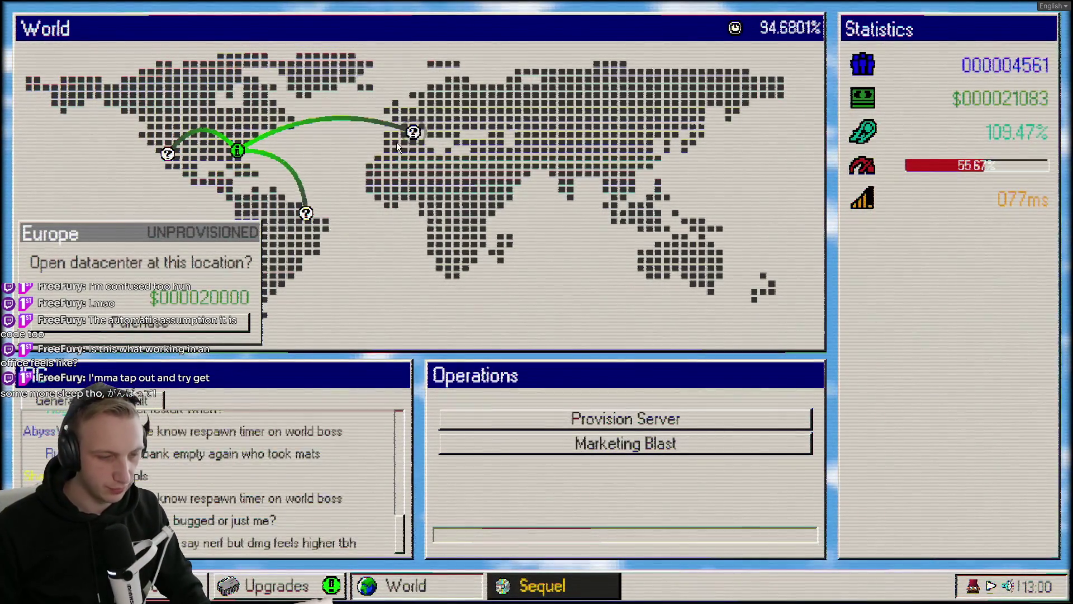
pyautogui.click(25, 586)
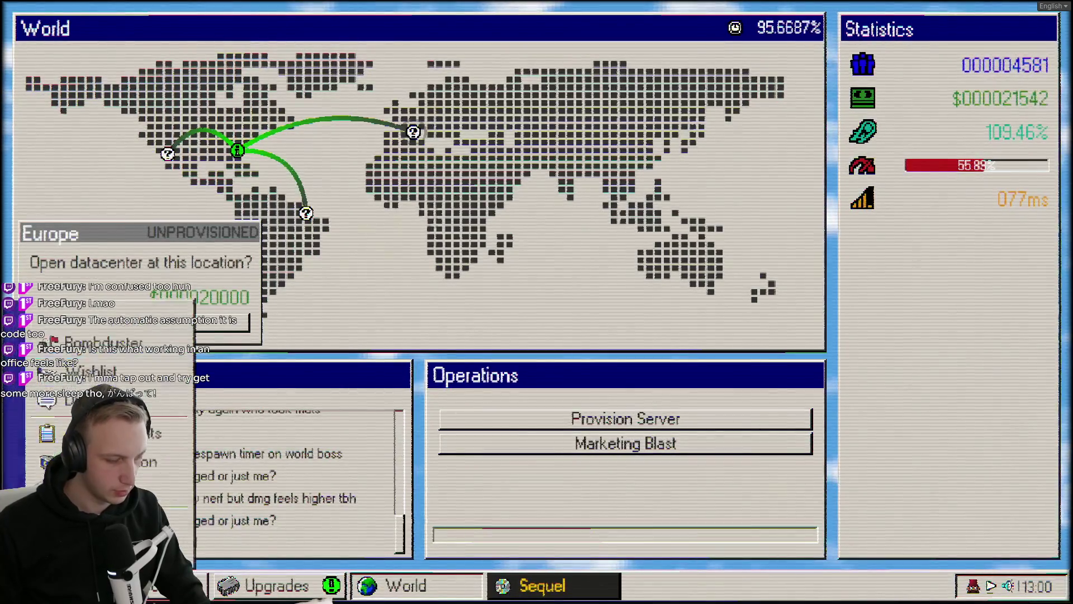
pyautogui.click(92, 327)
pyautogui.click(553, 358)
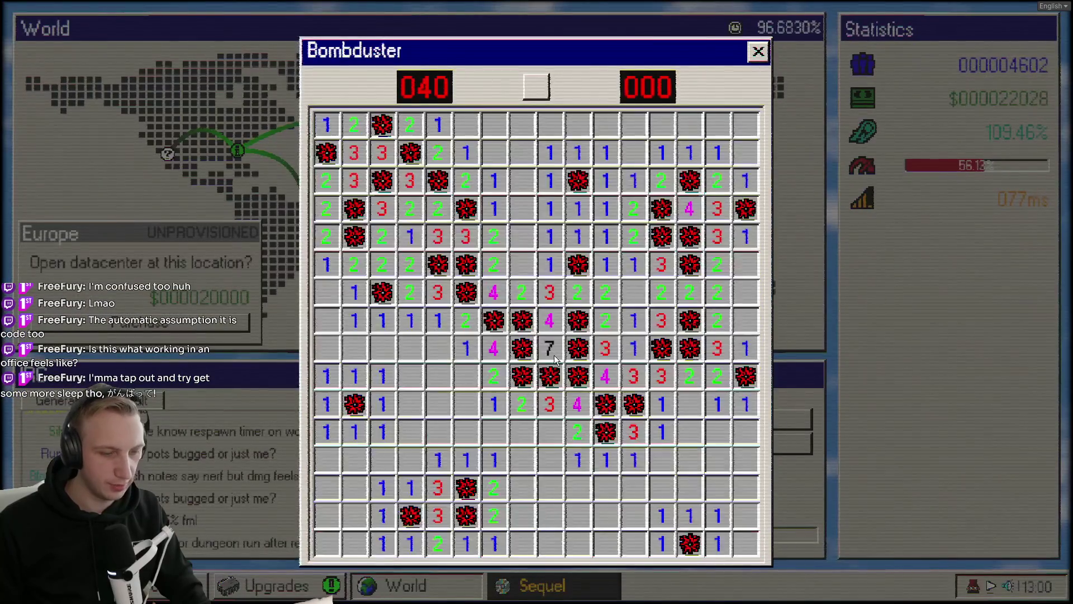
pyautogui.click(541, 92)
pyautogui.click(538, 286)
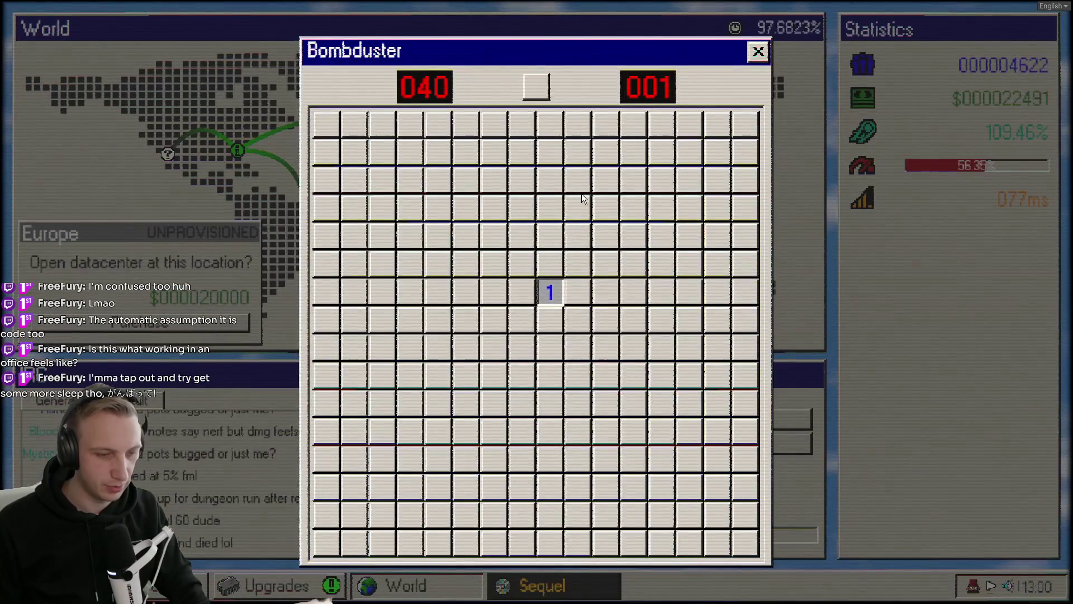
pyautogui.click(551, 185)
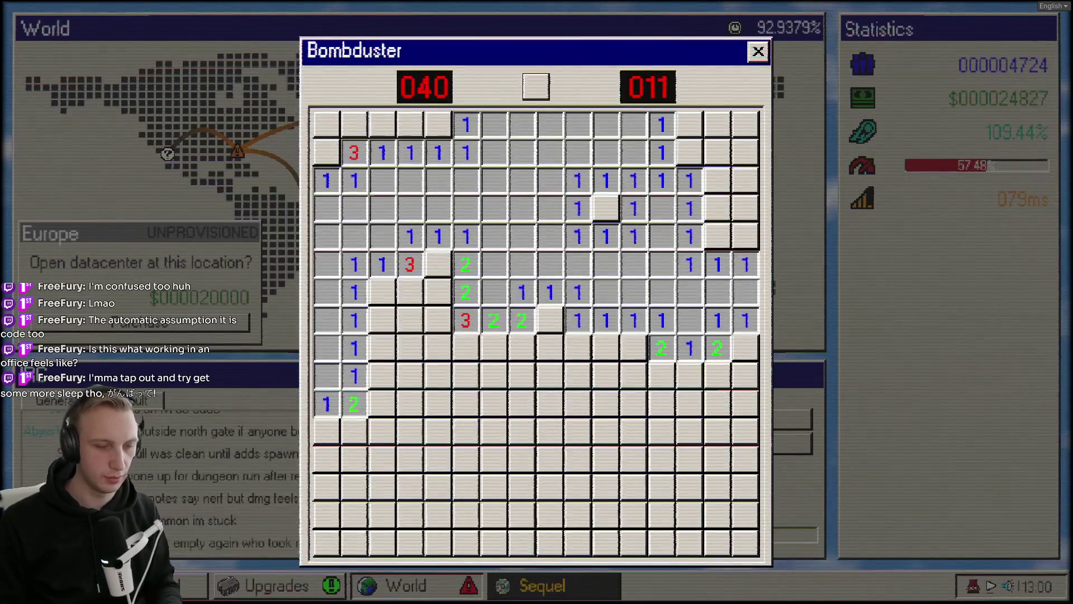
pyautogui.click(551, 453)
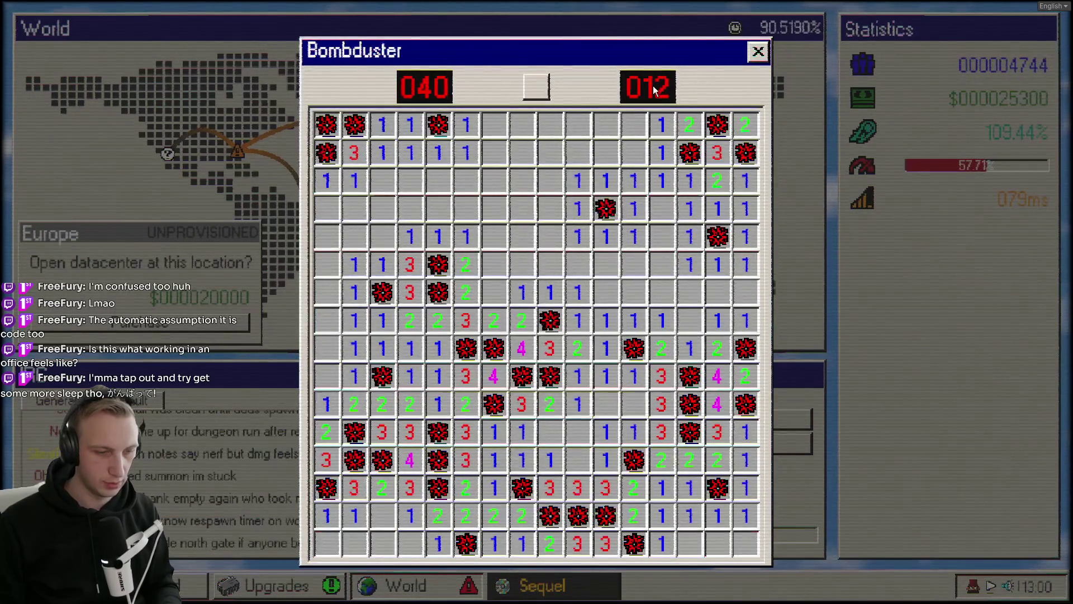
pyautogui.click(759, 52)
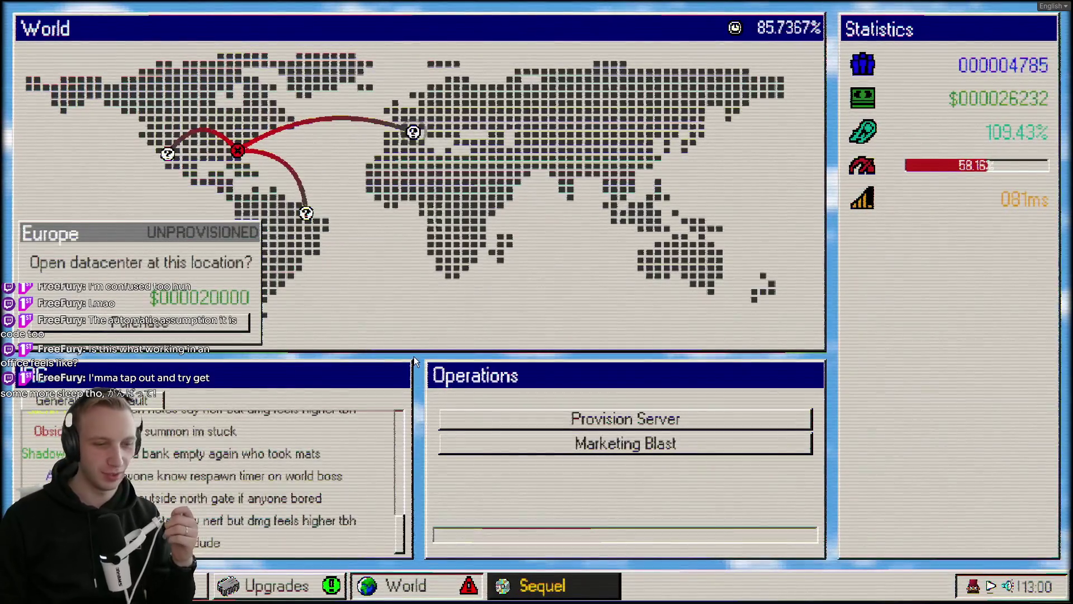
# Reprovision the critical US East datacenter back to operational.
pyautogui.click(233, 154)
pyautogui.click(202, 277)
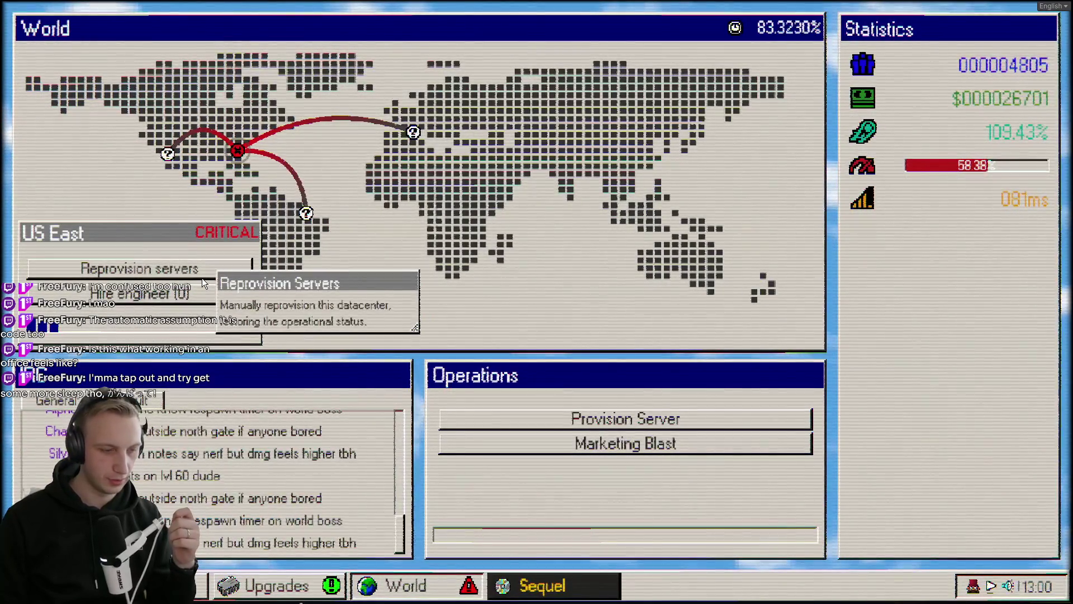
pyautogui.click(205, 279)
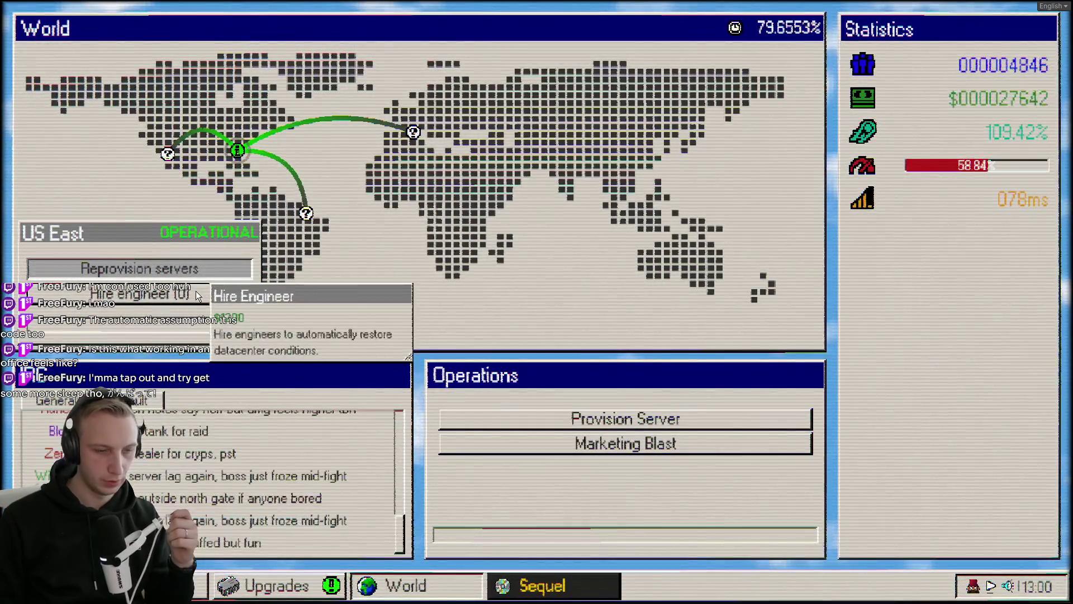
# Buy the Good Reputation upgrade and provision two more servers.
pyautogui.click(270, 586)
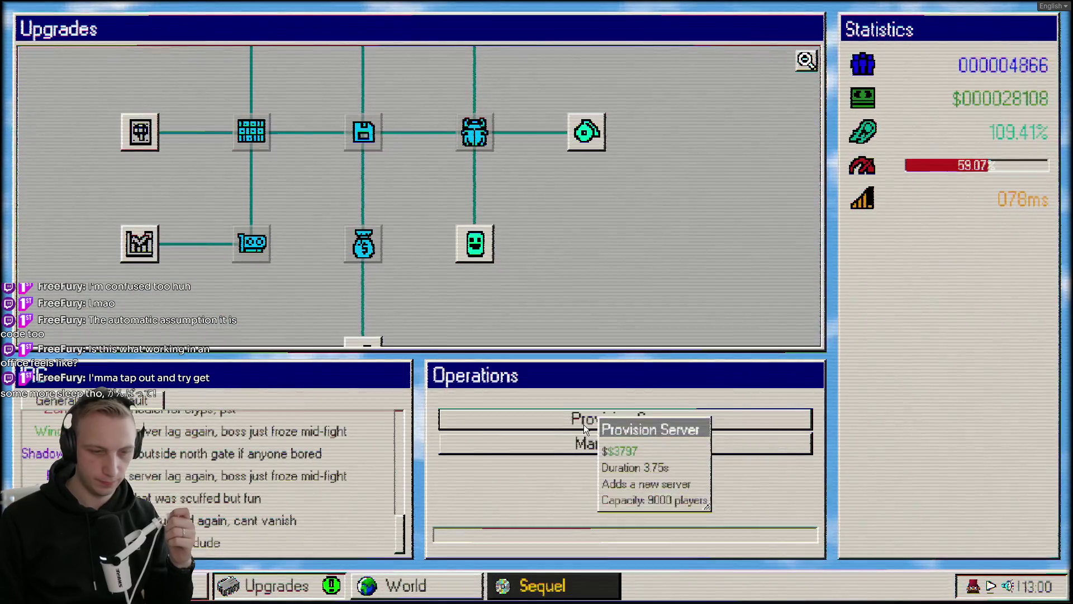
pyautogui.click(487, 244)
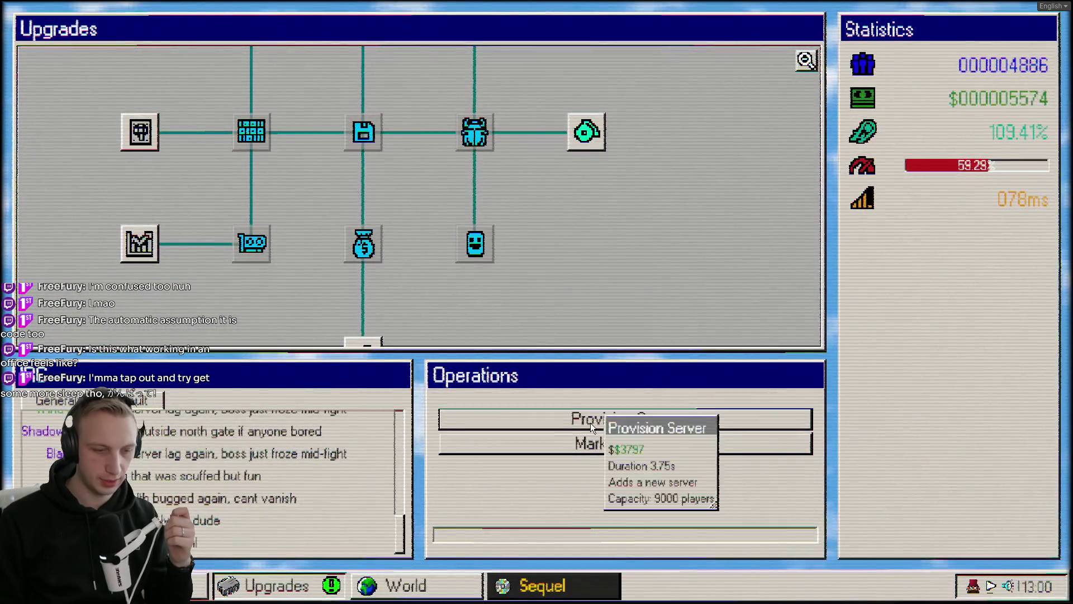
pyautogui.click(592, 424)
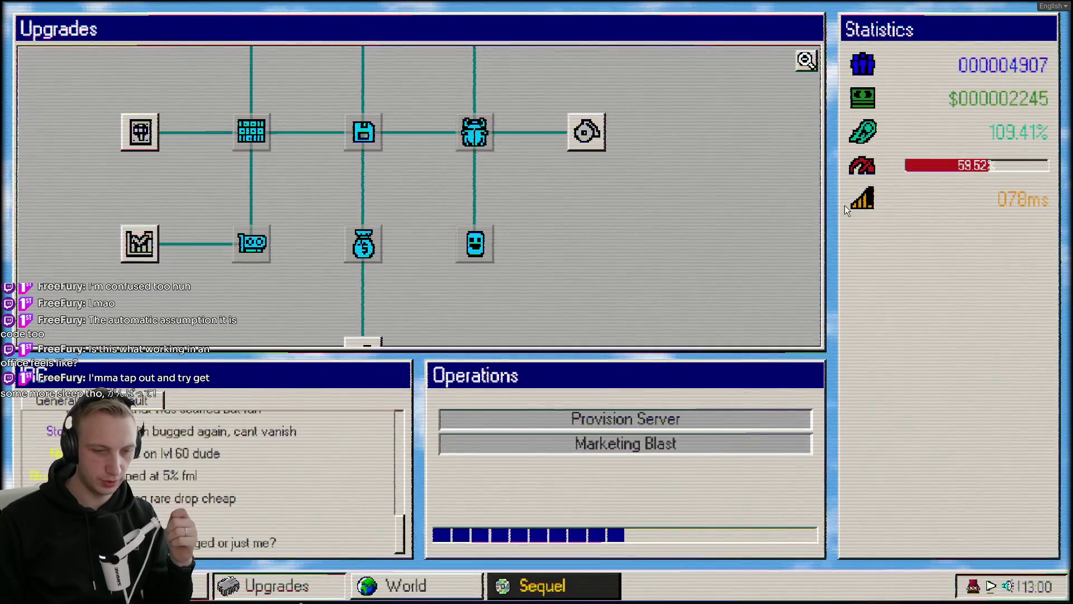
pyautogui.moveTo(1017, 129)
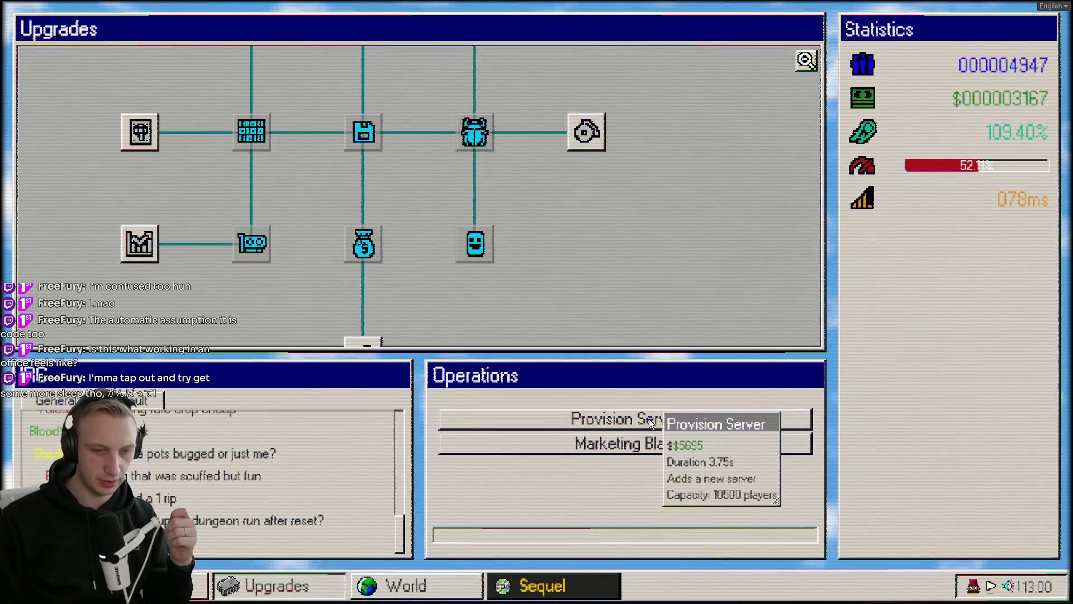
pyautogui.moveTo(1018, 200)
pyautogui.moveTo(1020, 164)
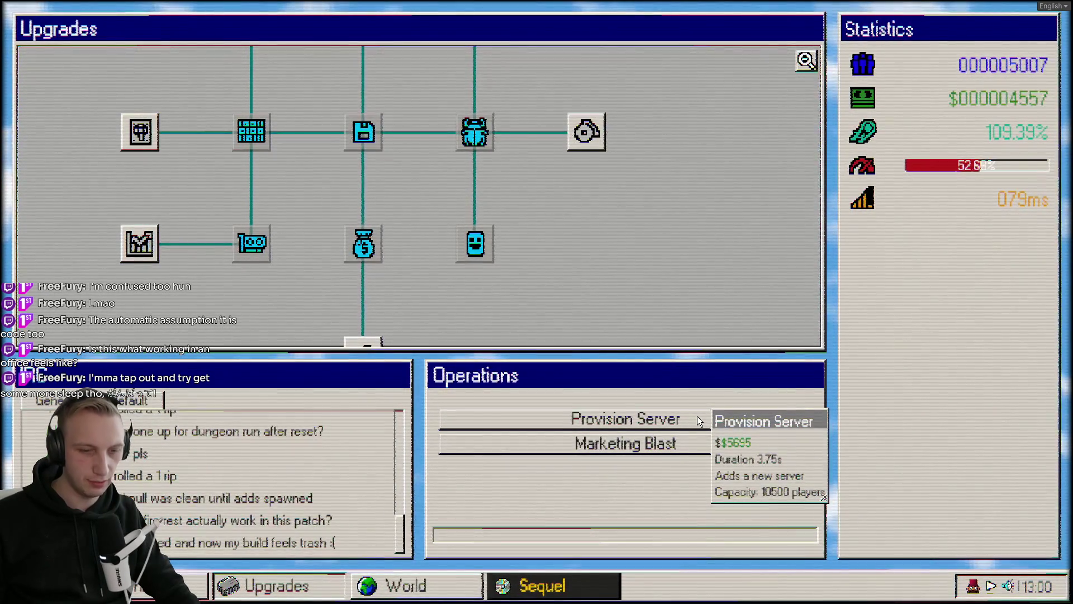
pyautogui.click(277, 585)
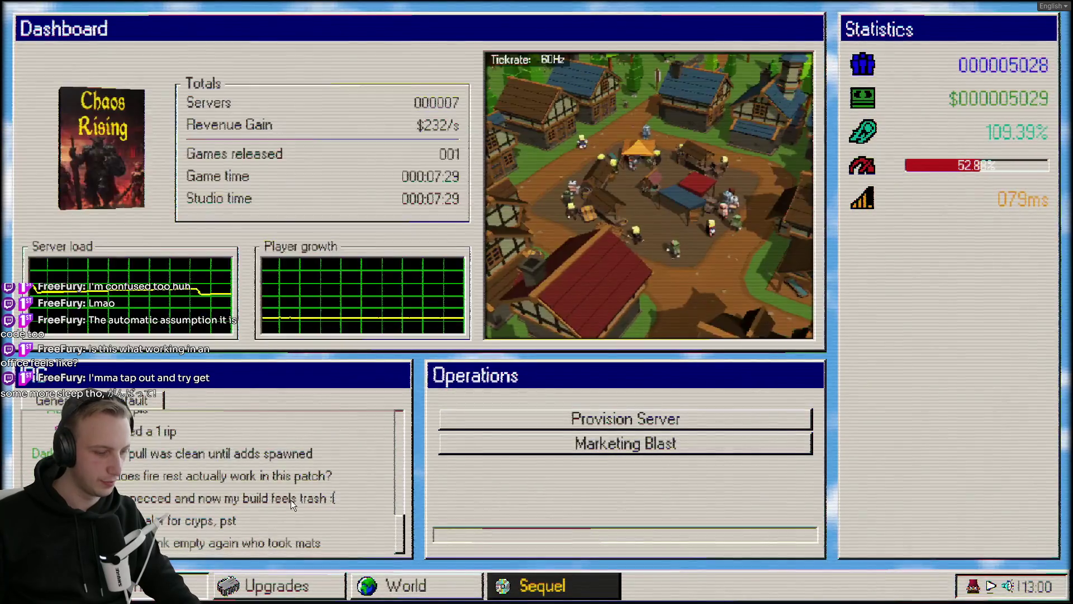
pyautogui.click(468, 425)
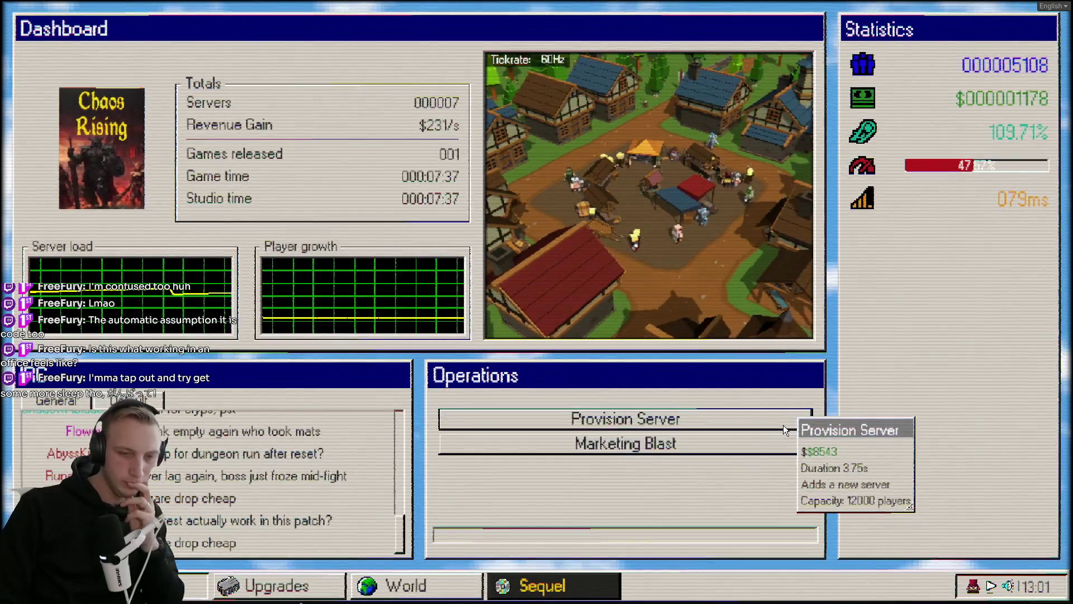
pyautogui.moveTo(972, 167)
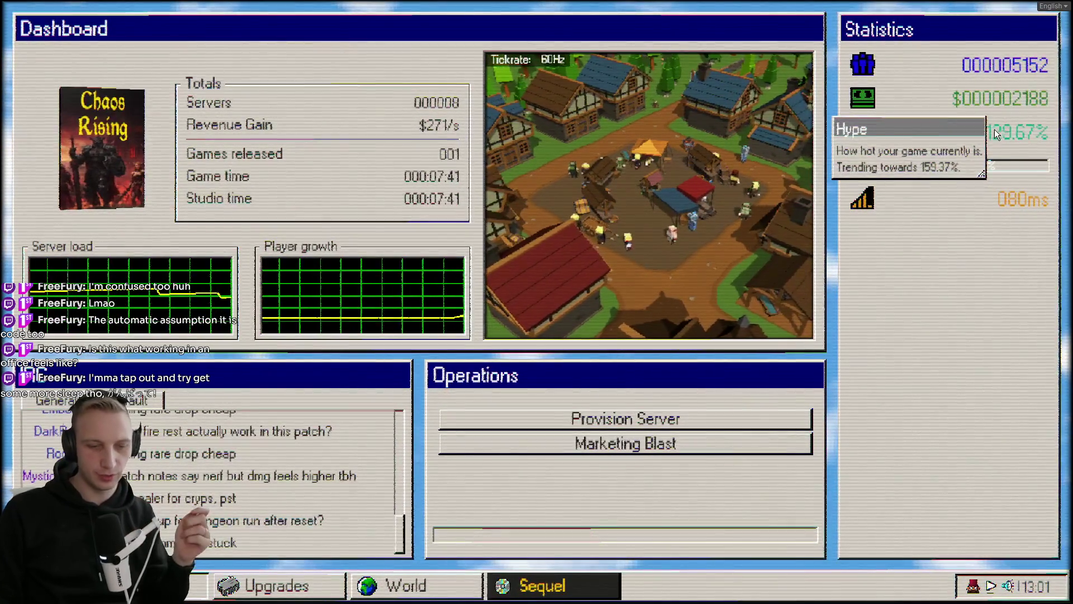
# Check the new upgrade lower in the tree, then provision the ninth server.
pyautogui.click(266, 592)
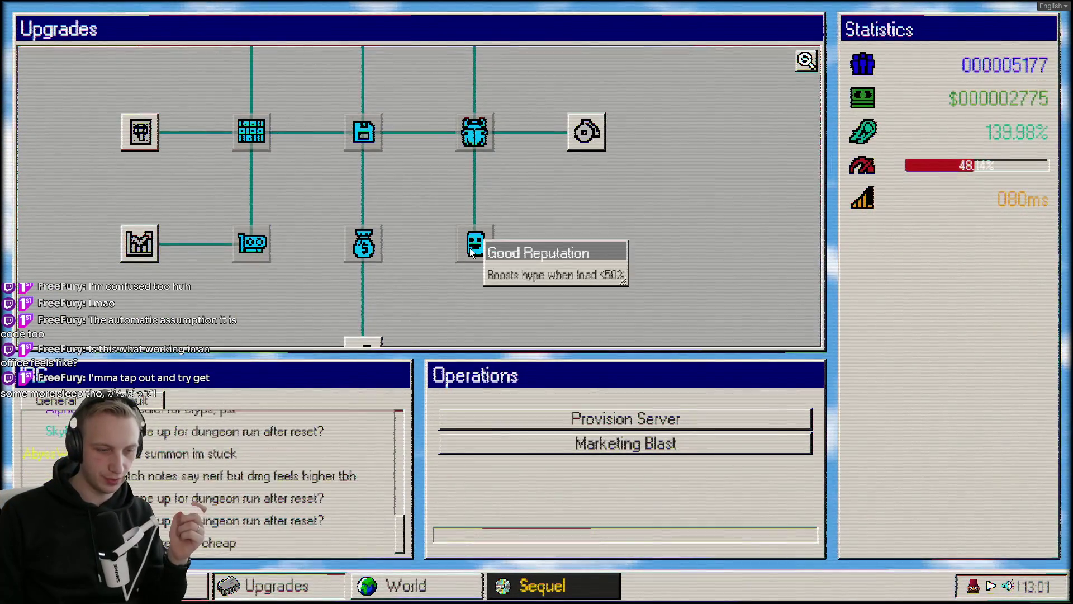
pyautogui.moveTo(465, 273)
pyautogui.mouseDown()
pyautogui.moveTo(476, 161)
pyautogui.moveTo(441, 339)
pyautogui.mouseUp()
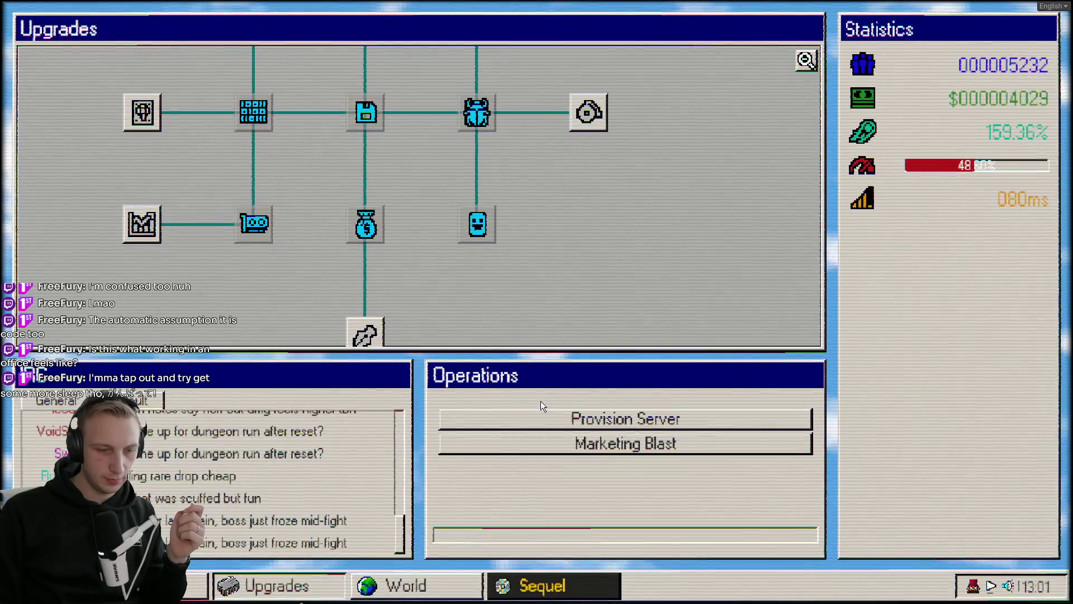
pyautogui.moveTo(542, 411)
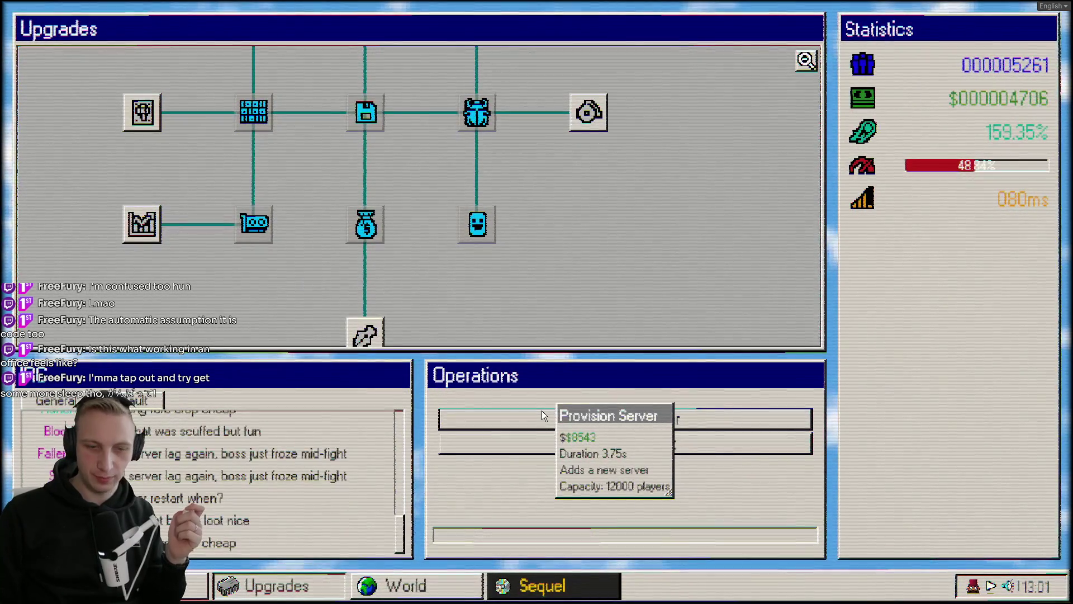
pyautogui.click(95, 586)
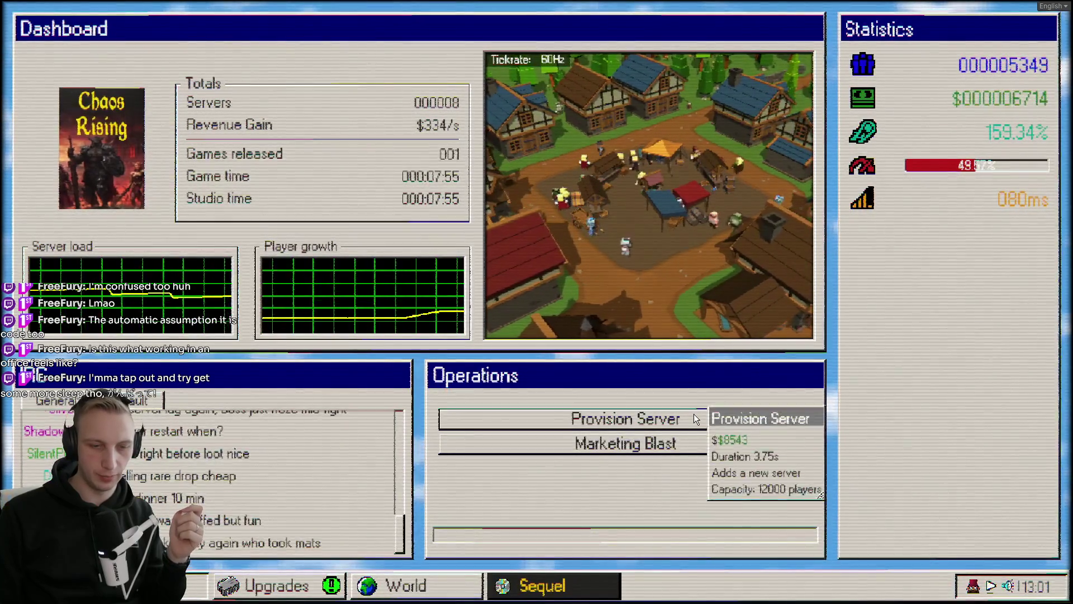
pyautogui.moveTo(1009, 124)
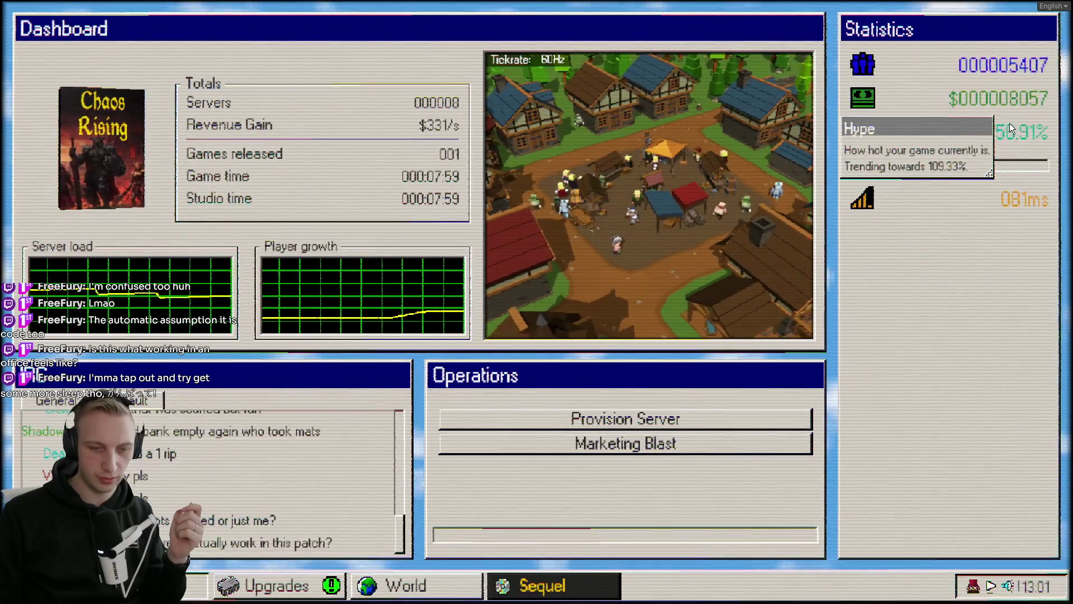
pyautogui.moveTo(986, 183)
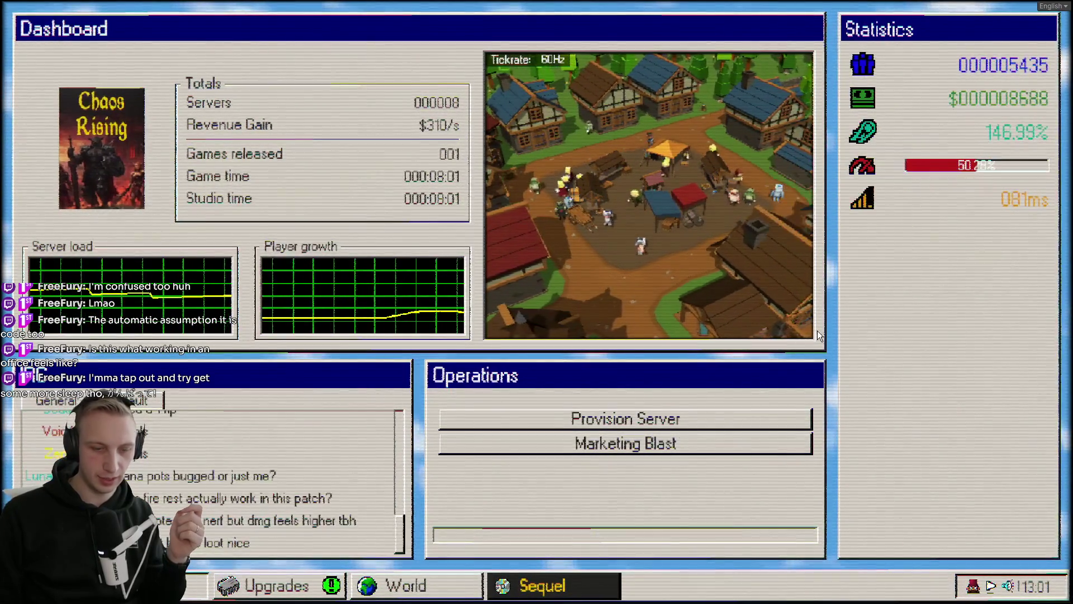
pyautogui.click(736, 418)
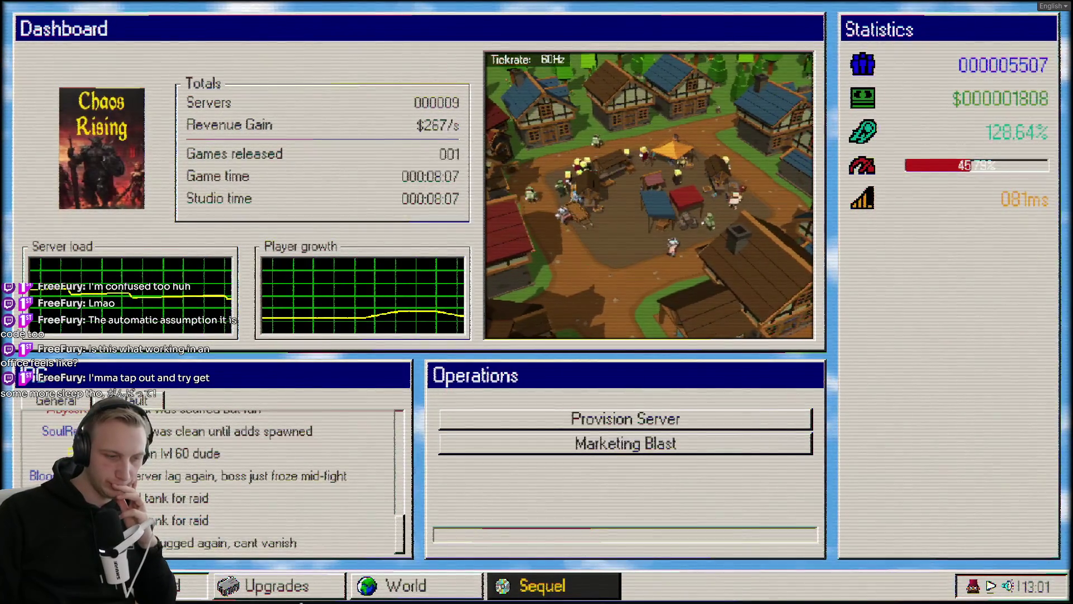
# Open and close the extras list, then pan the upgrade tree to its top nodes.
pyautogui.click(34, 585)
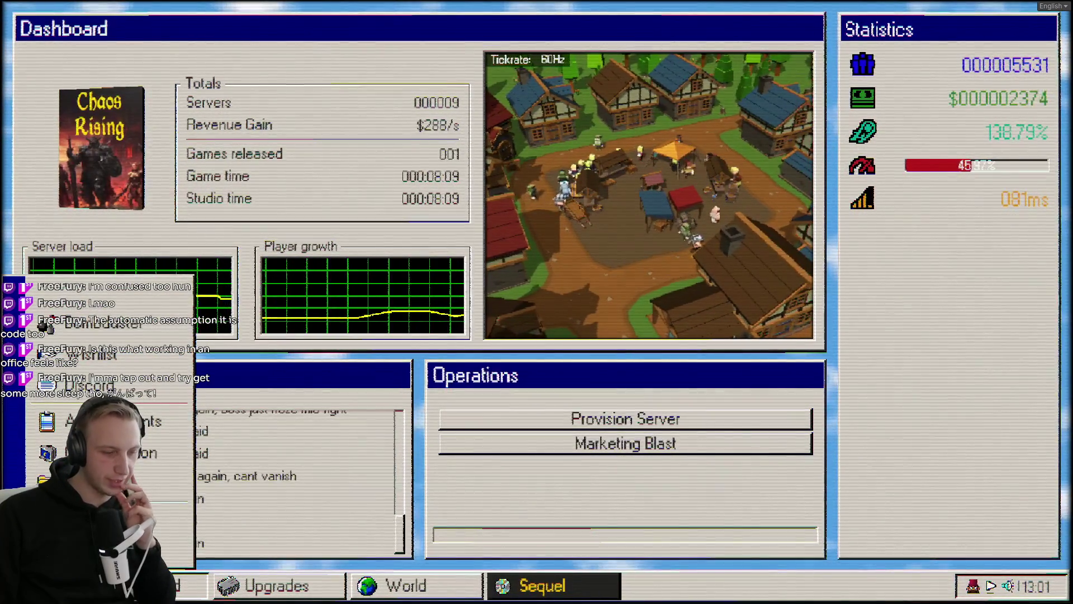
pyautogui.click(354, 400)
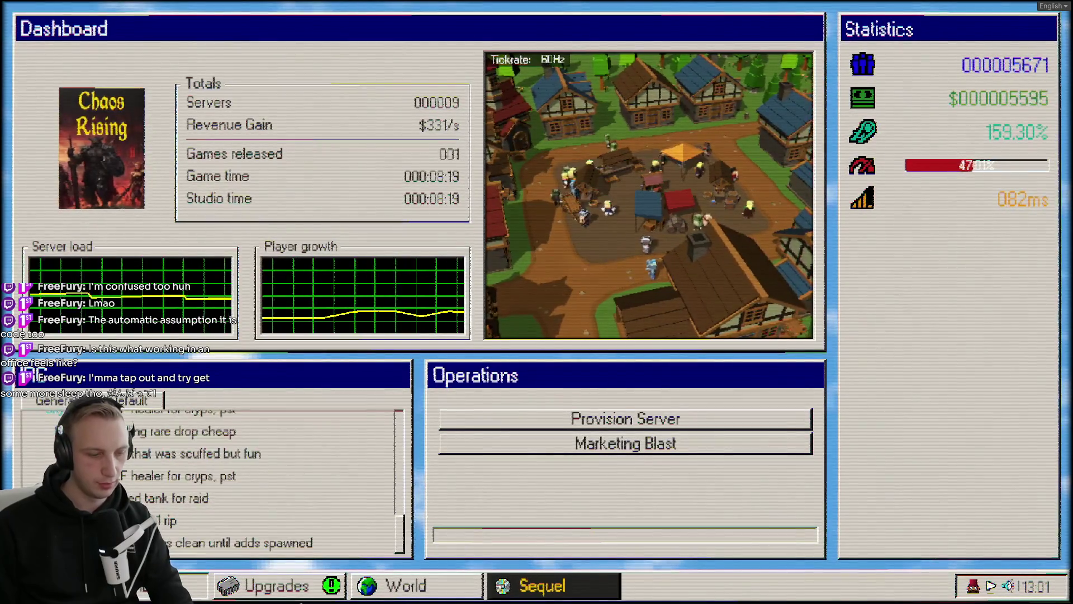
pyautogui.click(296, 585)
pyautogui.moveTo(590, 241); pyautogui.dragTo(606, 270)
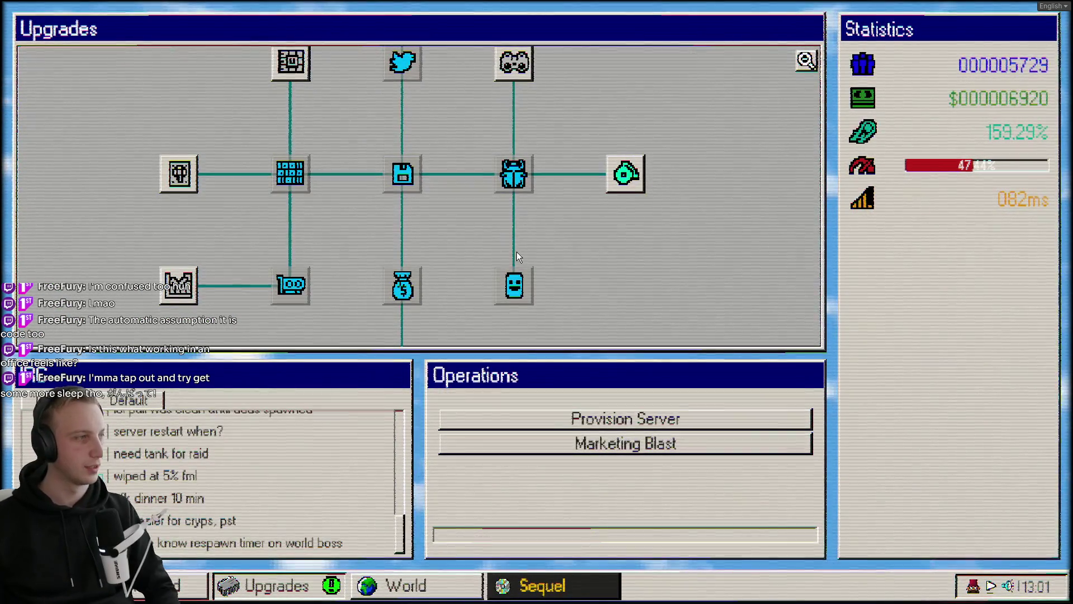
# Check the Europe datacenter's purchase price on the world map and browse the upgrades tree.
pyautogui.click(383, 584)
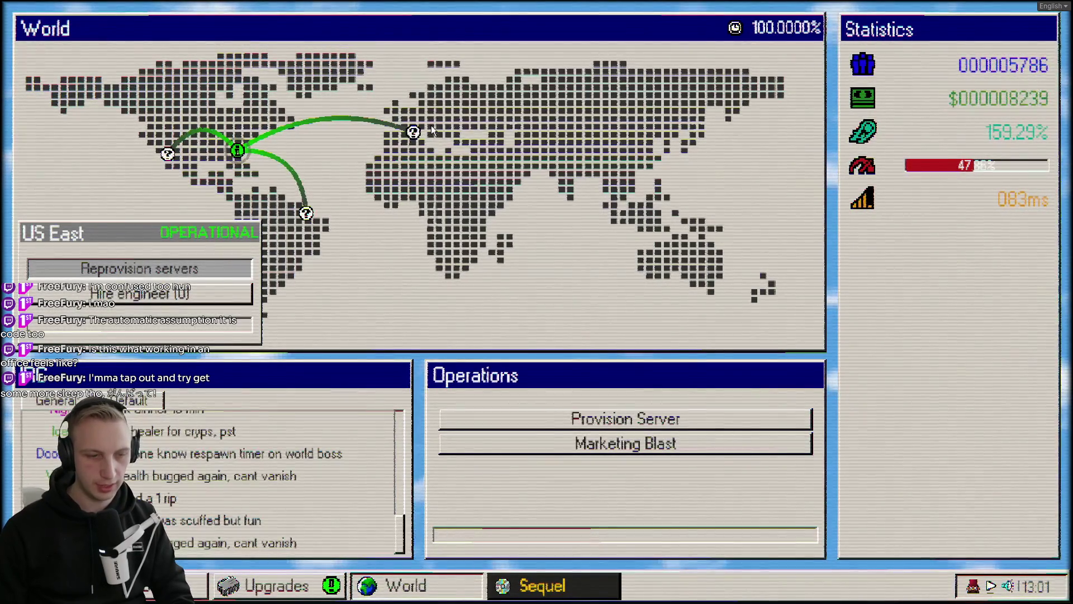
pyautogui.click(415, 133)
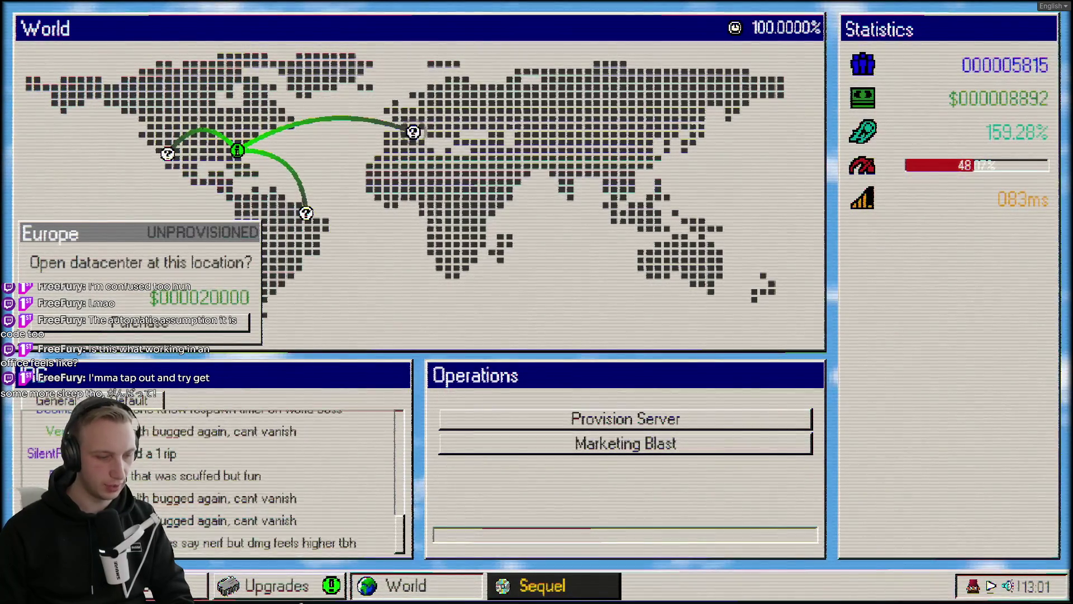
pyautogui.click(268, 586)
pyautogui.moveTo(480, 304)
pyautogui.mouseDown()
pyautogui.moveTo(449, 140)
pyautogui.moveTo(417, 229)
pyautogui.mouseUp()
pyautogui.moveTo(116, 152); pyautogui.dragTo(203, 221)
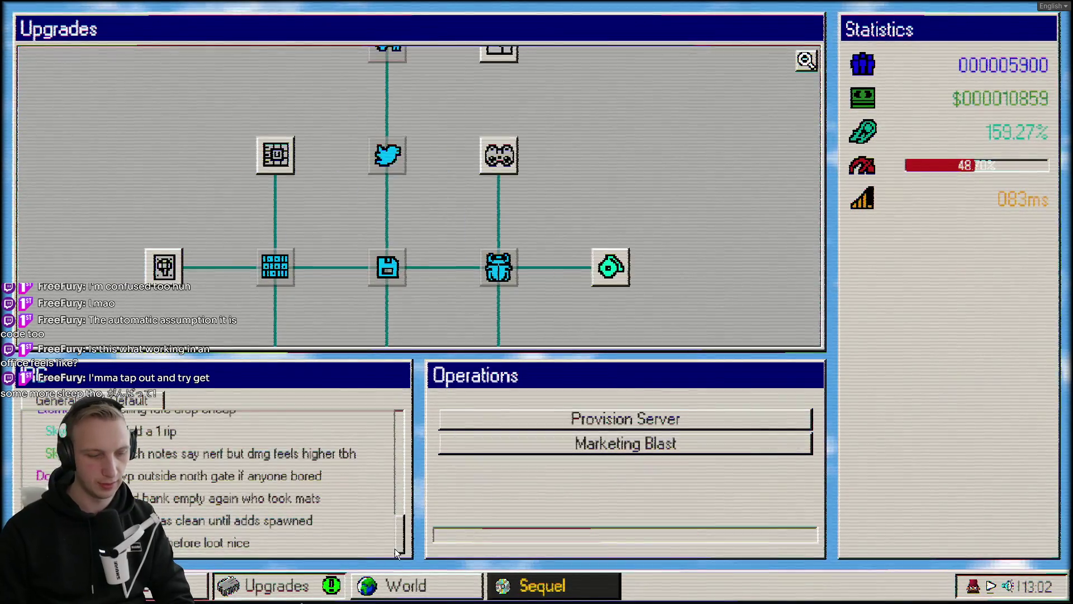
# Review the dashboard and the degraded US East datacenter, then view Gilded Empire's sequel progress.
pyautogui.click(396, 584)
pyautogui.click(145, 586)
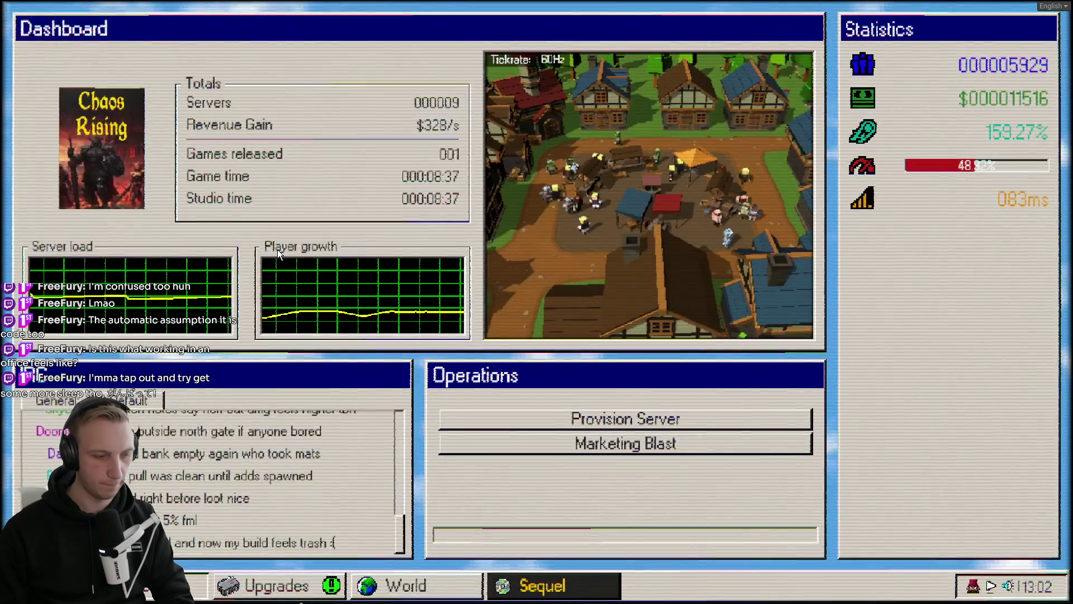
pyautogui.click(396, 584)
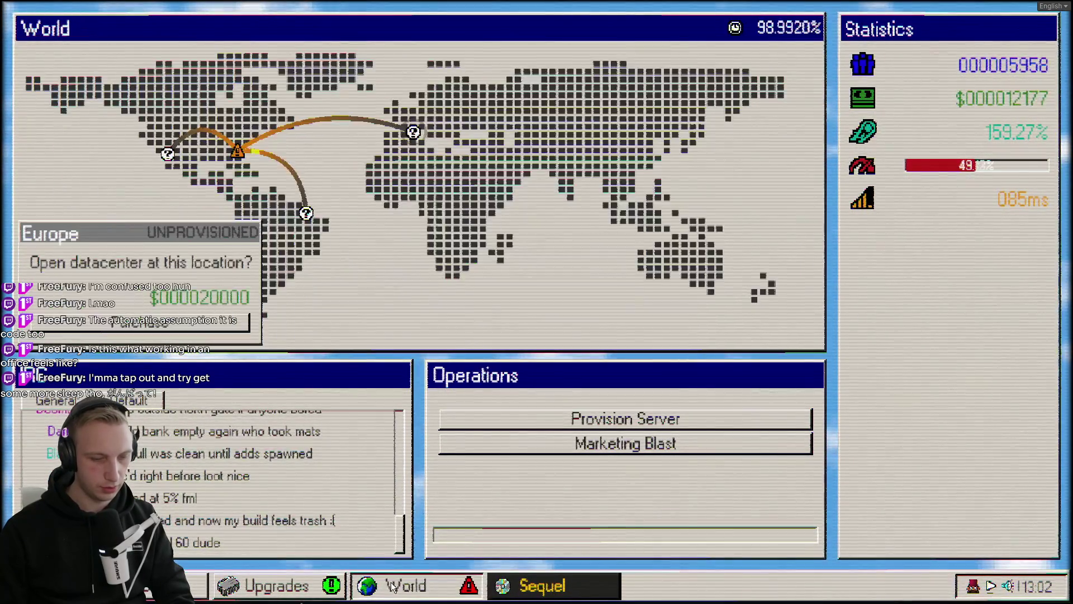
pyautogui.click(237, 151)
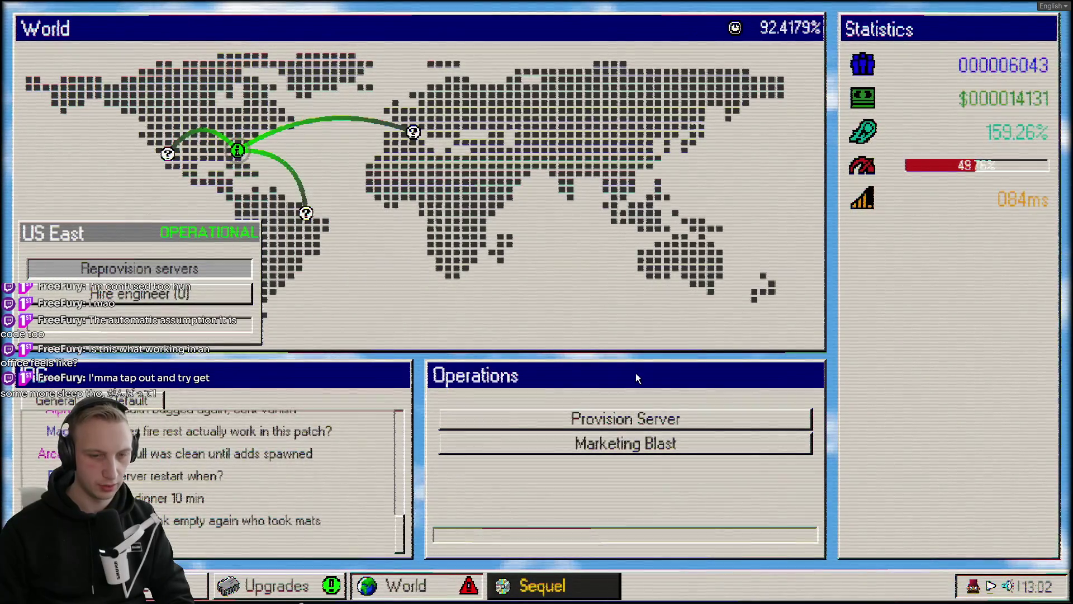
pyautogui.click(540, 573)
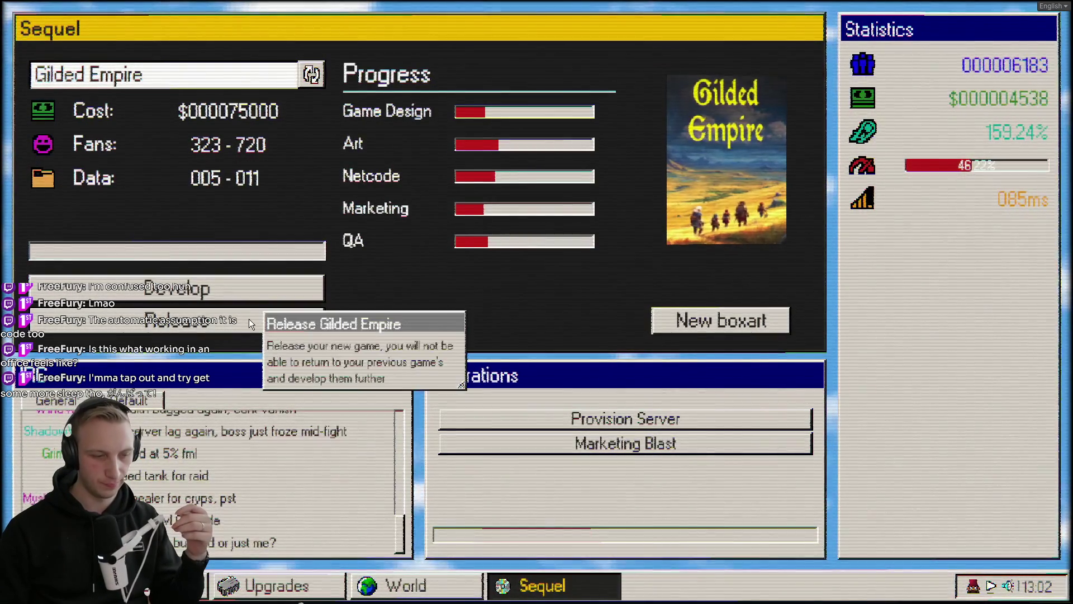
# Release Gilded Empire as the studio's second game, confirming the reset of upgrades and datacenters.
pyautogui.click(263, 327)
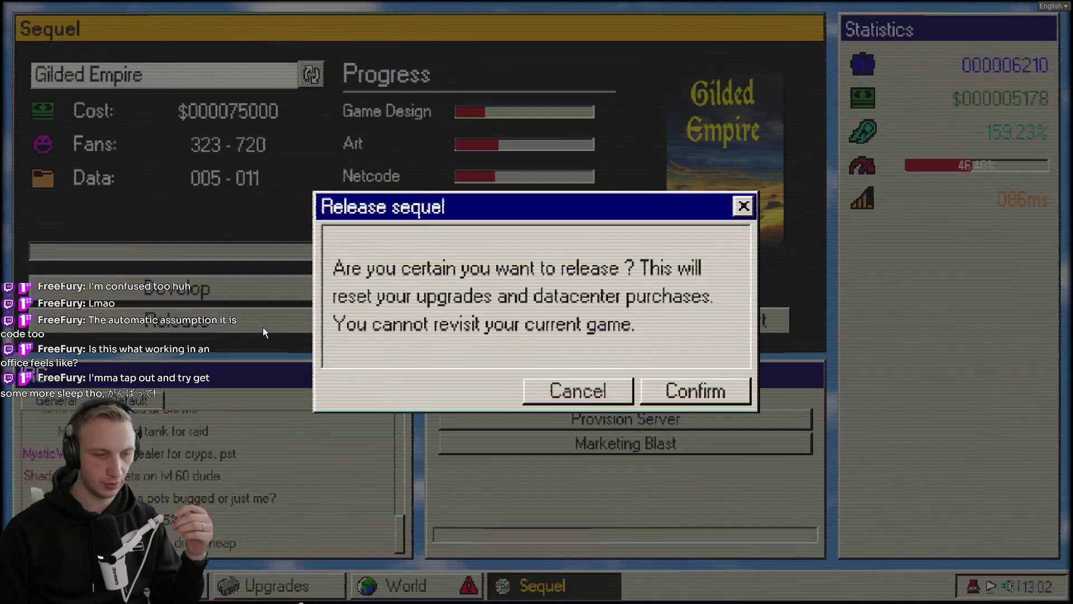
pyautogui.click(732, 383)
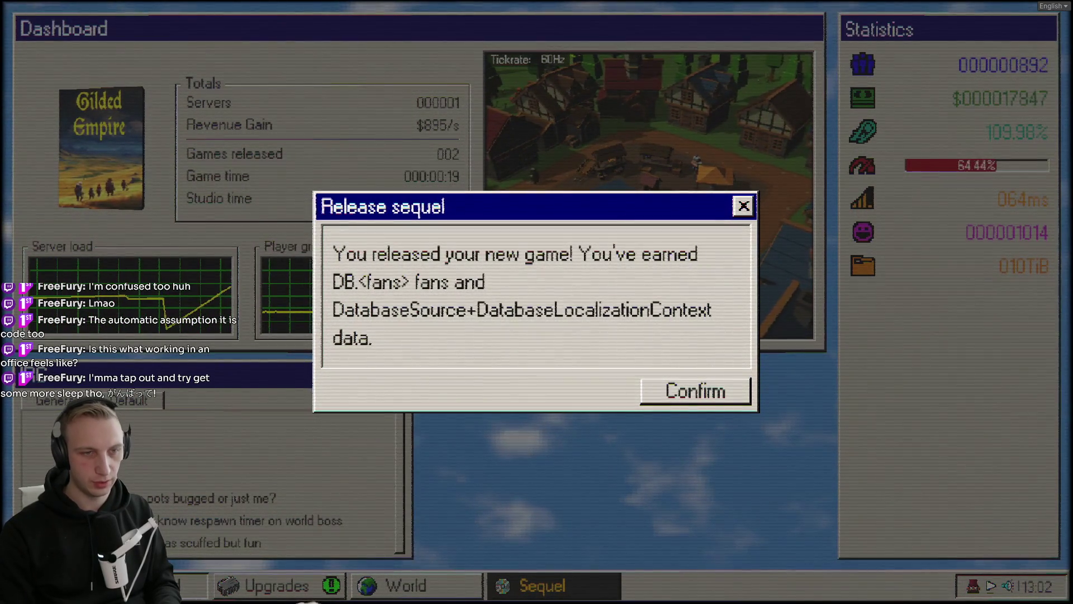
# Dismiss the release summary and provision two new servers for Gilded Empire.
pyautogui.click(661, 391)
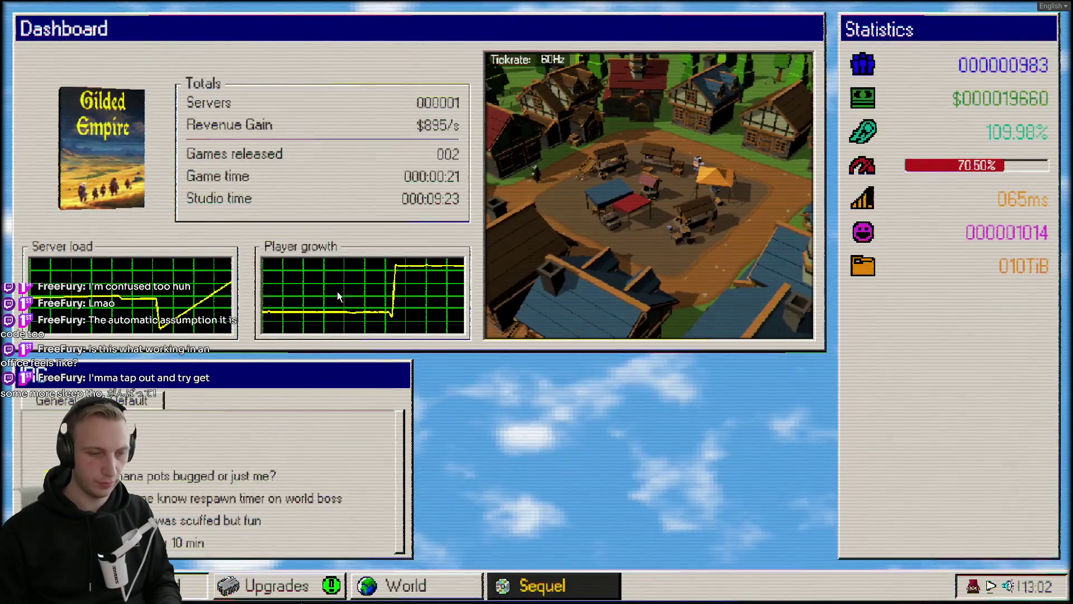
pyautogui.click(277, 585)
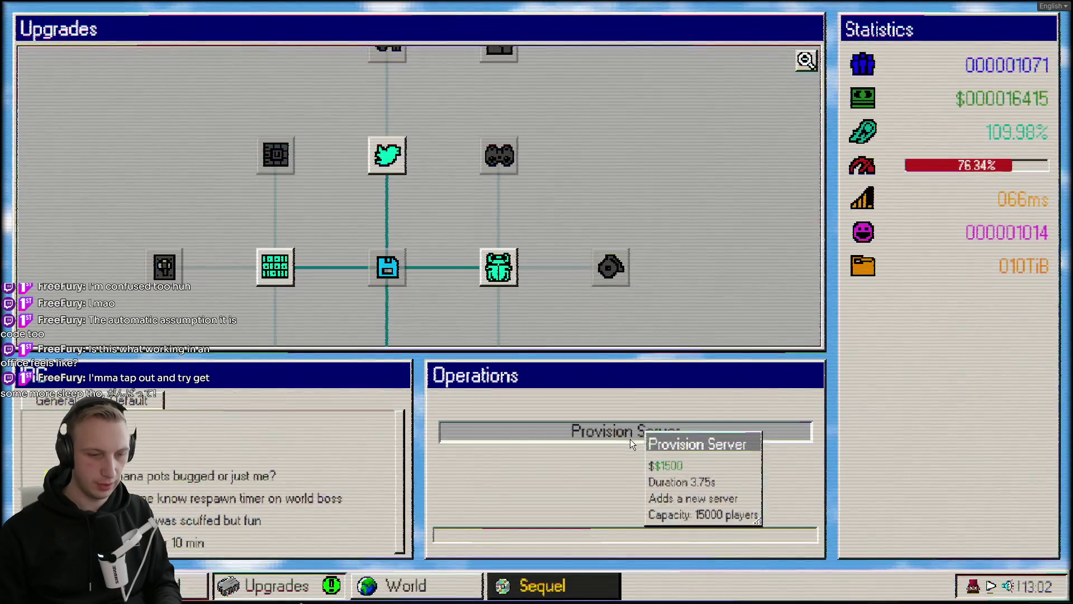
pyautogui.click(581, 434)
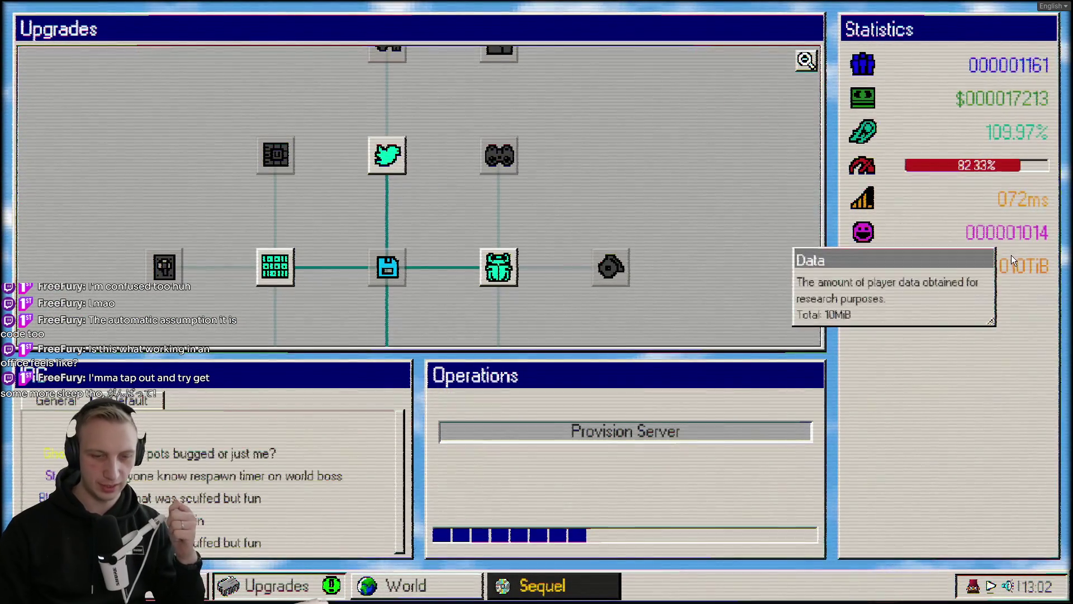
pyautogui.moveTo(1018, 235)
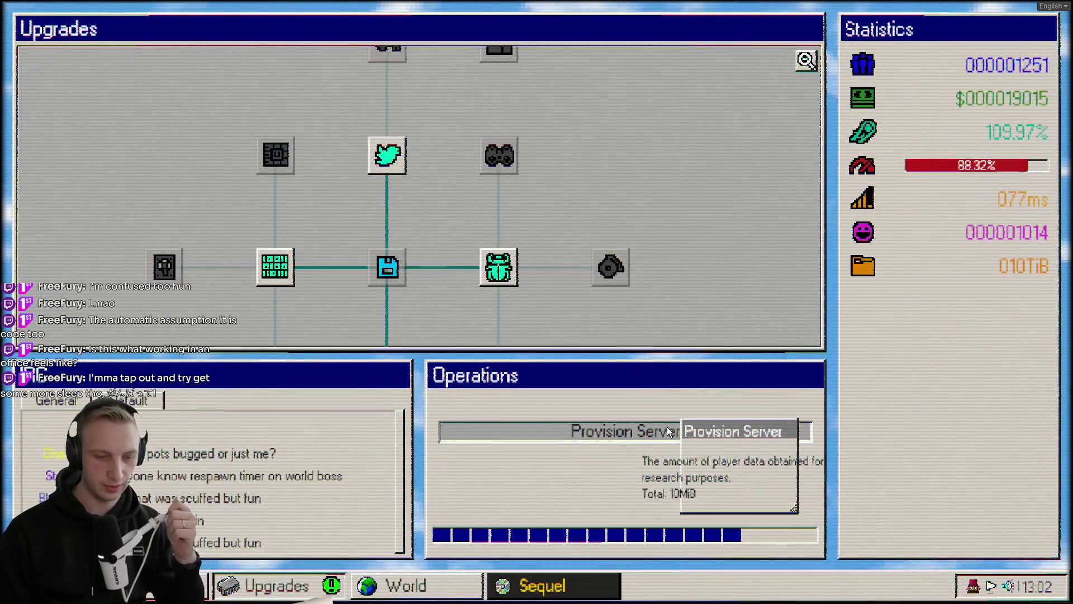
pyautogui.scroll(-2, 436, 190)
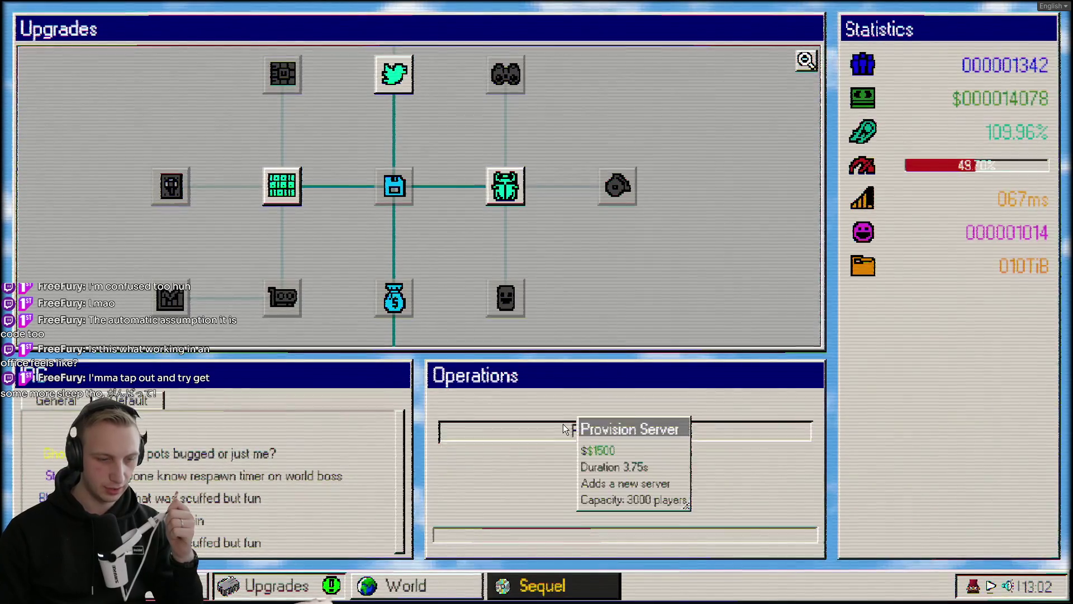
pyautogui.click(576, 432)
pyautogui.press('Escape')
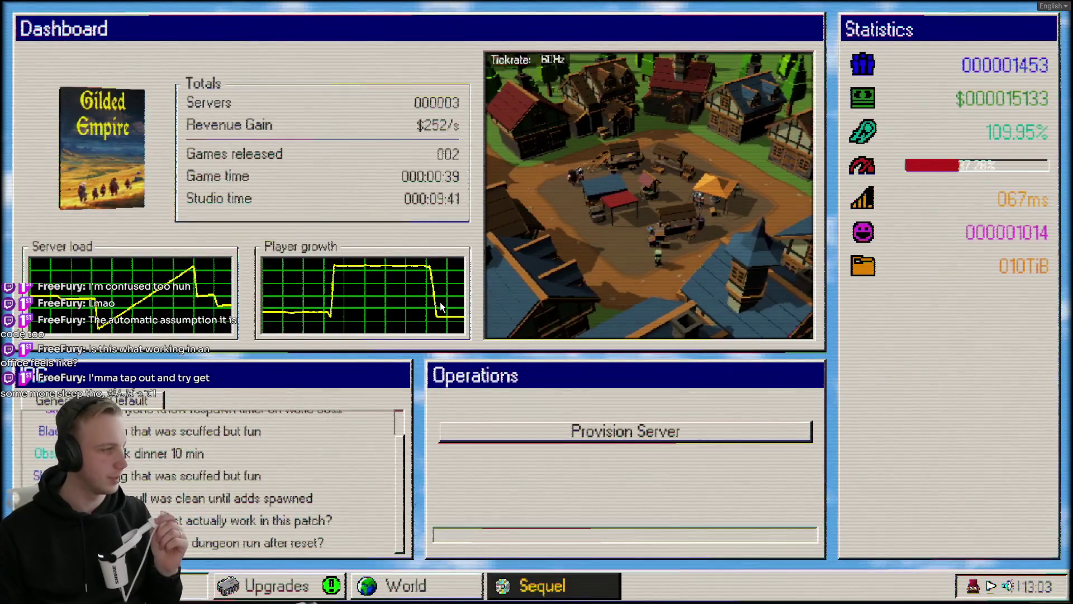
# Buy the Community Manager upgrade in the upgrades tree.
pyautogui.click(309, 591)
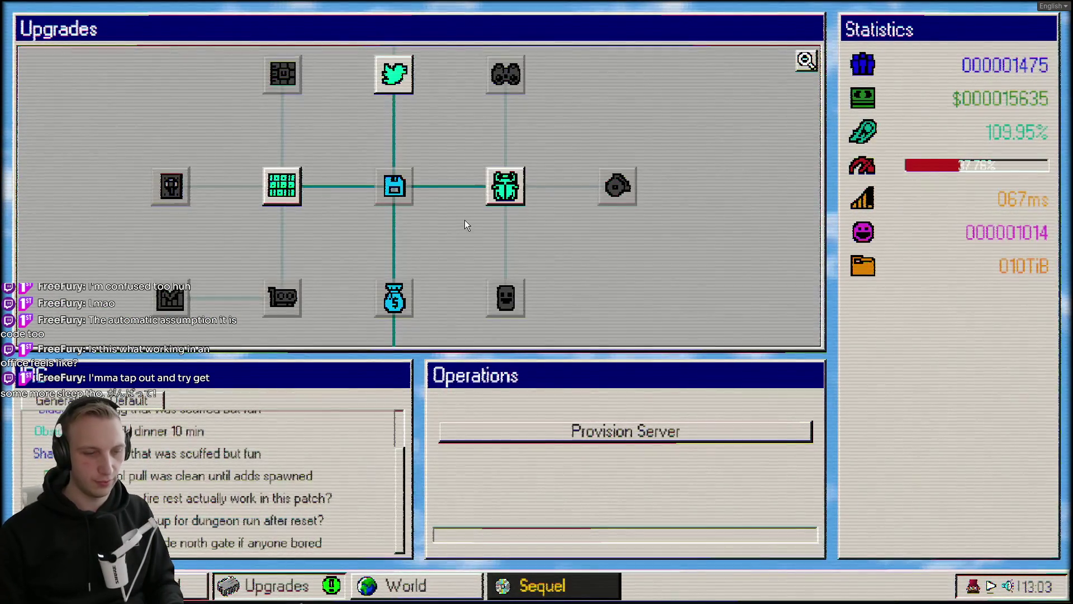
pyautogui.moveTo(464, 220); pyautogui.dragTo(708, 259)
pyautogui.moveTo(605, 95); pyautogui.dragTo(568, 186)
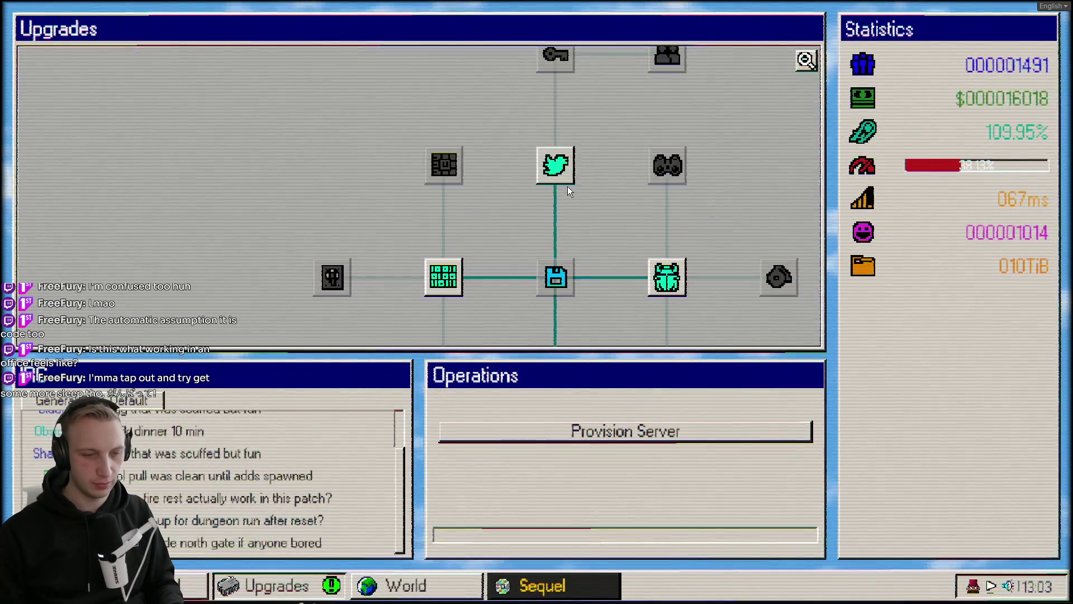
pyautogui.click(545, 168)
pyautogui.moveTo(657, 246); pyautogui.dragTo(560, 181)
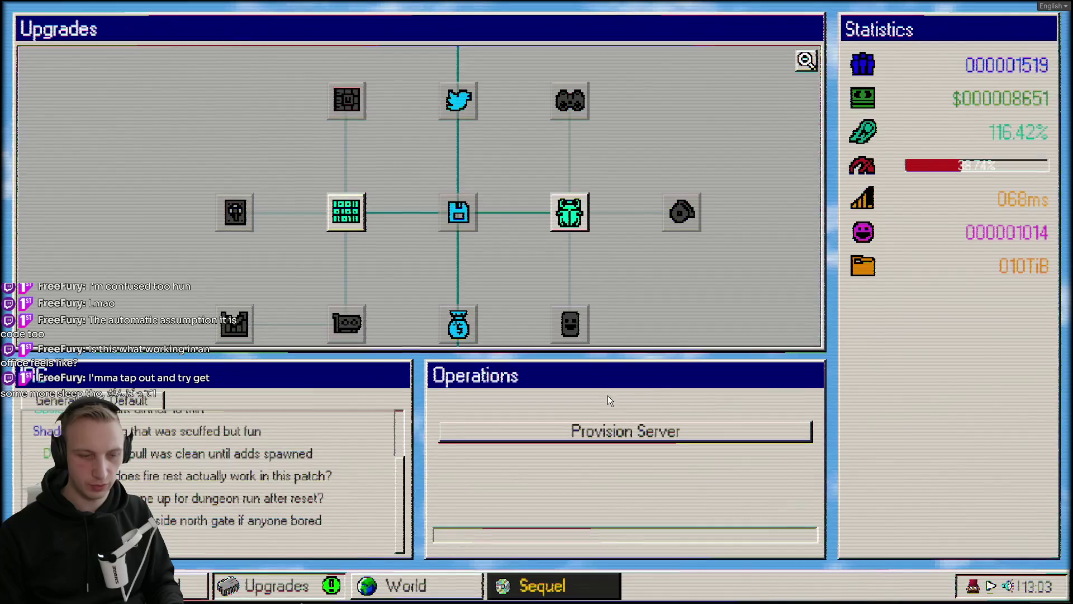
# Provision a fourth server and buy Hot Spare, then check the world map and dashboard.
pyautogui.click(583, 426)
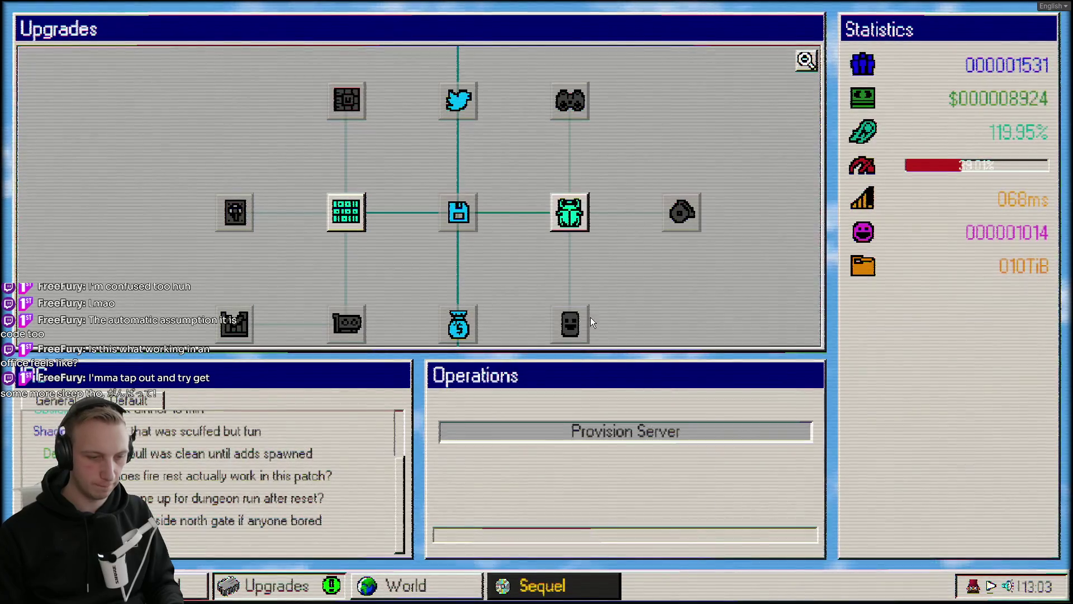
pyautogui.click(361, 203)
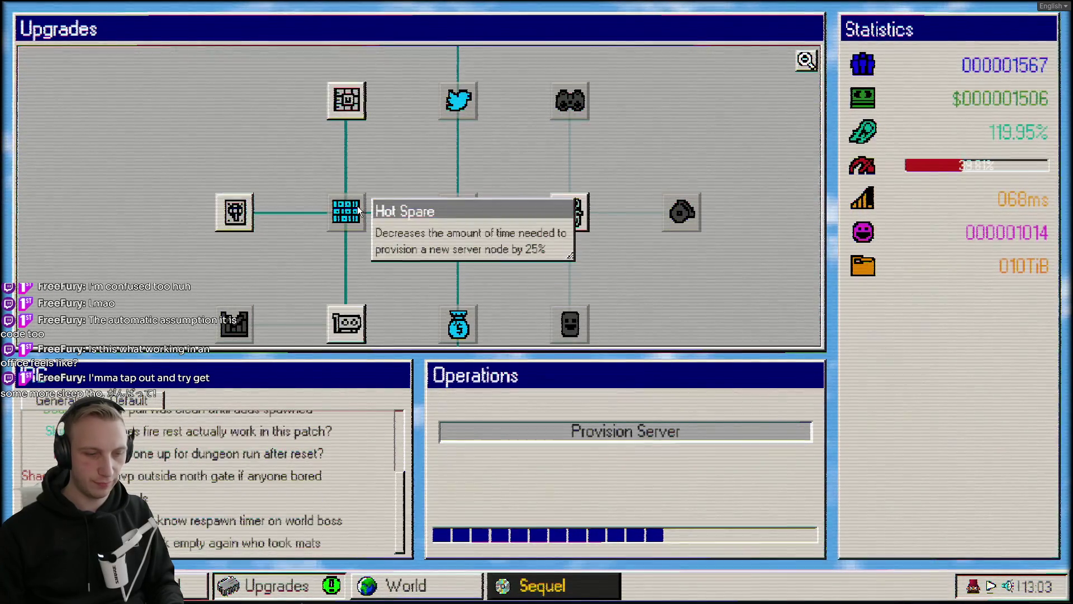
pyautogui.moveTo(392, 280); pyautogui.dragTo(408, 302)
pyautogui.click(400, 584)
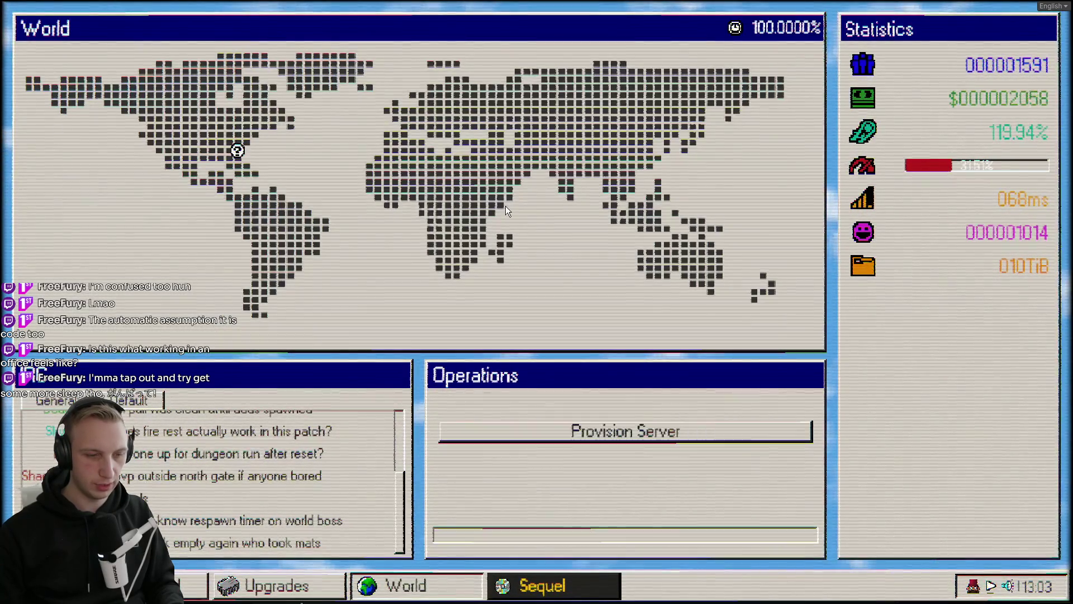
pyautogui.moveTo(978, 205)
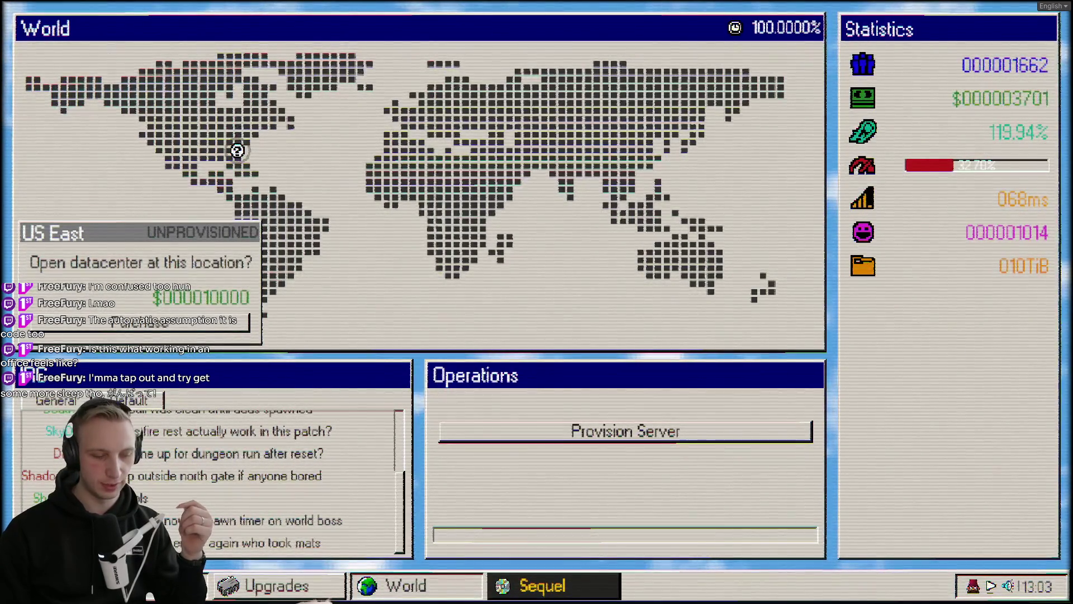
pyautogui.click(140, 585)
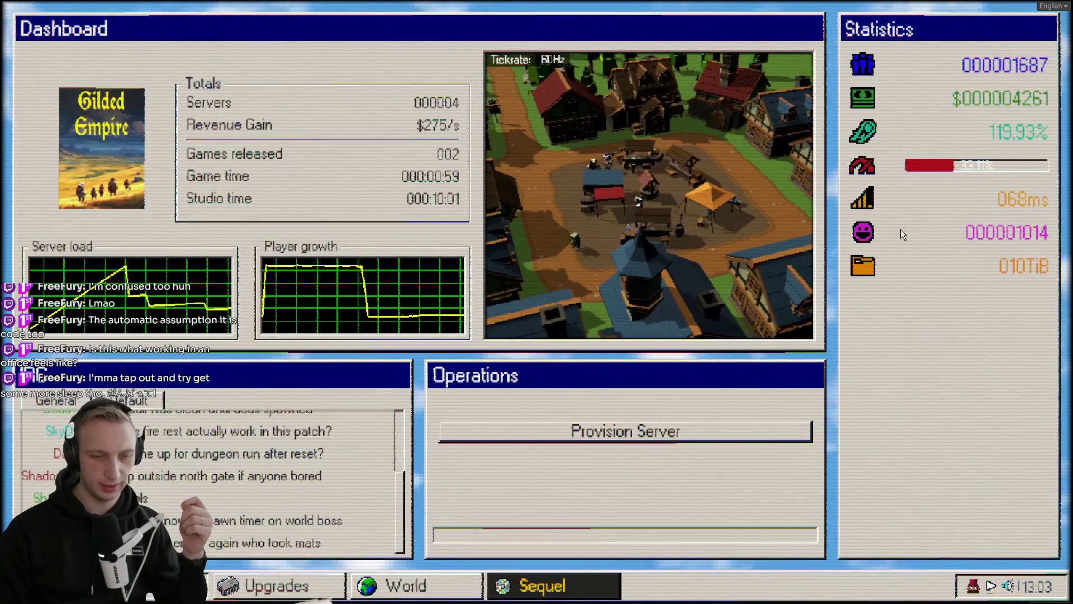